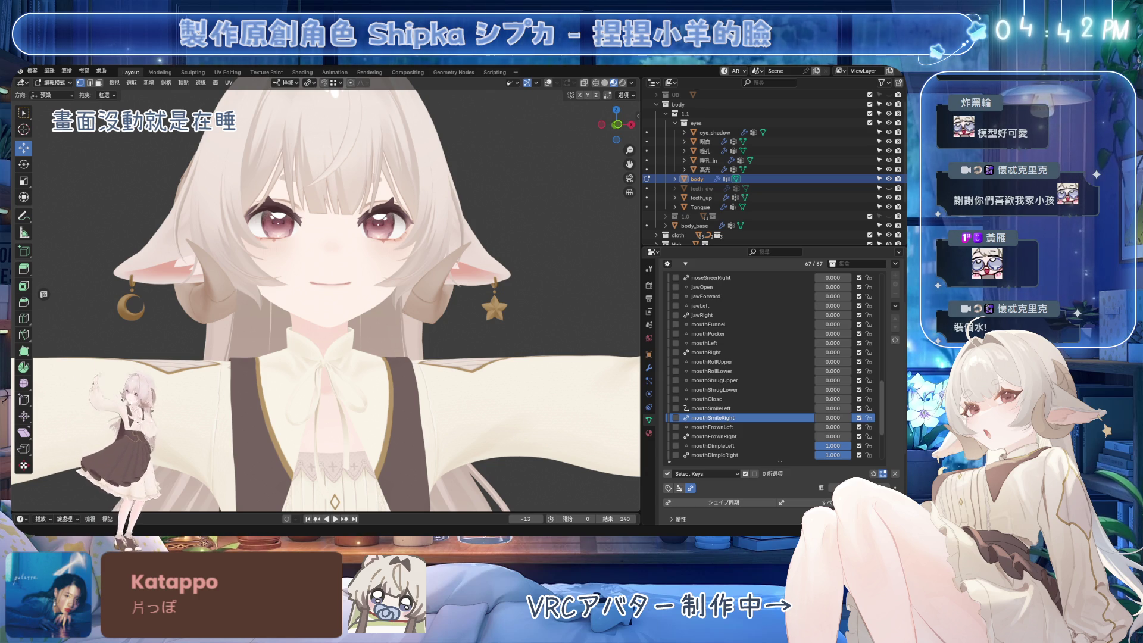
Set mouthFrownLeft, mouthFrownRight and jawOpen to 1.000, zoom onto the mouth, and enter Edit Mode.
{"action": "left_click_drag", "start_coordinate": [832, 427], "coordinate": [858, 436]}
{"action": "left_click_drag", "start_coordinate": [832, 287], "coordinate": [858, 287]}
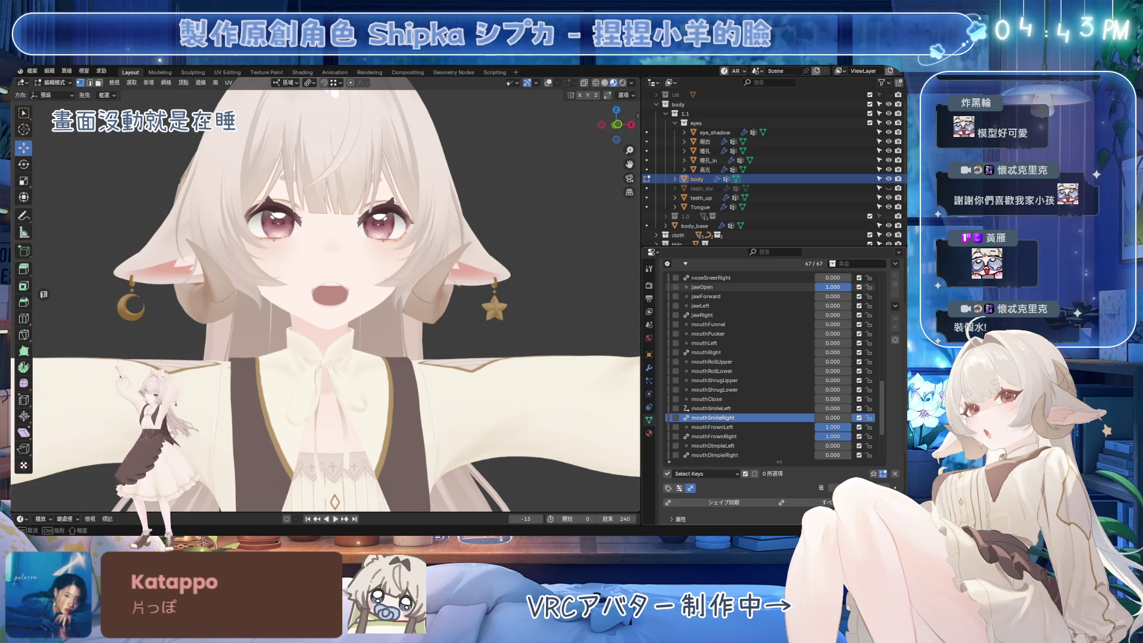
{"action": "scroll", "coordinate": [409, 288], "scroll_direction": "up", "scroll_amount": 6}
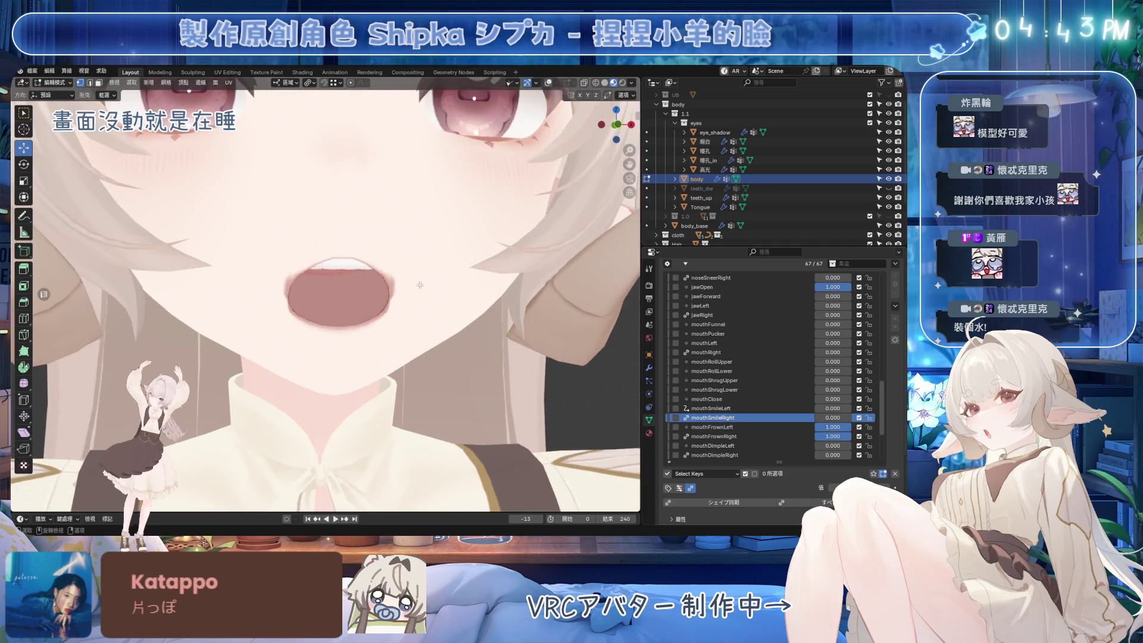
{"action": "scroll", "coordinate": [409, 288], "scroll_direction": "up", "scroll_amount": 5}
{"action": "left_click", "coordinate": [548, 83]}
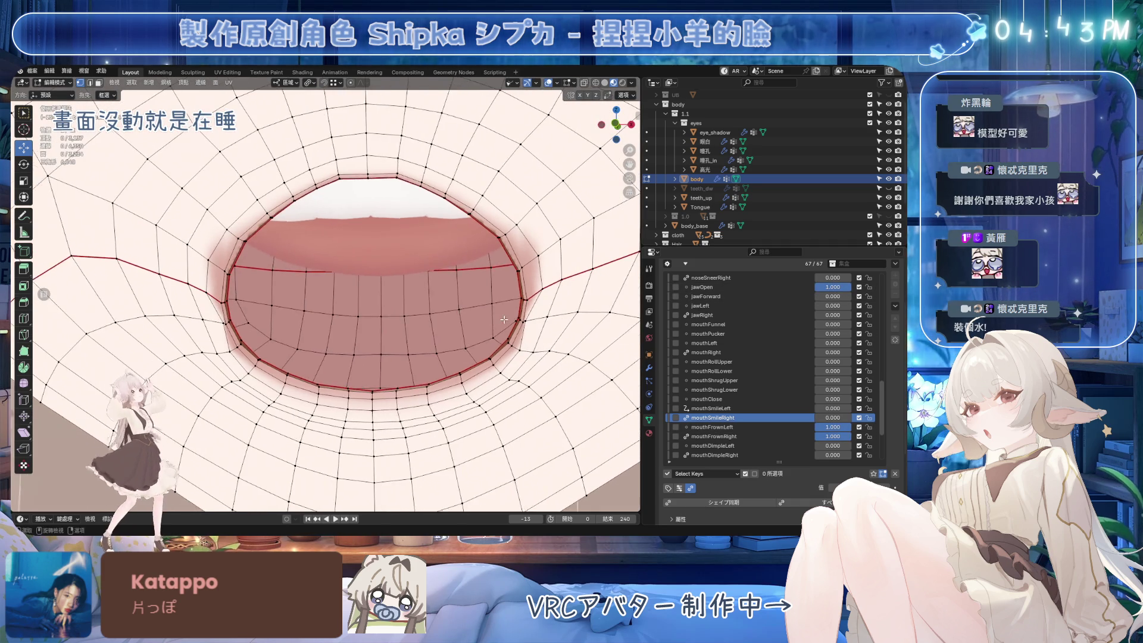
Make mouthFrownLeft the active shape key at full strength and view the mouth from the front.
{"action": "mouse_move", "coordinate": [832, 427]}
{"action": "left_mouse_down"}
{"action": "mouse_move", "coordinate": [810, 427]}
{"action": "mouse_move", "coordinate": [849, 427]}
{"action": "left_mouse_up"}
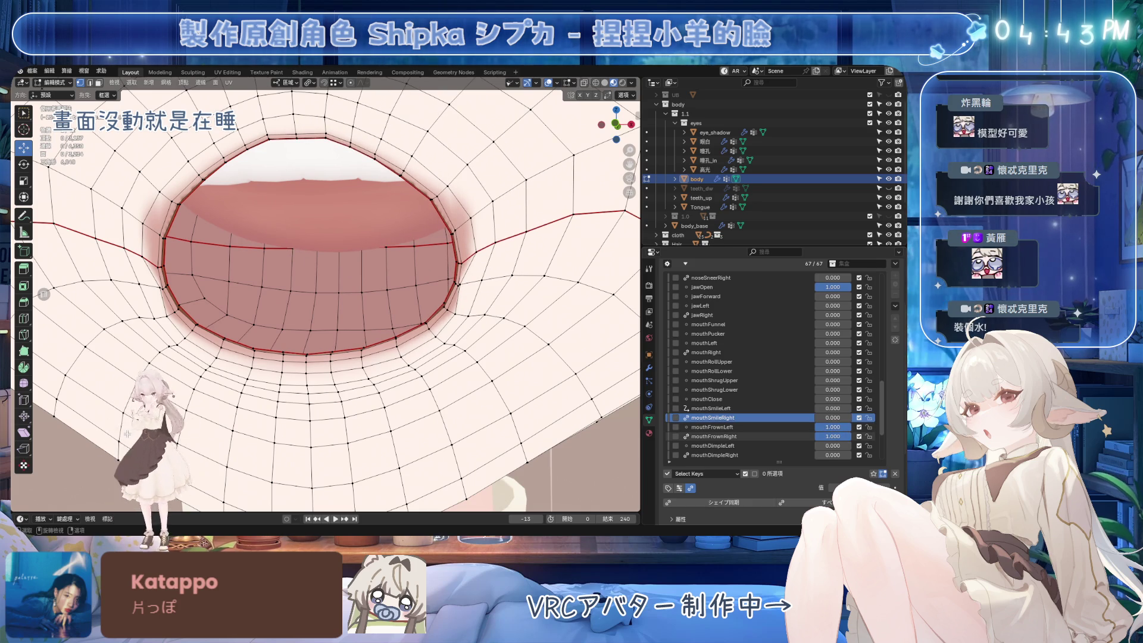
{"action": "left_click", "coordinate": [712, 427]}
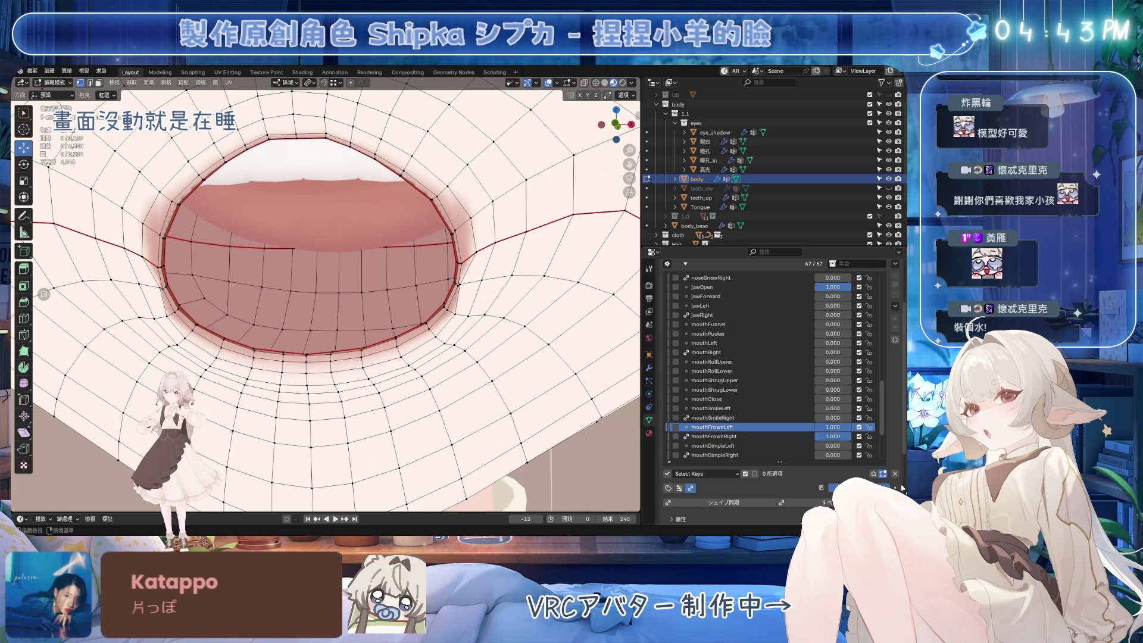
{"action": "key", "text": "BackSpace"}
{"action": "left_click_drag", "start_coordinate": [838, 428], "coordinate": [863, 429]}
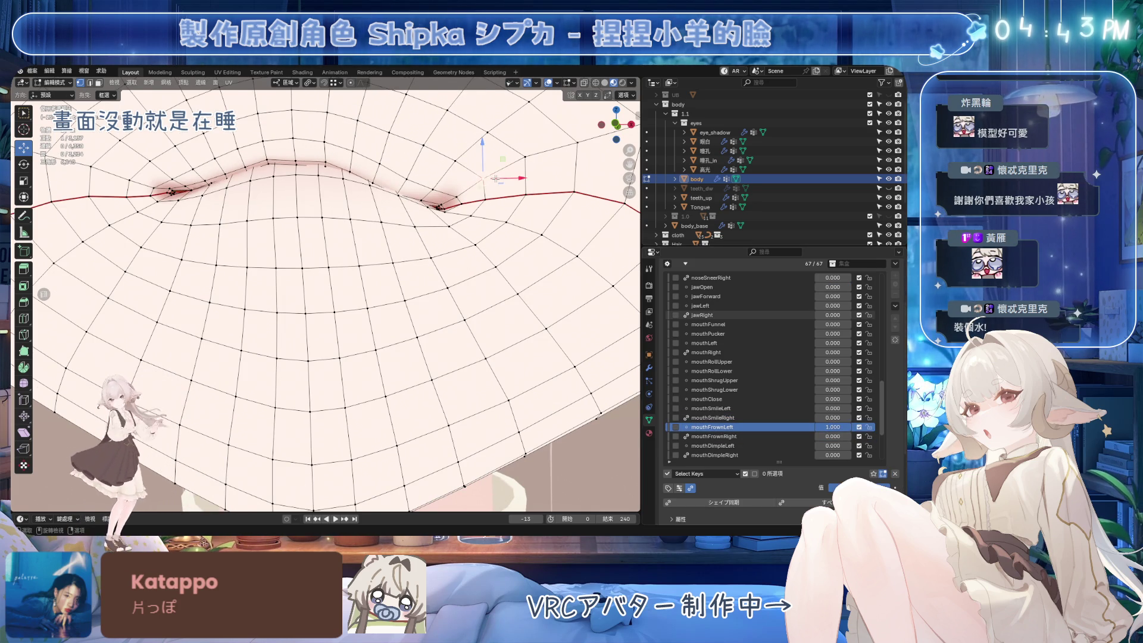
{"action": "key", "text": "KP_1"}
Move two lip-corner vertices vertically, compare with mouthFrownLeft at zero, and save.
{"action": "left_click_drag", "start_coordinate": [480, 152], "coordinate": [536, 194]}
{"action": "left_click", "coordinate": [536, 195]}
{"action": "left_click", "coordinate": [506, 203], "text": "shift"}
{"action": "key", "text": "g"}
{"action": "key", "text": "z"}
{"action": "left_click", "coordinate": [512, 178]}
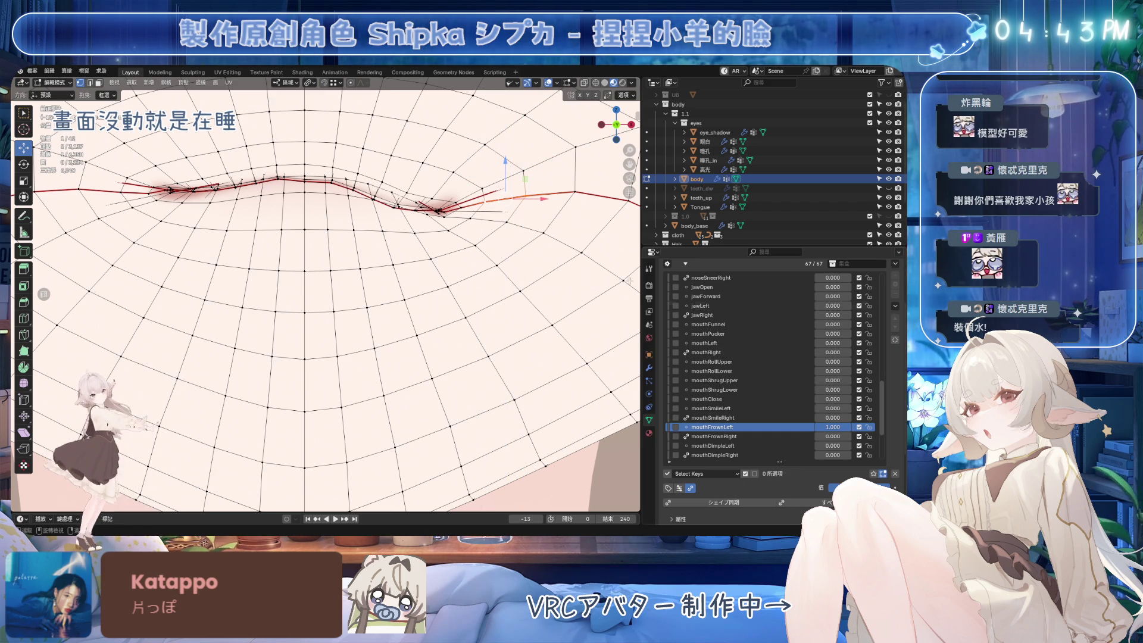
{"action": "mouse_move", "coordinate": [837, 427]}
{"action": "left_mouse_down"}
{"action": "mouse_move", "coordinate": [817, 427]}
{"action": "mouse_move", "coordinate": [846, 427]}
{"action": "left_mouse_up"}
{"action": "key", "text": "ctrl+s"}
Open the jaw fully and slide three lip-corner vertices along their edges, one at factor 0.22.
{"action": "left_click_drag", "start_coordinate": [817, 287], "coordinate": [845, 287]}
{"action": "scroll", "coordinate": [407, 283], "scroll_direction": "up", "scroll_amount": 4}
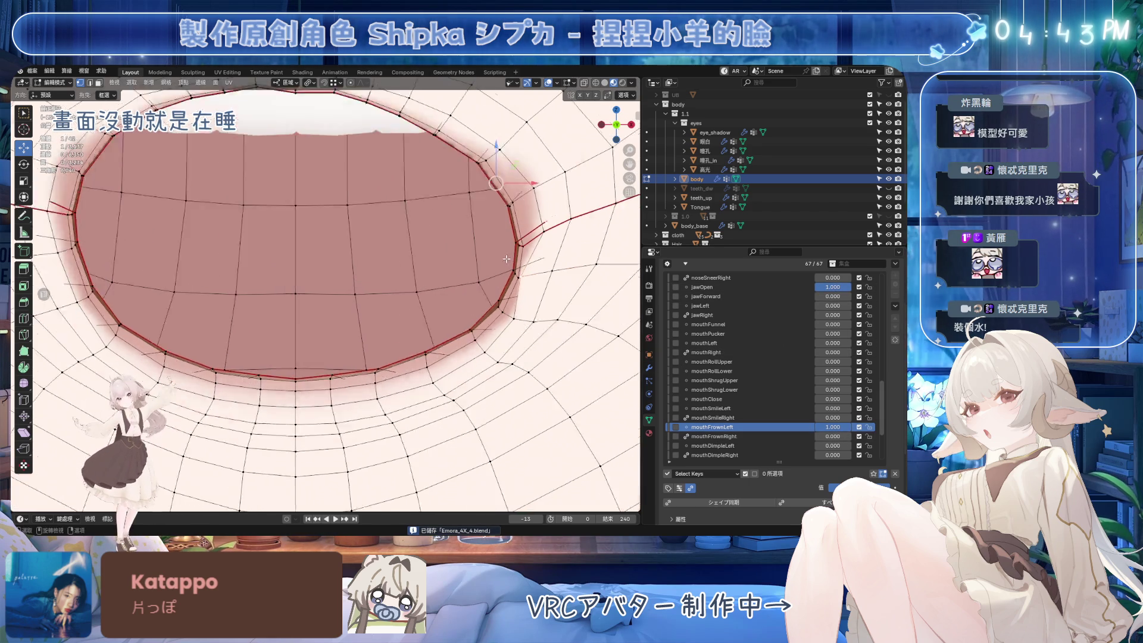
{"action": "key", "text": "g"}
{"action": "key", "text": "g"}
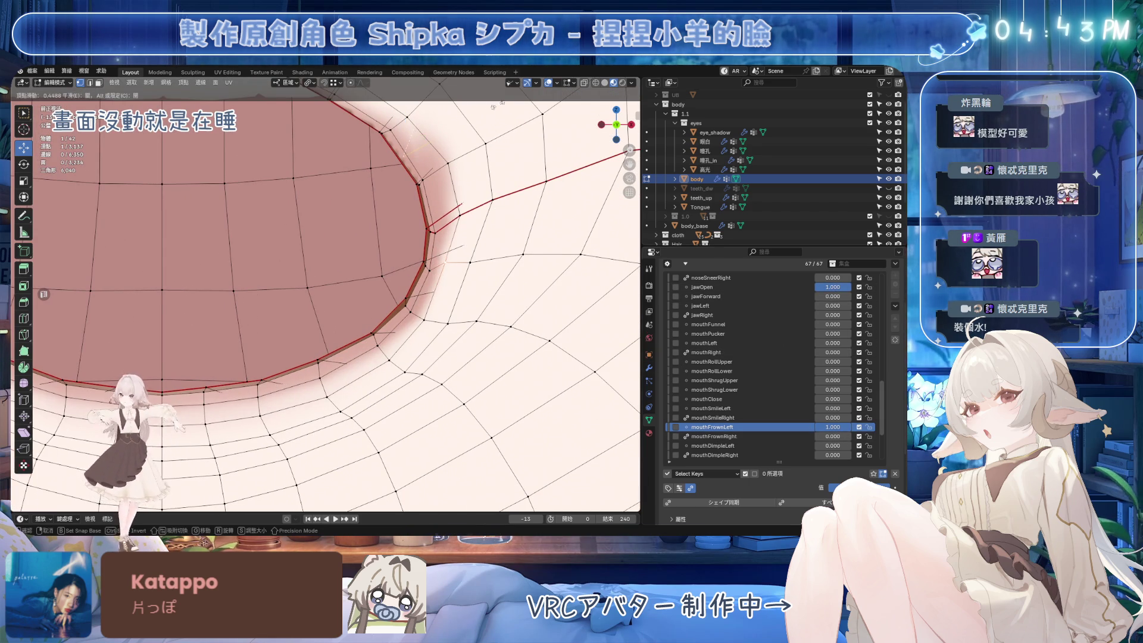
{"action": "left_click", "coordinate": [490, 108]}
{"action": "key", "text": "g"}
{"action": "key", "text": "g"}
{"action": "left_click", "coordinate": [462, 267]}
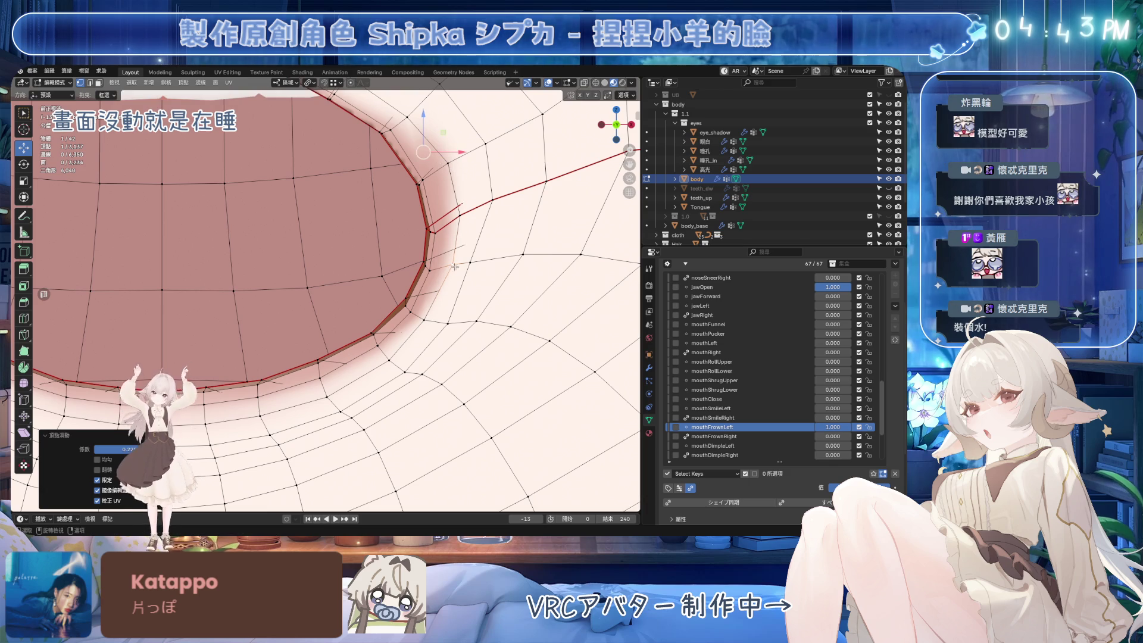
{"action": "key", "text": "g"}
{"action": "key", "text": "g"}
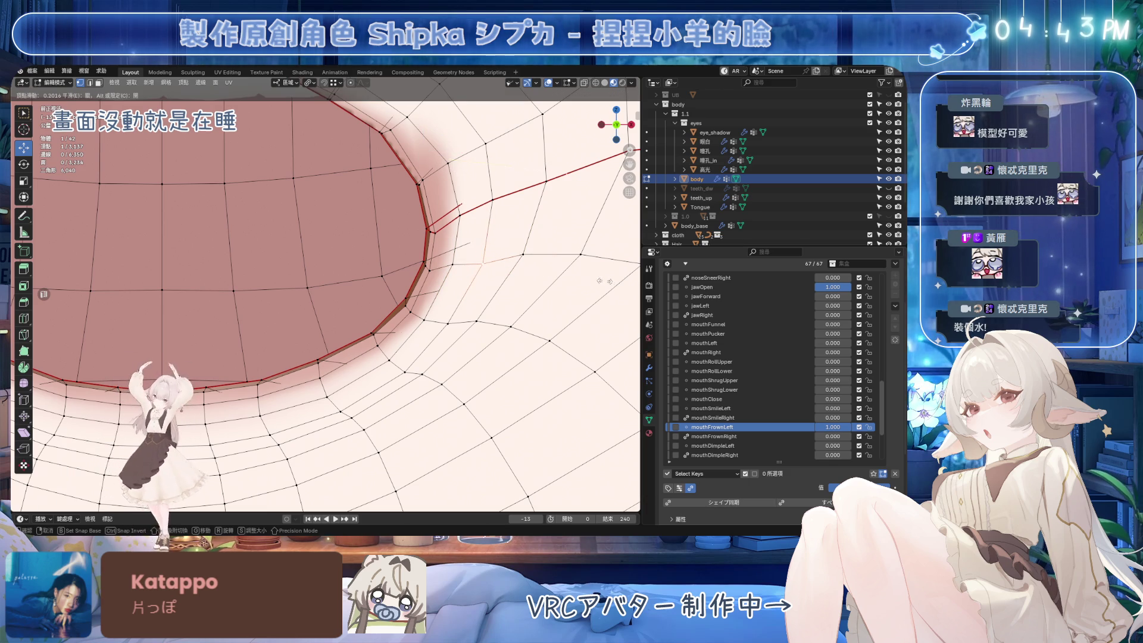
{"action": "left_click", "coordinate": [605, 281]}
Lower mouthFrownLeft to compare, slide the corner vertex once more, and close the jaw.
{"action": "mouse_move", "coordinate": [832, 427]}
{"action": "left_mouse_down"}
{"action": "mouse_move", "coordinate": [810, 427]}
{"action": "mouse_move", "coordinate": [851, 427]}
{"action": "left_mouse_up"}
{"action": "key", "text": "g"}
{"action": "key", "text": "g"}
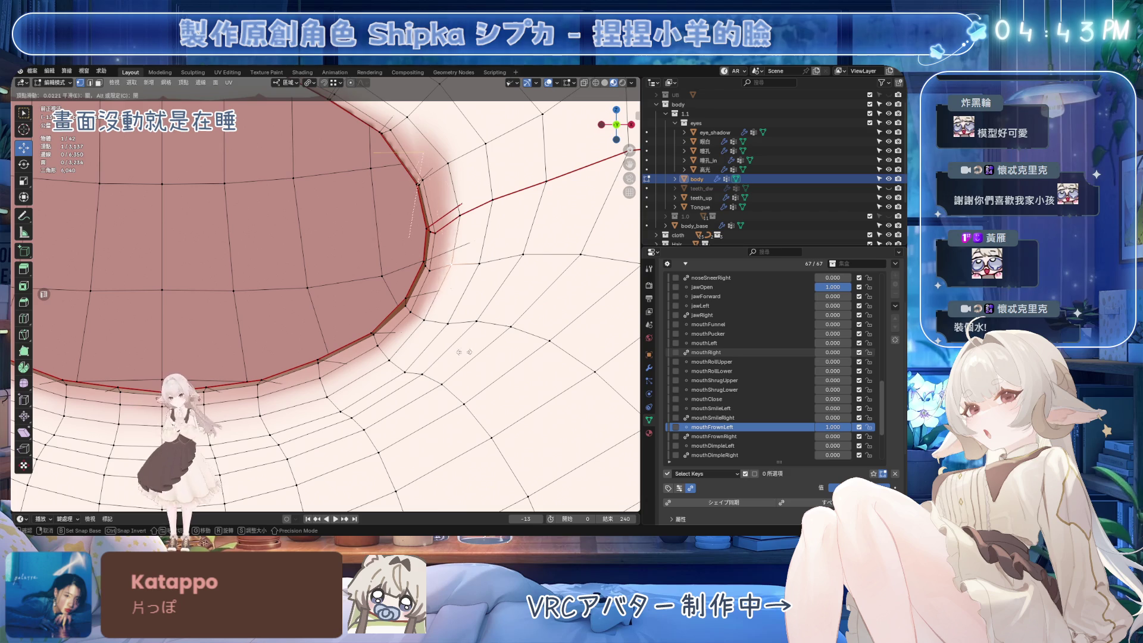
{"action": "left_click", "coordinate": [426, 263]}
{"action": "left_click_drag", "start_coordinate": [839, 287], "coordinate": [816, 287]}
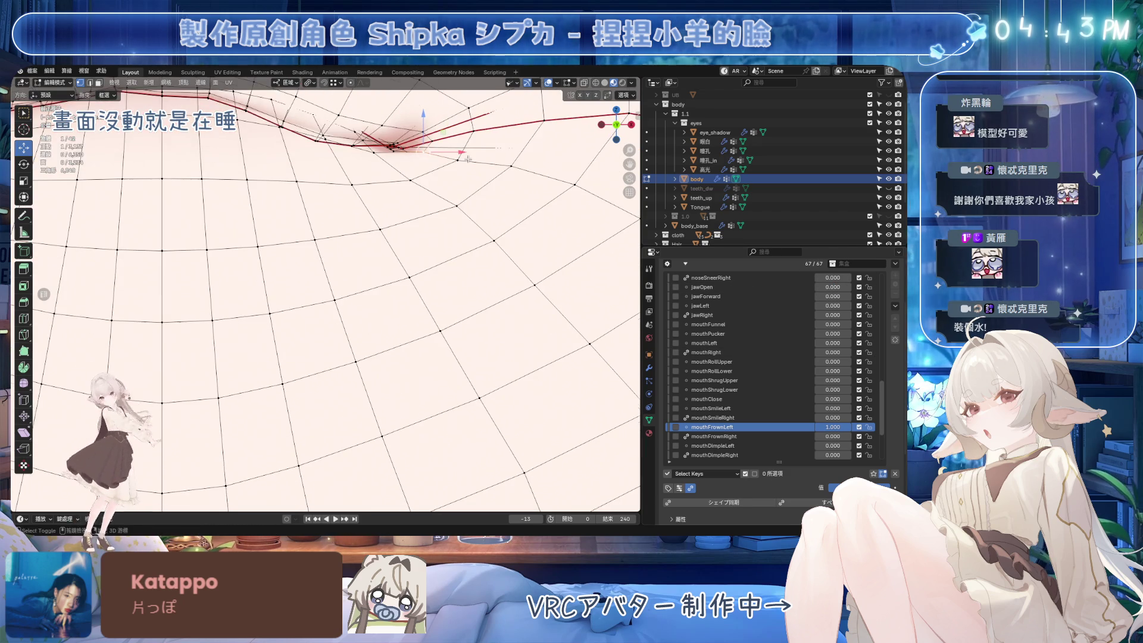
Slide the corner vertex by 0.438 and nudge it slightly along the vertical axis.
{"action": "middle_click_drag", "start_coordinate": [468, 160], "coordinate": [432, 245]}
{"action": "key", "text": "g"}
{"action": "key", "text": "g"}
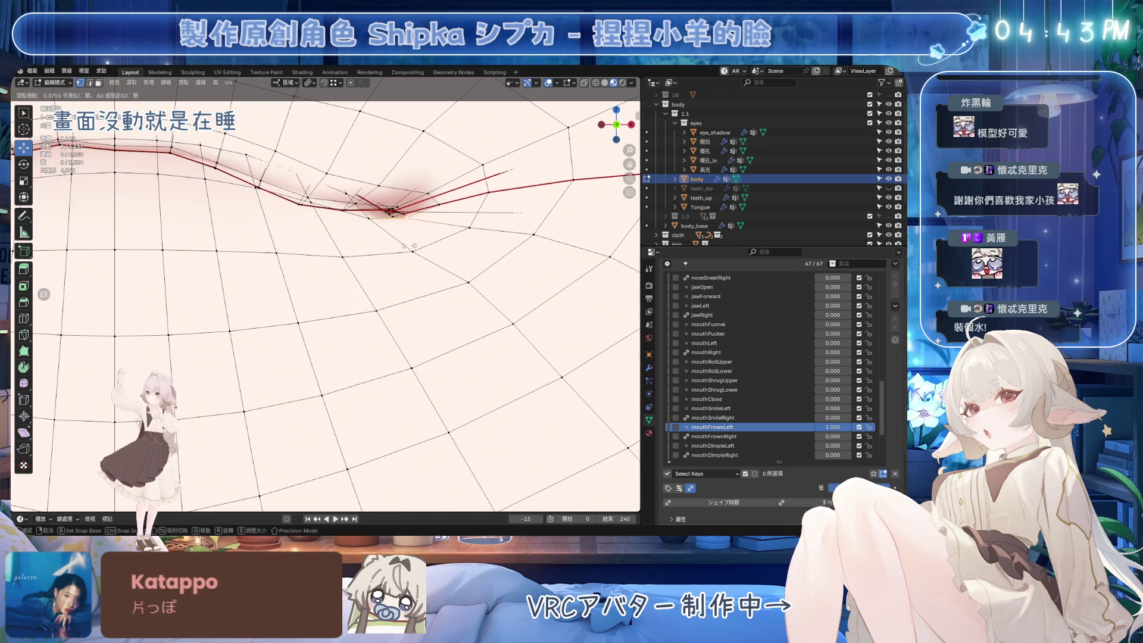
{"action": "left_click", "coordinate": [415, 264]}
{"action": "key", "text": "g"}
{"action": "key", "text": "g"}
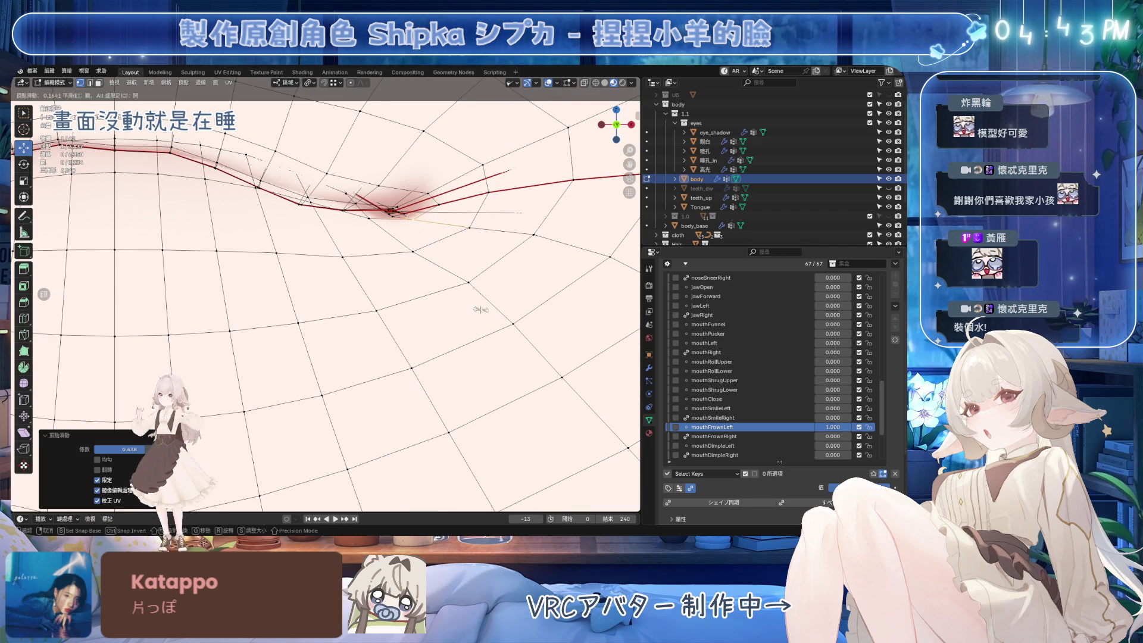
{"action": "key", "text": "Escape"}
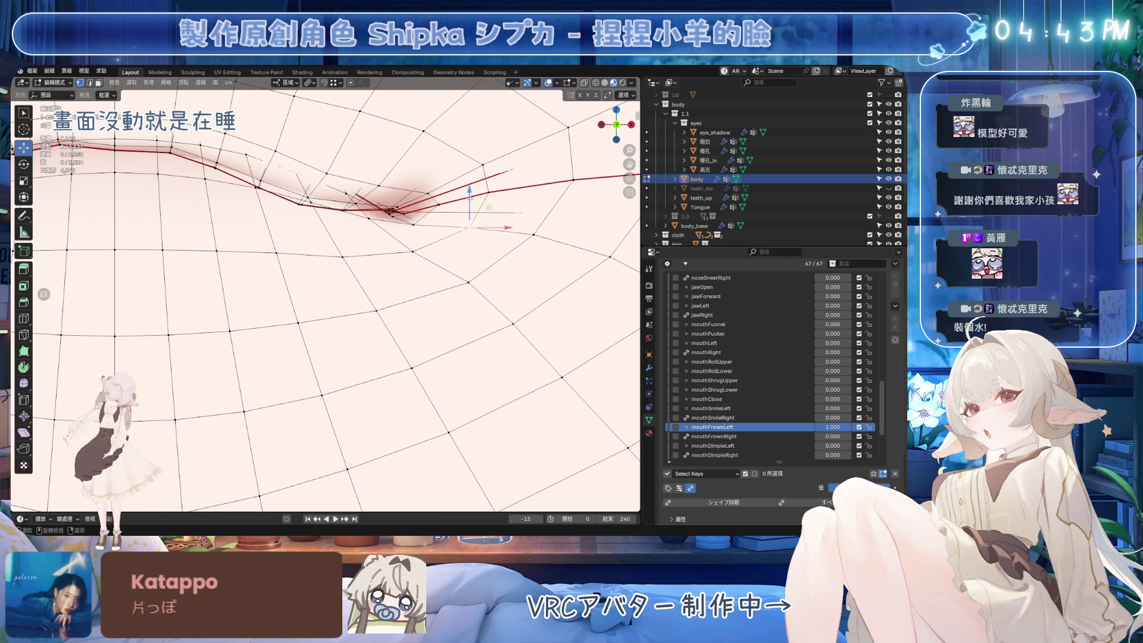
{"action": "left_click_drag", "start_coordinate": [470, 198], "coordinate": [470, 194]}
Slide another lip vertex while comparing mouthFrownLeft at 0.525–0.800 and jawOpen between full and 0.175.
{"action": "mouse_move", "coordinate": [846, 427]}
{"action": "left_mouse_down"}
{"action": "mouse_move", "coordinate": [798, 427]}
{"action": "mouse_move", "coordinate": [852, 427]}
{"action": "left_mouse_up"}
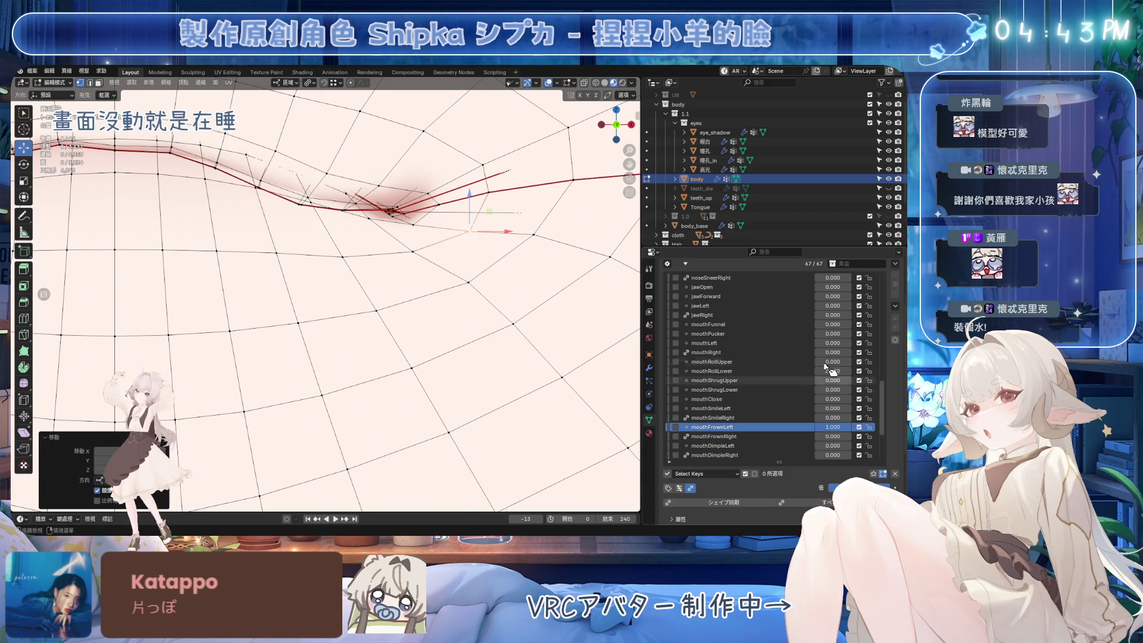
{"action": "left_click_drag", "start_coordinate": [831, 287], "coordinate": [852, 287]}
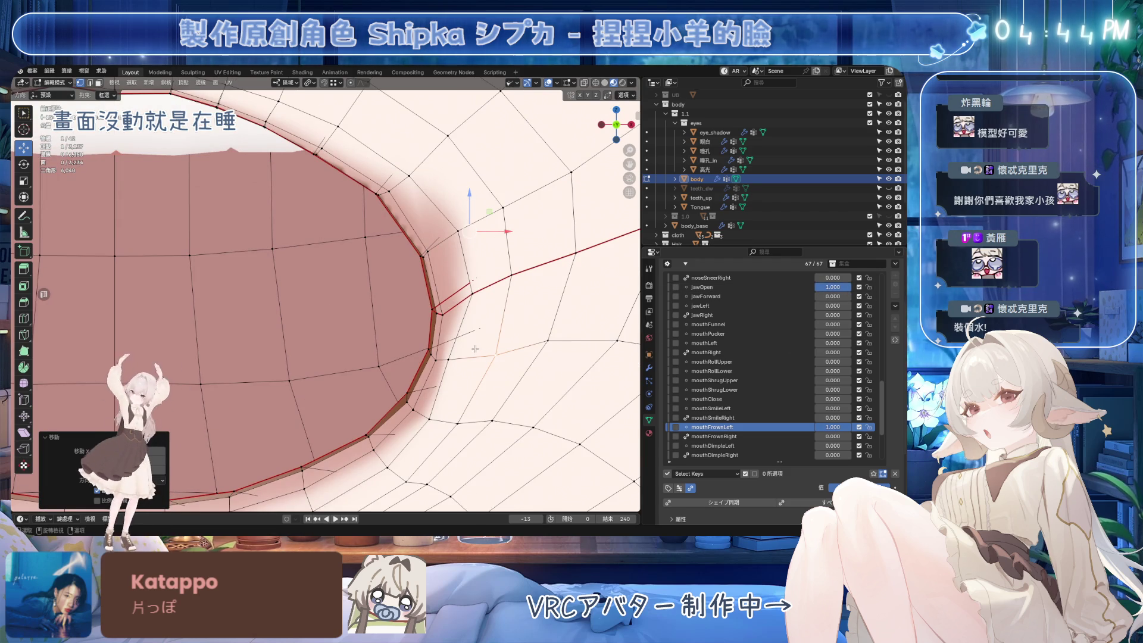
{"action": "left_click_drag", "start_coordinate": [845, 427], "coordinate": [851, 427]}
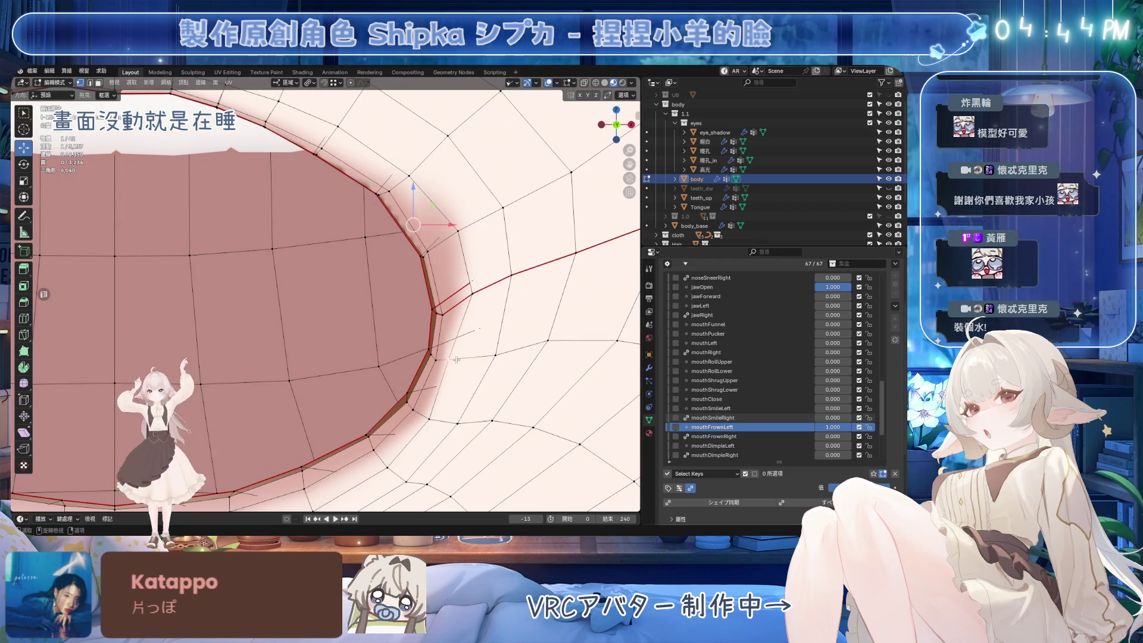
{"action": "key", "text": "g"}
{"action": "key", "text": "g"}
{"action": "left_click", "coordinate": [600, 378]}
{"action": "mouse_move", "coordinate": [846, 287]}
{"action": "left_mouse_down"}
{"action": "mouse_move", "coordinate": [821, 287]}
{"action": "mouse_move", "coordinate": [848, 287]}
{"action": "left_mouse_up"}
{"action": "mouse_move", "coordinate": [848, 427]}
{"action": "left_mouse_down"}
{"action": "mouse_move", "coordinate": [819, 427]}
{"action": "mouse_move", "coordinate": [851, 427]}
{"action": "left_mouse_up"}
Select the lip-vertex path to the corner, slide its edges, then vertex-slide three vertices.
{"action": "left_click", "coordinate": [575, 252], "text": "ctrl"}
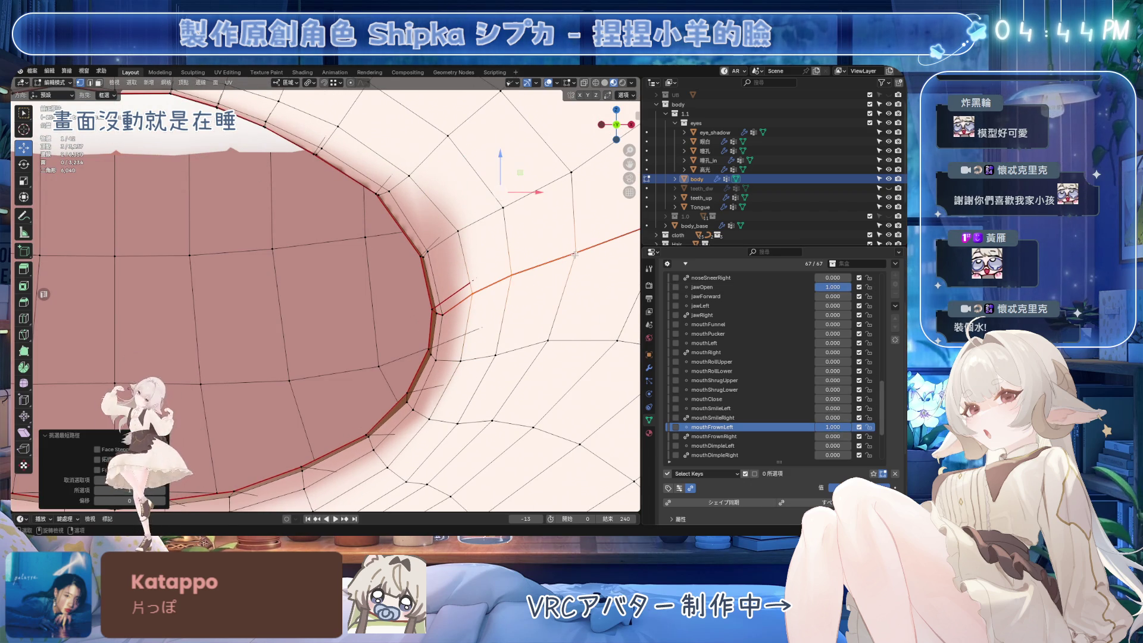
{"action": "key", "text": "g"}
{"action": "key", "text": "g"}
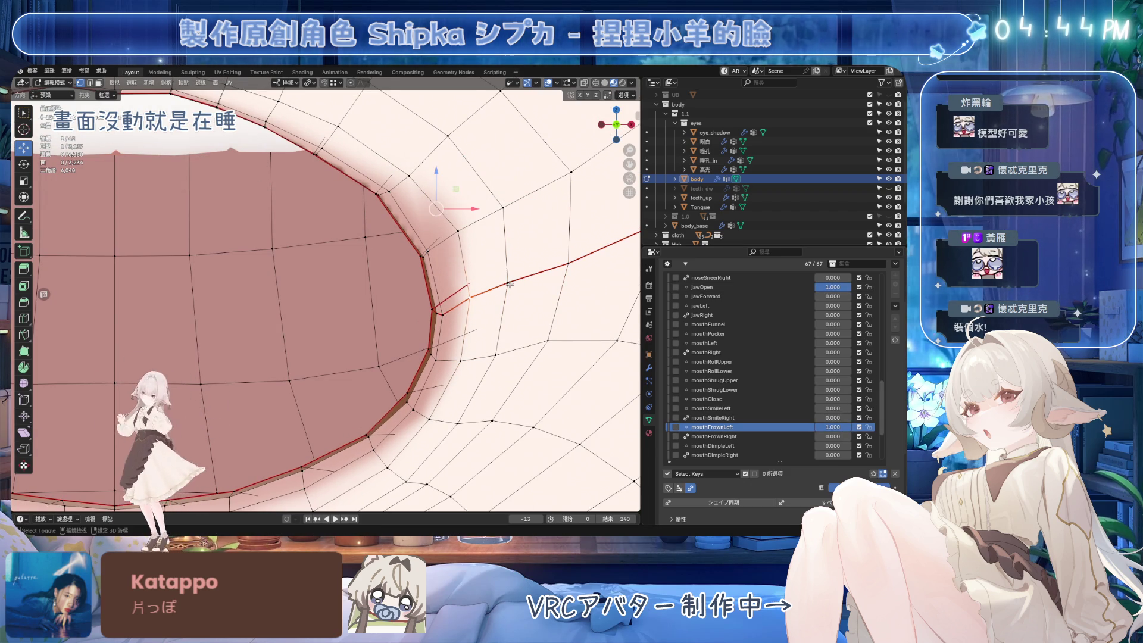
{"action": "left_click", "coordinate": [513, 337]}
{"action": "key", "text": "shift+v"}
{"action": "left_click", "coordinate": [519, 335]}
{"action": "key", "text": "shift+v"}
{"action": "left_click", "coordinate": [523, 337]}
{"action": "key", "text": "shift+v"}
{"action": "left_click", "coordinate": [524, 279]}
Lower mouthFrownLeft to 0.075 and vertex-slide four more lip vertices, one by 0.063.
{"action": "mouse_move", "coordinate": [834, 427]}
{"action": "left_mouse_down"}
{"action": "mouse_move", "coordinate": [813, 427]}
{"action": "mouse_move", "coordinate": [846, 427]}
{"action": "left_mouse_up"}
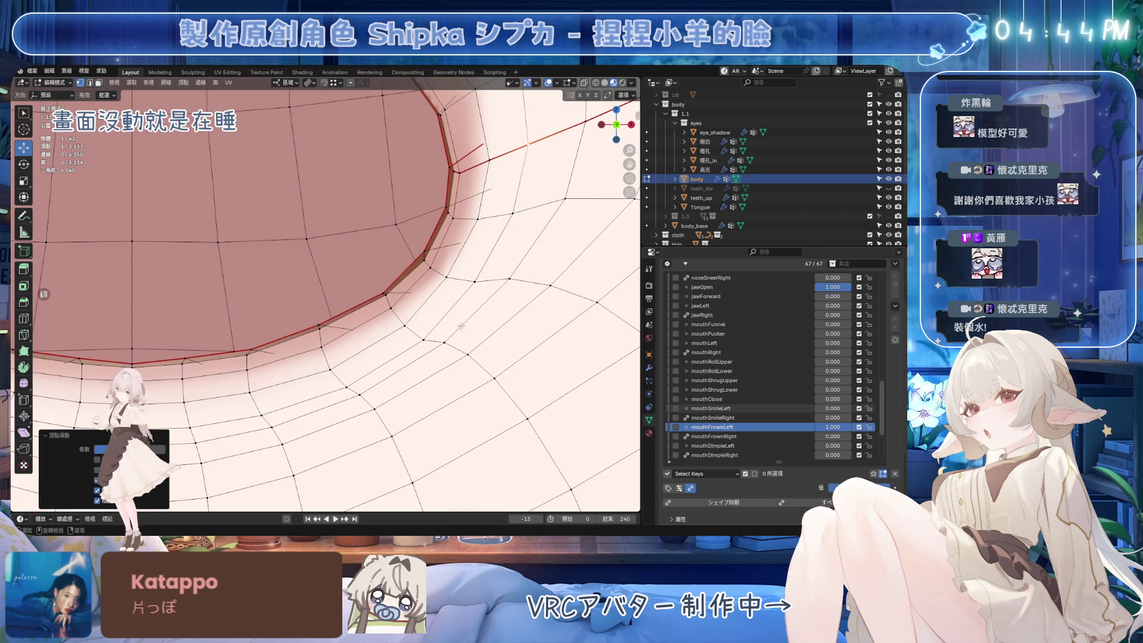
{"action": "key", "text": "shift+v"}
{"action": "left_click", "coordinate": [418, 391]}
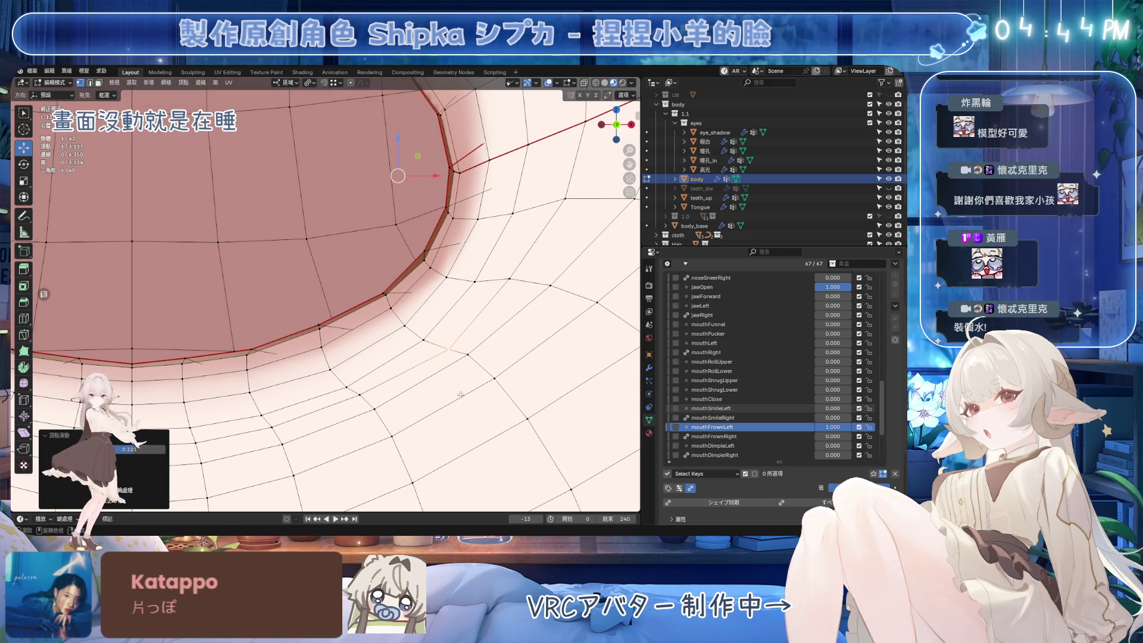
{"action": "key", "text": "shift+v"}
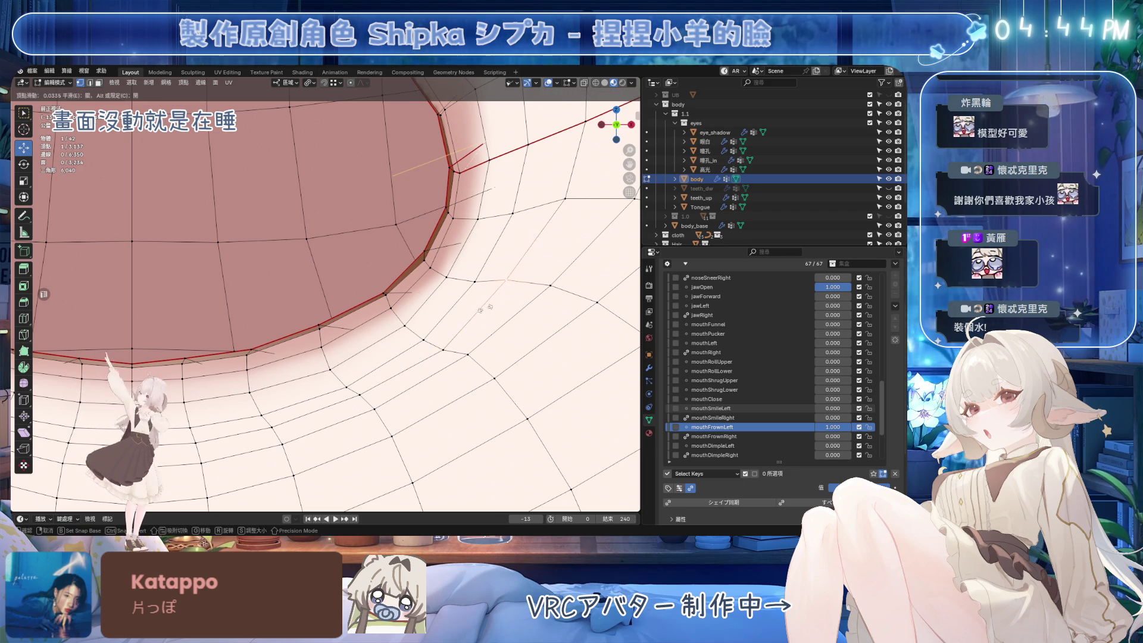
{"action": "left_click", "coordinate": [488, 297]}
{"action": "key", "text": "shift+v"}
{"action": "left_click", "coordinate": [488, 346]}
{"action": "scroll", "coordinate": [488, 334], "scroll_direction": "up", "scroll_amount": 1}
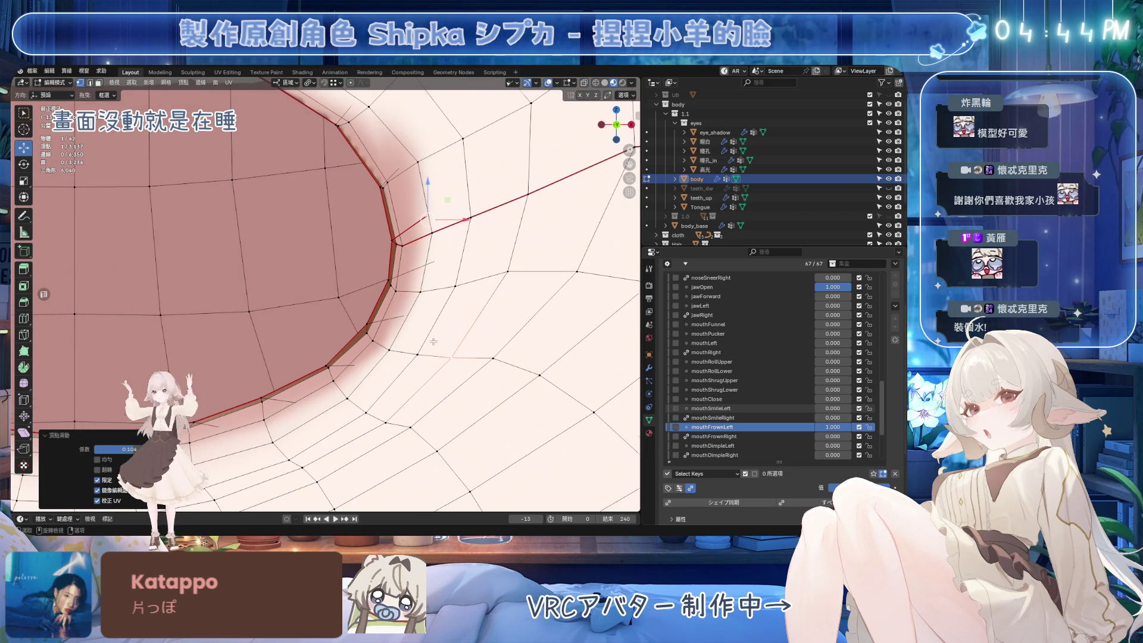
{"action": "key", "text": "shift+v"}
{"action": "left_click", "coordinate": [491, 274]}
Orbit to a front view of the whole mouth and save the file.
{"action": "scroll", "coordinate": [471, 297], "scroll_direction": "down", "scroll_amount": 3}
{"action": "middle_click_drag", "start_coordinate": [471, 298], "coordinate": [454, 320]}
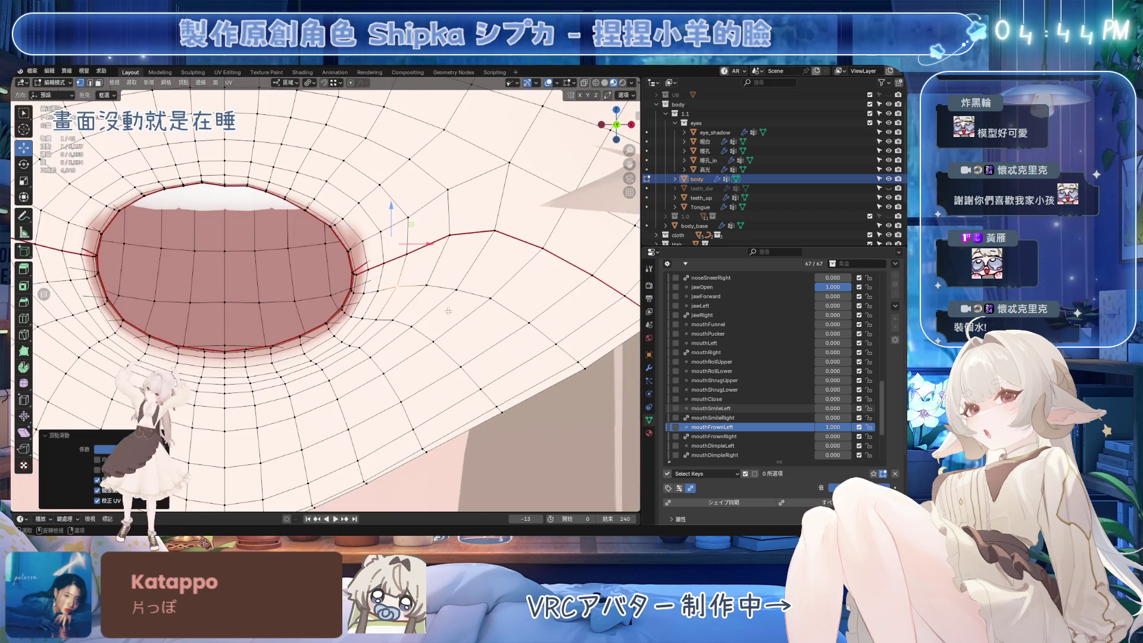
{"action": "scroll", "coordinate": [444, 289], "scroll_direction": "up", "scroll_amount": 1}
{"action": "key", "text": "ctrl+s"}
Slide a lip vertex by 0.068 and a mouth-corner edge, test mouthFrownLeft, then select mouthFrownRight.
{"action": "key", "text": "shift+v"}
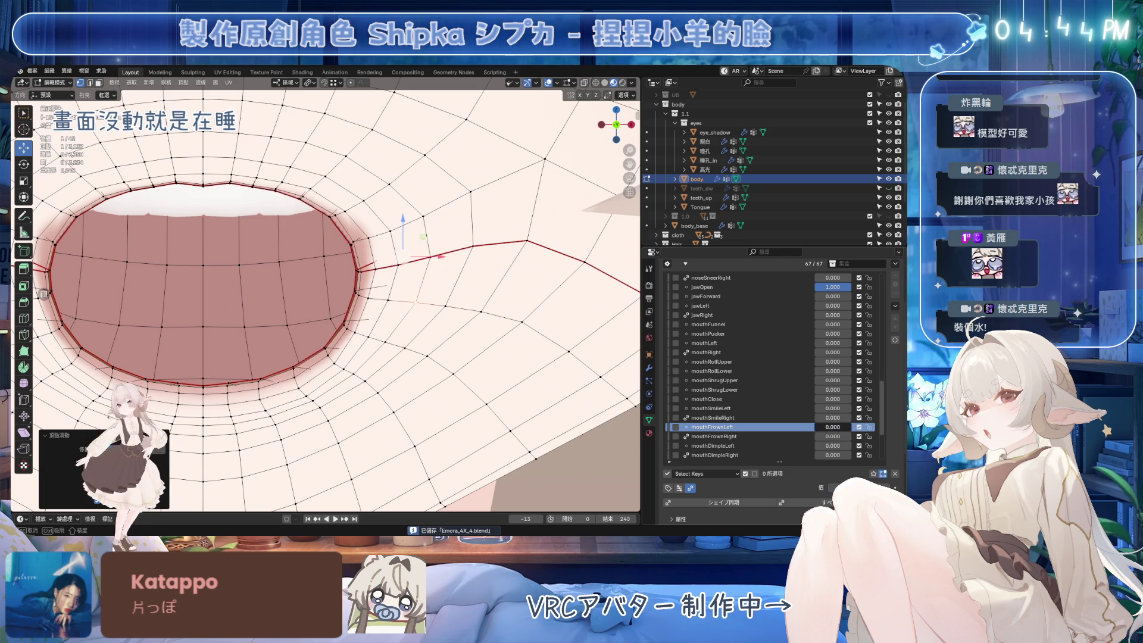
{"action": "left_click", "coordinate": [43, 294]}
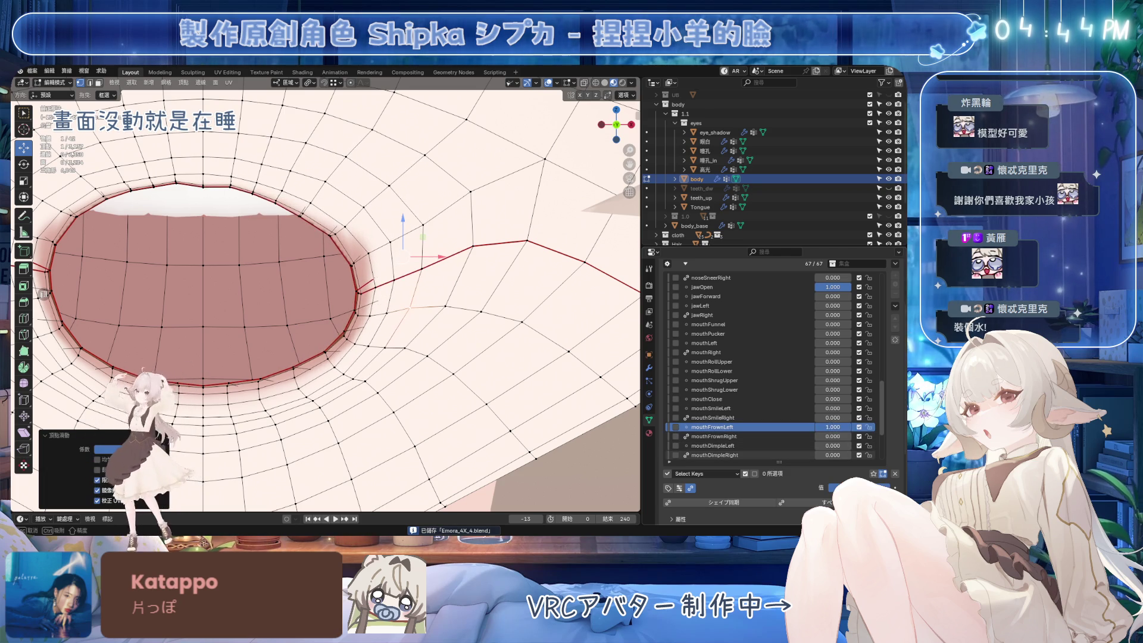
{"action": "right_click", "coordinate": [432, 265]}
{"action": "left_click", "coordinate": [431, 266]}
{"action": "key", "text": "g"}
{"action": "key", "text": "g"}
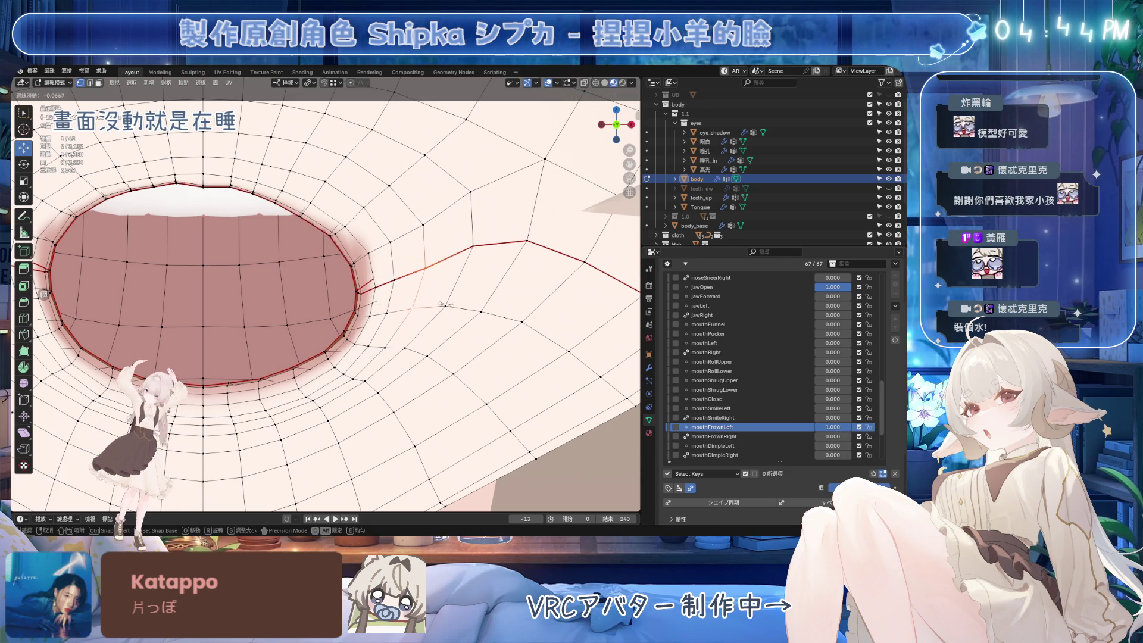
{"action": "left_click", "coordinate": [509, 326]}
{"action": "left_click_drag", "start_coordinate": [833, 427], "coordinate": [833, 427]}
{"action": "left_click", "coordinate": [733, 436]}
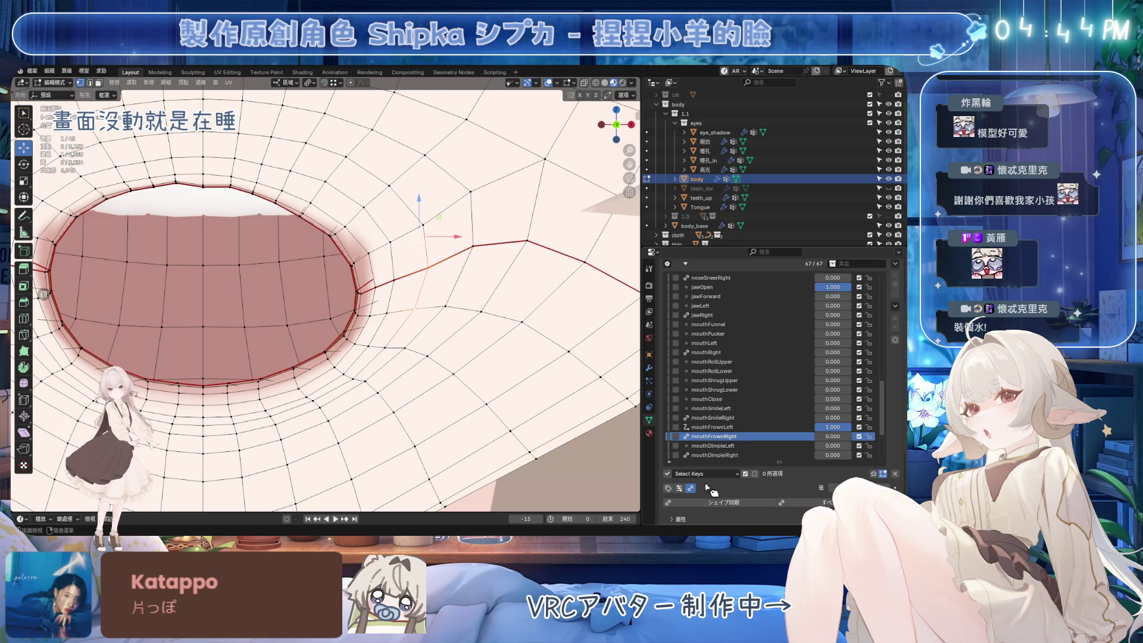
Save and orbit around the open mouth, hiding then restoring the wireframe overlays.
{"action": "left_click_drag", "start_coordinate": [833, 439], "coordinate": [869, 439]}
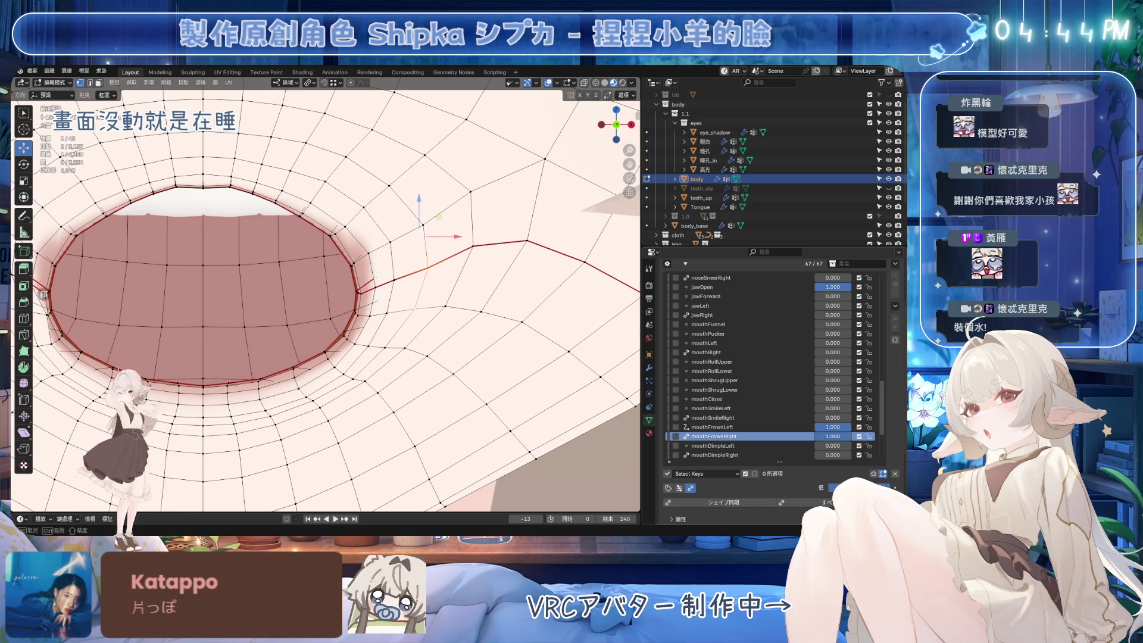
{"action": "middle_click_drag", "start_coordinate": [357, 298], "coordinate": [530, 268], "text": "shift"}
{"action": "key", "text": "ctrl+s"}
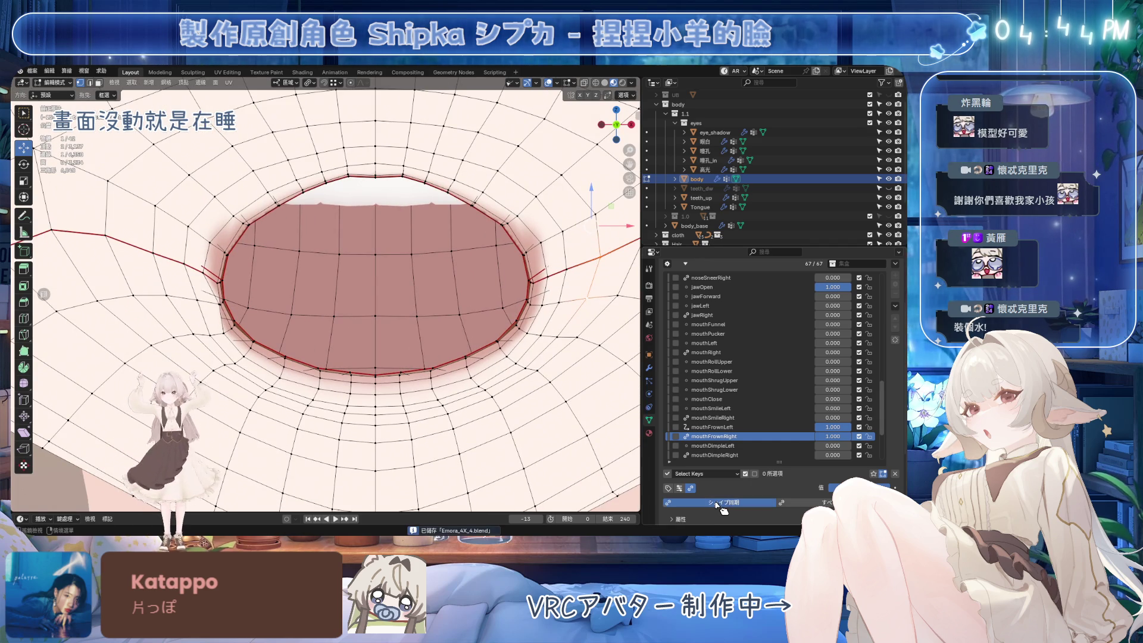
{"action": "scroll", "coordinate": [476, 372], "scroll_direction": "down", "scroll_amount": 5}
{"action": "mouse_move", "coordinate": [476, 372]}
{"action": "middle_mouse_down"}
{"action": "mouse_move", "coordinate": [332, 320]}
{"action": "mouse_move", "coordinate": [339, 328]}
{"action": "middle_mouse_up"}
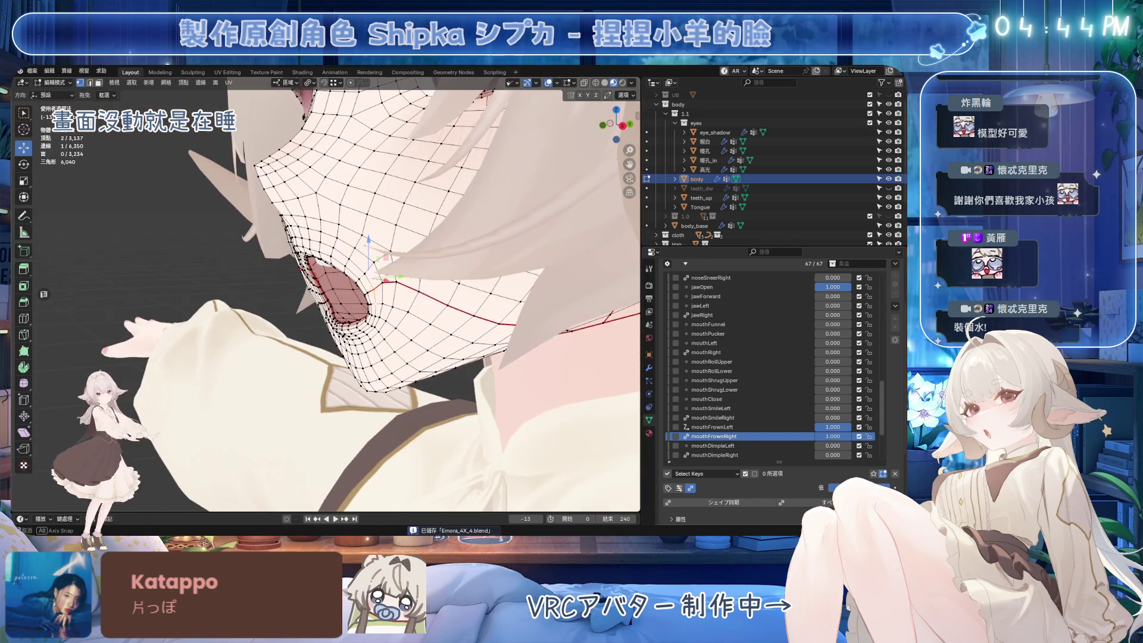
{"action": "left_click", "coordinate": [548, 82]}
{"action": "mouse_move", "coordinate": [506, 179]}
{"action": "middle_mouse_down"}
{"action": "mouse_move", "coordinate": [416, 286]}
{"action": "mouse_move", "coordinate": [434, 316]}
{"action": "middle_mouse_up"}
{"action": "scroll", "coordinate": [436, 318], "scroll_direction": "up", "scroll_amount": 4}
{"action": "scroll", "coordinate": [436, 319], "scroll_direction": "up", "scroll_amount": 5}
{"action": "left_click", "coordinate": [549, 84]}
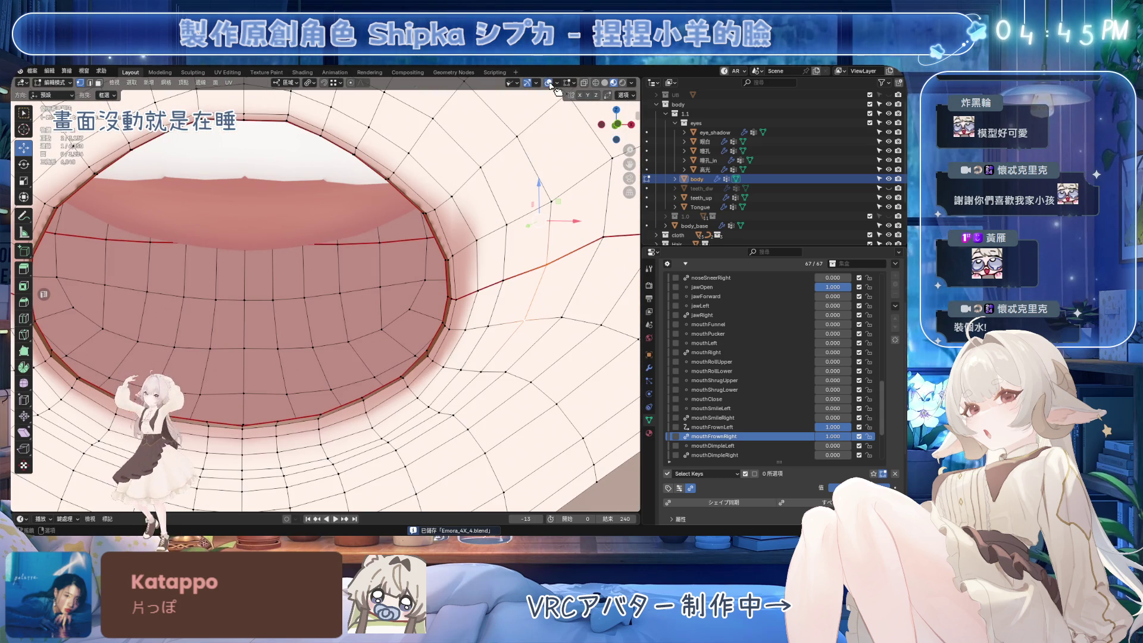
Reset jawOpen and both mouthFrown shape keys to 0.000 and return to Object Mode.
{"action": "key", "text": "ctrl+z"}
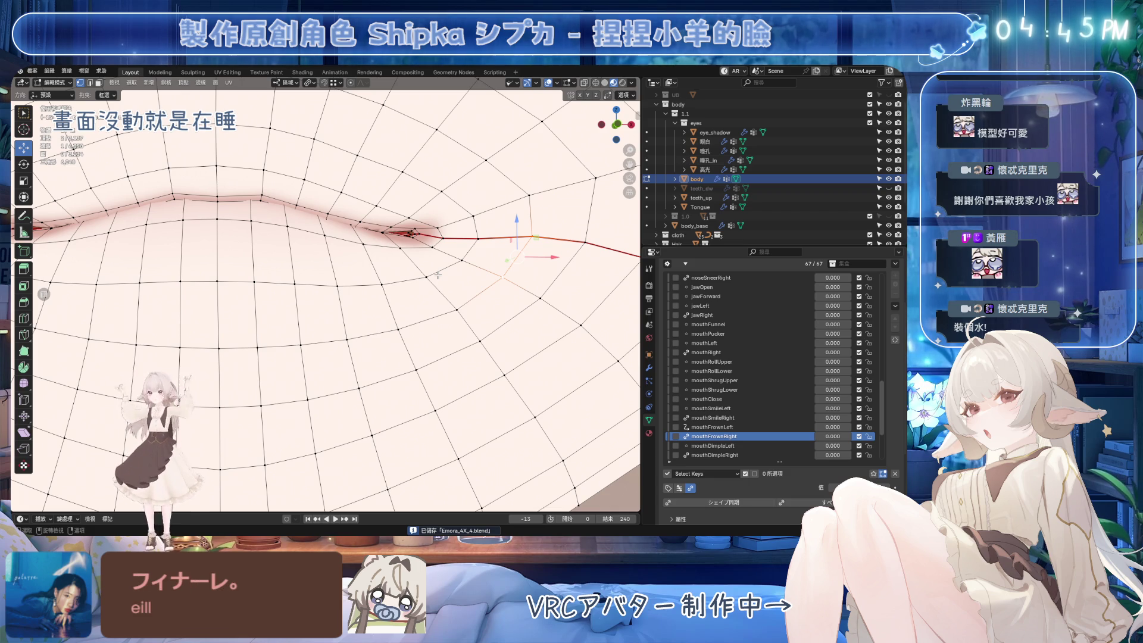
{"action": "scroll", "coordinate": [407, 315], "scroll_direction": "down", "scroll_amount": 6}
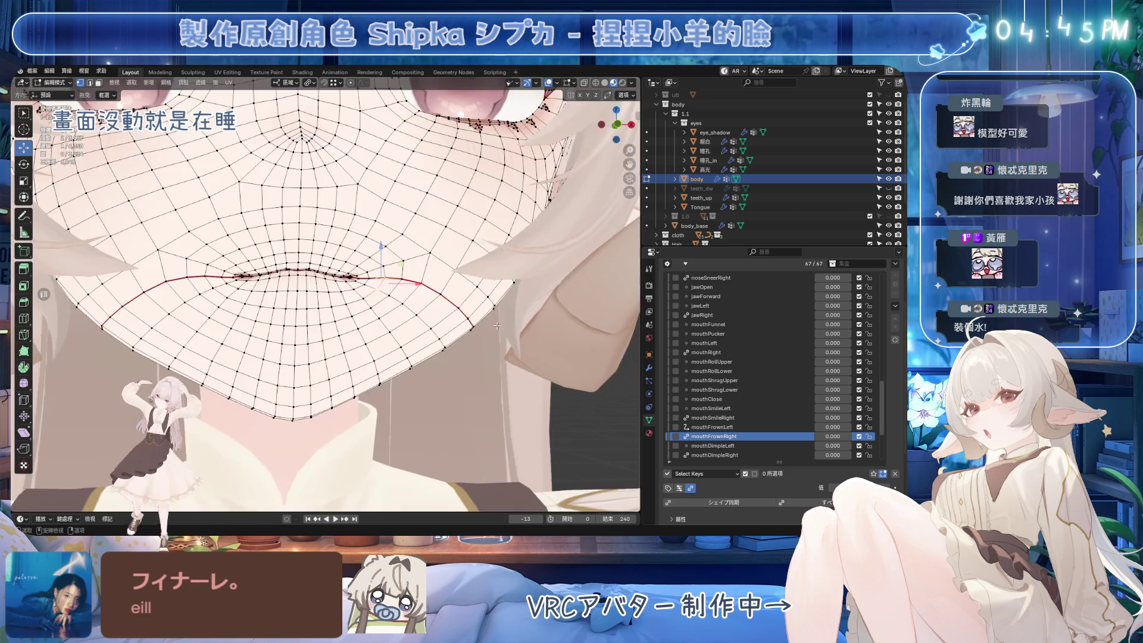
{"action": "key", "text": "Tab"}
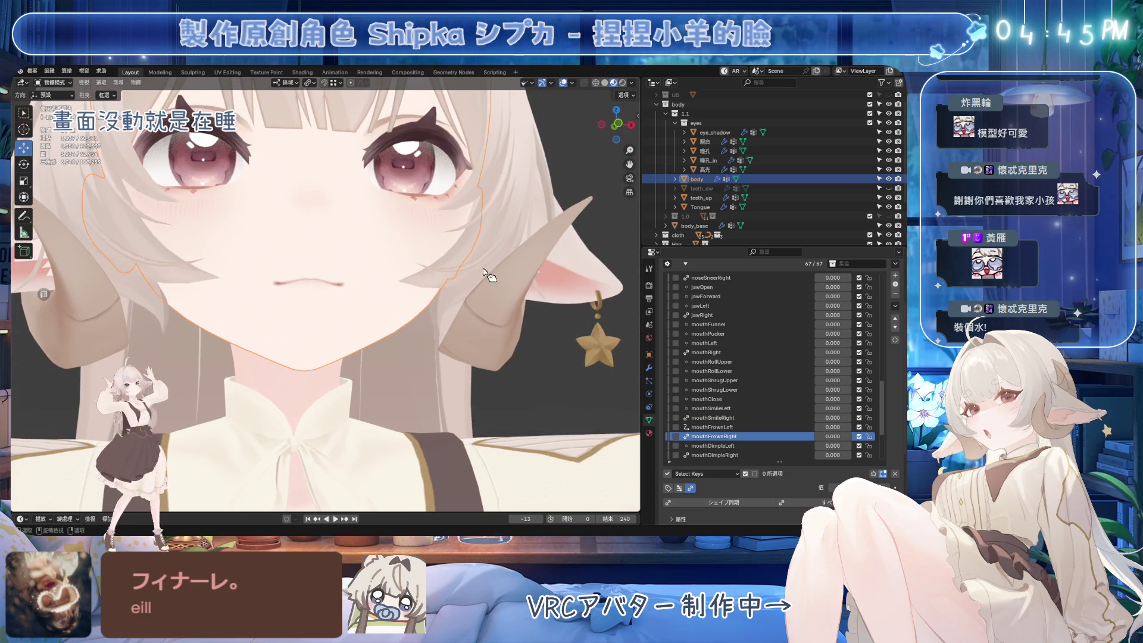
Make mouthDimpleLeft the active shape key and preview it at full strength without keeping it.
{"action": "left_click", "coordinate": [715, 446]}
{"action": "left_click_drag", "start_coordinate": [834, 446], "coordinate": [857, 446]}
{"action": "key", "text": "Escape"}
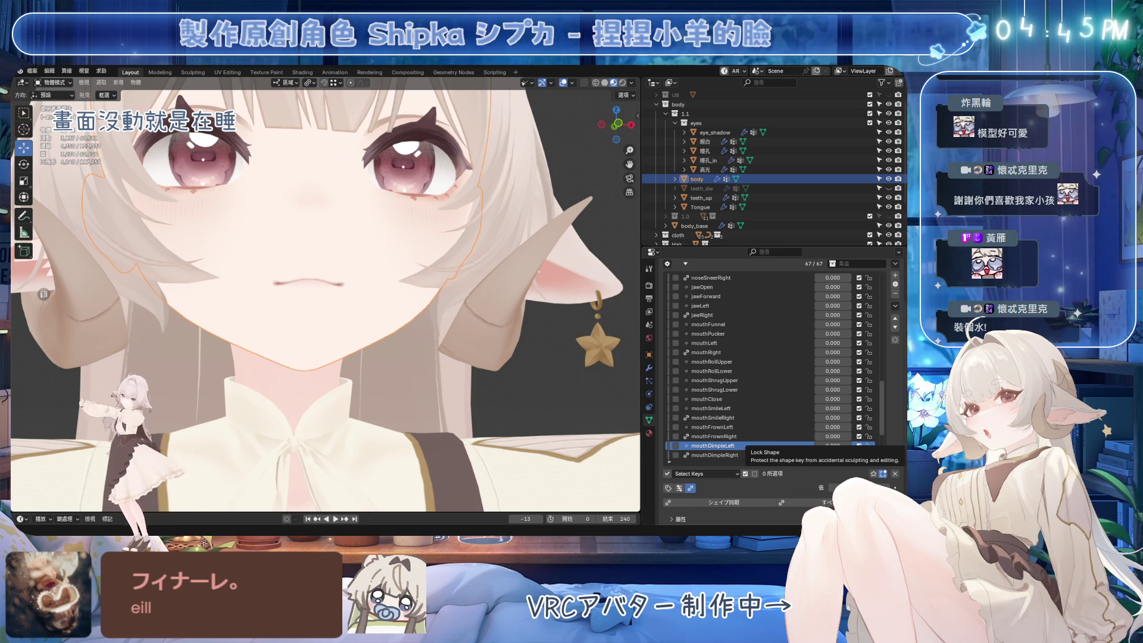
{"action": "left_click_drag", "start_coordinate": [834, 445], "coordinate": [857, 445]}
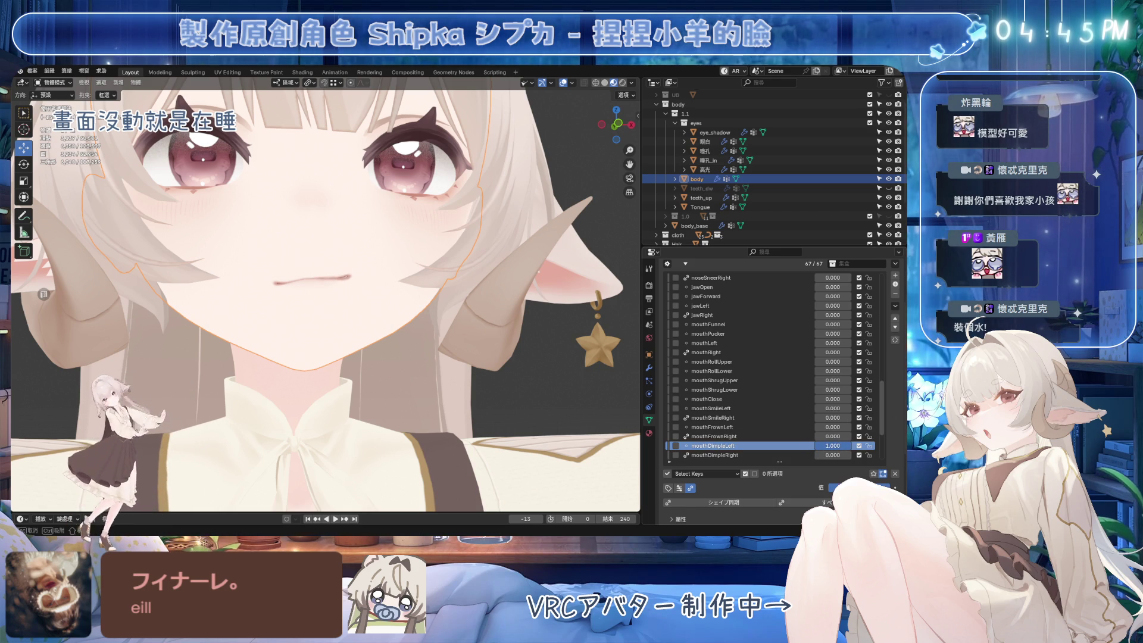
{"action": "key", "text": "Escape"}
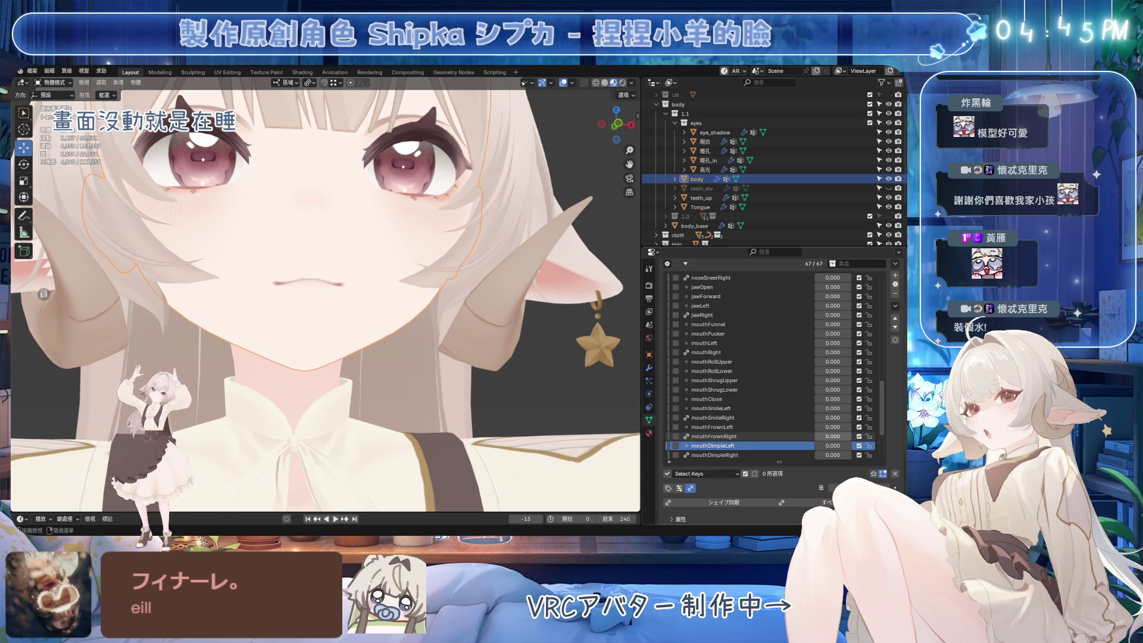
Set mouthDimpleLeft and mouthDimpleRight both to 1.000.
{"action": "left_click", "coordinate": [833, 445]}
{"action": "type", "text": "1"}
{"action": "key", "text": "Return"}
{"action": "left_click", "coordinate": [833, 455]}
{"action": "type", "text": "1"}
{"action": "key", "text": "Return"}
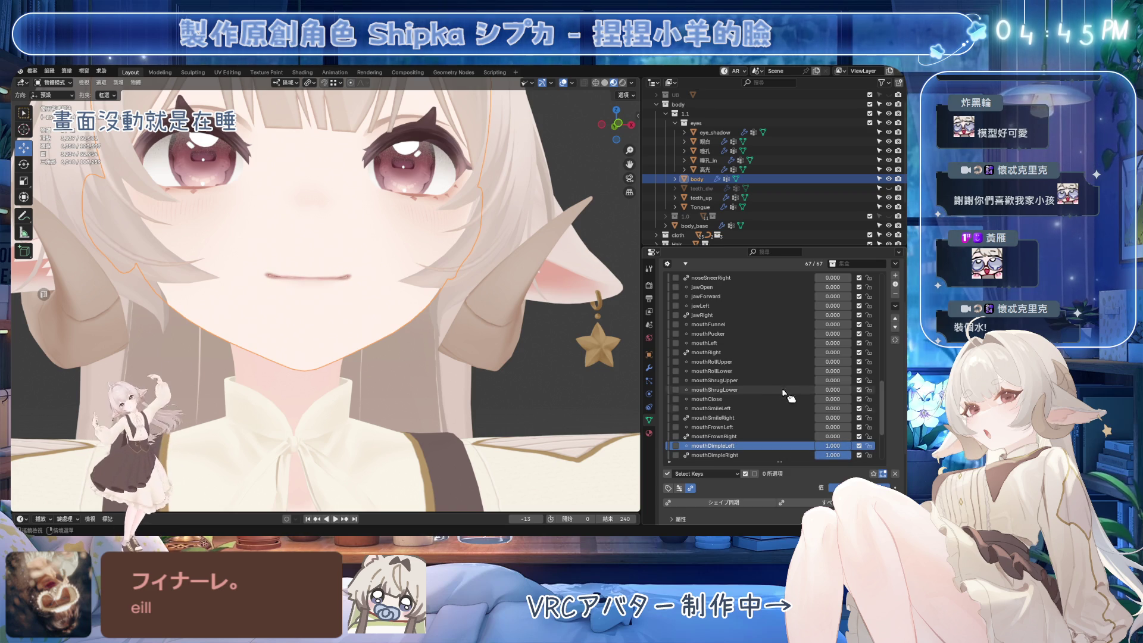
Raise mouthSmileLeft and mouthSmileRight, test jawOpen, and drop both dimple keys back to 0.000.
{"action": "left_click_drag", "start_coordinate": [833, 408], "coordinate": [849, 417]}
{"action": "scroll", "coordinate": [481, 384], "scroll_direction": "down", "scroll_amount": 4}
{"action": "middle_click_drag", "start_coordinate": [481, 384], "coordinate": [479, 384]}
{"action": "mouse_move", "coordinate": [827, 286]}
{"action": "left_mouse_down"}
{"action": "mouse_move", "coordinate": [853, 286]}
{"action": "mouse_move", "coordinate": [824, 287]}
{"action": "left_mouse_up"}
{"action": "mouse_move", "coordinate": [837, 446]}
{"action": "left_mouse_down"}
{"action": "mouse_move", "coordinate": [816, 445]}
{"action": "mouse_move", "coordinate": [818, 460]}
{"action": "left_mouse_up"}
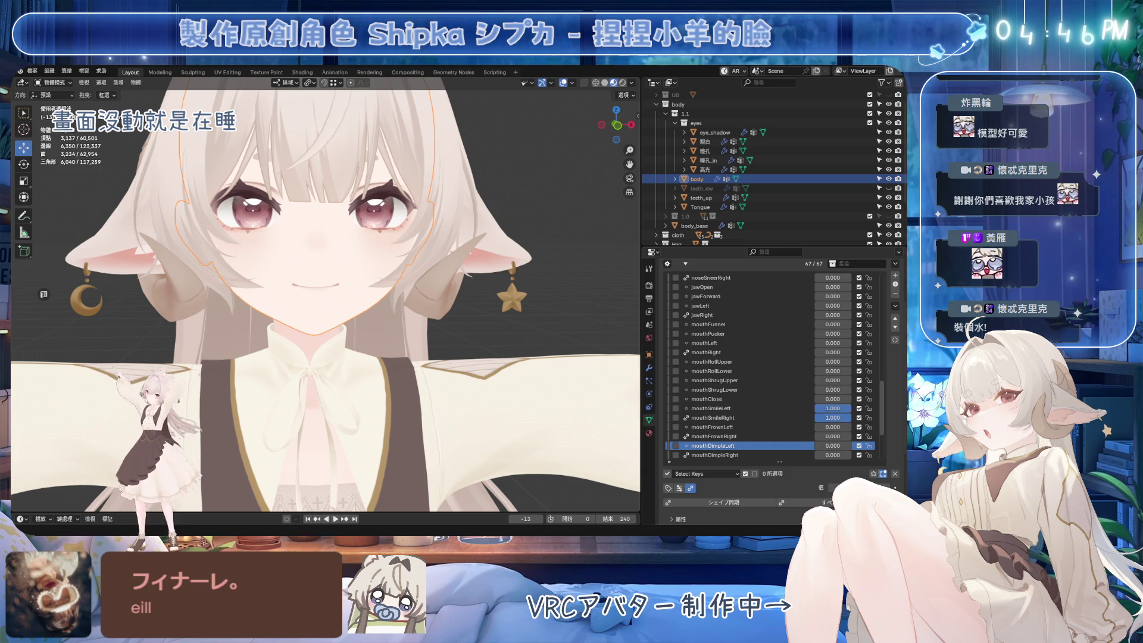
Set mouthSmileLeft to 0 and back to 1, leaving mouthSmileRight at 1.000.
{"action": "left_click", "coordinate": [833, 408]}
{"action": "type", "text": "0"}
{"action": "key", "text": "Return"}
{"action": "left_click", "coordinate": [833, 418]}
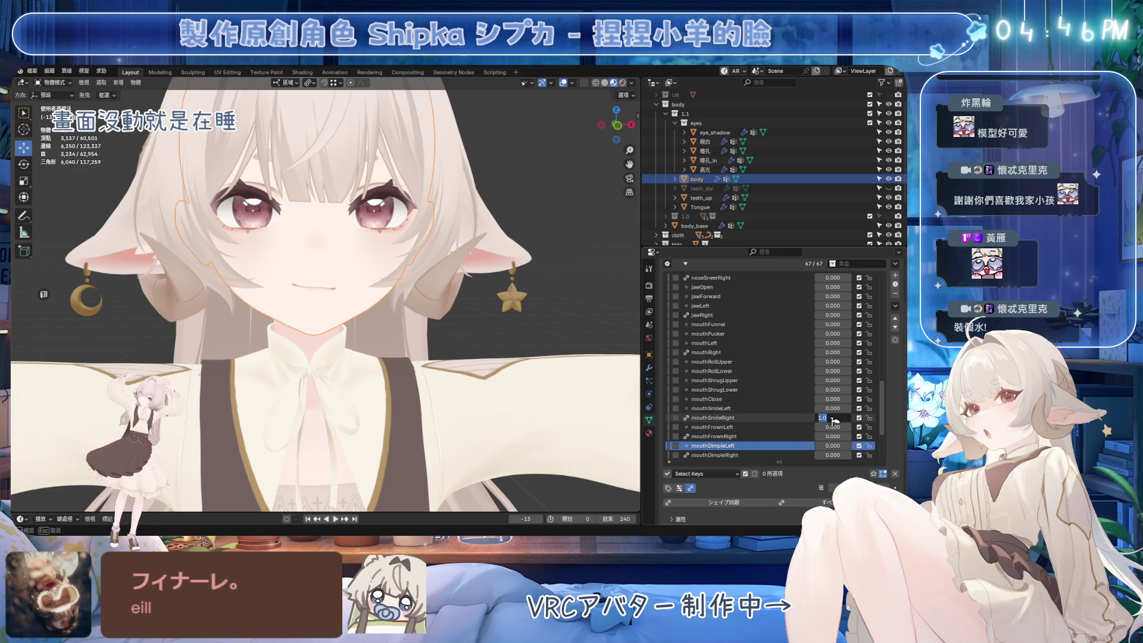
{"action": "key", "text": "Escape"}
{"action": "left_click", "coordinate": [833, 409]}
{"action": "type", "text": "1"}
{"action": "key", "text": "Return"}
Try mouthDimpleRight at 1.000 then zero, ending with mouthSmileRight and mouthDimpleLeft at full.
{"action": "scroll", "coordinate": [416, 320], "scroll_direction": "up", "scroll_amount": 7}
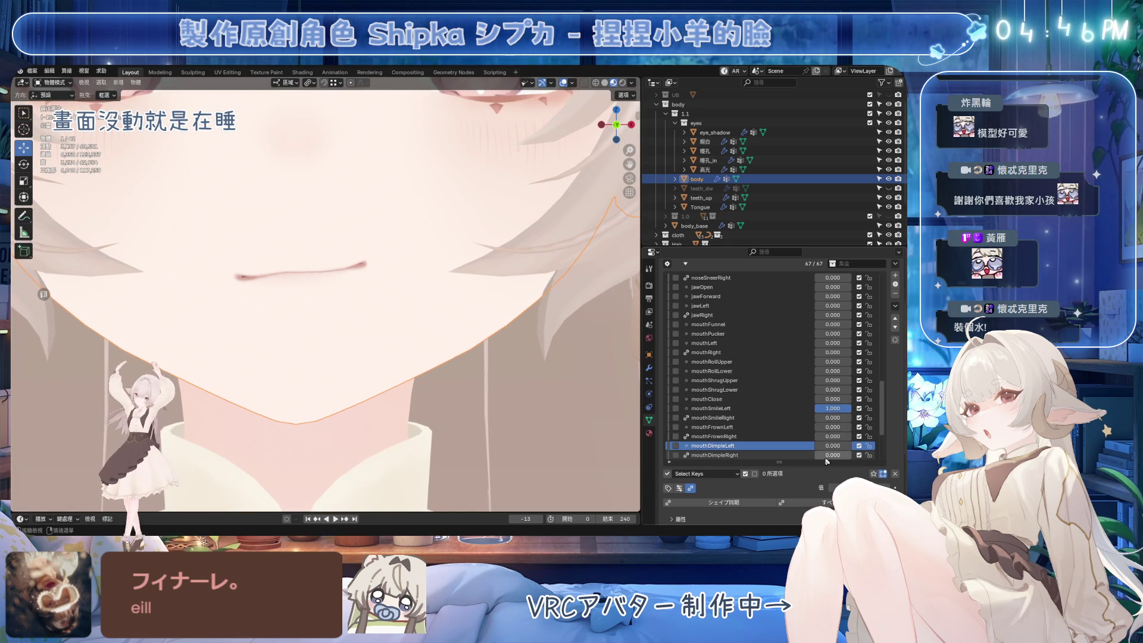
{"action": "left_click_drag", "start_coordinate": [833, 455], "coordinate": [863, 455]}
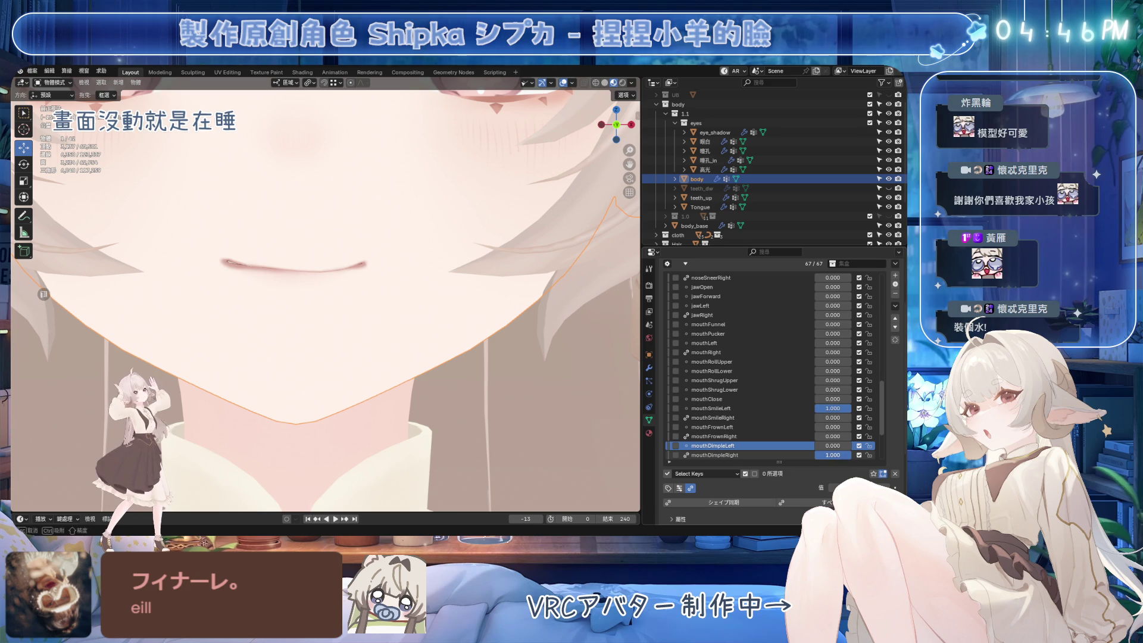
{"action": "left_click_drag", "start_coordinate": [846, 455], "coordinate": [816, 455]}
{"action": "mouse_move", "coordinate": [845, 408]}
{"action": "left_mouse_down"}
{"action": "mouse_move", "coordinate": [816, 408]}
{"action": "mouse_move", "coordinate": [854, 420]}
{"action": "mouse_move", "coordinate": [857, 445]}
{"action": "left_mouse_up"}
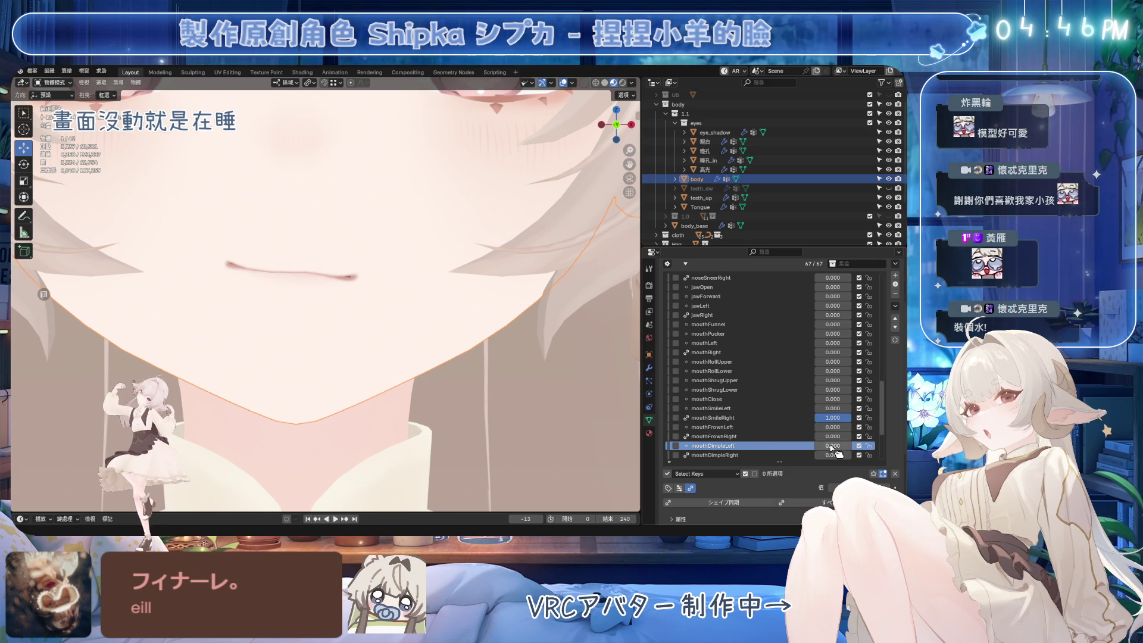
{"action": "scroll", "coordinate": [349, 247], "scroll_direction": "up", "scroll_amount": 3}
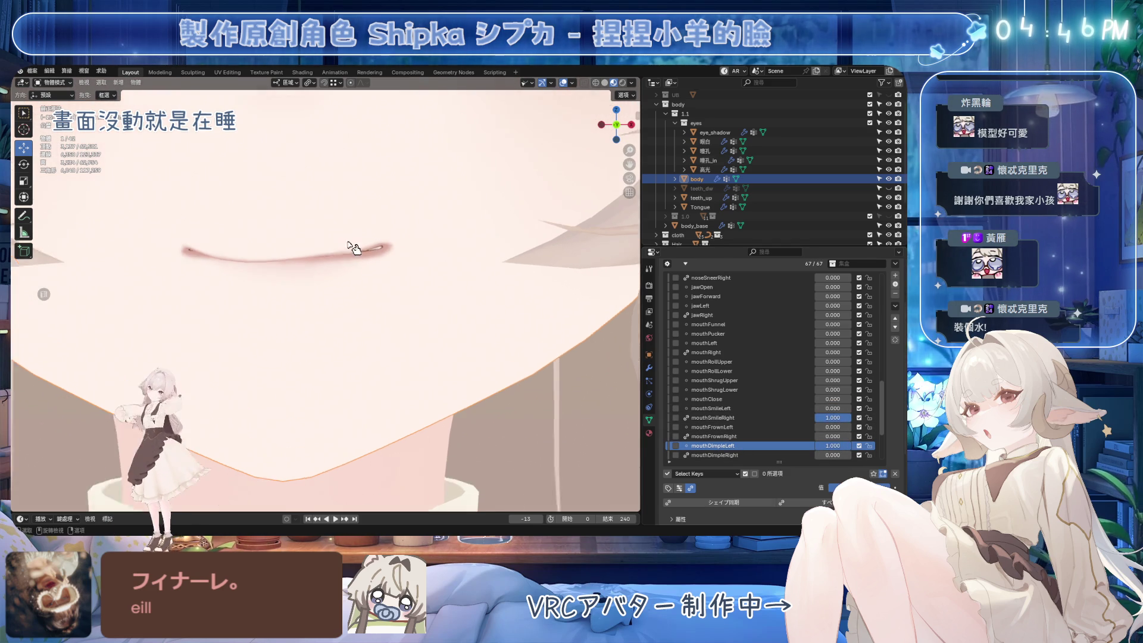
In Edit Mode, enable proportional editing and softly raise the lip-corner vertex along Z.
{"action": "key", "text": "ctrl+Tab"}
{"action": "left_click", "coordinate": [395, 236]}
{"action": "middle_click_drag", "start_coordinate": [394, 237], "coordinate": [418, 266]}
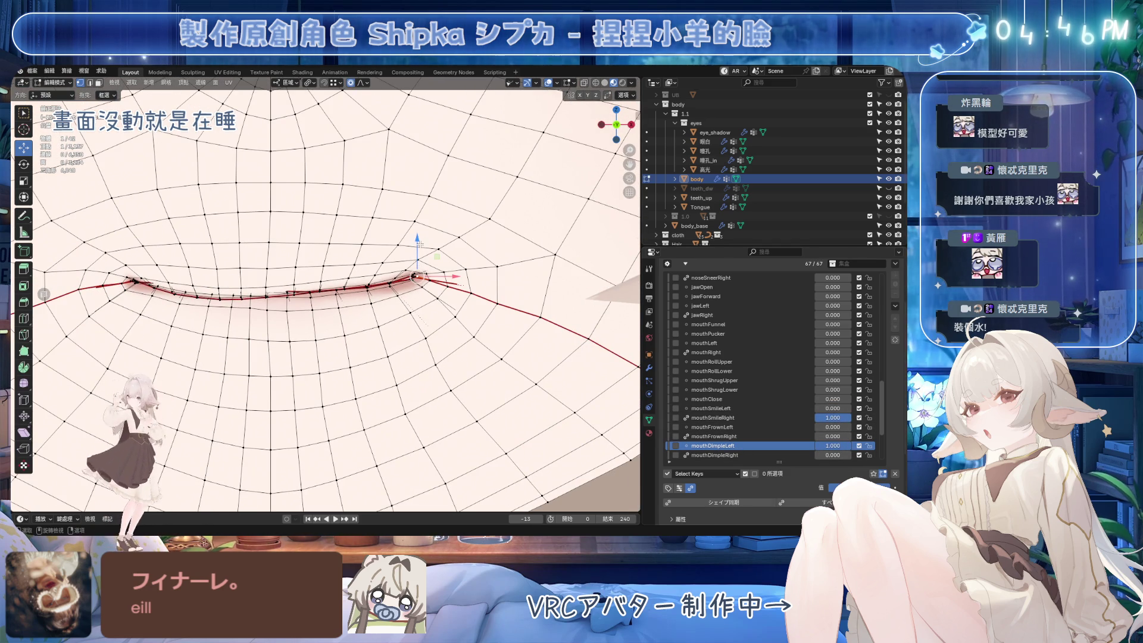
{"action": "key", "text": "o"}
{"action": "key", "text": "g"}
{"action": "key", "text": "z"}
{"action": "scroll", "coordinate": [420, 253], "scroll_direction": "down", "scroll_amount": 3}
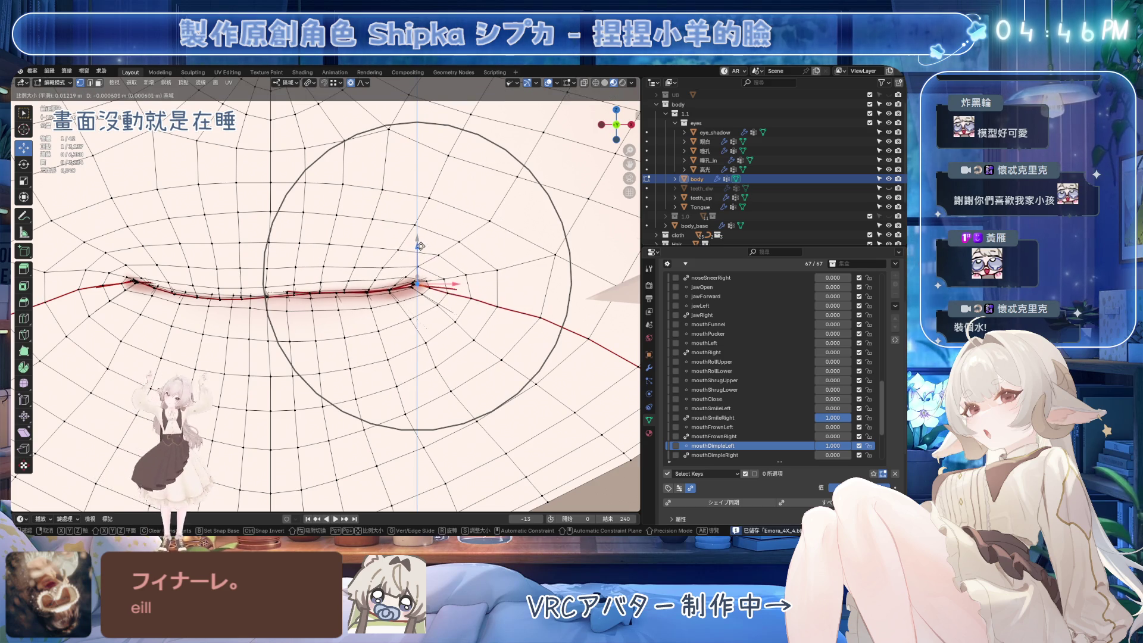
{"action": "left_click", "coordinate": [384, 280]}
Preview mouthDimpleLeft at partial strength and nudge the lip corner again with soft falloff.
{"action": "mouse_move", "coordinate": [833, 446]}
{"action": "left_mouse_down"}
{"action": "mouse_move", "coordinate": [807, 446]}
{"action": "mouse_move", "coordinate": [833, 445]}
{"action": "left_mouse_up"}
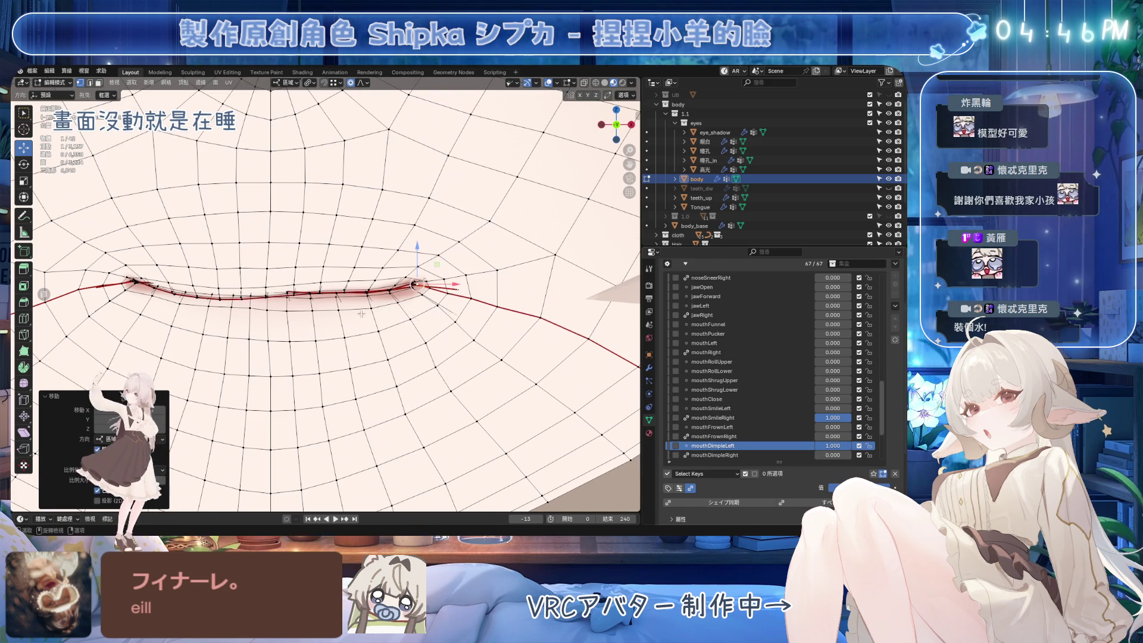
{"action": "scroll", "coordinate": [417, 262], "scroll_direction": "up", "scroll_amount": 2}
{"action": "left_click_drag", "start_coordinate": [457, 261], "coordinate": [458, 259]}
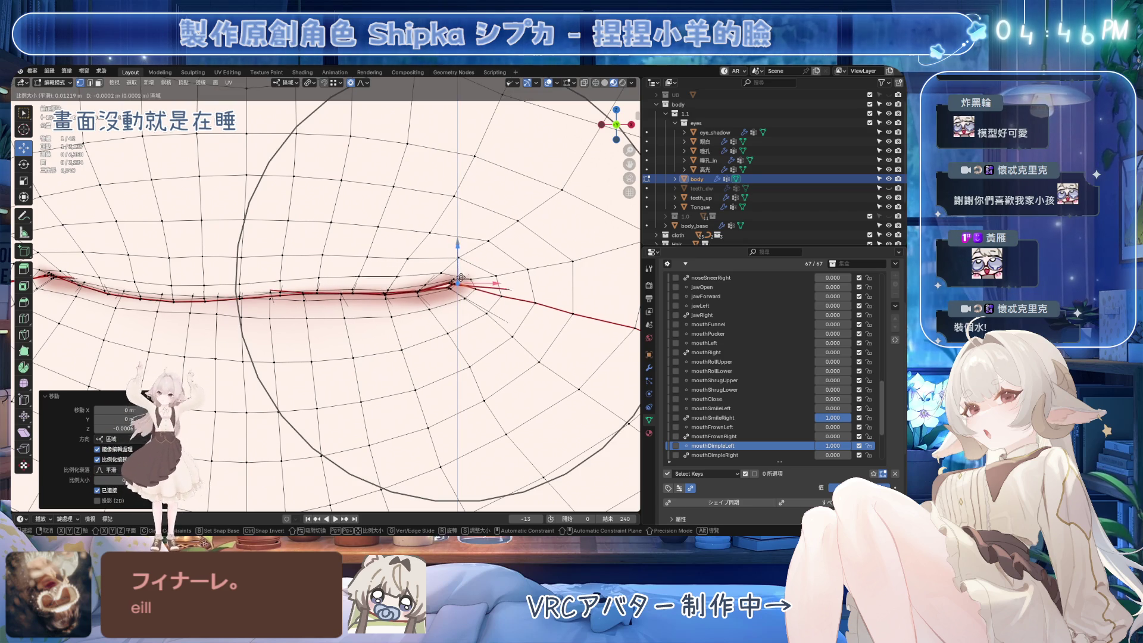
{"action": "scroll", "coordinate": [440, 238], "scroll_direction": "down", "scroll_amount": 3}
Return to Object Mode, preview mouthDimpleLeft on the face, and select mouthDimpleRight.
{"action": "key", "text": "Tab"}
{"action": "mouse_move", "coordinate": [833, 445]}
{"action": "left_mouse_down"}
{"action": "mouse_move", "coordinate": [816, 445]}
{"action": "mouse_move", "coordinate": [840, 455]}
{"action": "left_mouse_up"}
{"action": "left_click", "coordinate": [714, 455]}
{"action": "scroll", "coordinate": [436, 314], "scroll_direction": "down", "scroll_amount": 3}
{"action": "scroll", "coordinate": [436, 314], "scroll_direction": "down", "scroll_amount": 3}
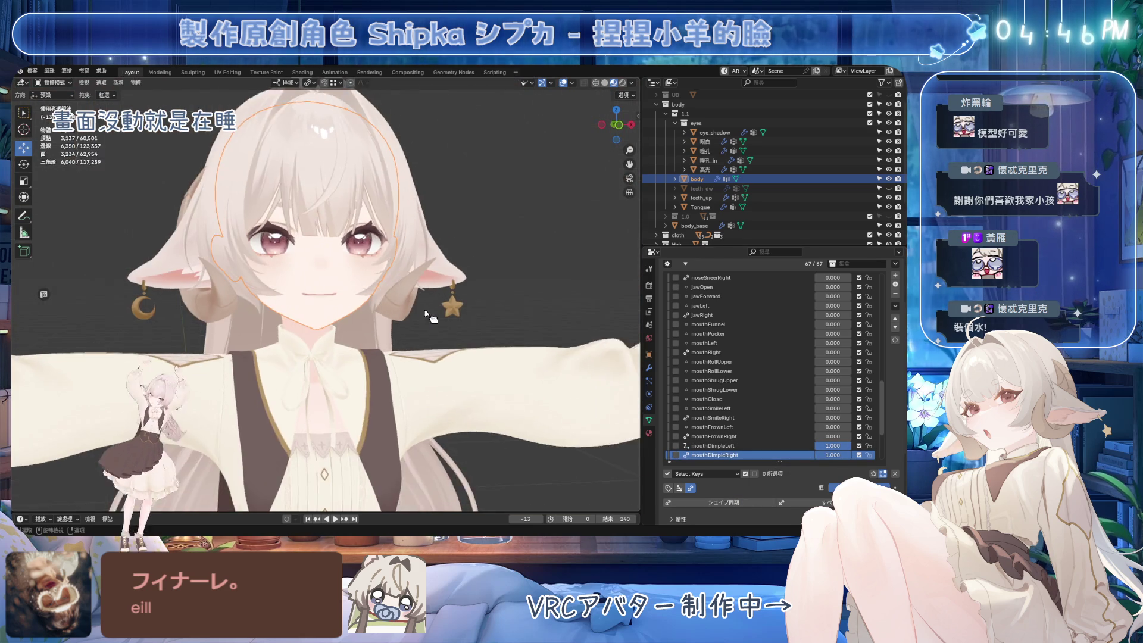
Deselect all with Alt+A, save the file, and make mouthUpperUpLeft the active shape key.
{"action": "key", "text": "alt+a"}
{"action": "key", "text": "ctrl+s"}
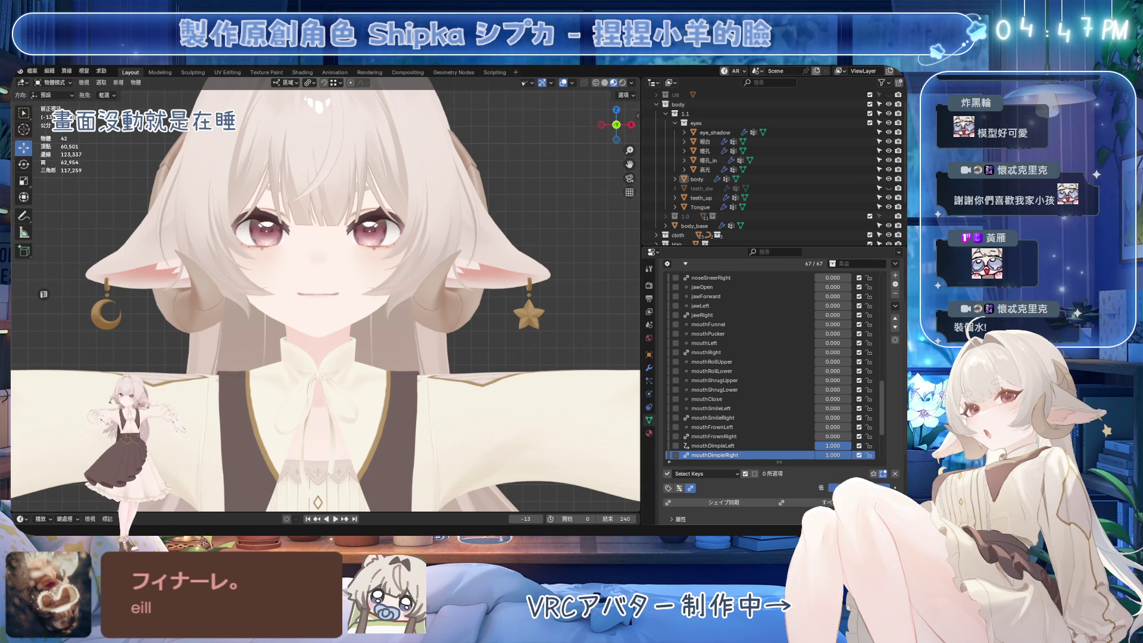
{"action": "scroll", "coordinate": [745, 411], "scroll_direction": "down", "scroll_amount": 5}
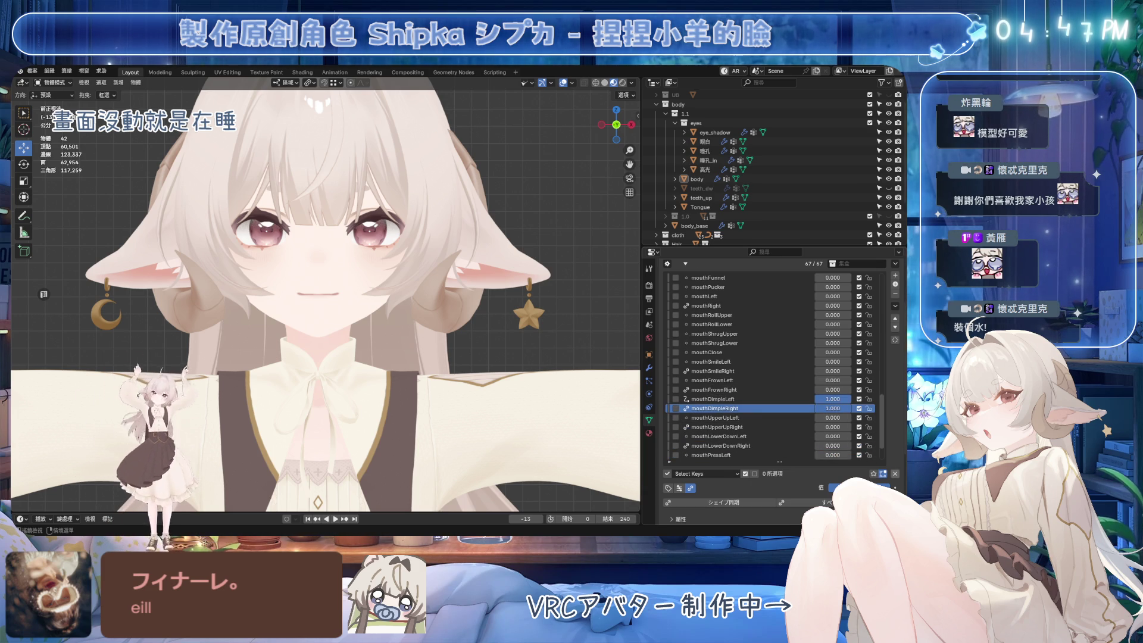
{"action": "left_click", "coordinate": [672, 419]}
Select the mouthUpperUpLeft shape key, zoom in on the mouth, and save the file.
{"action": "left_click", "coordinate": [675, 418]}
{"action": "key", "text": "ctrl+s"}
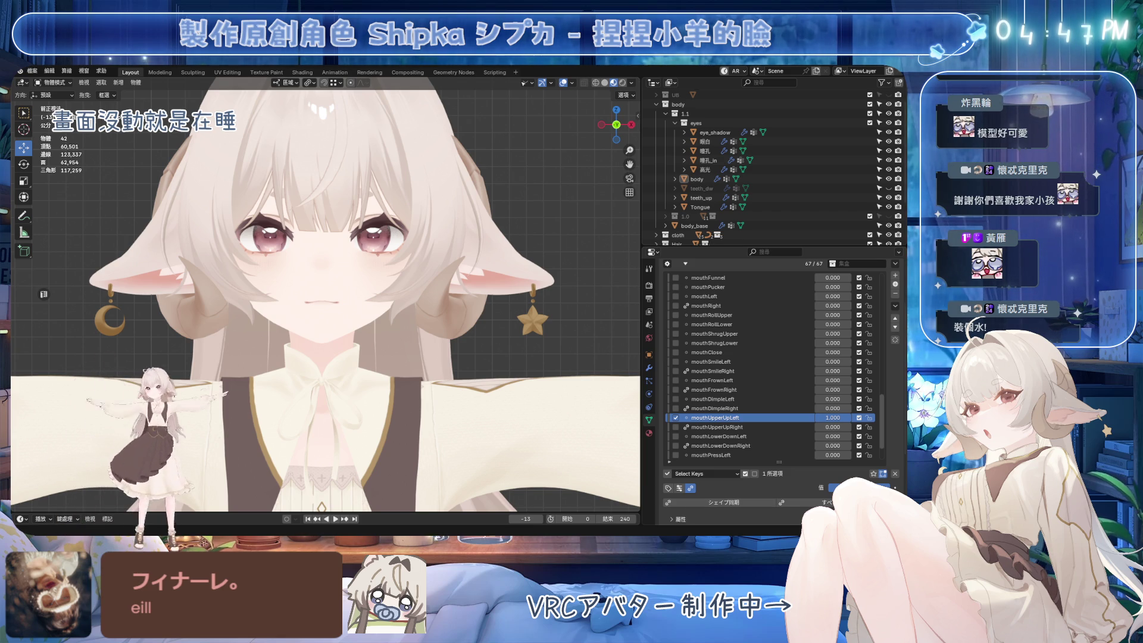
{"action": "scroll", "coordinate": [325, 300], "scroll_direction": "up", "scroll_amount": 5}
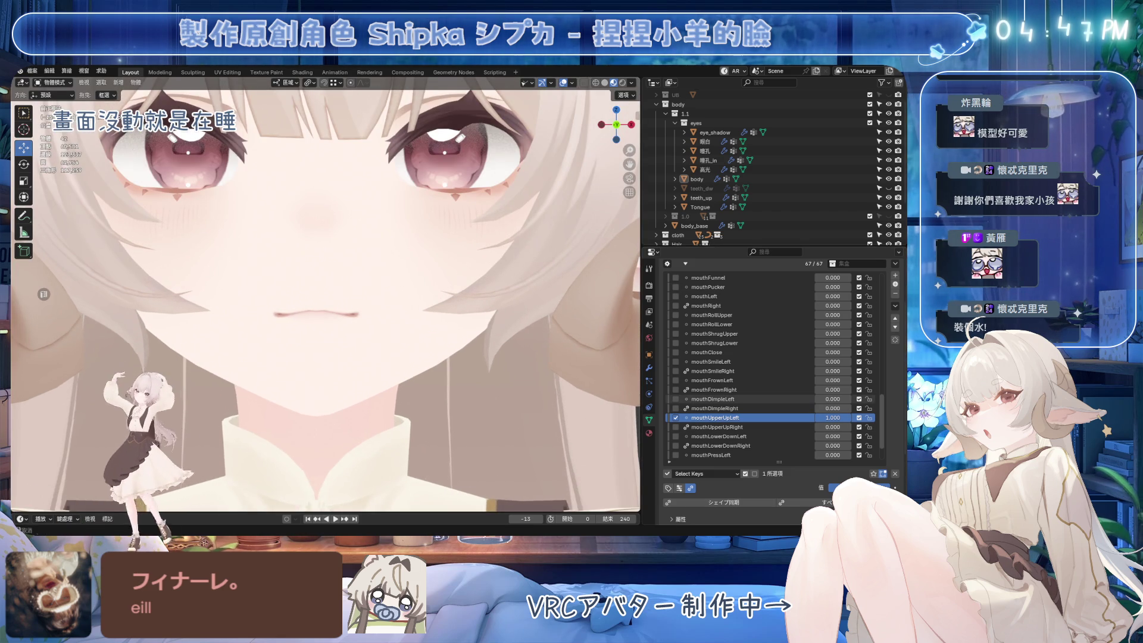
{"action": "scroll", "coordinate": [384, 256], "scroll_direction": "up", "scroll_amount": 3}
{"action": "key", "text": "ctrl+s"}
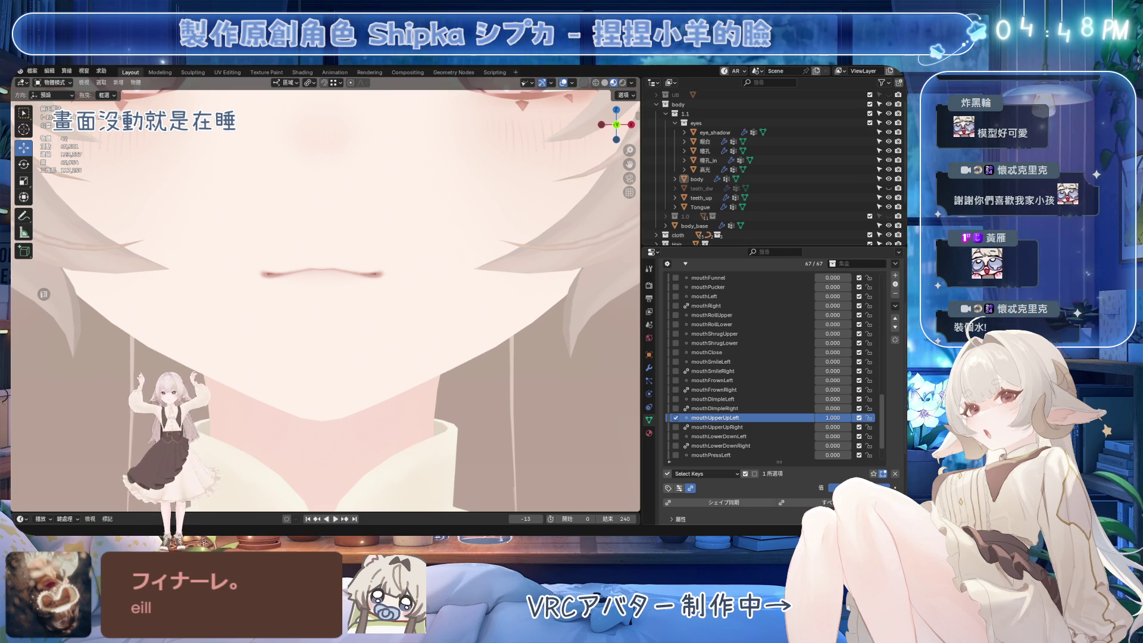
Put the body object in Edit Mode and hide the mouth interior mesh.
{"action": "left_click", "coordinate": [411, 287]}
{"action": "scroll", "coordinate": [403, 281], "scroll_direction": "up", "scroll_amount": 3}
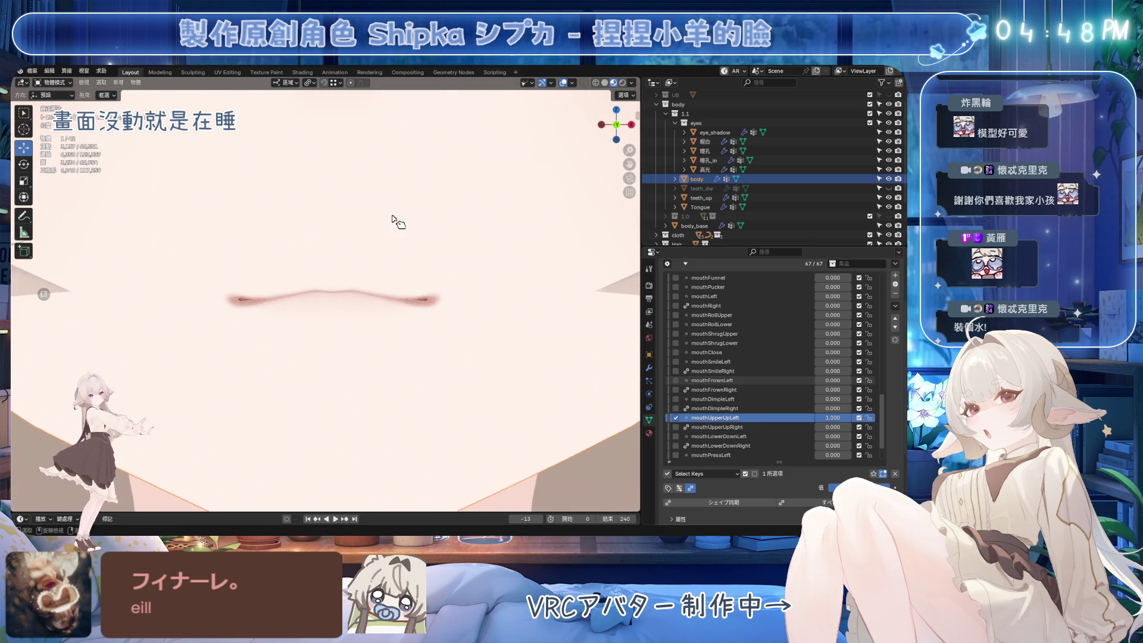
{"action": "key", "text": "ctrl+Tab"}
{"action": "left_click", "coordinate": [482, 201]}
{"action": "left_click", "coordinate": [434, 378]}
{"action": "key", "text": "ctrl+l"}
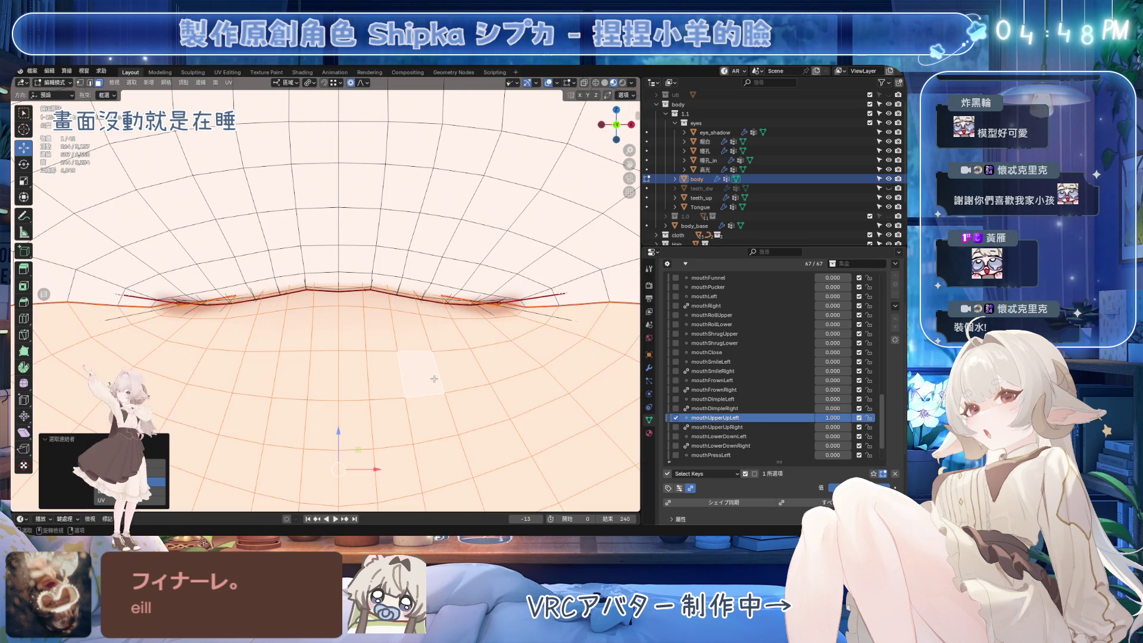
{"action": "key", "text": "h"}
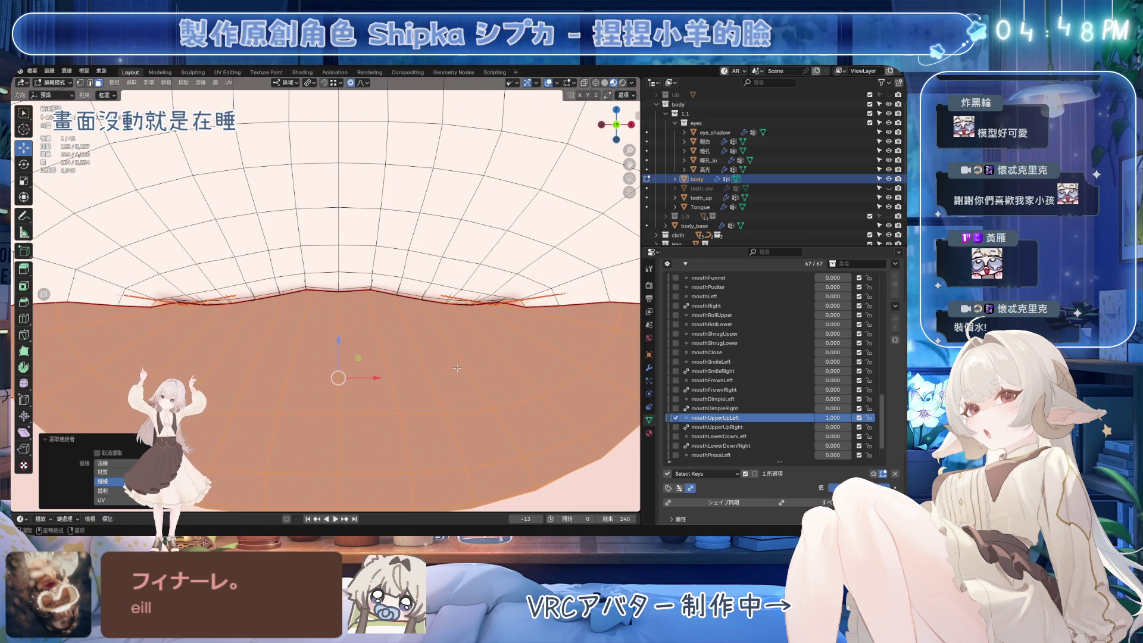
{"action": "key", "text": "l"}
{"action": "key", "text": "h"}
Select a path of upper-lip vertices, save, and shift them with proportional falloff.
{"action": "left_click", "coordinate": [439, 303]}
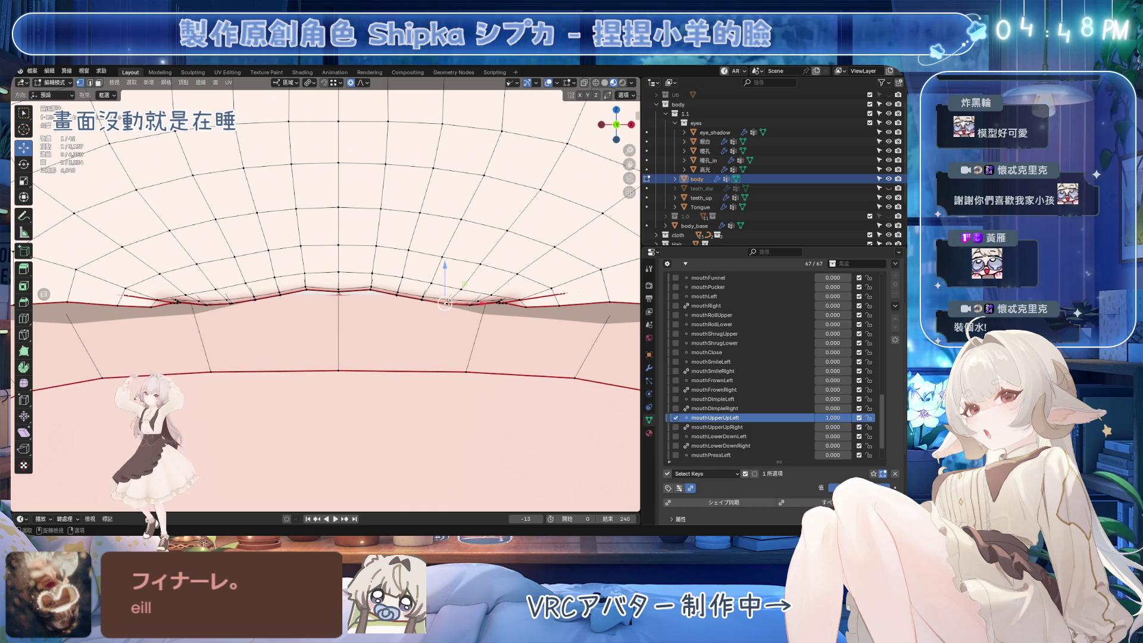
{"action": "left_click", "coordinate": [452, 299], "text": "ctrl"}
{"action": "mouse_move", "coordinate": [453, 300]}
{"action": "middle_mouse_down"}
{"action": "mouse_move", "coordinate": [451, 260]}
{"action": "mouse_move", "coordinate": [449, 348]}
{"action": "middle_mouse_up"}
{"action": "key", "text": "ctrl+s"}
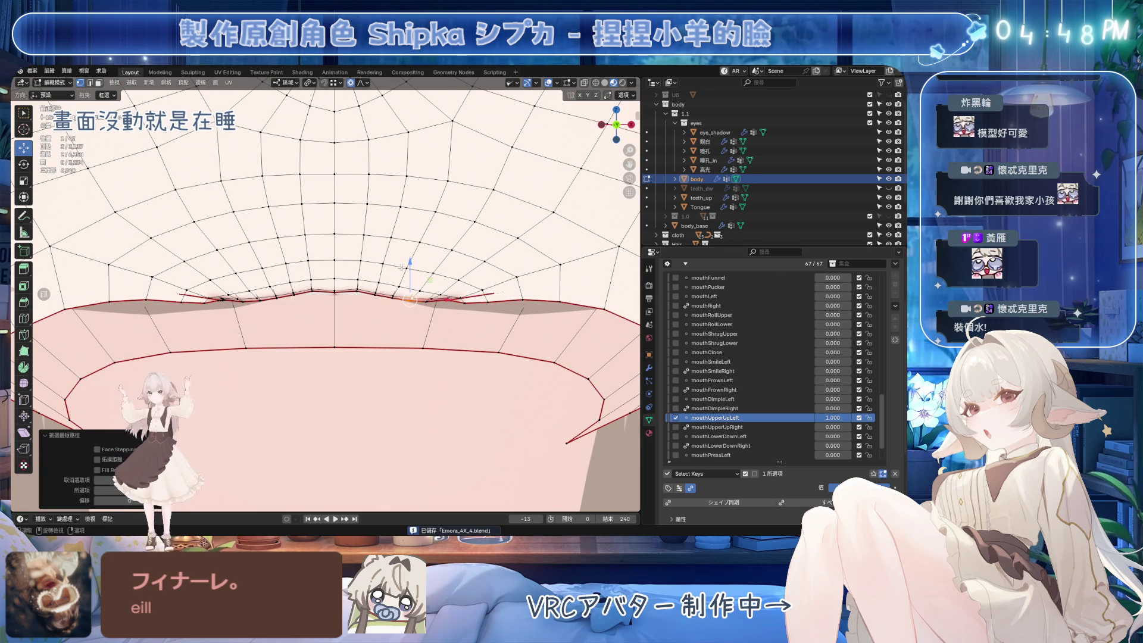
{"action": "middle_click_drag", "start_coordinate": [399, 267], "coordinate": [435, 277]}
{"action": "key", "text": "g"}
{"action": "scroll", "coordinate": [449, 248], "scroll_direction": "up", "scroll_amount": 7}
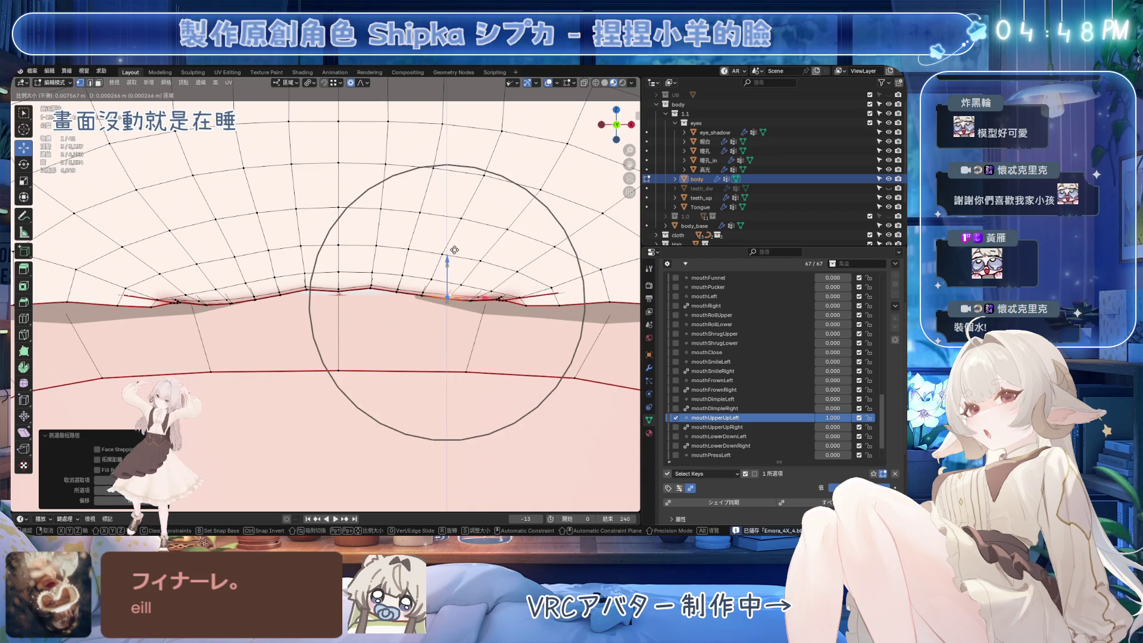
{"action": "left_click", "coordinate": [463, 197]}
Check the lip from below and the front, then select the next lip edge path to the left.
{"action": "scroll", "coordinate": [521, 307], "scroll_direction": "up", "scroll_amount": 2}
{"action": "scroll", "coordinate": [520, 307], "scroll_direction": "up", "scroll_amount": 1}
{"action": "middle_click_drag", "start_coordinate": [520, 307], "coordinate": [430, 303]}
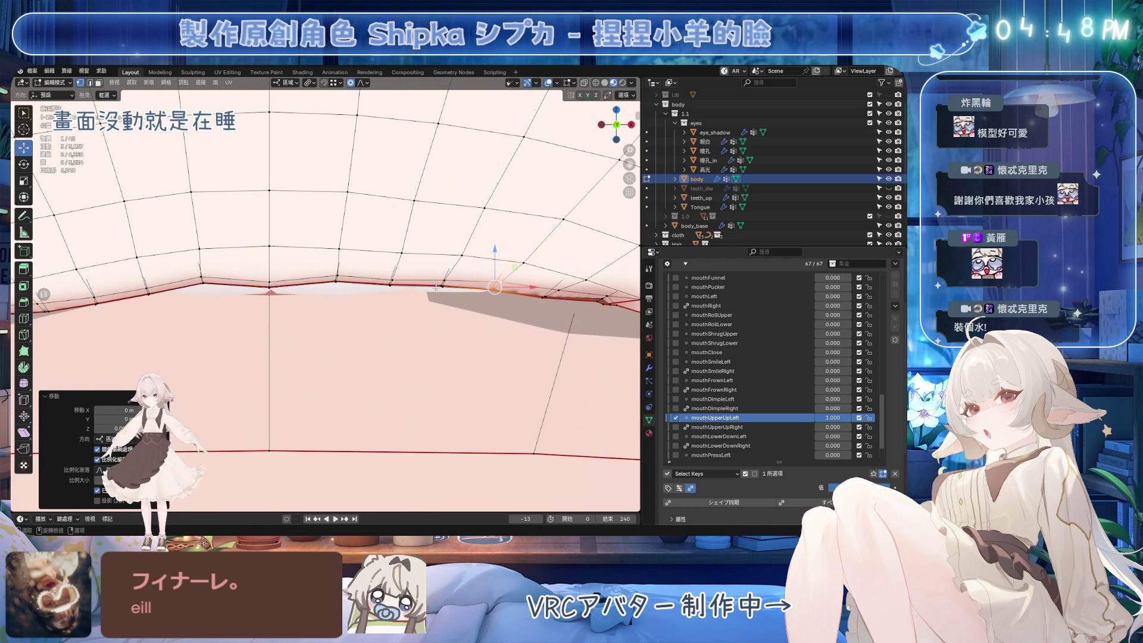
{"action": "mouse_move", "coordinate": [447, 262]}
{"action": "middle_mouse_down"}
{"action": "mouse_move", "coordinate": [453, 248]}
{"action": "mouse_move", "coordinate": [475, 256]}
{"action": "mouse_move", "coordinate": [465, 250]}
{"action": "middle_mouse_up"}
{"action": "key", "text": "KP_1"}
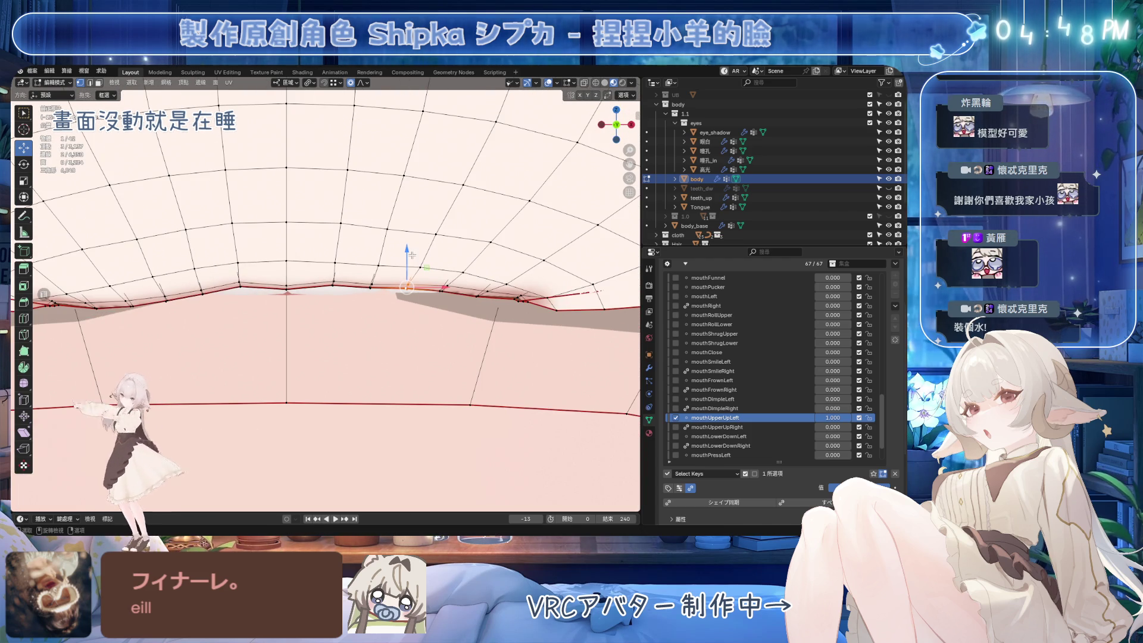
{"action": "key", "text": "g"}
{"action": "key", "text": "Escape"}
{"action": "left_click", "coordinate": [288, 289]}
{"action": "middle_click_drag", "start_coordinate": [307, 298], "coordinate": [386, 156]}
{"action": "left_click", "coordinate": [385, 151], "text": "ctrl"}
{"action": "key", "text": "KP_1"}
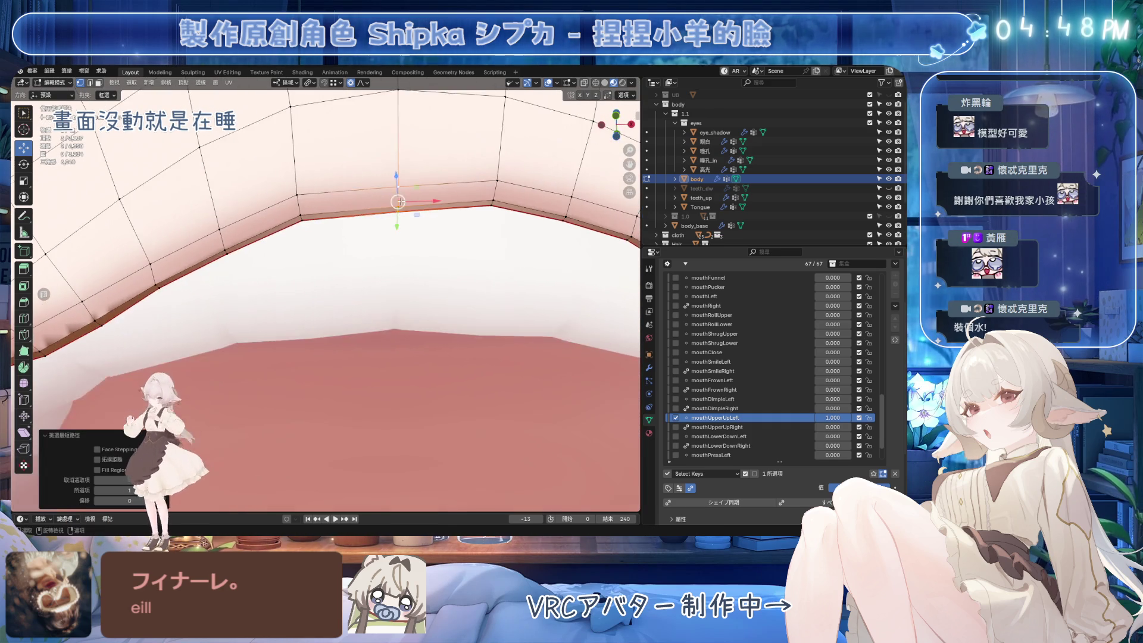
Nudge the selected lip edge and a lip vertex slightly with proportional falloff.
{"action": "key", "text": "g"}
{"action": "scroll", "coordinate": [393, 290], "scroll_direction": "up", "scroll_amount": 8}
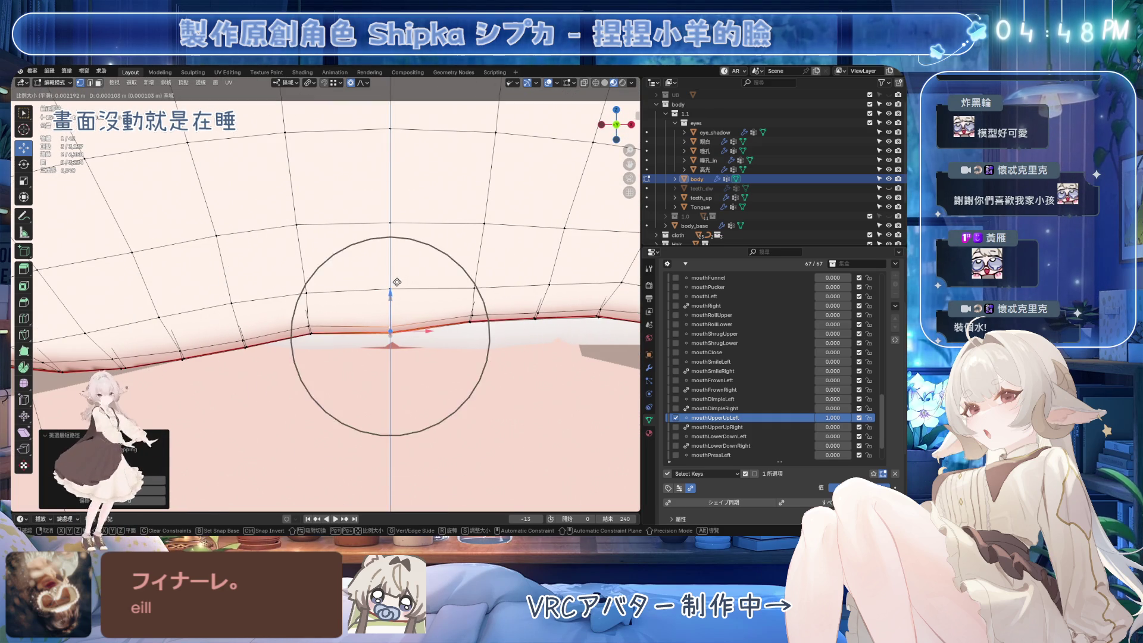
{"action": "left_click", "coordinate": [407, 258]}
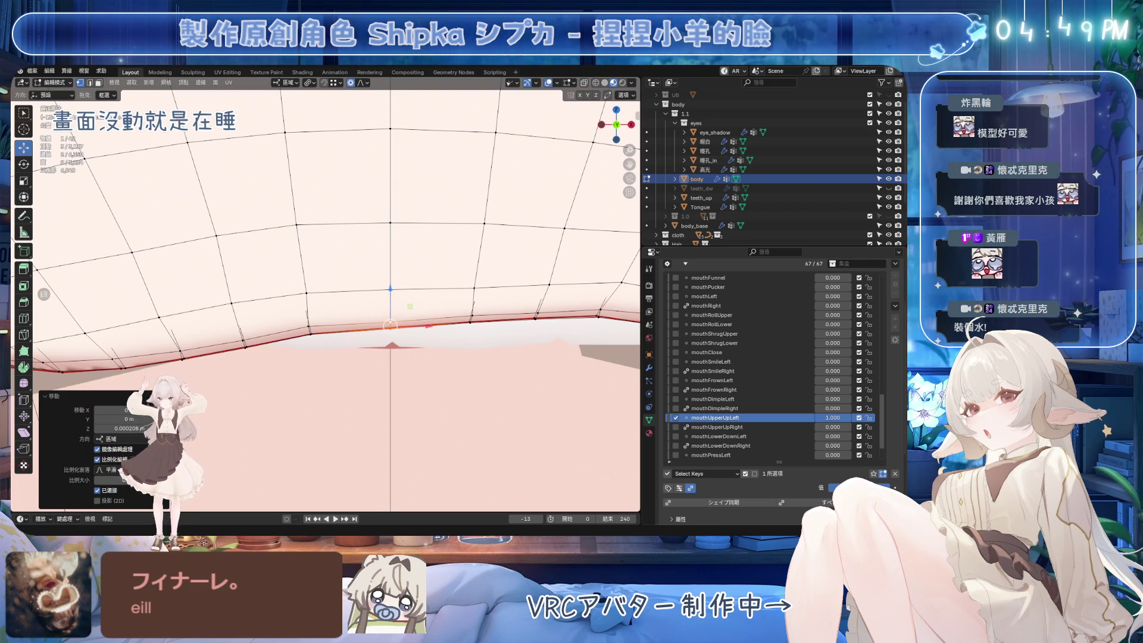
{"action": "key", "text": "g"}
{"action": "scroll", "coordinate": [393, 286], "scroll_direction": "down", "scroll_amount": 6}
{"action": "scroll", "coordinate": [393, 286], "scroll_direction": "down", "scroll_amount": 2}
{"action": "left_click", "coordinate": [393, 287]}
{"action": "mouse_move", "coordinate": [393, 287]}
{"action": "middle_mouse_down"}
{"action": "mouse_move", "coordinate": [370, 320]}
{"action": "mouse_move", "coordinate": [357, 262]}
{"action": "middle_mouse_up"}
Lift two upper-lip vertices straight up along Z in front view.
{"action": "left_click", "coordinate": [357, 261], "text": "ctrl"}
{"action": "scroll", "coordinate": [357, 260], "scroll_direction": "up", "scroll_amount": 2}
{"action": "key", "text": "KP_1"}
{"action": "key", "text": "g"}
{"action": "key", "text": "z"}
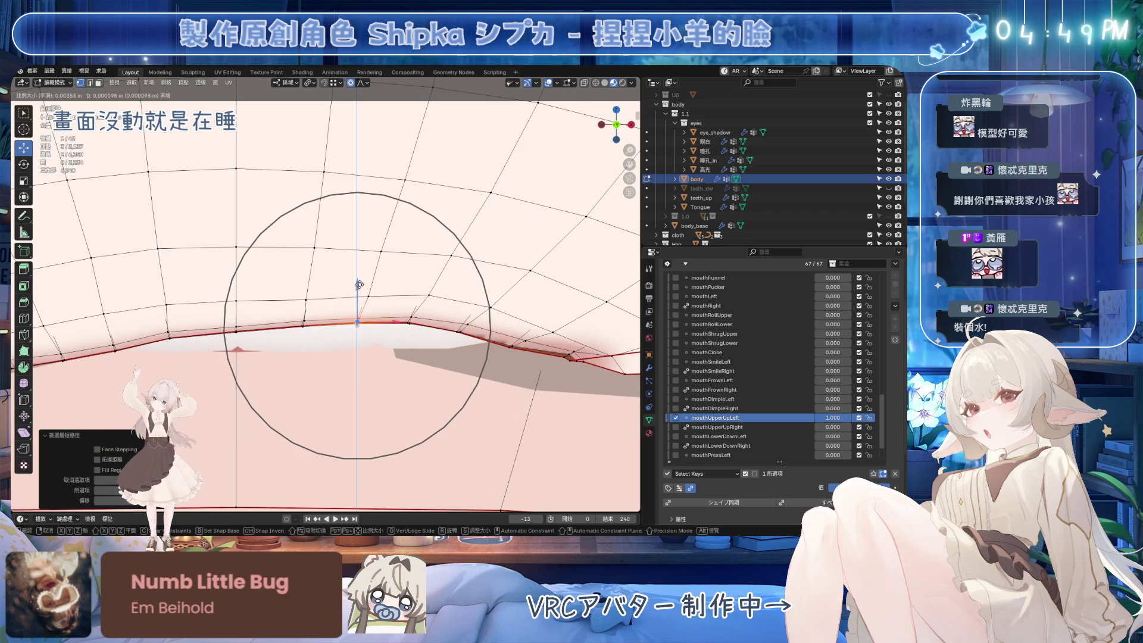
{"action": "left_click", "coordinate": [370, 225]}
{"action": "left_click", "coordinate": [306, 299]}
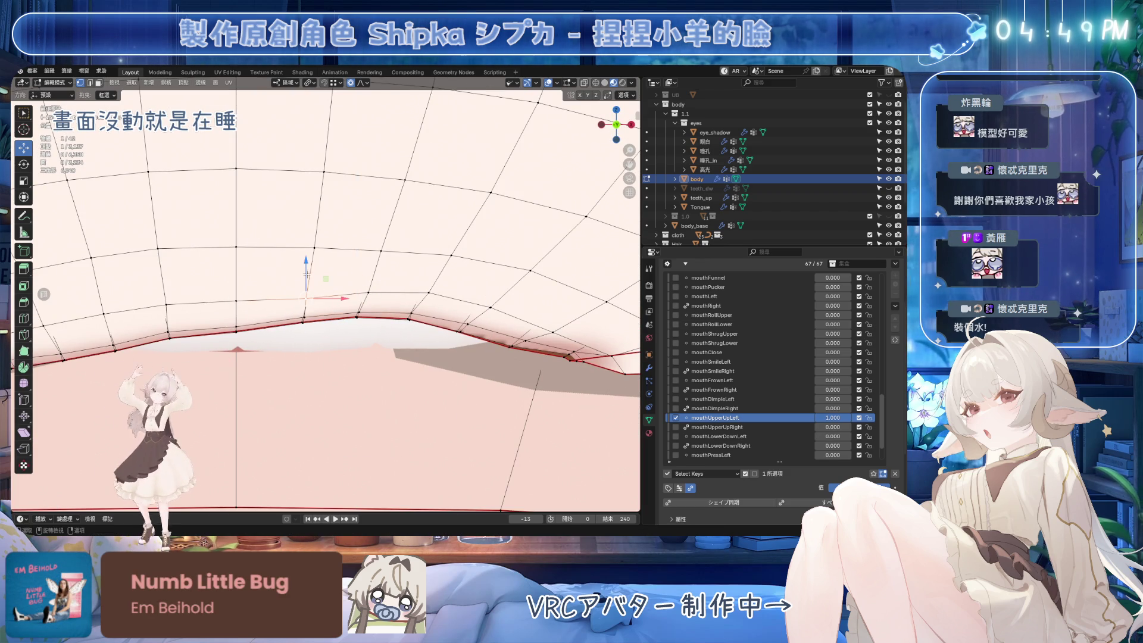
{"action": "key", "text": "g"}
{"action": "key", "text": "z"}
{"action": "left_click", "coordinate": [312, 235]}
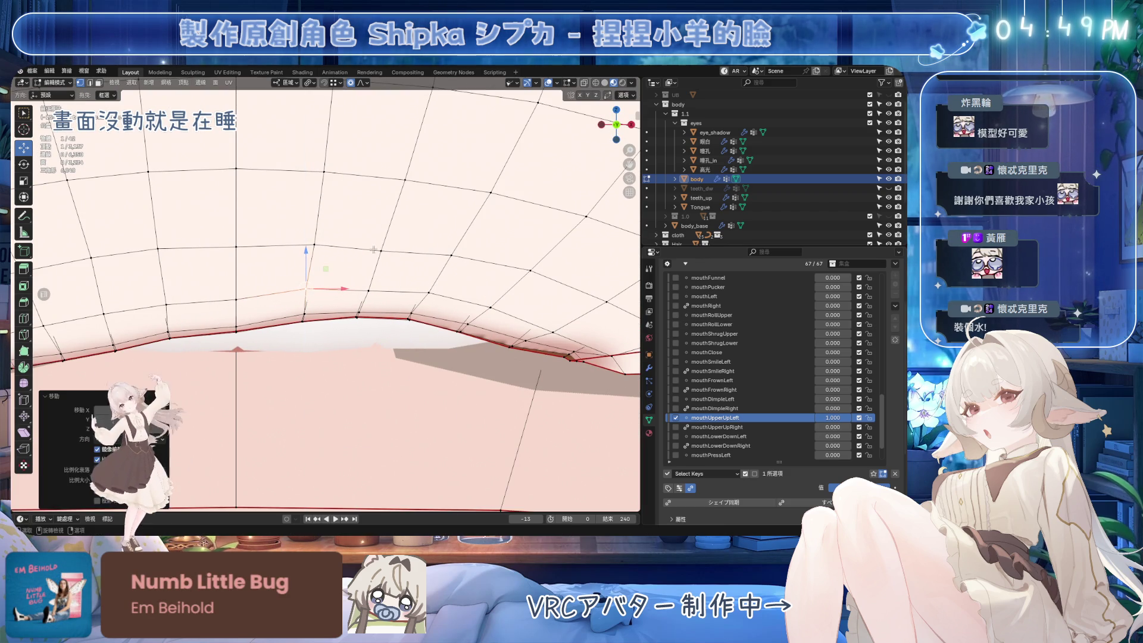
Raise the lip vertices further left, save, and undo the unwanted lower-lip deformation.
{"action": "left_click", "coordinate": [381, 245]}
{"action": "left_click", "coordinate": [236, 299]}
{"action": "key", "text": "g"}
{"action": "key", "text": "z"}
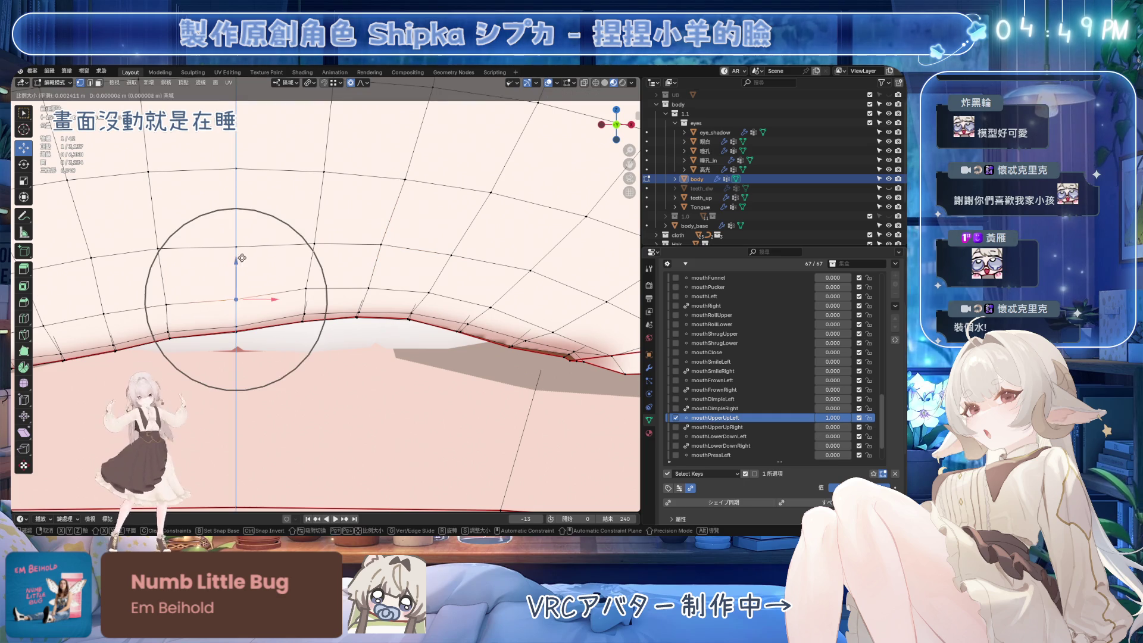
{"action": "left_click", "coordinate": [390, 315]}
{"action": "mouse_move", "coordinate": [389, 315]}
{"action": "middle_mouse_down", "text": "shift"}
{"action": "mouse_move", "coordinate": [355, 306]}
{"action": "mouse_move", "coordinate": [369, 331]}
{"action": "middle_mouse_up", "text": "shift"}
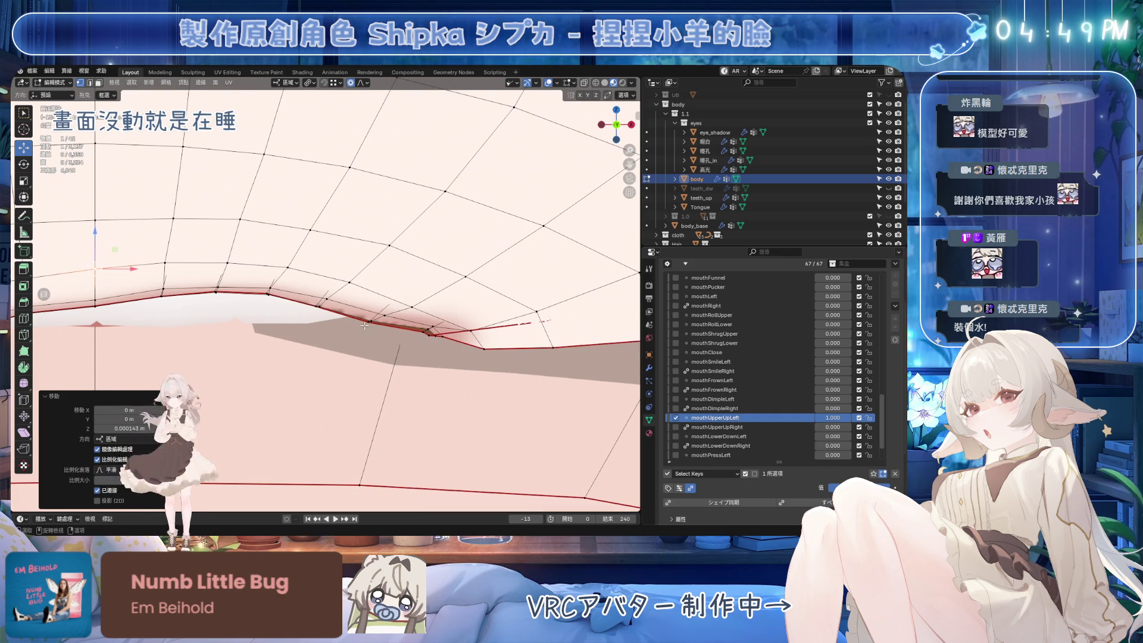
{"action": "left_click", "coordinate": [374, 320], "text": "ctrl"}
{"action": "mouse_move", "coordinate": [405, 337]}
{"action": "middle_mouse_down"}
{"action": "mouse_move", "coordinate": [357, 321]}
{"action": "mouse_move", "coordinate": [321, 274]}
{"action": "middle_mouse_up"}
{"action": "key", "text": "g"}
{"action": "left_click", "coordinate": [345, 316]}
{"action": "key", "text": "ctrl+s"}
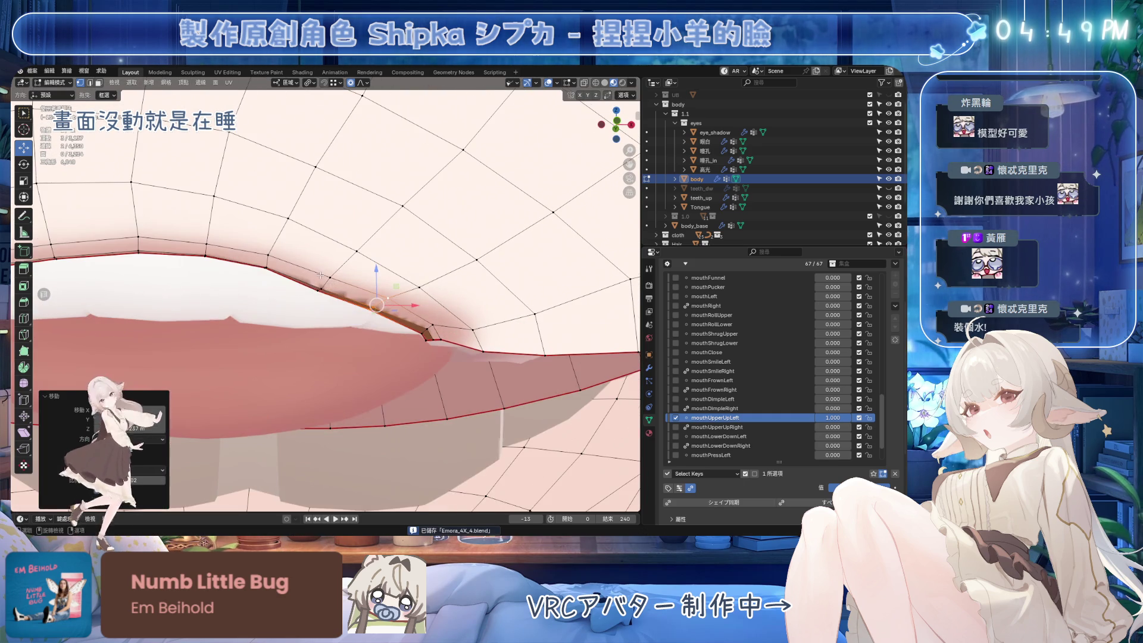
{"action": "key", "text": "ctrl+z"}
Move a lip vertex with falloff, slide another along its edge, and raise it slightly.
{"action": "scroll", "coordinate": [353, 330], "scroll_direction": "up", "scroll_amount": 2}
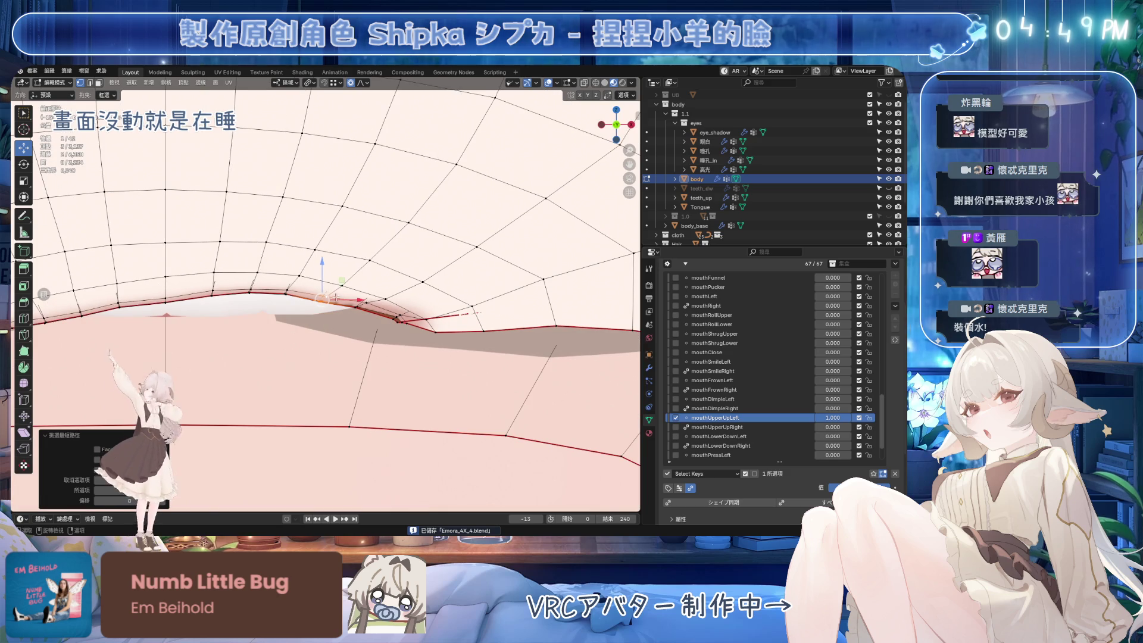
{"action": "key", "text": "g"}
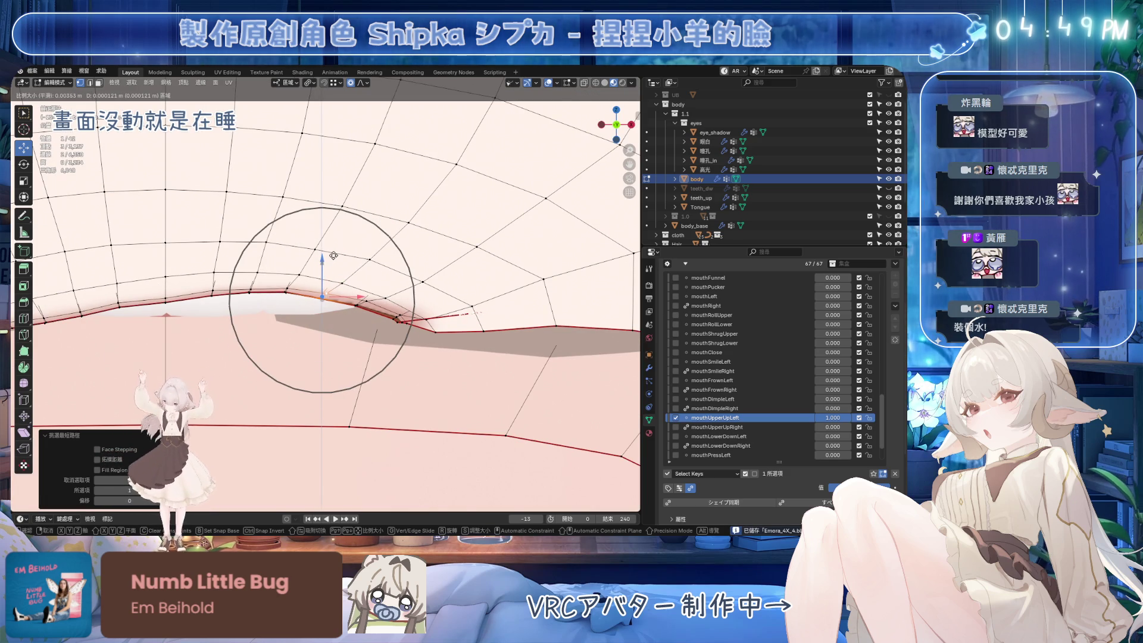
{"action": "left_click", "coordinate": [343, 245]}
{"action": "mouse_move", "coordinate": [383, 296]}
{"action": "middle_mouse_down"}
{"action": "mouse_move", "coordinate": [419, 320]}
{"action": "mouse_move", "coordinate": [333, 302]}
{"action": "mouse_move", "coordinate": [366, 315]}
{"action": "middle_mouse_up"}
{"action": "left_click", "coordinate": [332, 301], "text": "ctrl"}
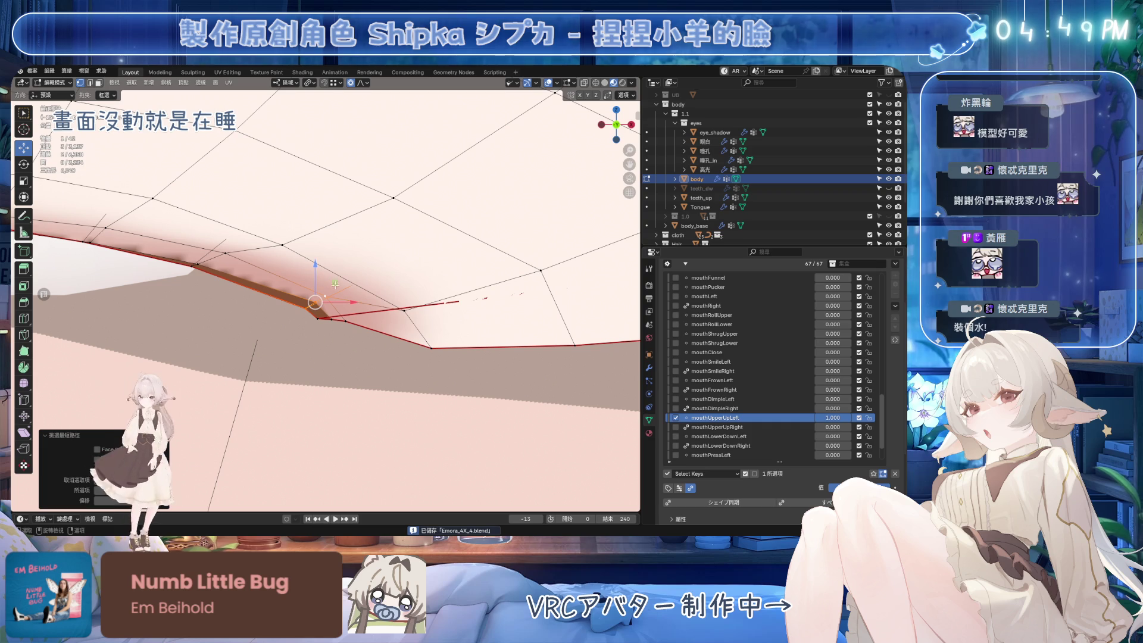
{"action": "key", "text": "g"}
{"action": "key", "text": "g"}
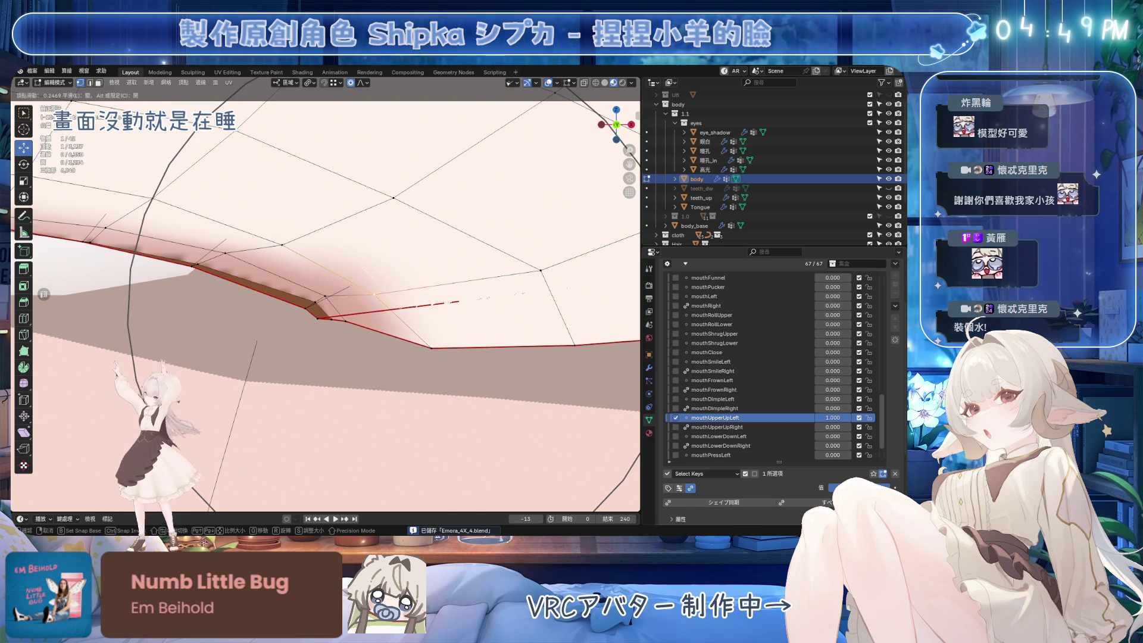
{"action": "key", "text": "Return"}
{"action": "key", "text": "g"}
{"action": "key", "text": "Escape"}
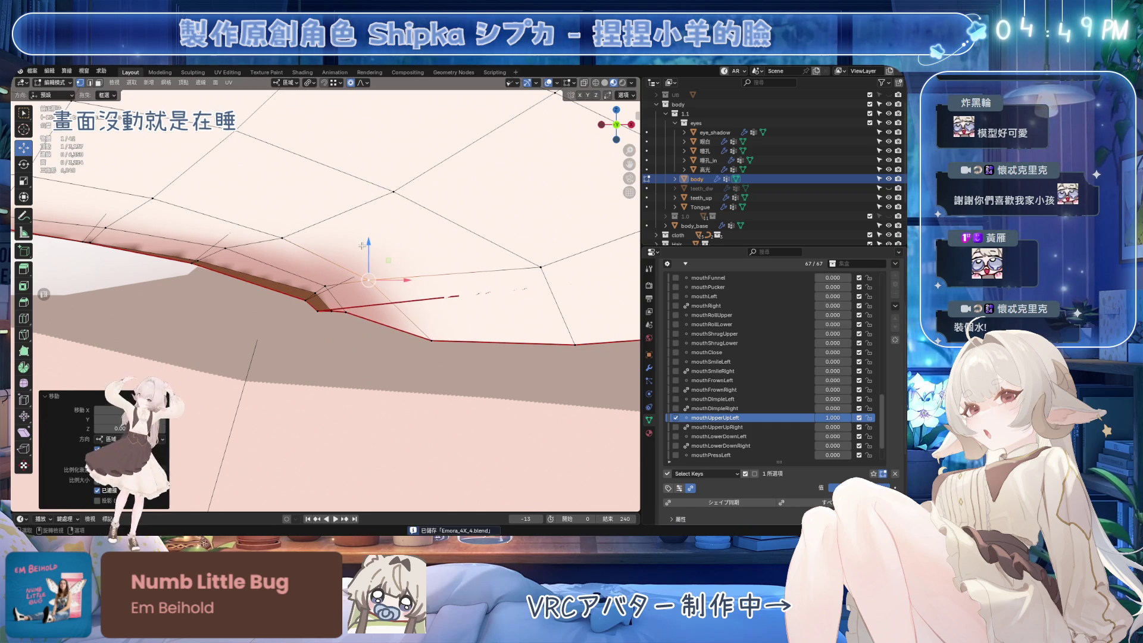
{"action": "key", "text": "g"}
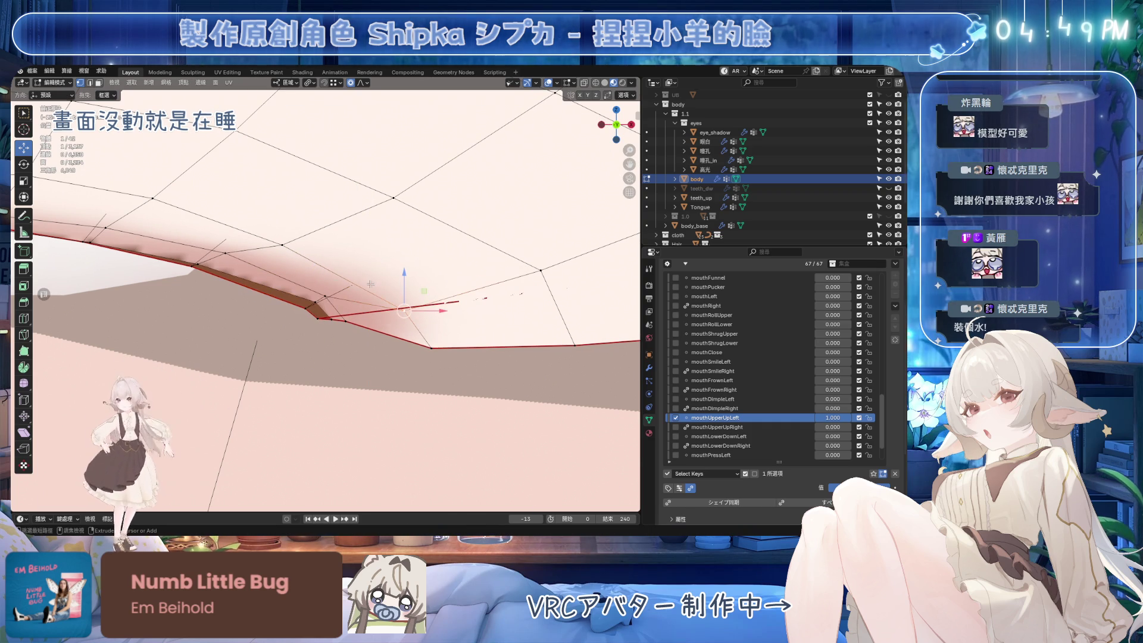
{"action": "key", "text": "Escape"}
{"action": "left_click_drag", "start_coordinate": [389, 272], "coordinate": [388, 259]}
Select inner upper-lip vertices and an edge path, save, and reposition those lip edges.
{"action": "left_click", "coordinate": [283, 228]}
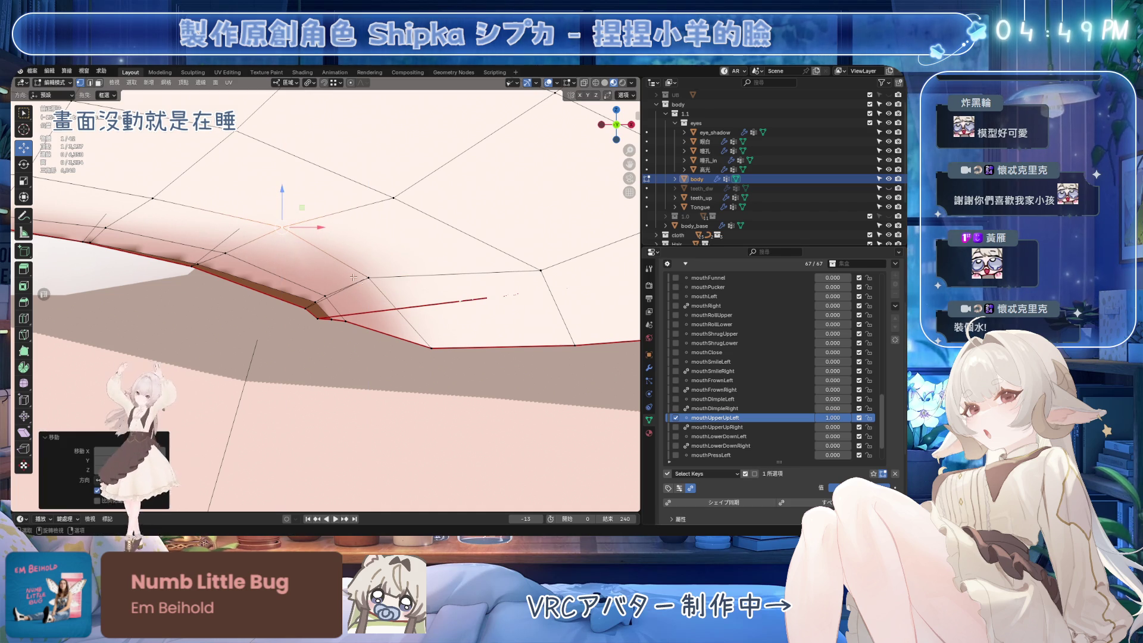
{"action": "left_click", "coordinate": [322, 300]}
{"action": "key", "text": "ctrl+s"}
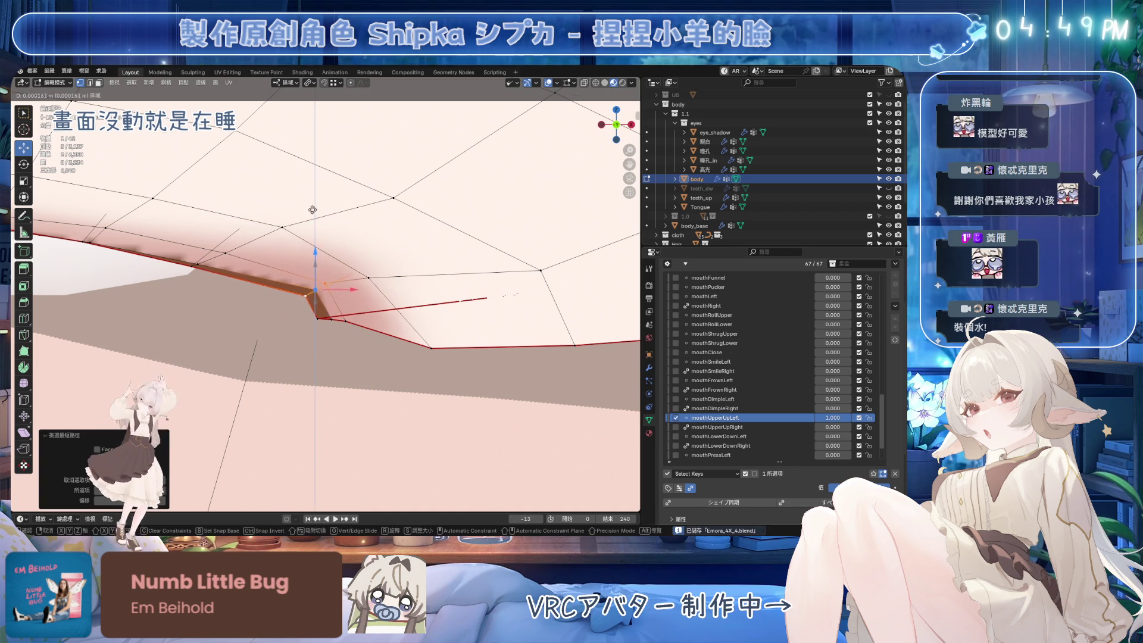
{"action": "middle_click_drag", "start_coordinate": [224, 251], "coordinate": [312, 251]}
{"action": "left_click", "coordinate": [242, 266], "text": "ctrl"}
{"action": "middle_click_drag", "start_coordinate": [243, 266], "coordinate": [337, 255]}
{"action": "key", "text": "g"}
{"action": "left_click", "coordinate": [341, 254]}
Slide one more lip vertex along its edge and save the file.
{"action": "middle_click_drag", "start_coordinate": [399, 239], "coordinate": [381, 244]}
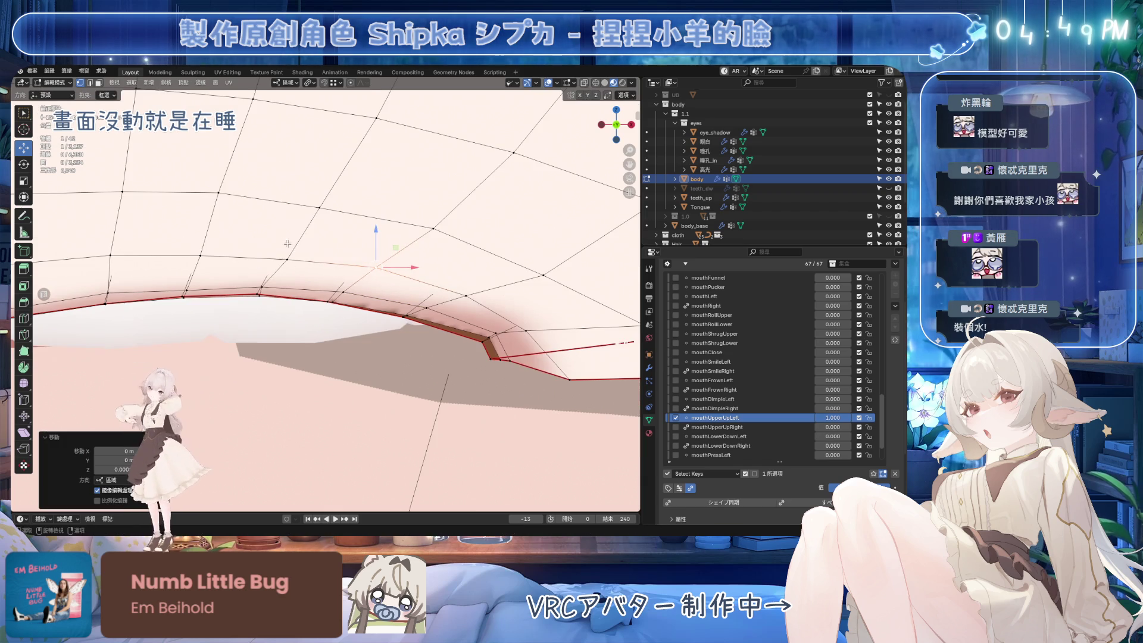
{"action": "mouse_move", "coordinate": [288, 253]}
{"action": "middle_mouse_down"}
{"action": "mouse_move", "coordinate": [179, 274]}
{"action": "mouse_move", "coordinate": [280, 238]}
{"action": "middle_mouse_up"}
{"action": "key", "text": "g"}
{"action": "key", "text": "g"}
{"action": "left_click", "coordinate": [222, 276]}
{"action": "key", "text": "ctrl+s"}
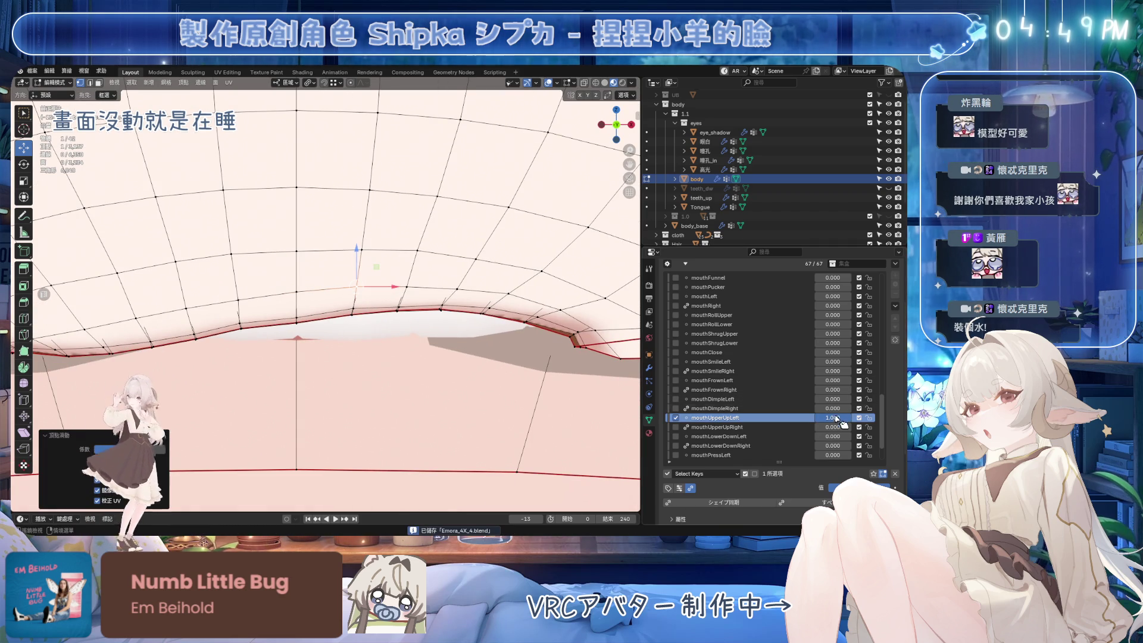
Preview mouthUpperUpLeft at 0.325, then set it back to 1.
{"action": "left_click_drag", "start_coordinate": [833, 417], "coordinate": [798, 417]}
{"action": "type", "text": "1"}
{"action": "key", "text": "Return"}
{"action": "mouse_move", "coordinate": [411, 315]}
{"action": "middle_mouse_down"}
{"action": "mouse_move", "coordinate": [438, 333]}
{"action": "mouse_move", "coordinate": [440, 322]}
{"action": "mouse_move", "coordinate": [393, 327]}
{"action": "mouse_move", "coordinate": [412, 325]}
{"action": "middle_mouse_up"}
Move the corner vertices of the upper-lip gap into place and save Emora_4X_4.blend.
{"action": "scroll", "coordinate": [433, 327], "scroll_direction": "up", "scroll_amount": 5}
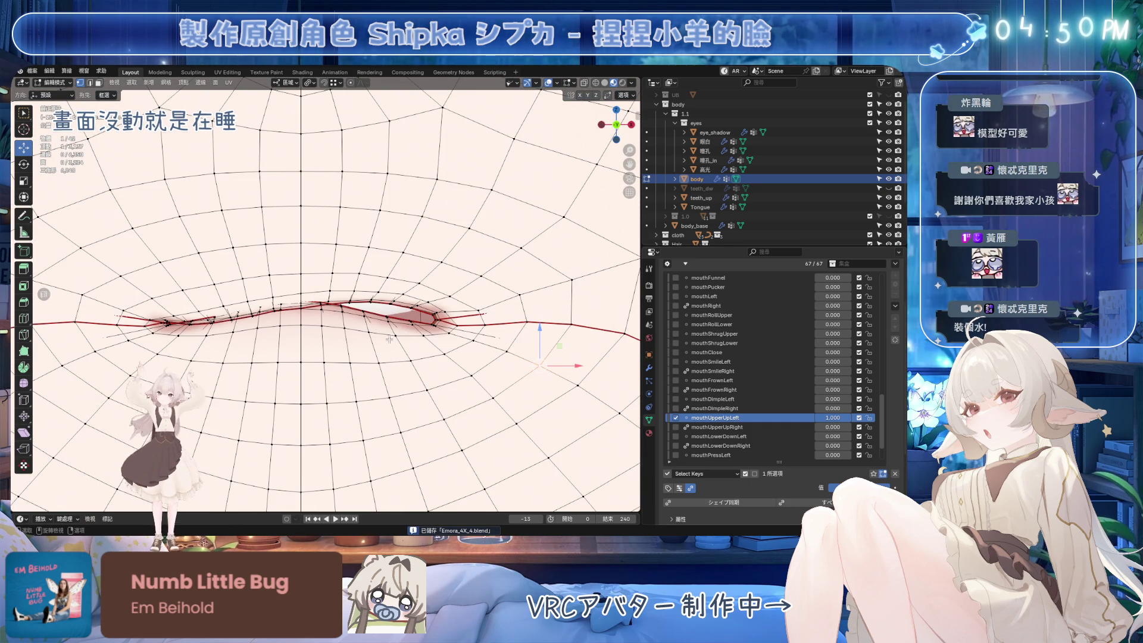
{"action": "key", "text": "g"}
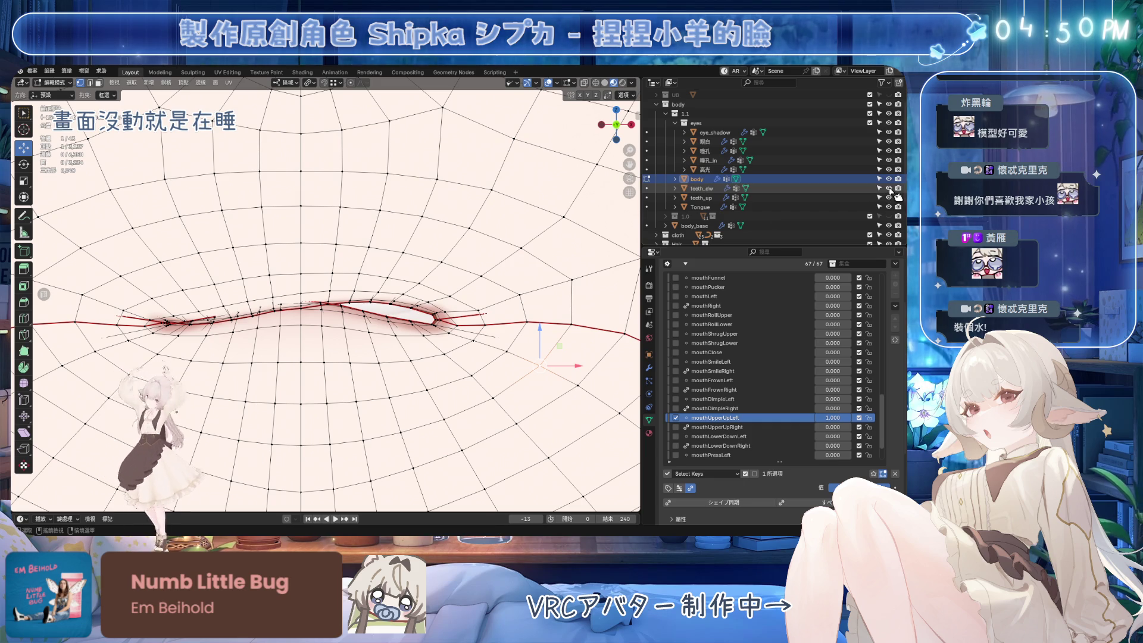
{"action": "left_click", "coordinate": [396, 288]}
{"action": "key", "text": "ctrl+s"}
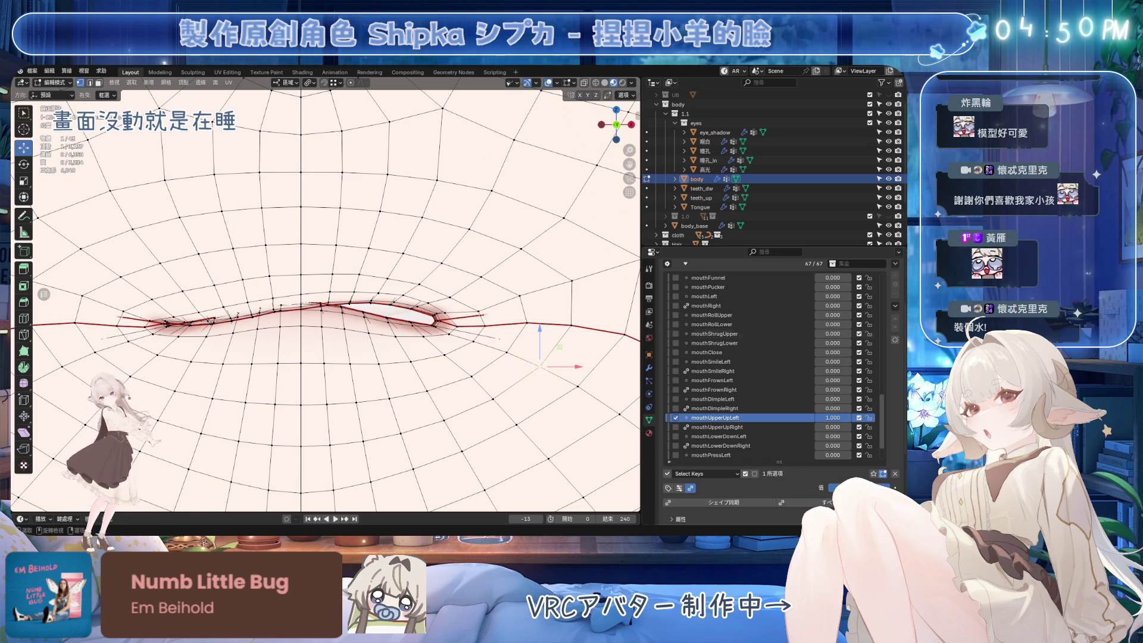
{"action": "scroll", "coordinate": [501, 347], "scroll_direction": "down", "scroll_amount": 4}
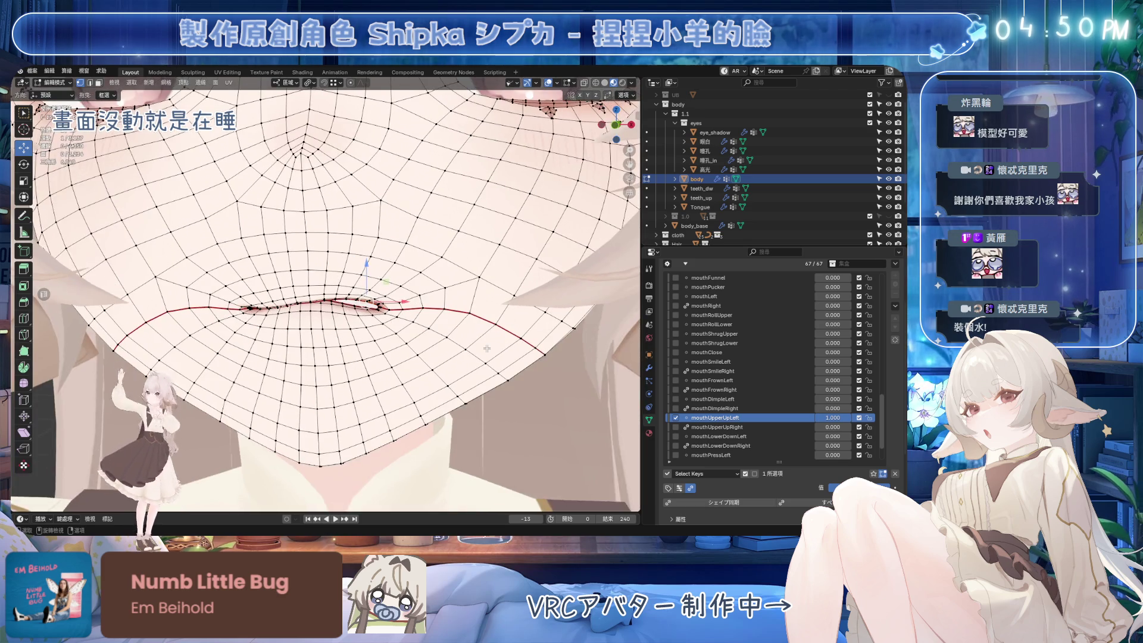
Save, preview mouthUpperUpLeft at partial strength, and raise two upper-lip vertices.
{"action": "key", "text": "ctrl+s"}
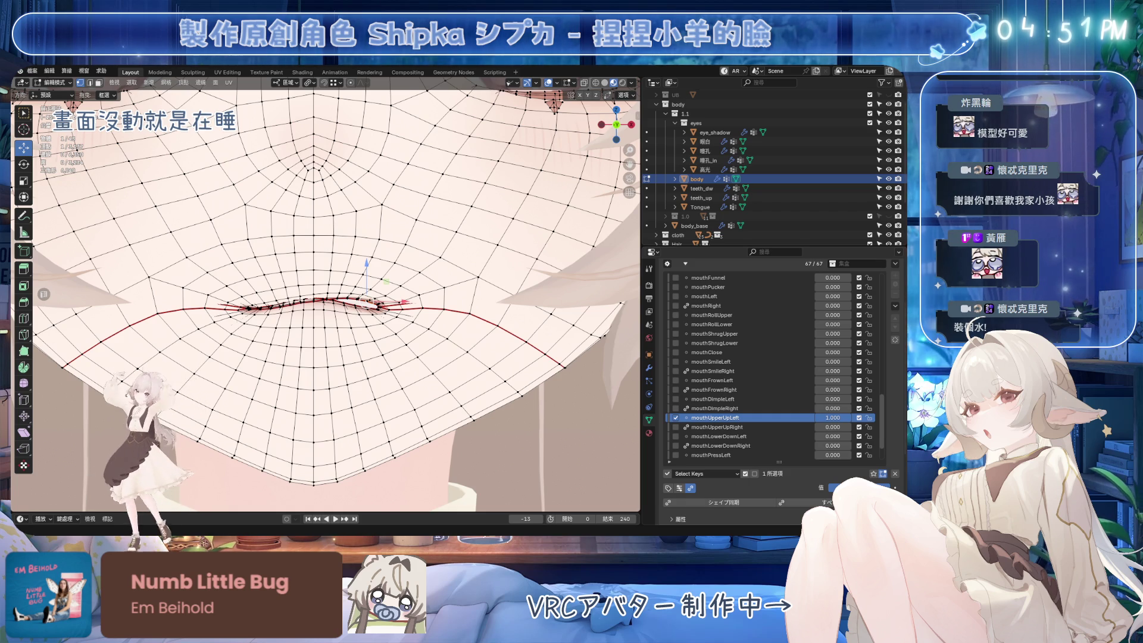
{"action": "scroll", "coordinate": [334, 304], "scroll_direction": "down", "scroll_amount": 1}
{"action": "mouse_move", "coordinate": [833, 418]}
{"action": "left_mouse_down"}
{"action": "mouse_move", "coordinate": [821, 417]}
{"action": "mouse_move", "coordinate": [845, 417]}
{"action": "left_mouse_up"}
{"action": "scroll", "coordinate": [368, 296], "scroll_direction": "up", "scroll_amount": 5}
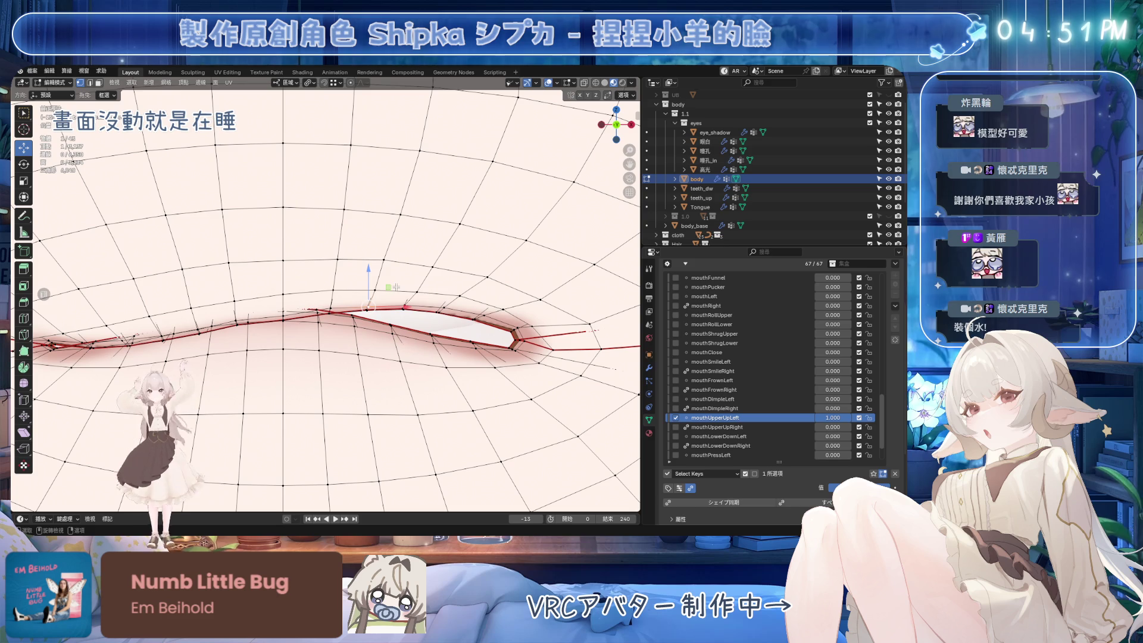
{"action": "left_click_drag", "start_coordinate": [369, 269], "coordinate": [391, 202]}
{"action": "left_click", "coordinate": [487, 263]}
{"action": "left_click_drag", "start_coordinate": [488, 232], "coordinate": [497, 217]}
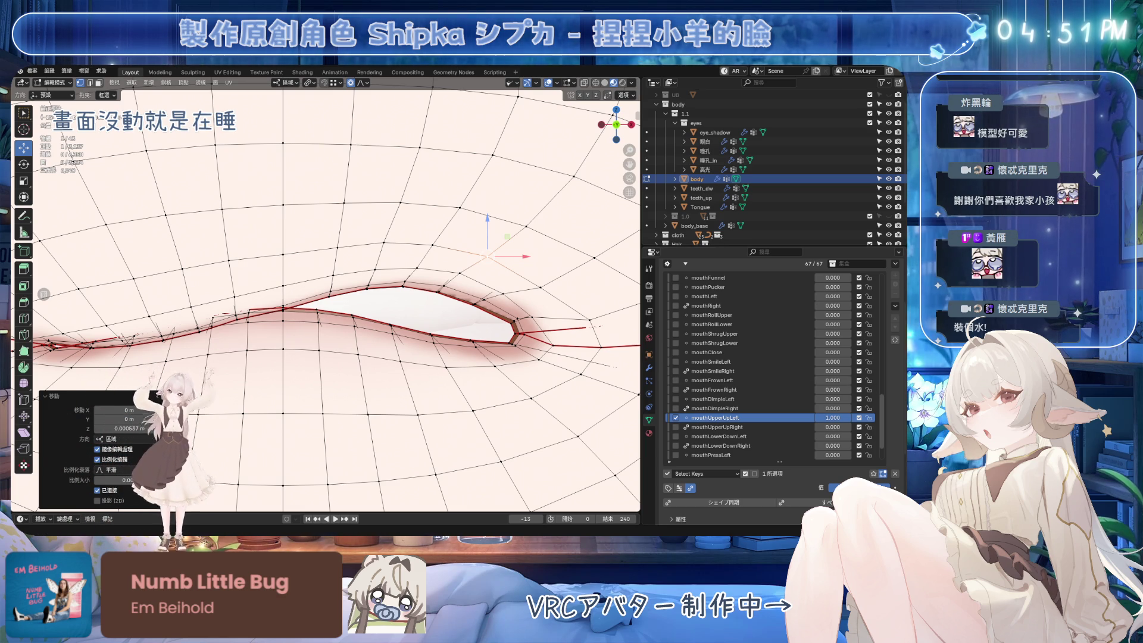
Move the mouth-corner vertex with proportional falloff and lower mouthUpperUpLeft near zero.
{"action": "left_click", "coordinate": [516, 325], "text": "ctrl"}
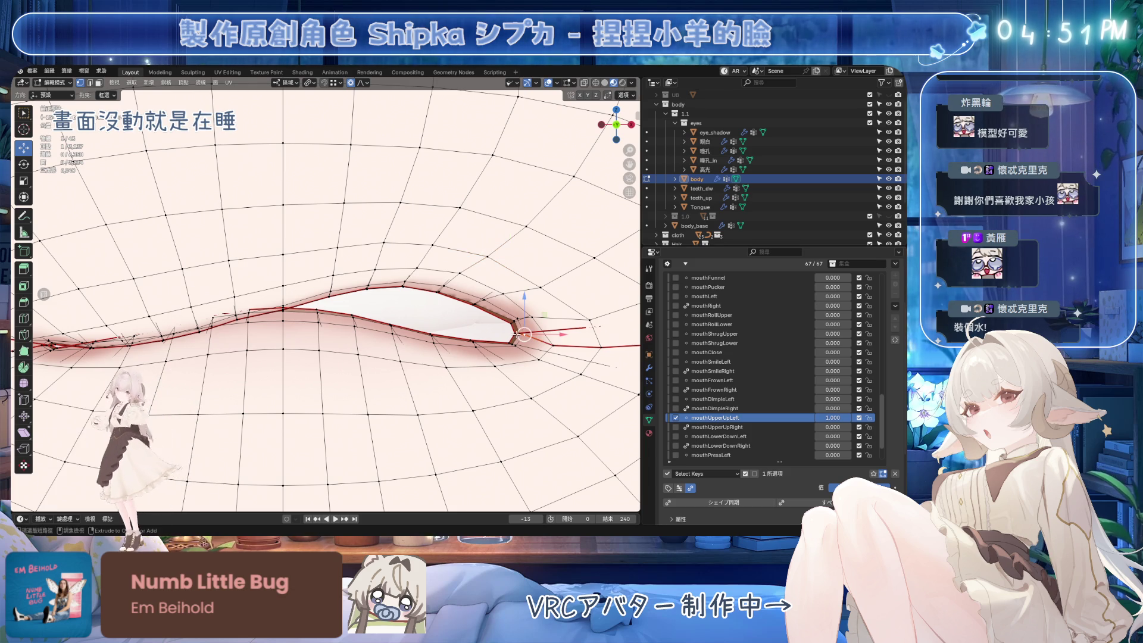
{"action": "key", "text": "g"}
{"action": "scroll", "coordinate": [524, 250], "scroll_direction": "up", "scroll_amount": 5}
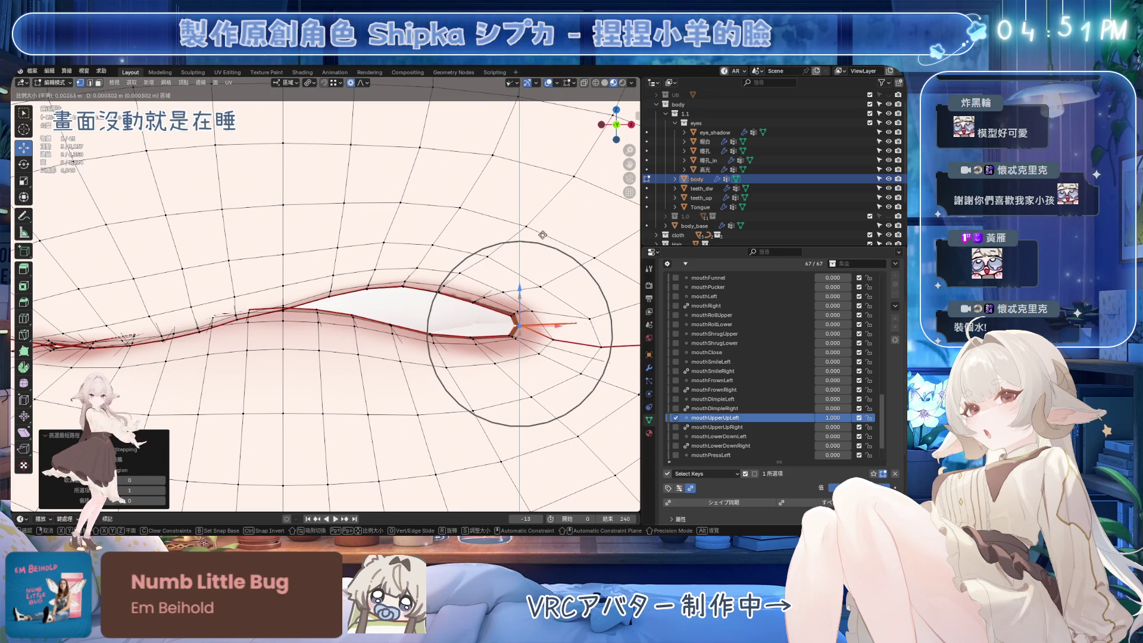
{"action": "left_click", "coordinate": [553, 202]}
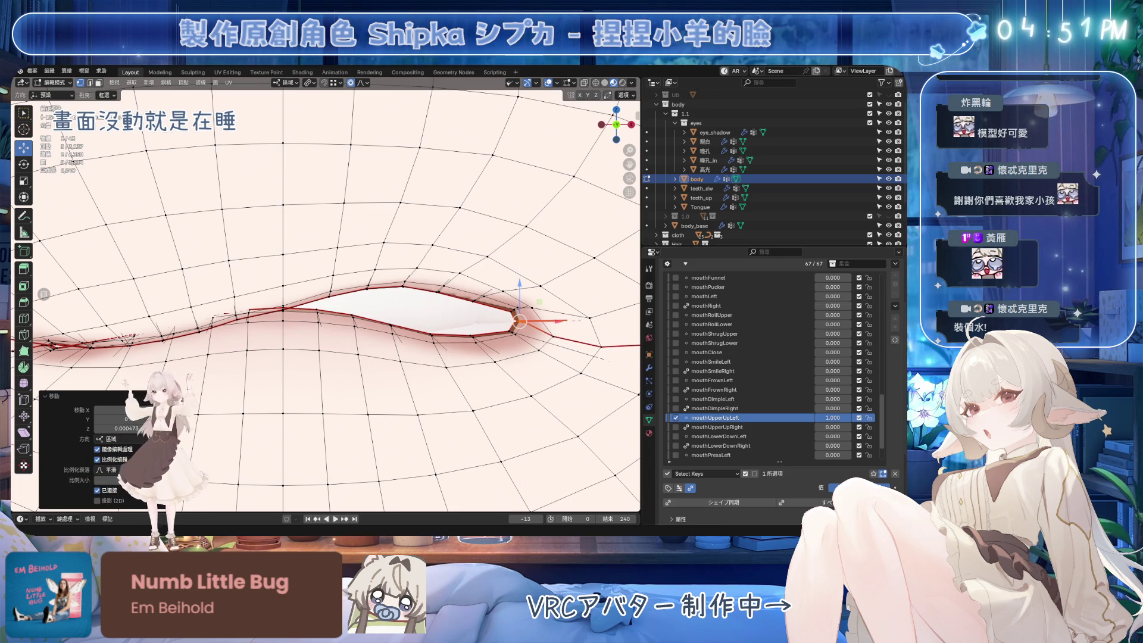
{"action": "mouse_move", "coordinate": [833, 418]}
{"action": "left_mouse_down"}
{"action": "mouse_move", "coordinate": [792, 419]}
{"action": "mouse_move", "coordinate": [846, 418]}
{"action": "left_mouse_up"}
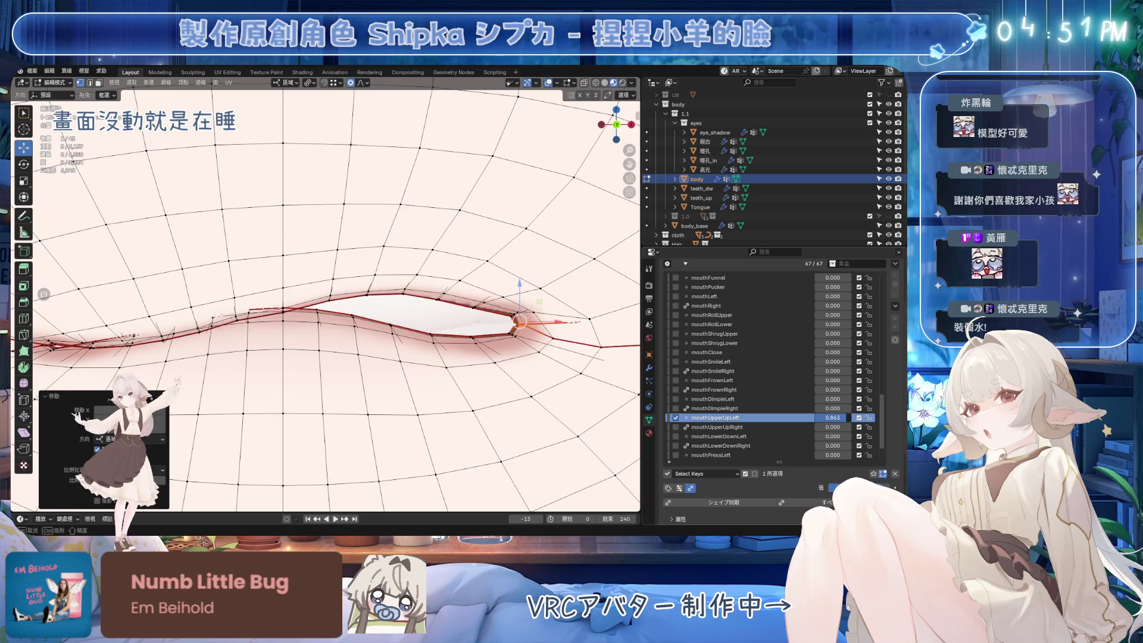
Lift a lip edge path and an upper-lip corner vertex vertically along Z.
{"action": "left_click", "coordinate": [433, 339], "text": "ctrl"}
{"action": "left_click", "coordinate": [474, 341], "text": "ctrl"}
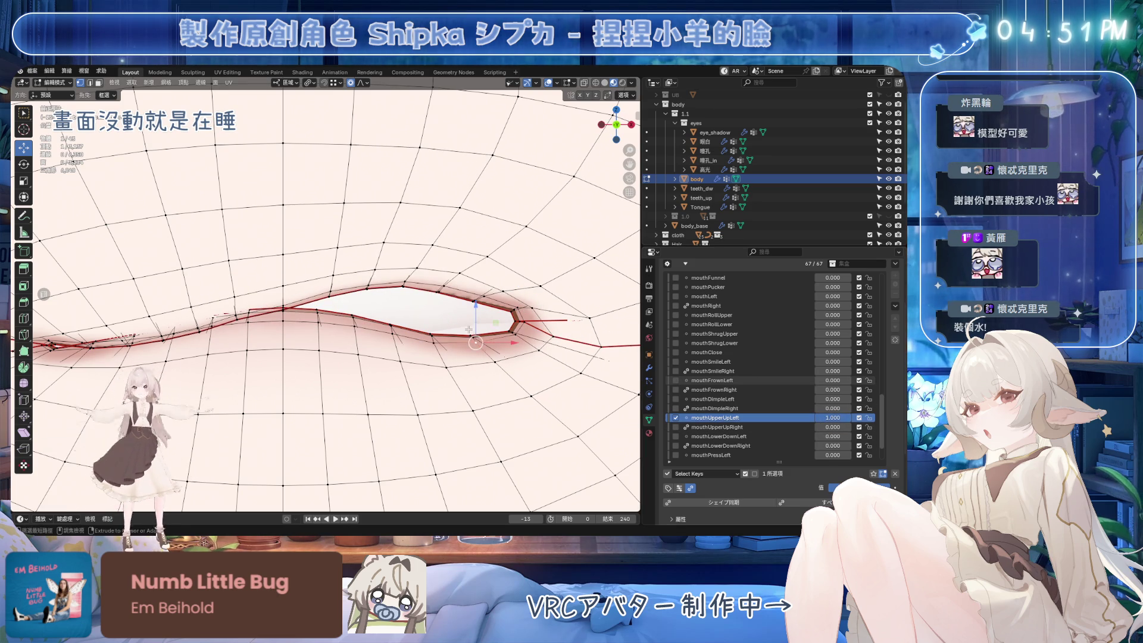
{"action": "key", "text": "g"}
{"action": "key", "text": "z"}
{"action": "left_click", "coordinate": [476, 303]}
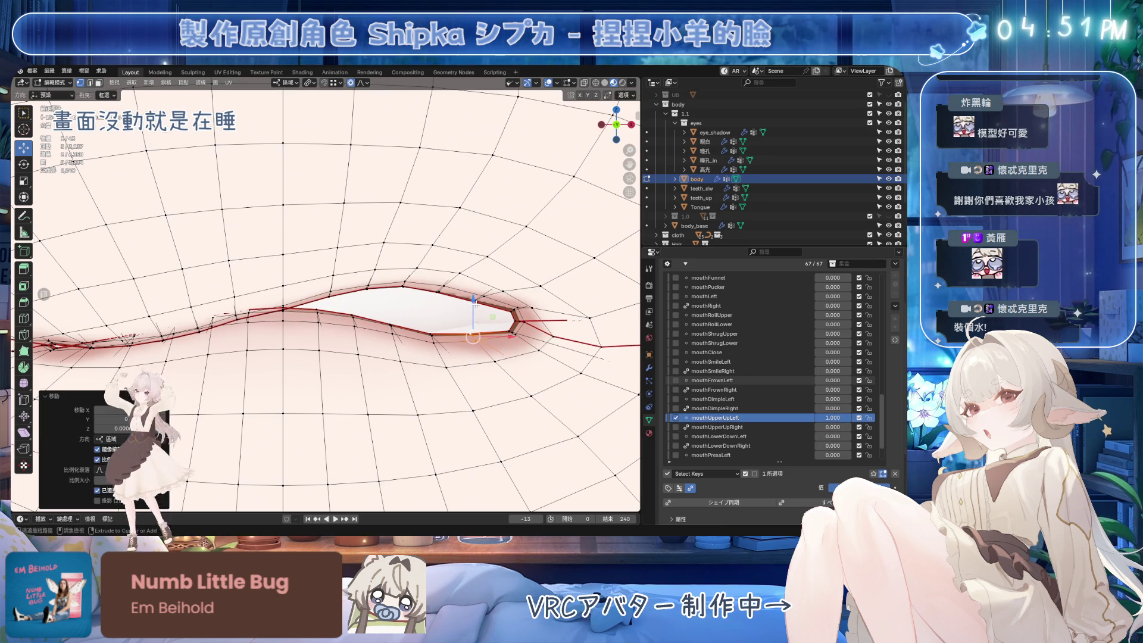
{"action": "left_click", "coordinate": [475, 294]}
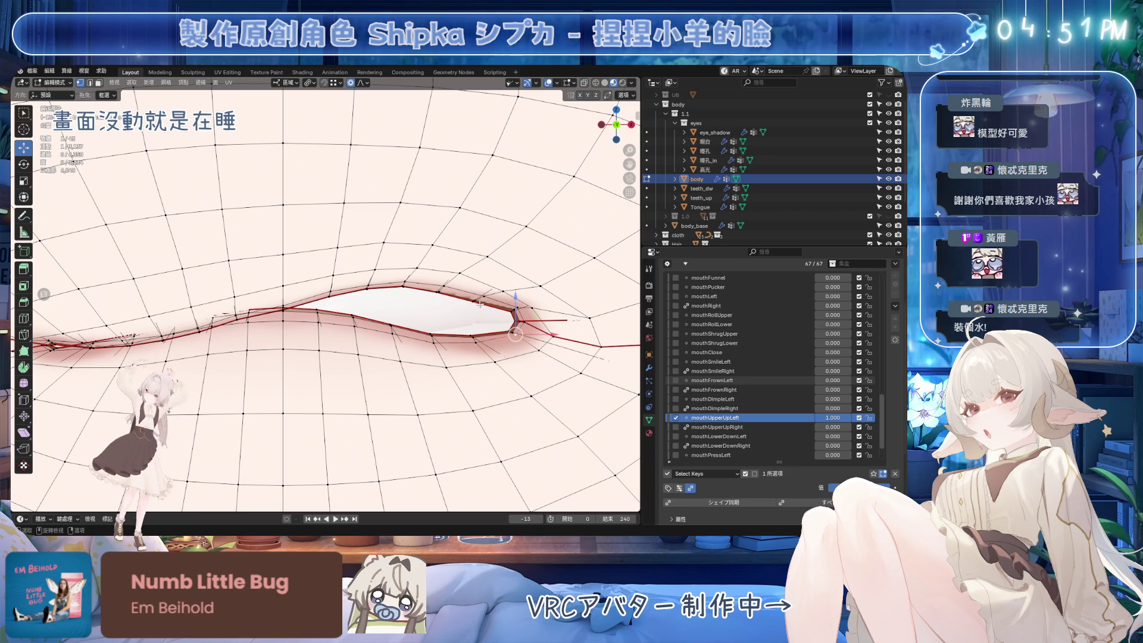
{"action": "key", "text": "g"}
{"action": "key", "text": "z"}
{"action": "left_click", "coordinate": [489, 249]}
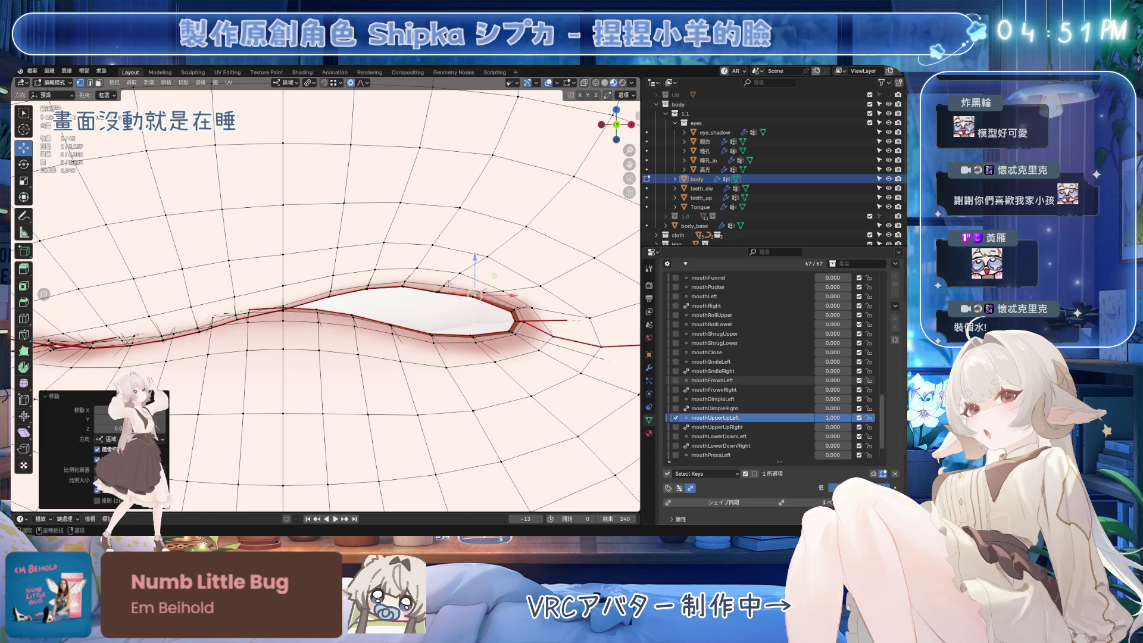
Raise another upper-lip vertex along Z, save, and compare the result with undo/redo.
{"action": "left_click", "coordinate": [439, 288]}
{"action": "key", "text": "g"}
{"action": "key", "text": "z"}
{"action": "left_click", "coordinate": [446, 246]}
{"action": "mouse_move", "coordinate": [446, 246]}
{"action": "middle_mouse_down", "text": "shift"}
{"action": "mouse_move", "coordinate": [405, 290]}
{"action": "mouse_move", "coordinate": [427, 298]}
{"action": "middle_mouse_up", "text": "shift"}
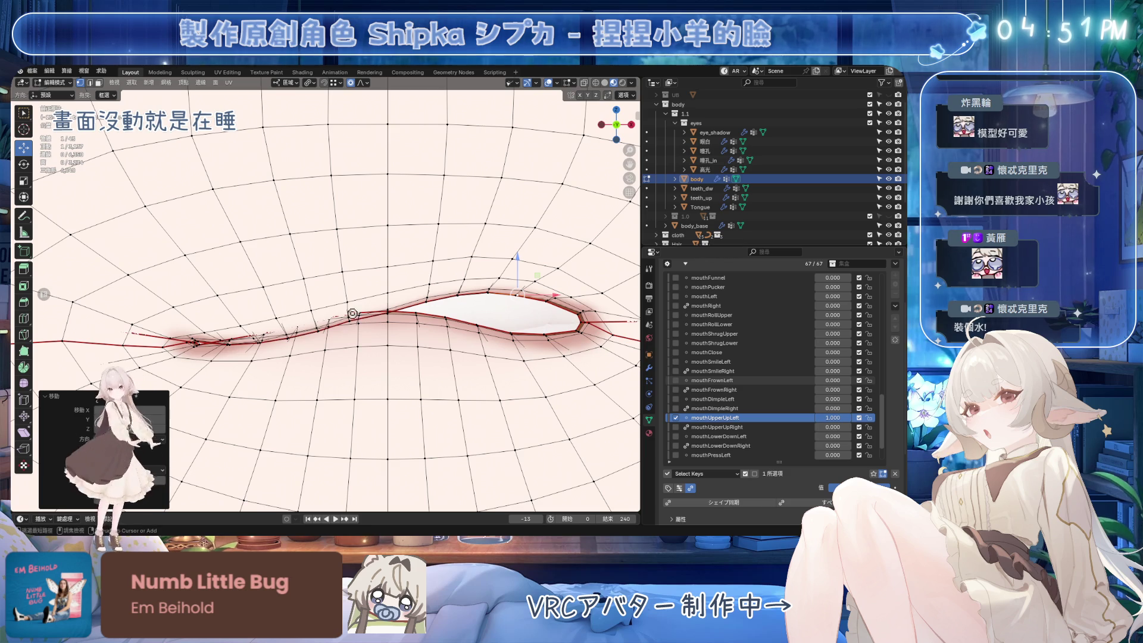
{"action": "key", "text": "ctrl+s"}
{"action": "key", "text": "ctrl+z"}
{"action": "key", "text": "ctrl+z"}
{"action": "key", "text": "ctrl+z"}
{"action": "key", "text": "ctrl+shift+z"}
{"action": "key", "text": "ctrl+shift+z"}
{"action": "key", "text": "ctrl+shift+z"}
Raise one more lip vertex, restore mouthUpperUpLeft to 1.000, save, and view the shaded mouth.
{"action": "left_click", "coordinate": [388, 307]}
{"action": "mouse_move", "coordinate": [388, 276]}
{"action": "left_mouse_down"}
{"action": "mouse_move", "coordinate": [395, 232]}
{"action": "mouse_move", "coordinate": [375, 316]}
{"action": "left_mouse_up"}
{"action": "scroll", "coordinate": [384, 273], "scroll_direction": "up", "scroll_amount": 3}
{"action": "scroll", "coordinate": [373, 314], "scroll_direction": "up", "scroll_amount": 5}
{"action": "mouse_move", "coordinate": [835, 421]}
{"action": "left_mouse_down"}
{"action": "mouse_move", "coordinate": [821, 420]}
{"action": "mouse_move", "coordinate": [841, 421]}
{"action": "left_mouse_up"}
{"action": "scroll", "coordinate": [536, 312], "scroll_direction": "down", "scroll_amount": 2}
{"action": "scroll", "coordinate": [536, 311], "scroll_direction": "down", "scroll_amount": 3}
{"action": "key", "text": "ctrl+s"}
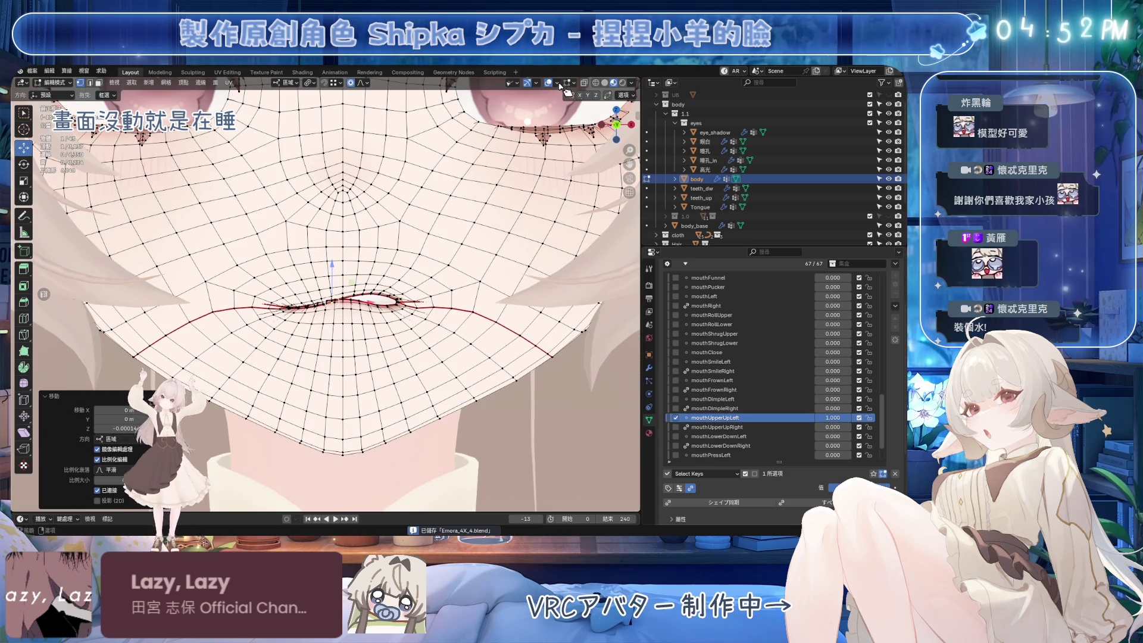
{"action": "scroll", "coordinate": [435, 274], "scroll_direction": "down", "scroll_amount": 2}
{"action": "key", "text": "shift+alt+z"}
{"action": "left_click", "coordinate": [717, 427]}
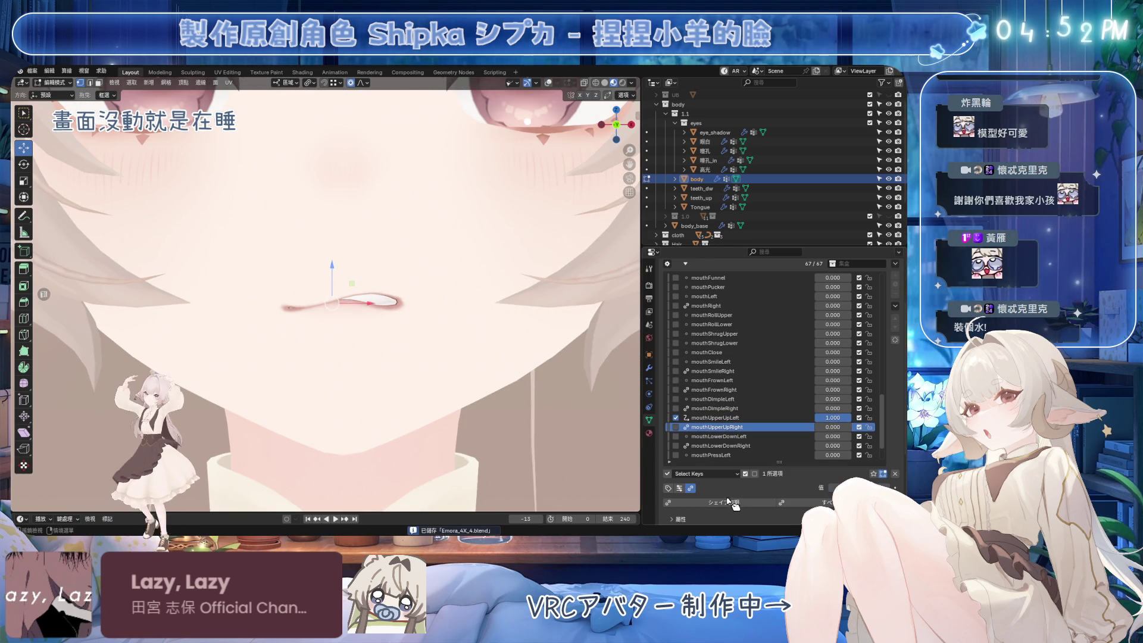
Preview mouthUpperUpRight by setting it to 0 and back to 1.000 for comparison.
{"action": "left_click_drag", "start_coordinate": [833, 427], "coordinate": [861, 427]}
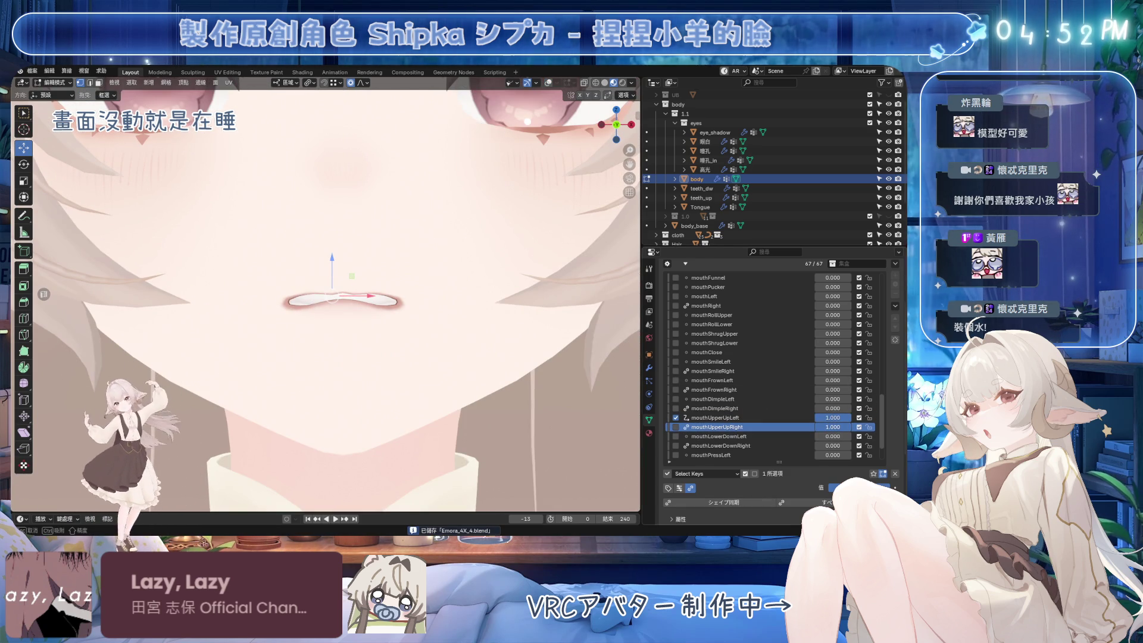
{"action": "scroll", "coordinate": [409, 273], "scroll_direction": "up", "scroll_amount": 9}
{"action": "left_click_drag", "start_coordinate": [836, 429], "coordinate": [795, 430]}
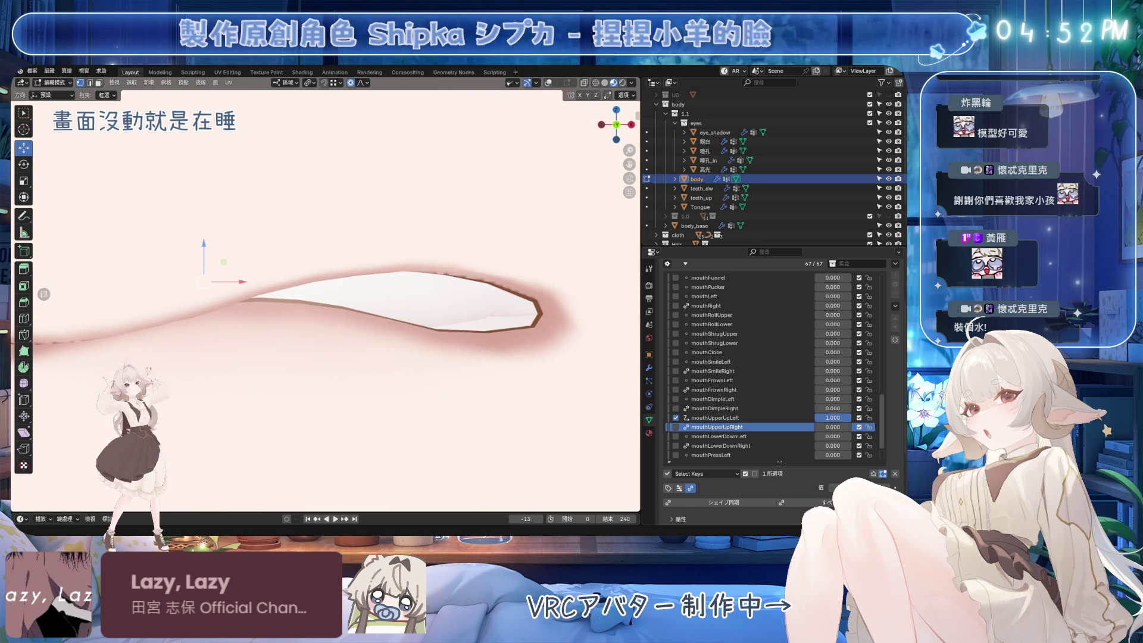
{"action": "mouse_move", "coordinate": [857, 488]}
{"action": "left_mouse_down"}
{"action": "mouse_move", "coordinate": [887, 488]}
{"action": "mouse_move", "coordinate": [846, 489]}
{"action": "left_mouse_up"}
On mouthUpperUpLeft with wireframe shown, lower the selected lip vertex slightly with proportional falloff, then save.
{"action": "left_click", "coordinate": [841, 419]}
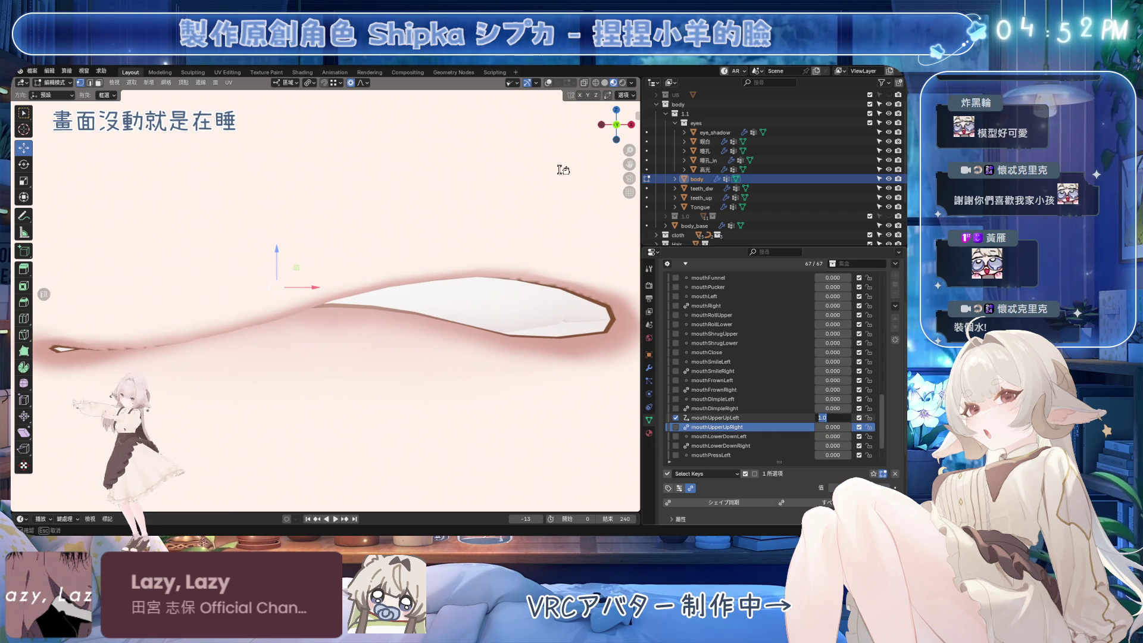
{"action": "left_click", "coordinate": [549, 82]}
{"action": "scroll", "coordinate": [250, 284], "scroll_direction": "up", "scroll_amount": 5}
{"action": "left_click", "coordinate": [247, 281], "text": "ctrl"}
{"action": "key", "text": "KP_1"}
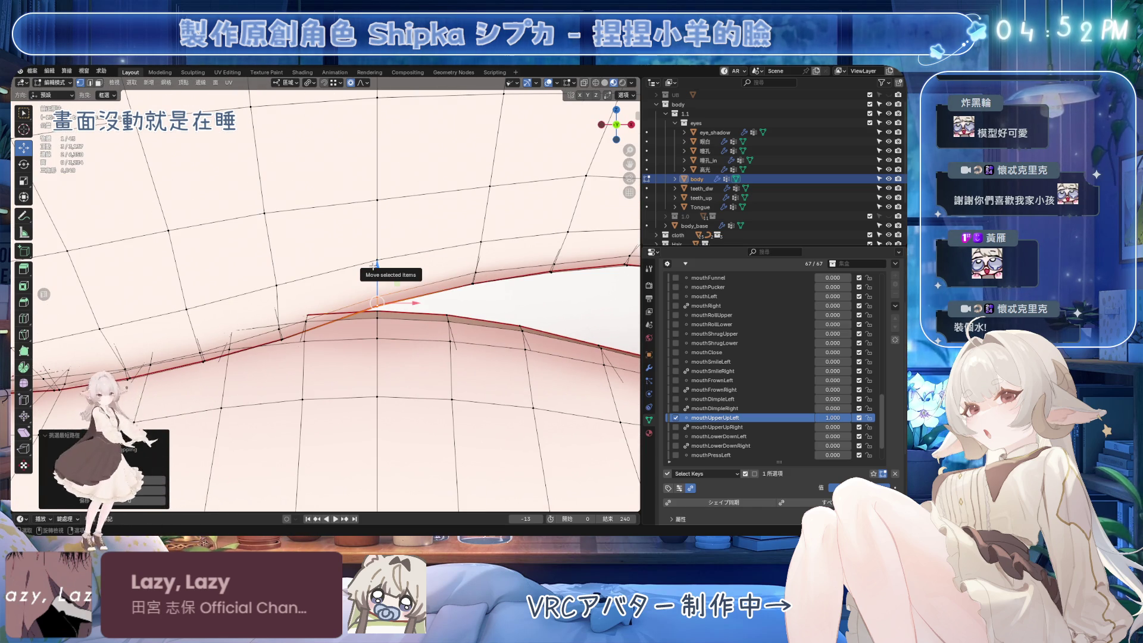
{"action": "middle_click_drag", "start_coordinate": [374, 266], "coordinate": [354, 264]}
{"action": "left_click_drag", "start_coordinate": [355, 264], "coordinate": [356, 269]}
{"action": "scroll", "coordinate": [357, 269], "scroll_direction": "down", "scroll_amount": 2}
{"action": "key", "text": "ctrl+s"}
Set mouthUpperUpRight to 1.000, then move the selected mouth vertices in mouthUpperUpLeft.
{"action": "left_click", "coordinate": [752, 427]}
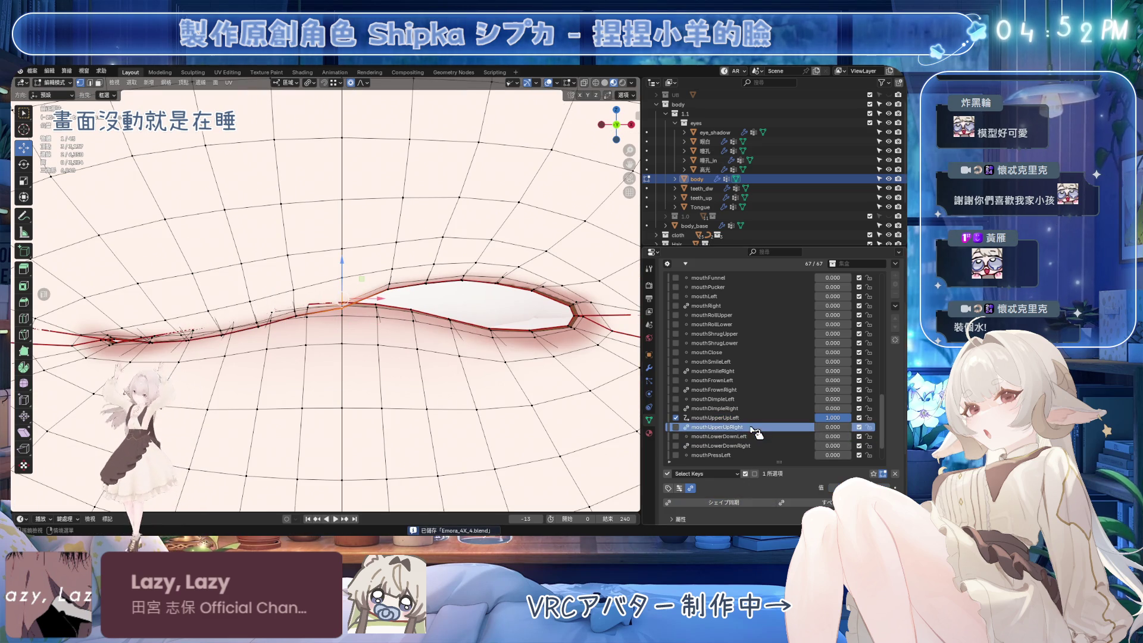
{"action": "left_click_drag", "start_coordinate": [846, 487], "coordinate": [890, 487]}
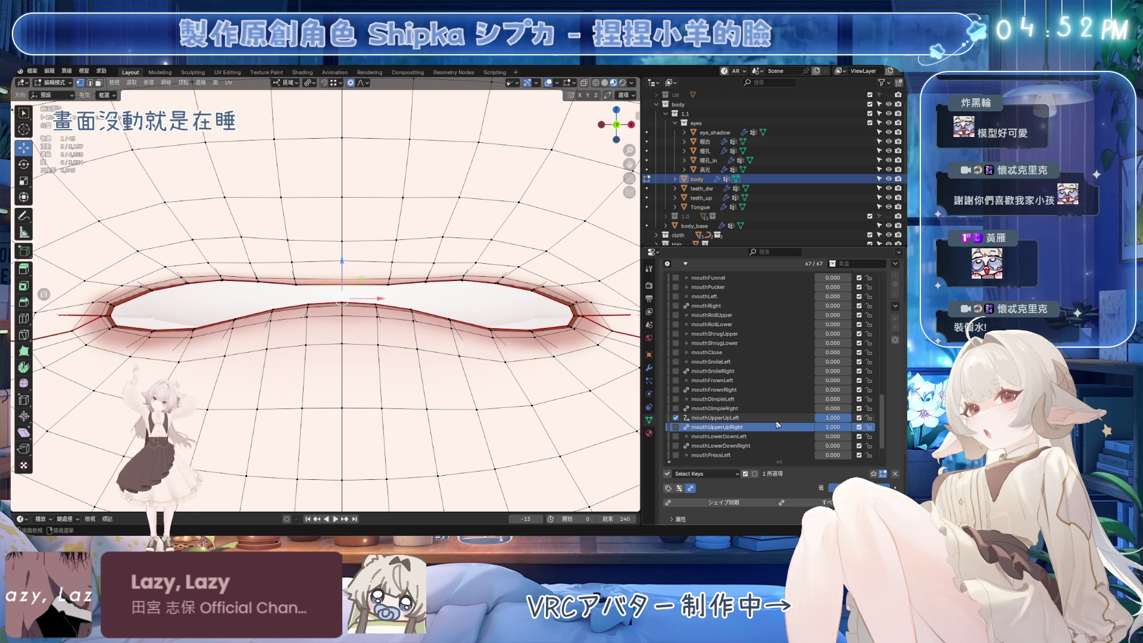
{"action": "mouse_move", "coordinate": [833, 427]}
{"action": "left_mouse_down"}
{"action": "mouse_move", "coordinate": [816, 427]}
{"action": "mouse_move", "coordinate": [845, 427]}
{"action": "mouse_move", "coordinate": [833, 427]}
{"action": "left_mouse_up"}
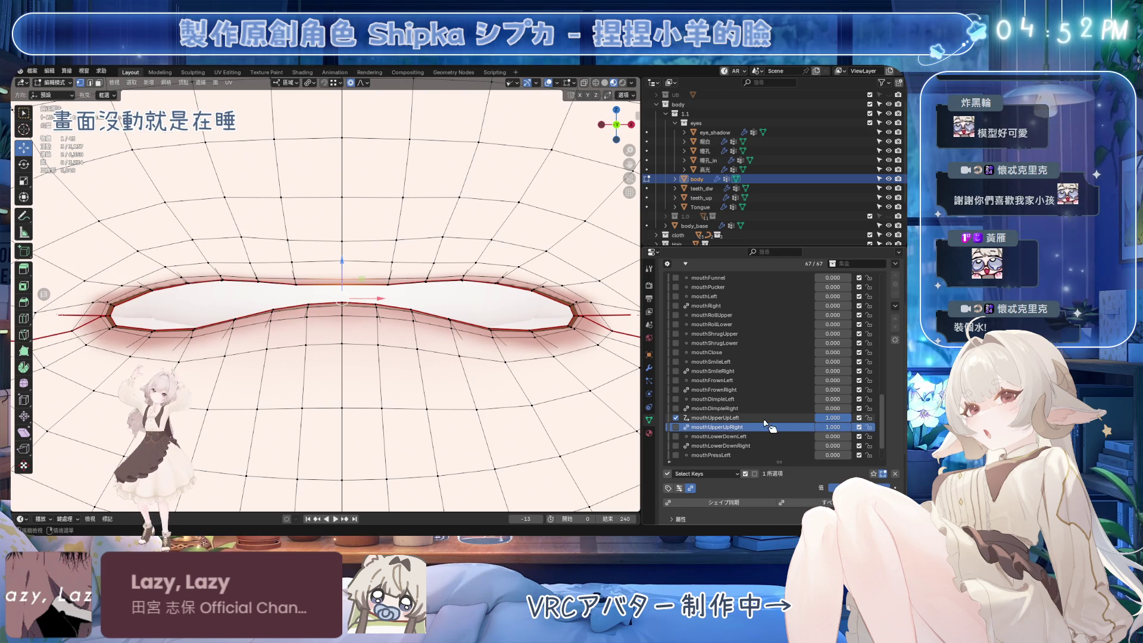
{"action": "left_click", "coordinate": [715, 417]}
{"action": "left_click_drag", "start_coordinate": [343, 269], "coordinate": [348, 249]}
{"action": "left_click", "coordinate": [775, 428]}
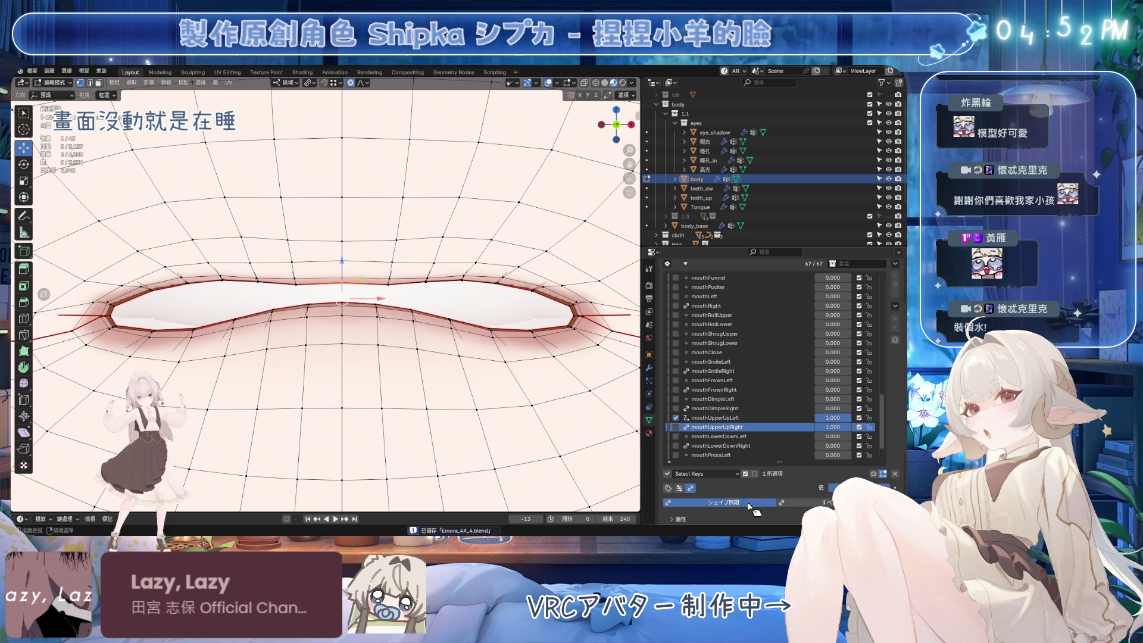
Raise the selected mouth vertices in mouthUpperUpLeft, comparing against mouthUpperUpRight between moves.
{"action": "left_click", "coordinate": [756, 417]}
{"action": "left_click", "coordinate": [755, 427]}
{"action": "left_click", "coordinate": [756, 418]}
{"action": "left_click_drag", "start_coordinate": [345, 268], "coordinate": [350, 236]}
{"action": "left_click", "coordinate": [727, 427]}
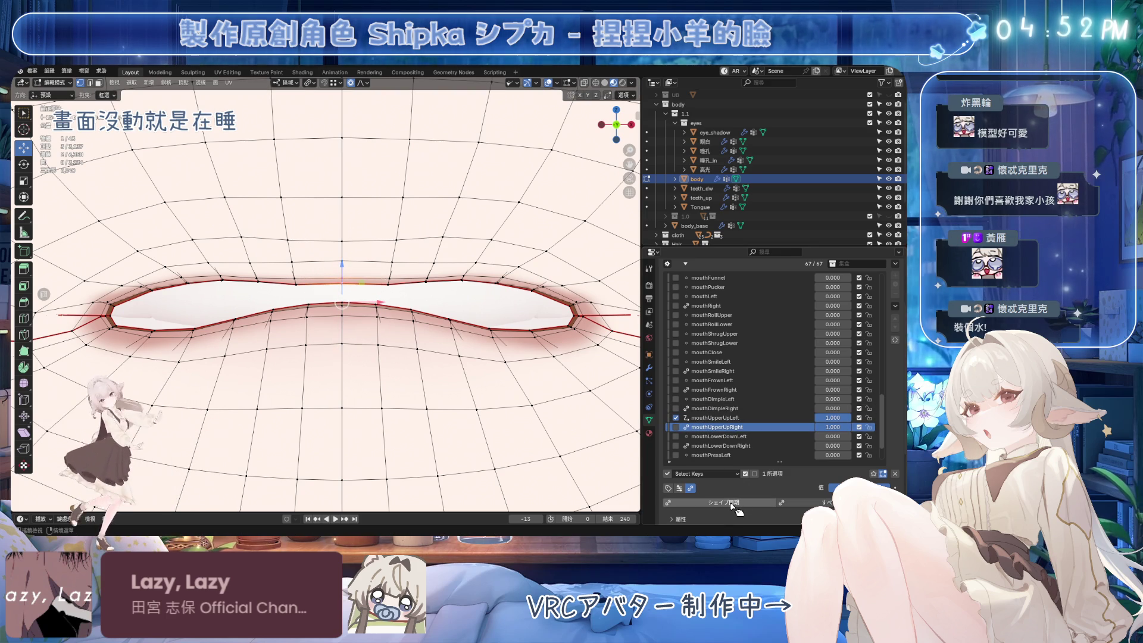
{"action": "left_click", "coordinate": [727, 417]}
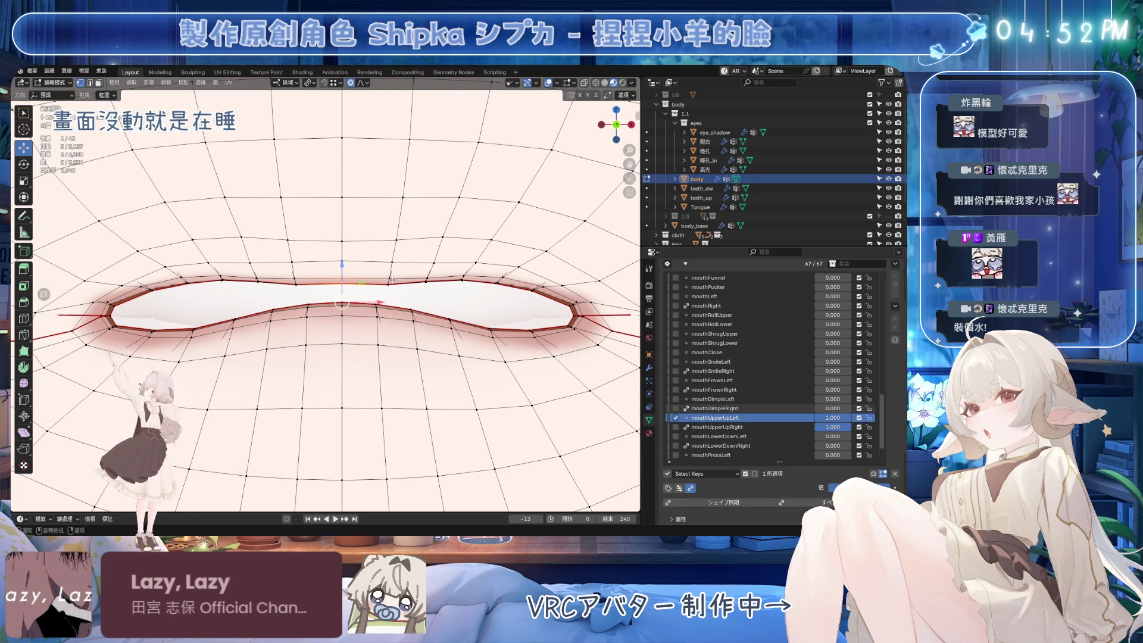
{"action": "left_click_drag", "start_coordinate": [339, 260], "coordinate": [340, 244]}
{"action": "left_click", "coordinate": [732, 427]}
Raise another upper-lip vertex vertically in mouthUpperUpLeft, checking the curve from closer angles.
{"action": "middle_click_drag", "start_coordinate": [357, 265], "coordinate": [368, 260]}
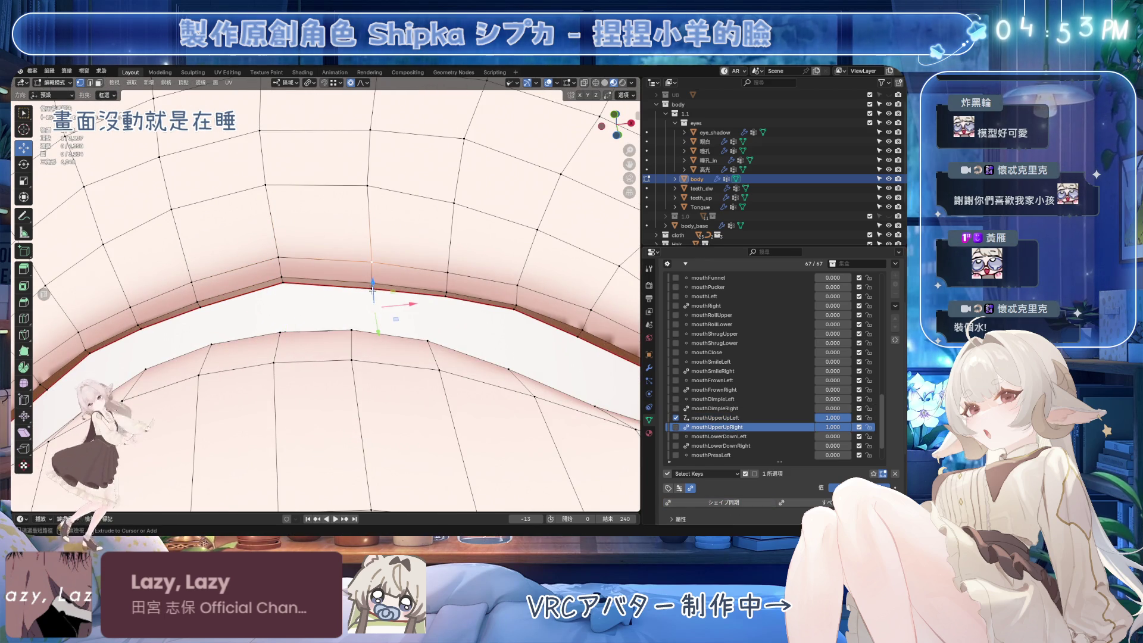
{"action": "left_click", "coordinate": [715, 417]}
{"action": "middle_click_drag", "start_coordinate": [369, 333], "coordinate": [368, 347]}
{"action": "left_click_drag", "start_coordinate": [368, 316], "coordinate": [375, 275]}
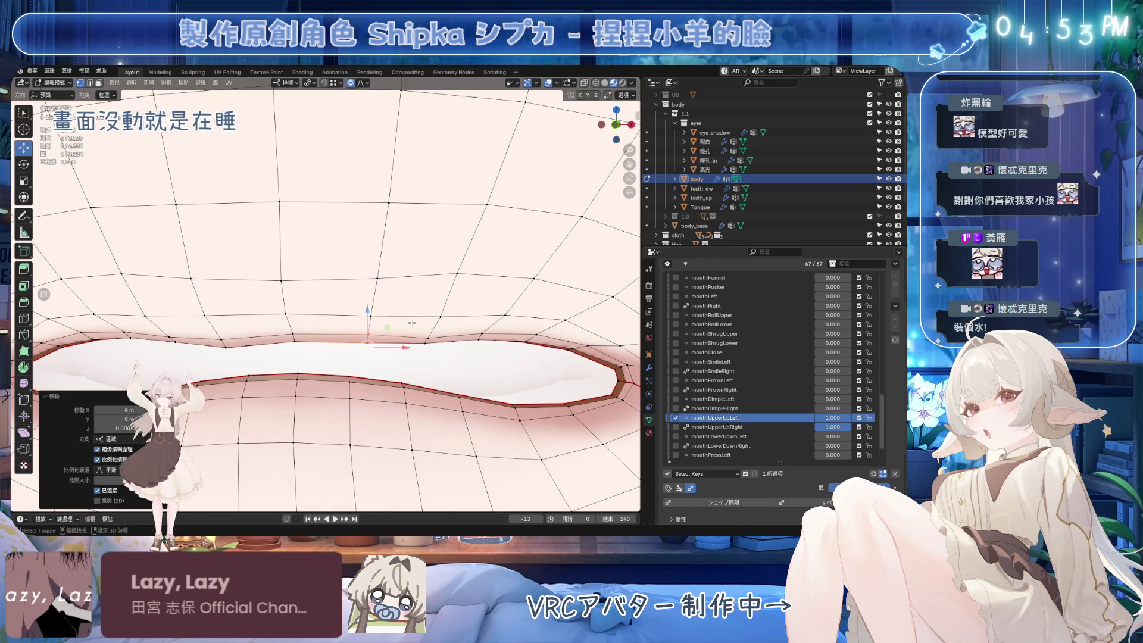
{"action": "left_click", "coordinate": [751, 428]}
{"action": "mouse_move", "coordinate": [429, 347]}
{"action": "middle_mouse_down"}
{"action": "mouse_move", "coordinate": [424, 314]}
{"action": "mouse_move", "coordinate": [476, 291]}
{"action": "middle_mouse_up"}
{"action": "left_click", "coordinate": [452, 320]}
{"action": "left_click", "coordinate": [745, 418]}
{"action": "left_click_drag", "start_coordinate": [409, 300], "coordinate": [413, 281]}
{"action": "left_click", "coordinate": [734, 427]}
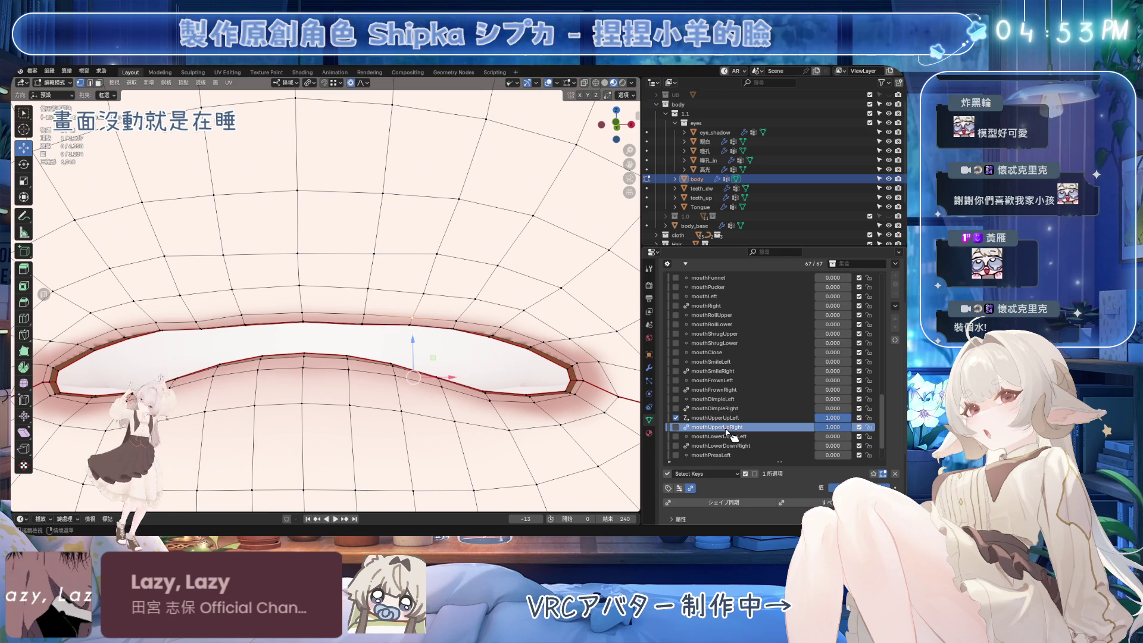
View the lips from the front and save Emora_4X_4.blend.
{"action": "middle_click_drag", "start_coordinate": [349, 315], "coordinate": [349, 315]}
{"action": "scroll", "coordinate": [349, 316], "scroll_direction": "up", "scroll_amount": 3}
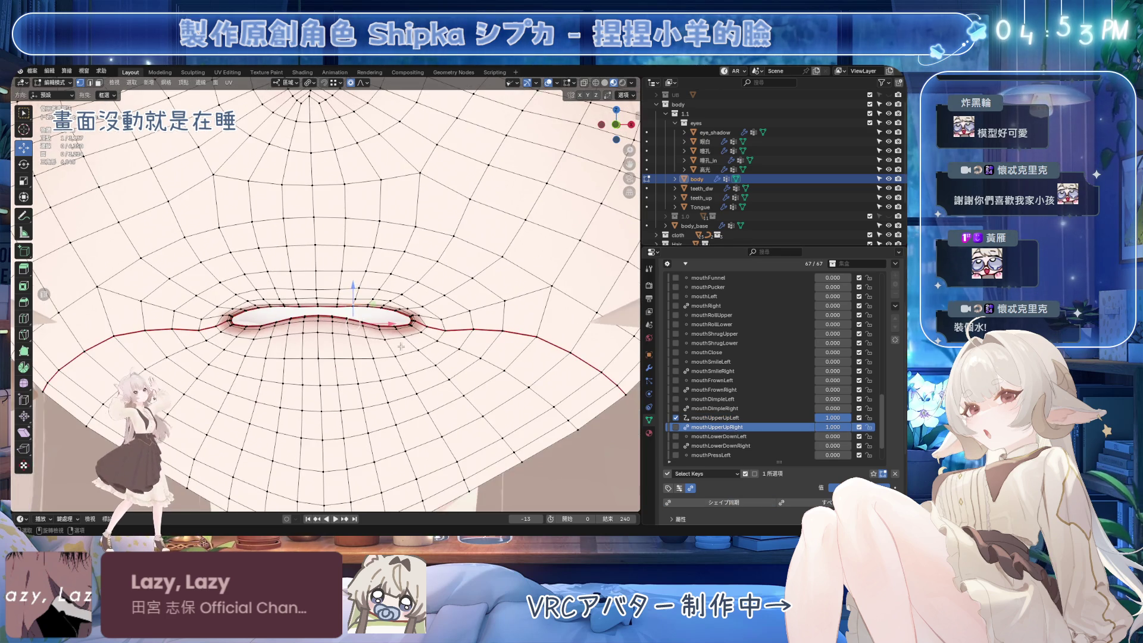
{"action": "scroll", "coordinate": [349, 315], "scroll_direction": "up", "scroll_amount": 2}
{"action": "key", "text": "ctrl+s"}
{"action": "scroll", "coordinate": [384, 303], "scroll_direction": "up", "scroll_amount": 3}
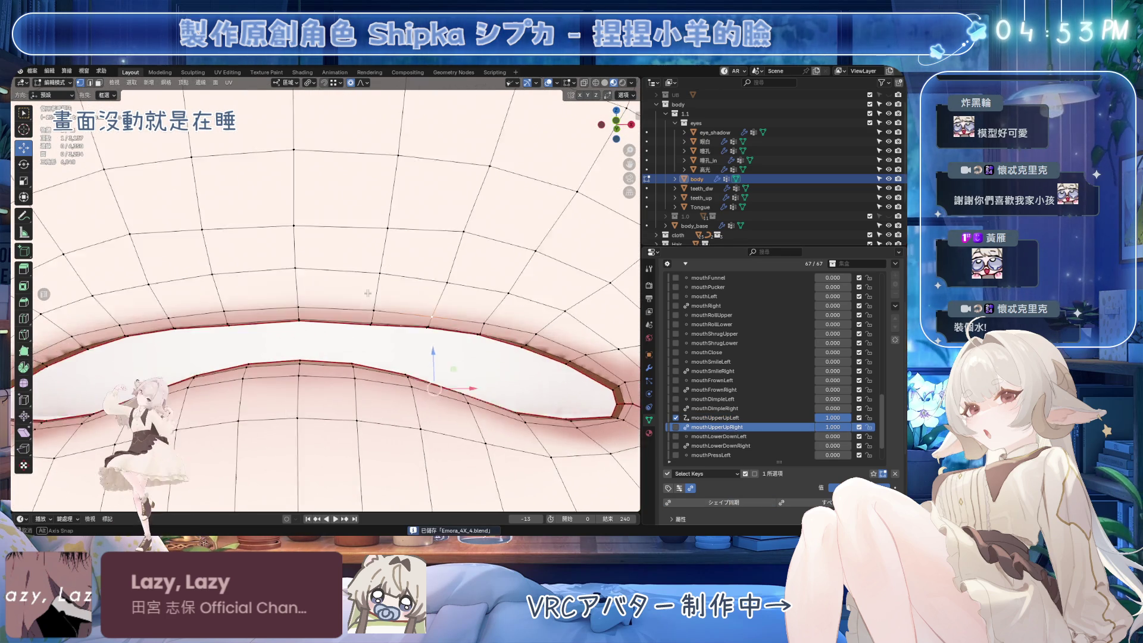
Move the selected lip vertex along Z in mouthUpperUpLeft with G Z.
{"action": "left_click", "coordinate": [745, 418]}
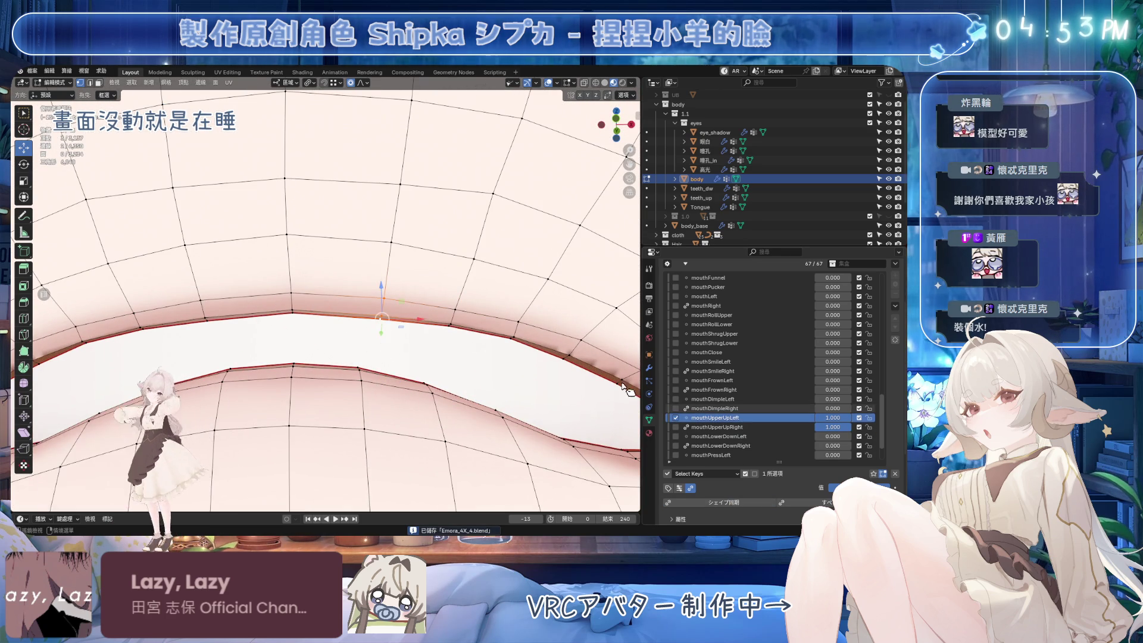
{"action": "key", "text": "g"}
{"action": "key", "text": "z"}
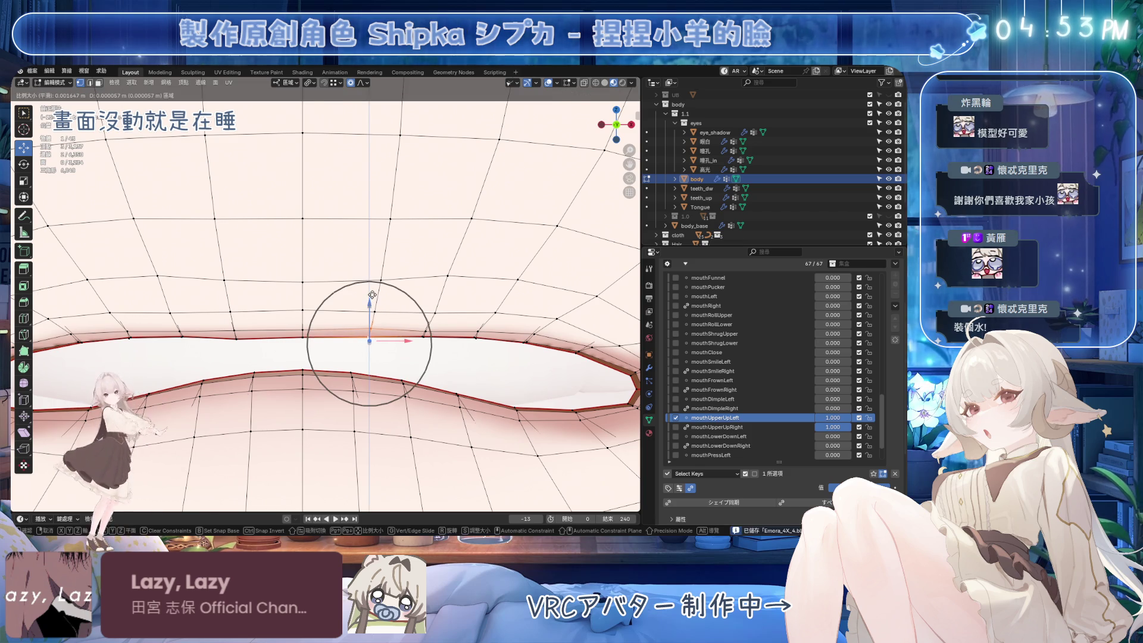
{"action": "left_click", "coordinate": [373, 295]}
{"action": "left_click", "coordinate": [675, 427]}
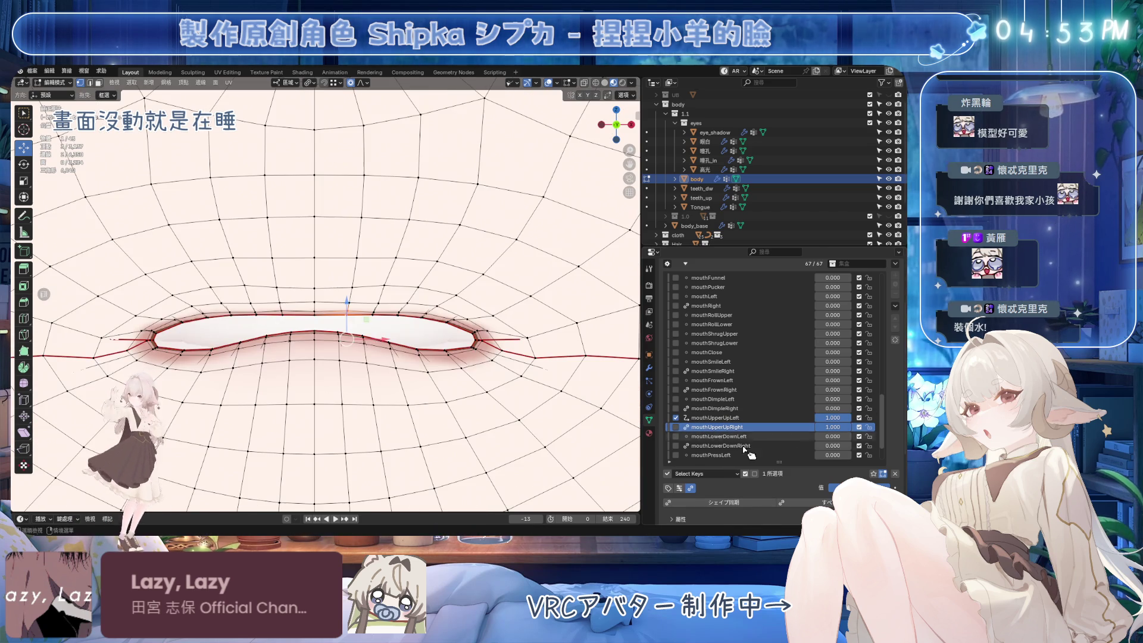
Reset all shape-key values, bring mouthUpperUpLeft to 1.000, and slide the mouth-corner vertex.
{"action": "left_click", "coordinate": [895, 474]}
{"action": "mouse_move", "coordinate": [833, 418]}
{"action": "left_mouse_down"}
{"action": "mouse_move", "coordinate": [858, 417]}
{"action": "mouse_move", "coordinate": [789, 433]}
{"action": "mouse_move", "coordinate": [858, 427]}
{"action": "left_mouse_up"}
{"action": "scroll", "coordinate": [566, 345], "scroll_direction": "up", "scroll_amount": 3}
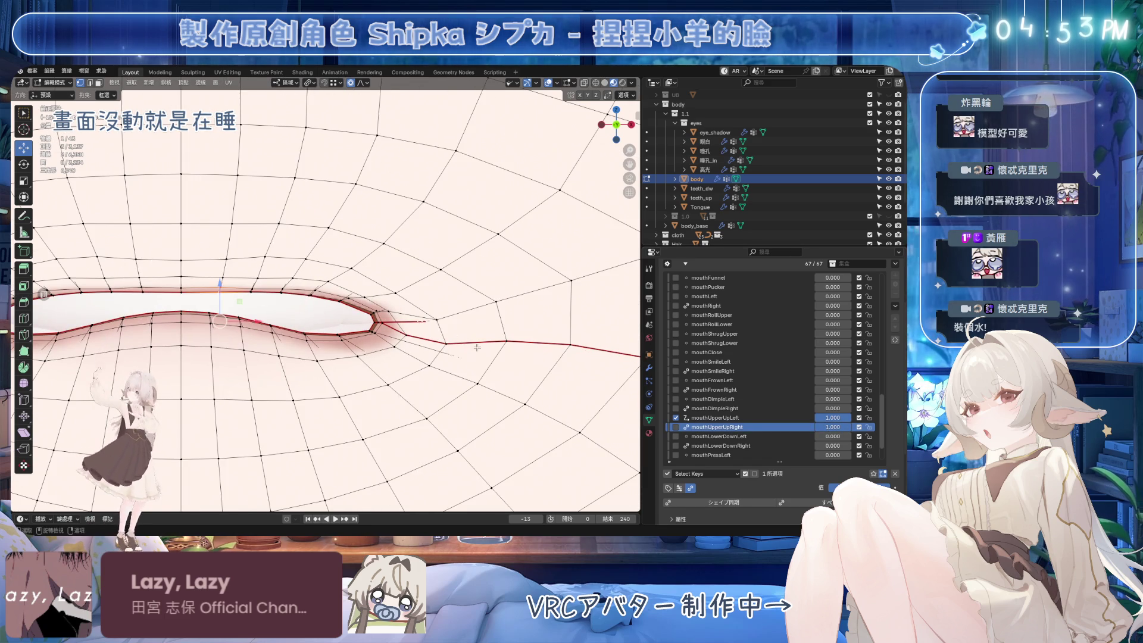
{"action": "left_click", "coordinate": [715, 418]}
{"action": "scroll", "coordinate": [450, 316], "scroll_direction": "up", "scroll_amount": 1}
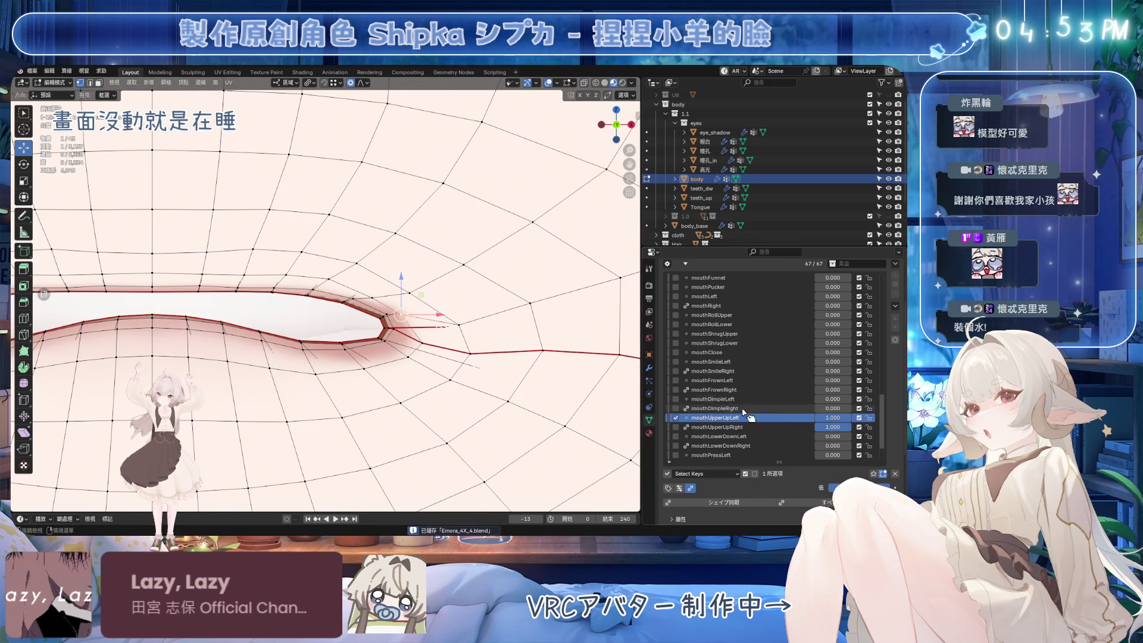
{"action": "mouse_move", "coordinate": [833, 417]}
{"action": "left_mouse_down"}
{"action": "mouse_move", "coordinate": [798, 417]}
{"action": "mouse_move", "coordinate": [857, 417]}
{"action": "mouse_move", "coordinate": [810, 419]}
{"action": "mouse_move", "coordinate": [846, 419]}
{"action": "left_mouse_up"}
{"action": "key", "text": "g"}
{"action": "key", "text": "g"}
{"action": "left_click", "coordinate": [566, 331]}
Scrub mouthUpperUpLeft in a frontal view to compare, then make it the active key.
{"action": "left_click", "coordinate": [745, 426]}
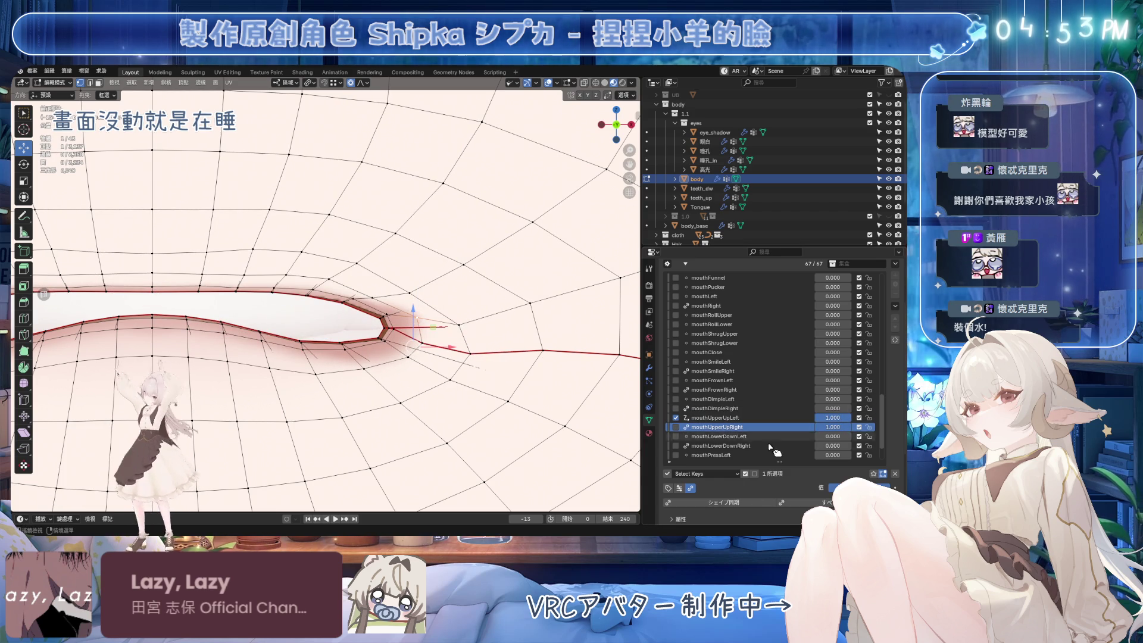
{"action": "middle_click_drag", "start_coordinate": [357, 309], "coordinate": [370, 305]}
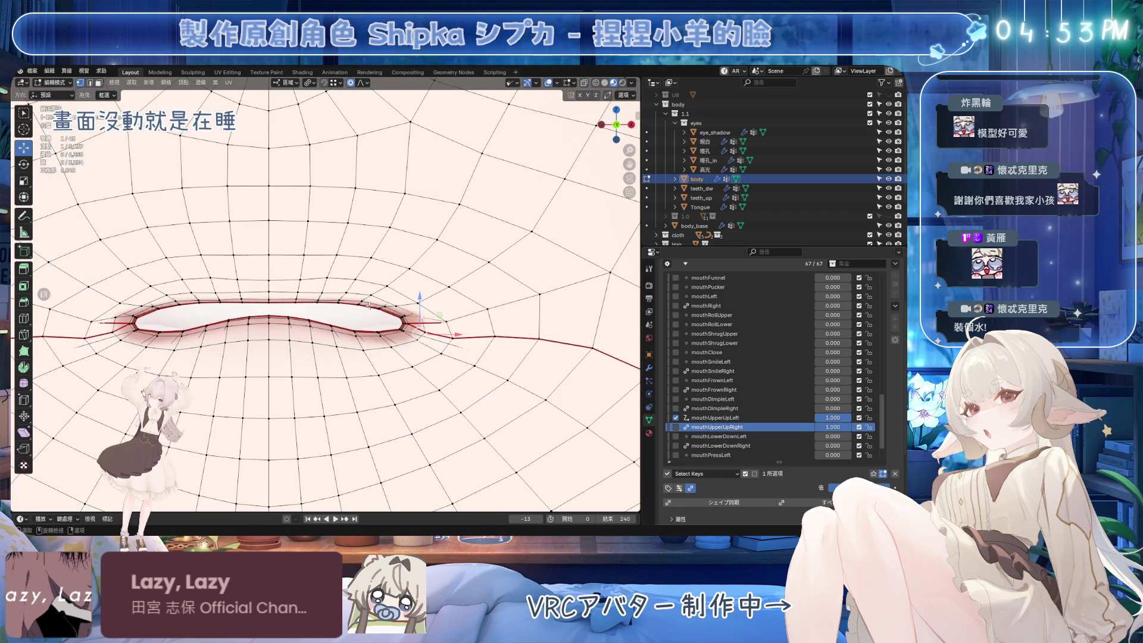
{"action": "mouse_move", "coordinate": [833, 418]}
{"action": "left_mouse_down"}
{"action": "mouse_move", "coordinate": [786, 419]}
{"action": "mouse_move", "coordinate": [845, 419]}
{"action": "mouse_move", "coordinate": [758, 421]}
{"action": "left_mouse_up"}
{"action": "left_click", "coordinate": [759, 418]}
{"action": "mouse_move", "coordinate": [358, 285]}
{"action": "middle_mouse_down"}
{"action": "mouse_move", "coordinate": [420, 302]}
{"action": "mouse_move", "coordinate": [622, 197]}
{"action": "mouse_move", "coordinate": [554, 251]}
{"action": "mouse_move", "coordinate": [631, 357]}
{"action": "middle_mouse_up"}
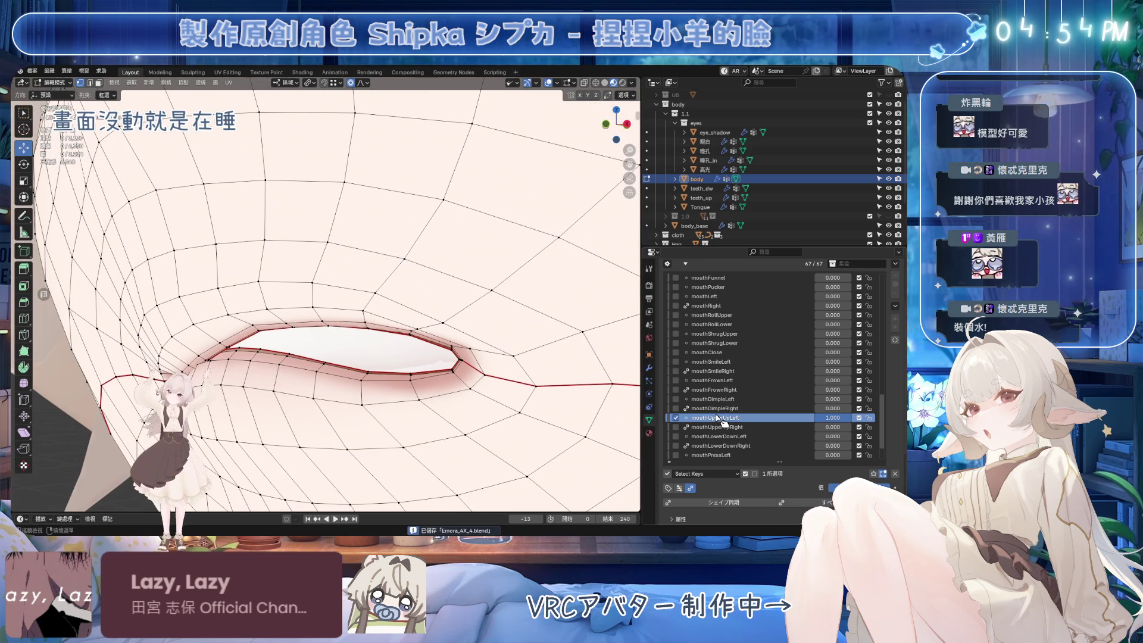
Enter Sculpt Mode, lower brush strength to 0.162, and turn on the wireframe overlay.
{"action": "left_click", "coordinate": [52, 82]}
{"action": "left_click", "coordinate": [56, 113]}
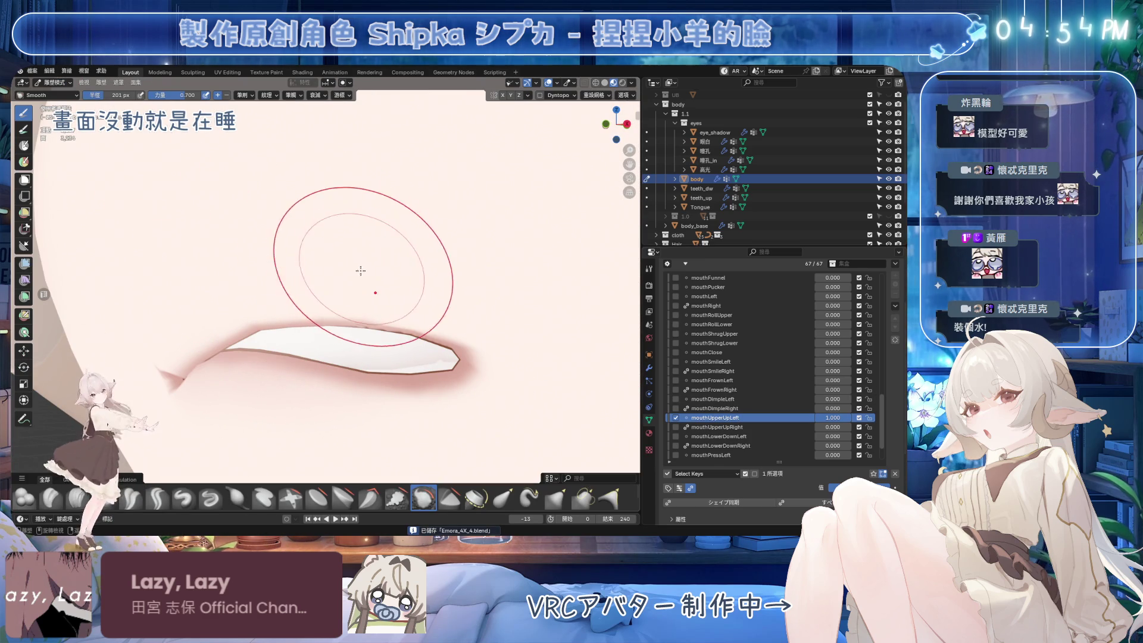
{"action": "right_click", "coordinate": [258, 282]}
{"action": "left_click_drag", "start_coordinate": [271, 284], "coordinate": [268, 284]}
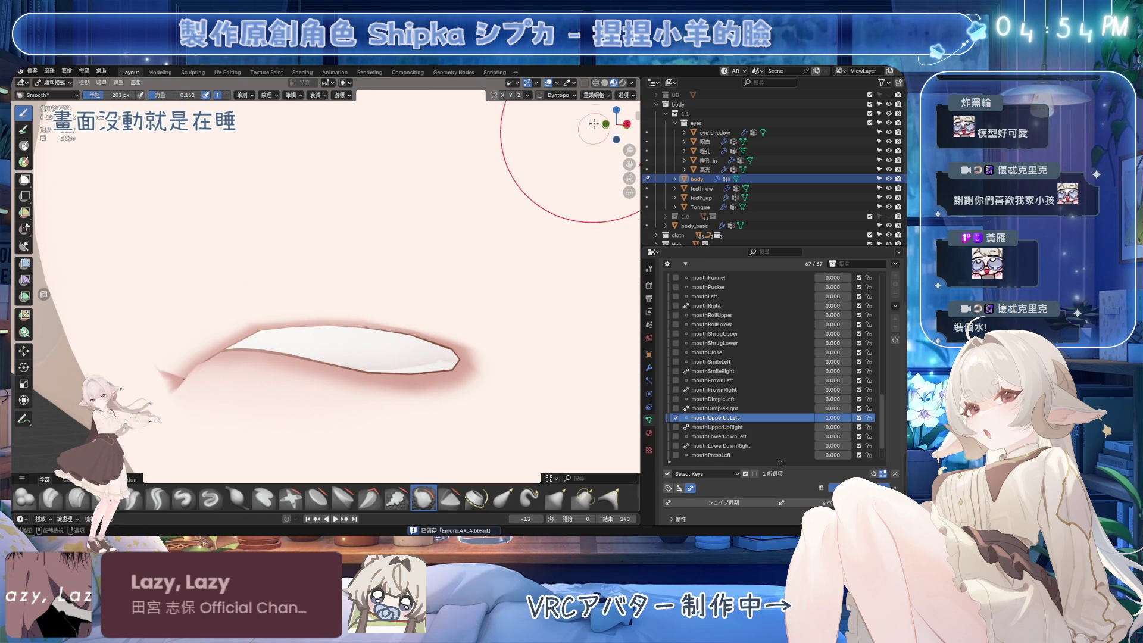
{"action": "left_click", "coordinate": [558, 85]}
{"action": "left_click", "coordinate": [500, 349]}
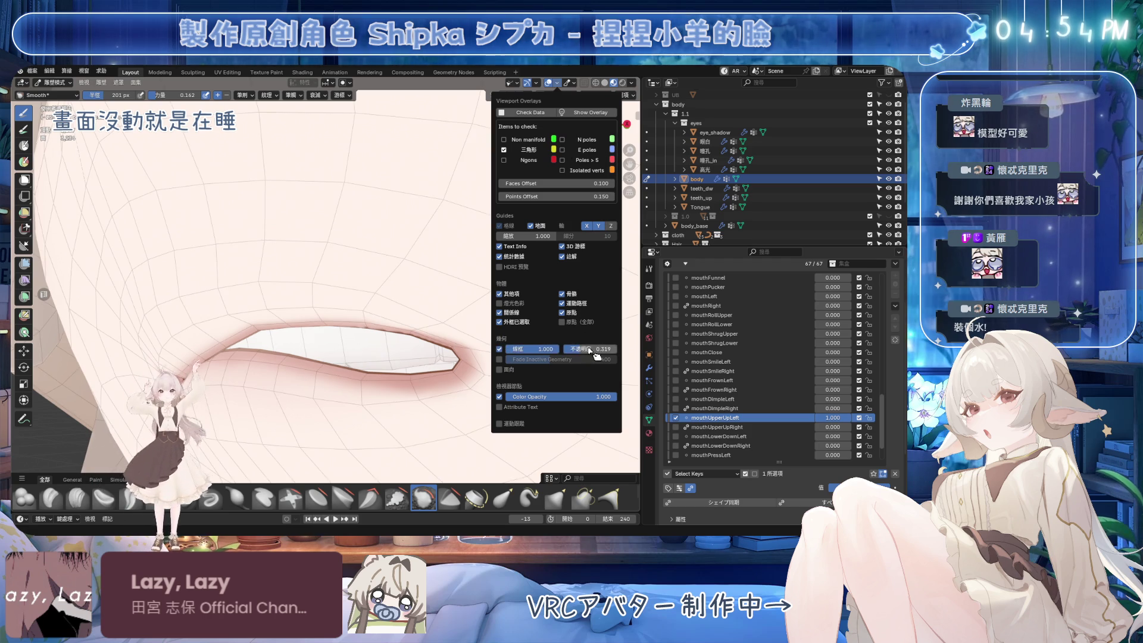
{"action": "scroll", "coordinate": [416, 289], "scroll_direction": "up", "scroll_amount": 4}
Shrink the brush radius to 117 px, smooth the lip skin, and save from Edit Mode.
{"action": "right_click", "coordinate": [463, 284]}
{"action": "left_click_drag", "start_coordinate": [440, 280], "coordinate": [408, 280]}
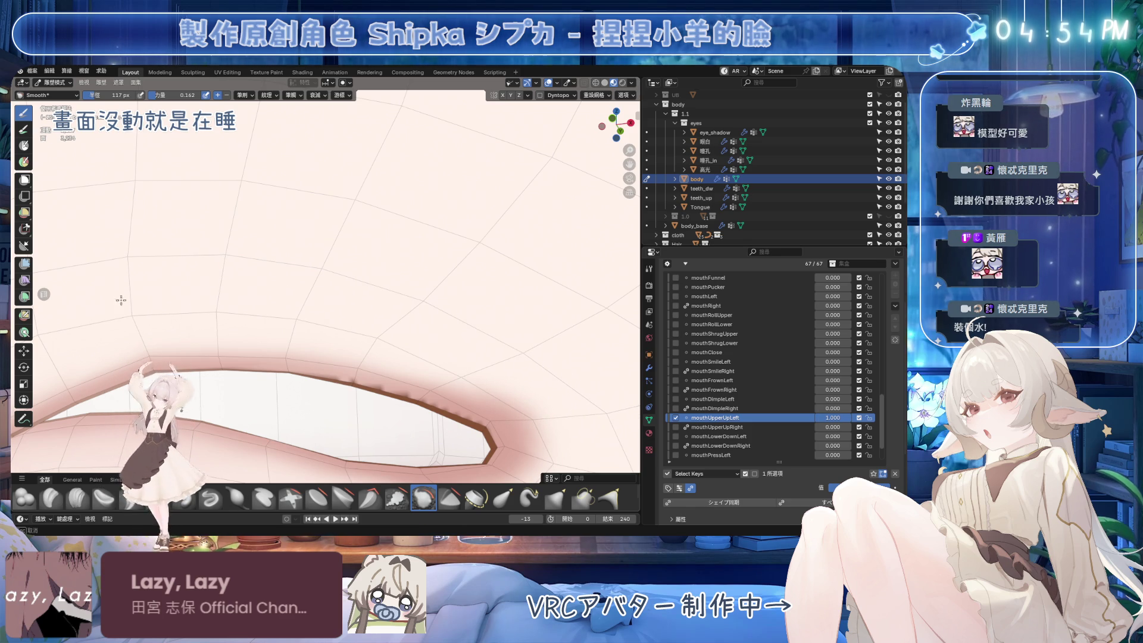
{"action": "mouse_move", "coordinate": [159, 276]}
{"action": "middle_mouse_down"}
{"action": "mouse_move", "coordinate": [468, 388]}
{"action": "mouse_move", "coordinate": [347, 361]}
{"action": "mouse_move", "coordinate": [428, 336]}
{"action": "mouse_move", "coordinate": [467, 273]}
{"action": "mouse_move", "coordinate": [448, 367]}
{"action": "mouse_move", "coordinate": [429, 284]}
{"action": "mouse_move", "coordinate": [418, 382]}
{"action": "middle_mouse_up"}
{"action": "key", "text": "ctrl+s"}
{"action": "key", "text": "Tab"}
{"action": "key", "text": "Tab"}
{"action": "key", "text": "ctrl+s"}
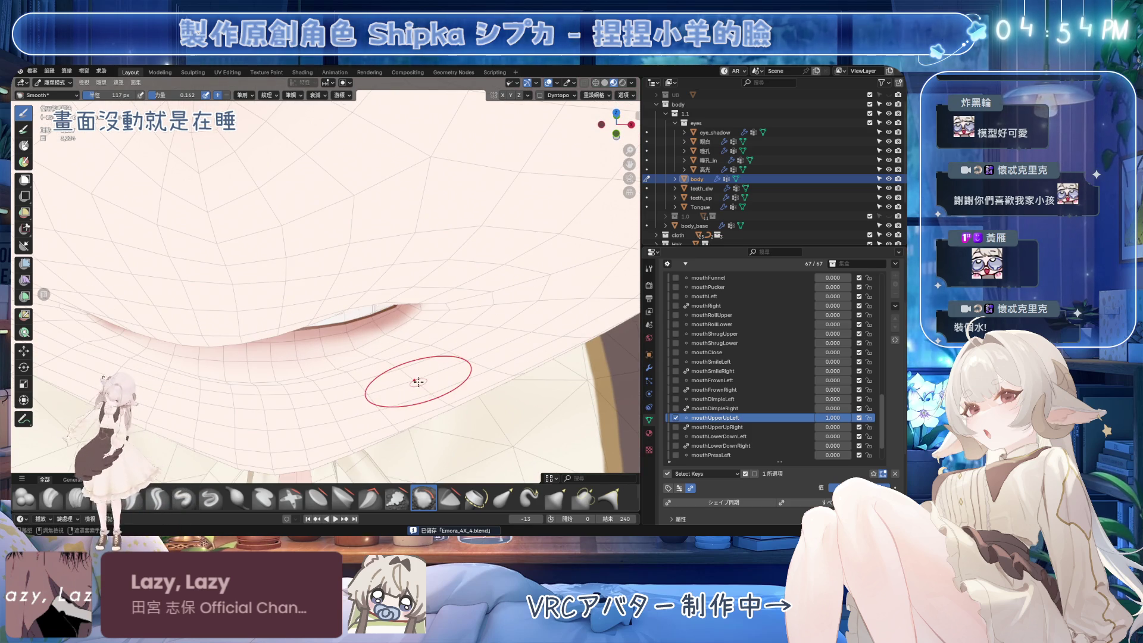
{"action": "mouse_move", "coordinate": [421, 377]}
{"action": "middle_mouse_down"}
{"action": "mouse_move", "coordinate": [262, 333]}
{"action": "mouse_move", "coordinate": [256, 317]}
{"action": "mouse_move", "coordinate": [235, 337]}
{"action": "mouse_move", "coordinate": [286, 268]}
{"action": "mouse_move", "coordinate": [303, 264]}
{"action": "middle_mouse_up"}
Return to Edit Mode, save, and check the mouth opening from the front.
{"action": "left_click", "coordinate": [54, 82]}
{"action": "left_click", "coordinate": [54, 104]}
{"action": "key", "text": "ctrl+s"}
{"action": "mouse_move", "coordinate": [833, 417]}
{"action": "left_mouse_down"}
{"action": "mouse_move", "coordinate": [792, 417]}
{"action": "mouse_move", "coordinate": [833, 418]}
{"action": "left_mouse_up"}
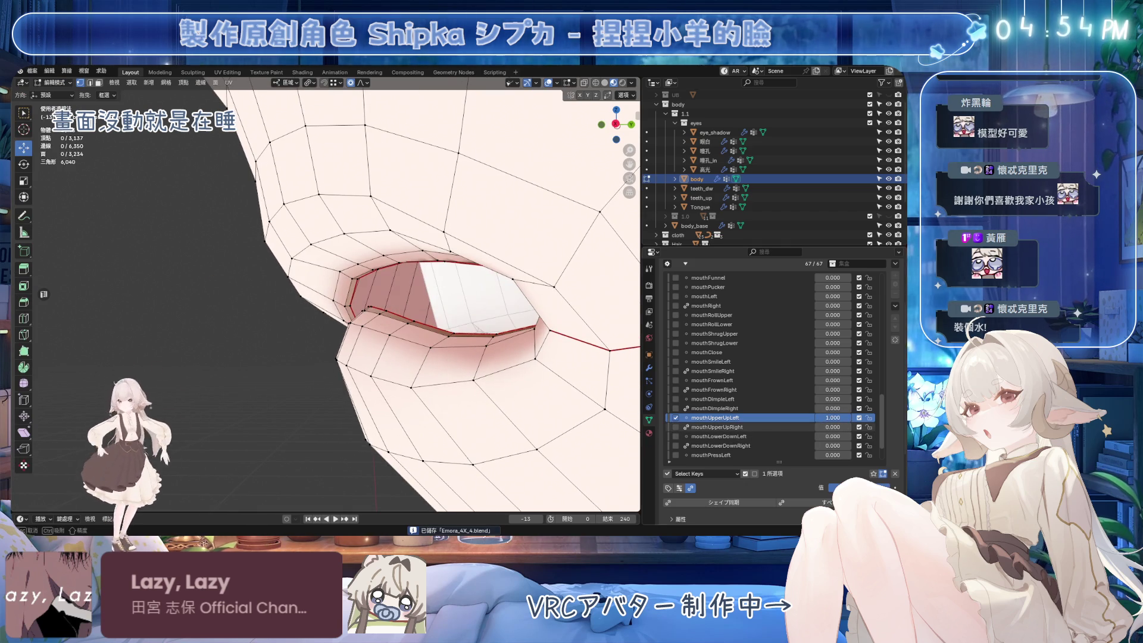
{"action": "mouse_move", "coordinate": [389, 273]}
{"action": "middle_mouse_down"}
{"action": "mouse_move", "coordinate": [476, 270]}
{"action": "mouse_move", "coordinate": [417, 240]}
{"action": "mouse_move", "coordinate": [500, 242]}
{"action": "mouse_move", "coordinate": [330, 277]}
{"action": "middle_mouse_up"}
Shrink/fatten the upper-lip edge path and then a single lip vertex with Alt+S.
{"action": "left_click", "coordinate": [527, 273], "text": "ctrl"}
{"action": "key", "text": "alt+s"}
{"action": "left_click", "coordinate": [499, 222]}
{"action": "middle_click_drag", "start_coordinate": [235, 266], "coordinate": [184, 284]}
{"action": "left_click", "coordinate": [356, 259]}
{"action": "key", "text": "alt+s"}
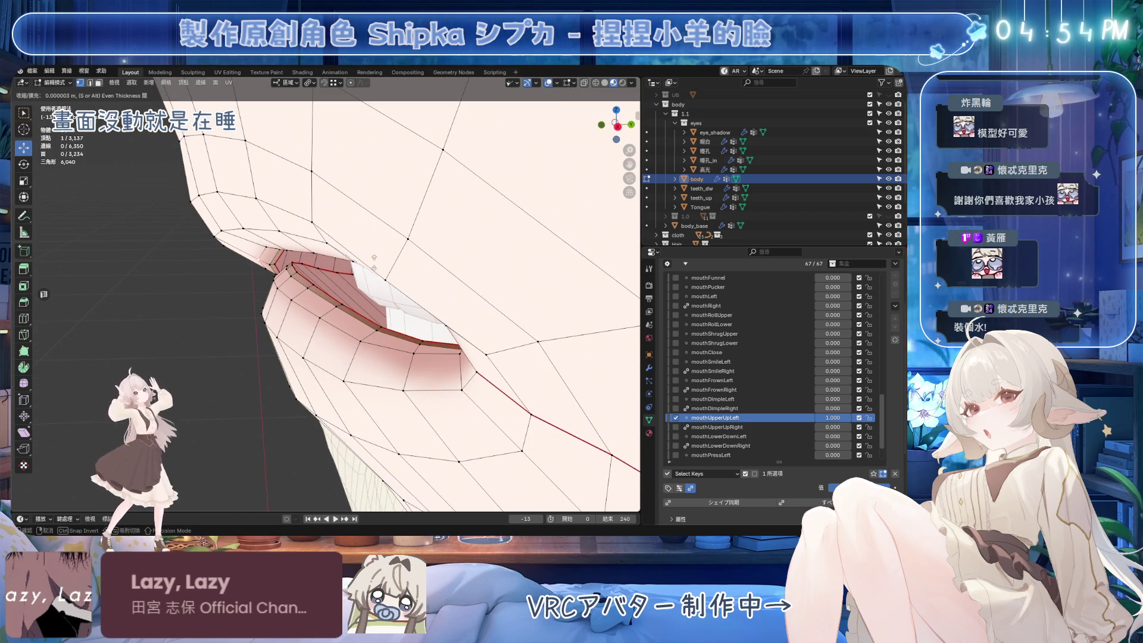
{"action": "left_click", "coordinate": [374, 245]}
{"action": "key", "text": "alt+s"}
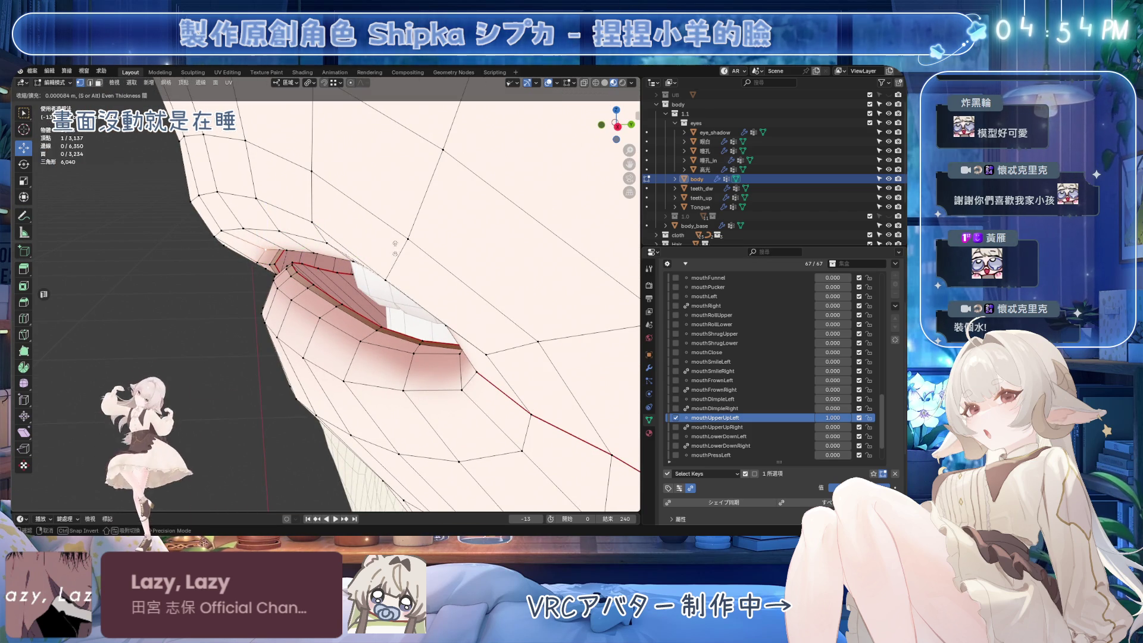
{"action": "left_click", "coordinate": [267, 247]}
Slide the mouth-corner vertex, nudge a three-vertex path slightly along Y, and save.
{"action": "middle_click_drag", "start_coordinate": [268, 247], "coordinate": [431, 233]}
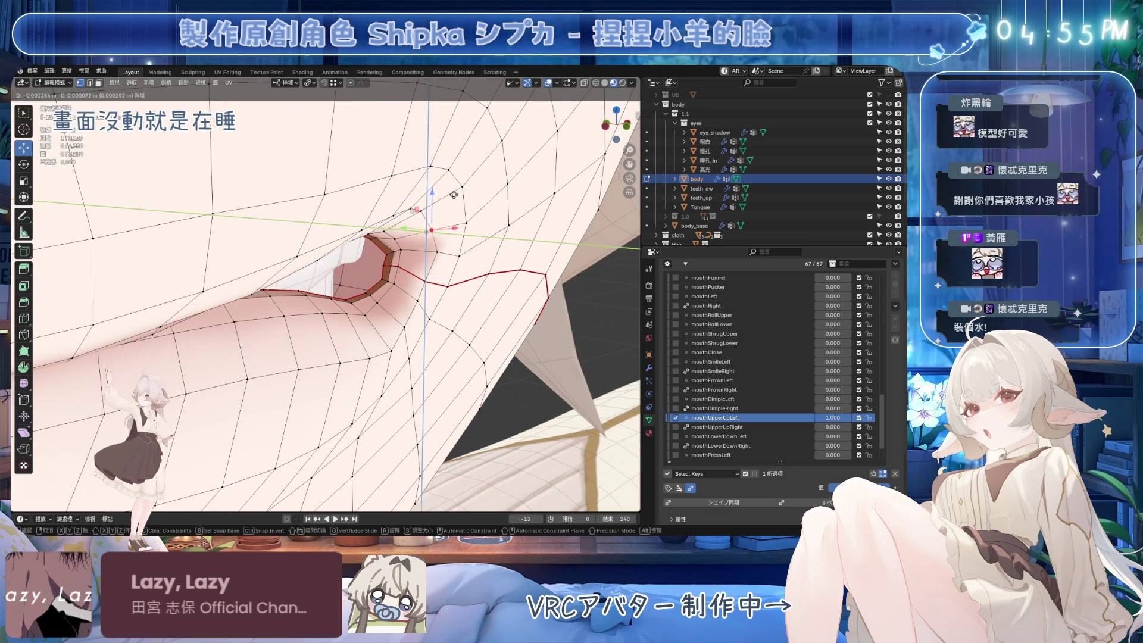
{"action": "left_click", "coordinate": [419, 253]}
{"action": "key", "text": "g"}
{"action": "key", "text": "g"}
{"action": "left_click", "coordinate": [396, 266]}
{"action": "mouse_move", "coordinate": [385, 266]}
{"action": "middle_mouse_down"}
{"action": "mouse_move", "coordinate": [443, 274]}
{"action": "mouse_move", "coordinate": [358, 269]}
{"action": "middle_mouse_up"}
{"action": "left_click", "coordinate": [448, 274], "text": "ctrl"}
{"action": "left_click_drag", "start_coordinate": [357, 269], "coordinate": [353, 272]}
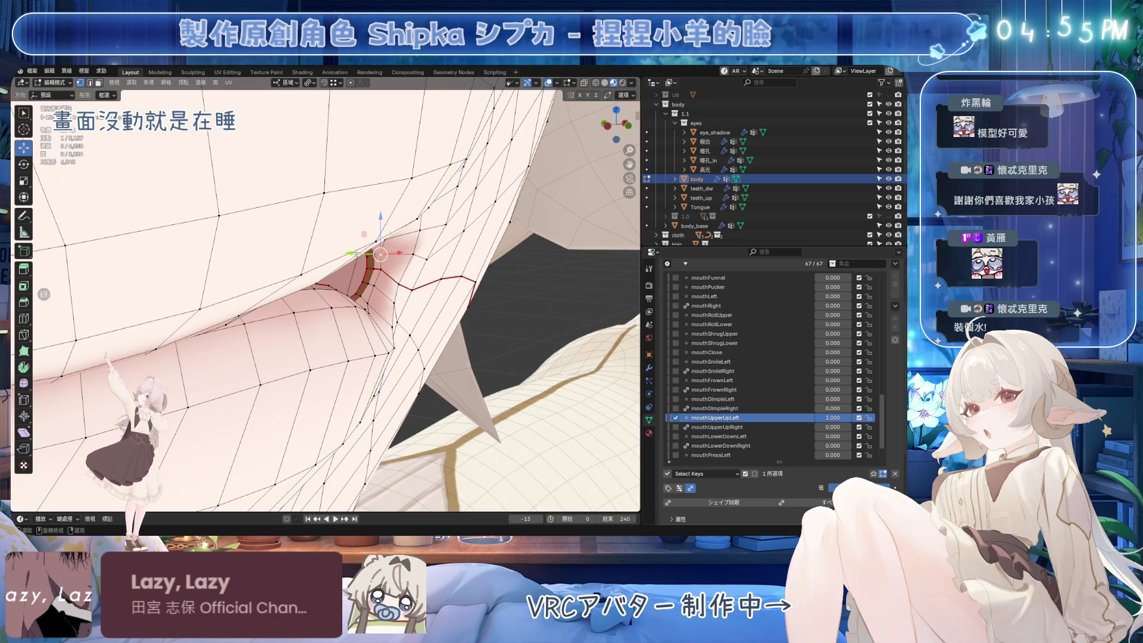
{"action": "key", "text": "ctrl+s"}
{"action": "mouse_move", "coordinate": [353, 255]}
{"action": "middle_mouse_down"}
{"action": "mouse_move", "coordinate": [433, 296]}
{"action": "mouse_move", "coordinate": [403, 308]}
{"action": "middle_mouse_up"}
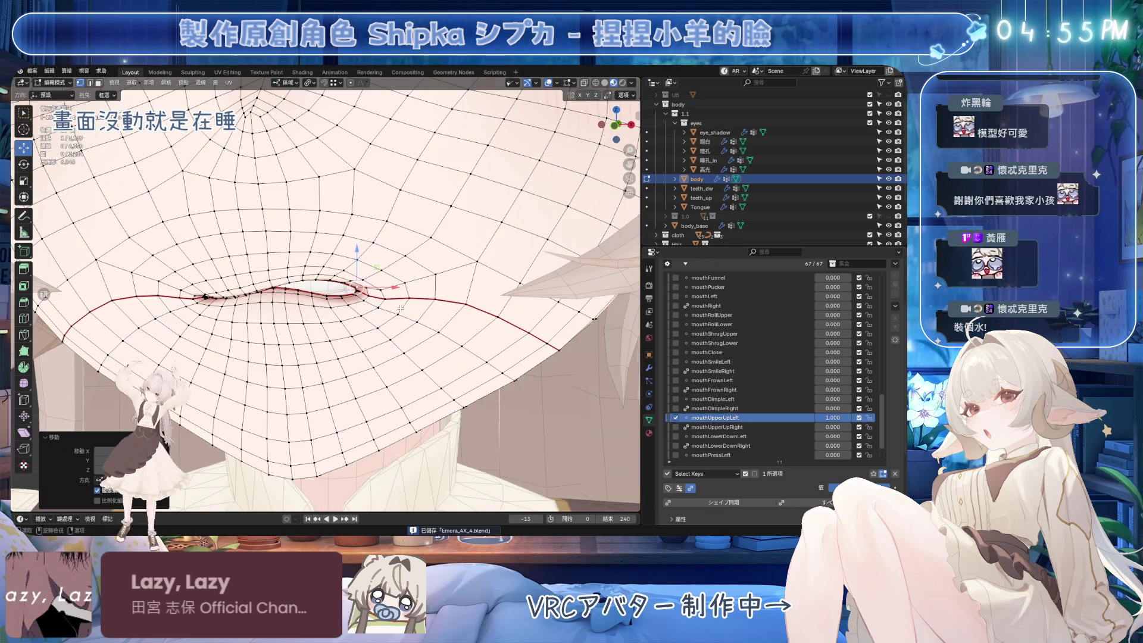
Set mouthUpperUpRight to 1.000, raise a lip vertex along Z, and save.
{"action": "left_click", "coordinate": [722, 427]}
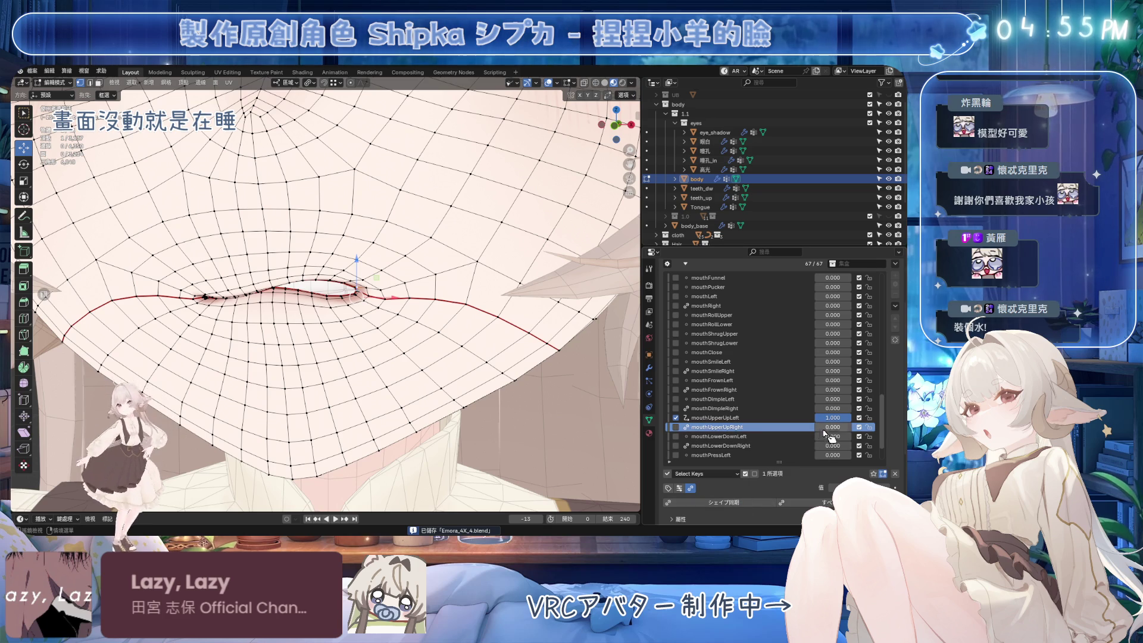
{"action": "left_click_drag", "start_coordinate": [833, 427], "coordinate": [857, 427]}
{"action": "scroll", "coordinate": [454, 330], "scroll_direction": "up", "scroll_amount": 6}
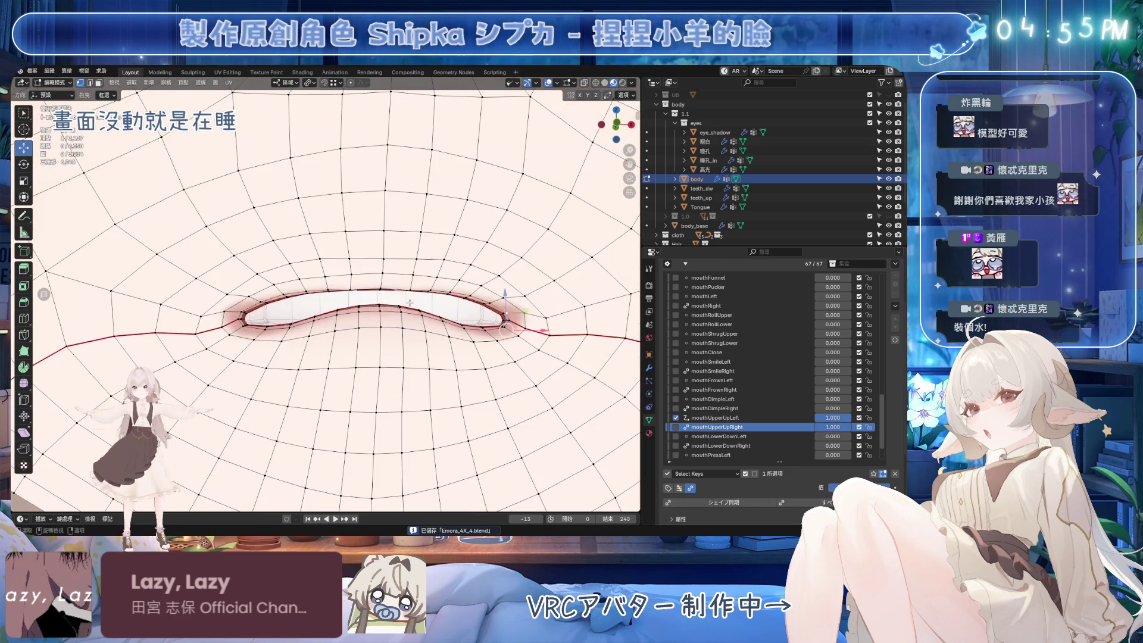
{"action": "middle_click_drag", "start_coordinate": [453, 329], "coordinate": [374, 293]}
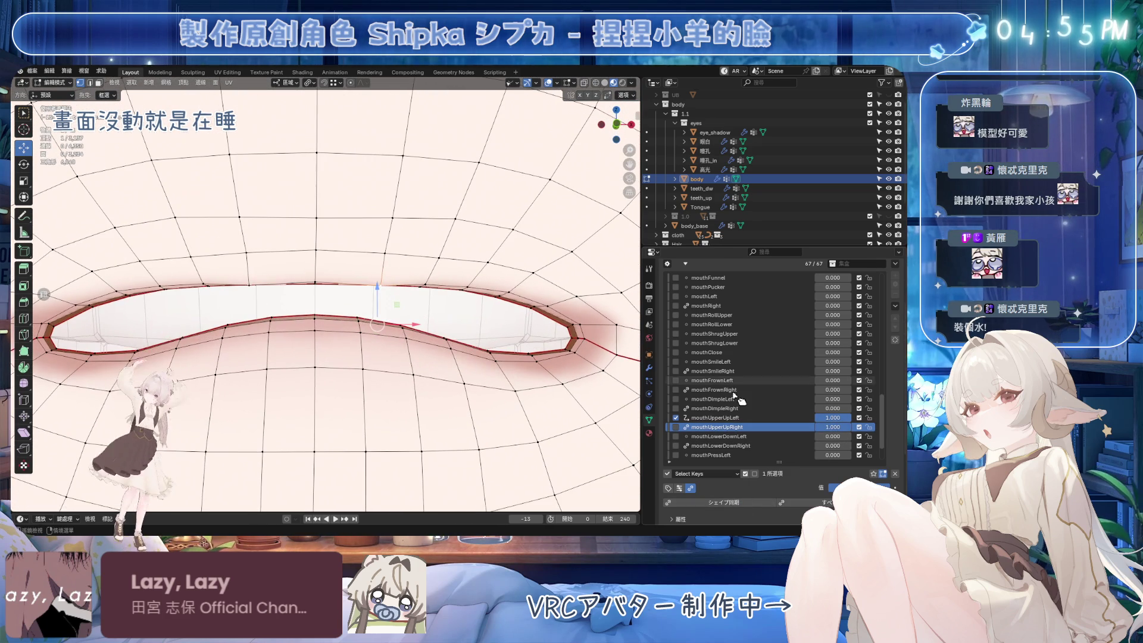
{"action": "left_click_drag", "start_coordinate": [374, 293], "coordinate": [384, 238]}
{"action": "left_click", "coordinate": [748, 418]}
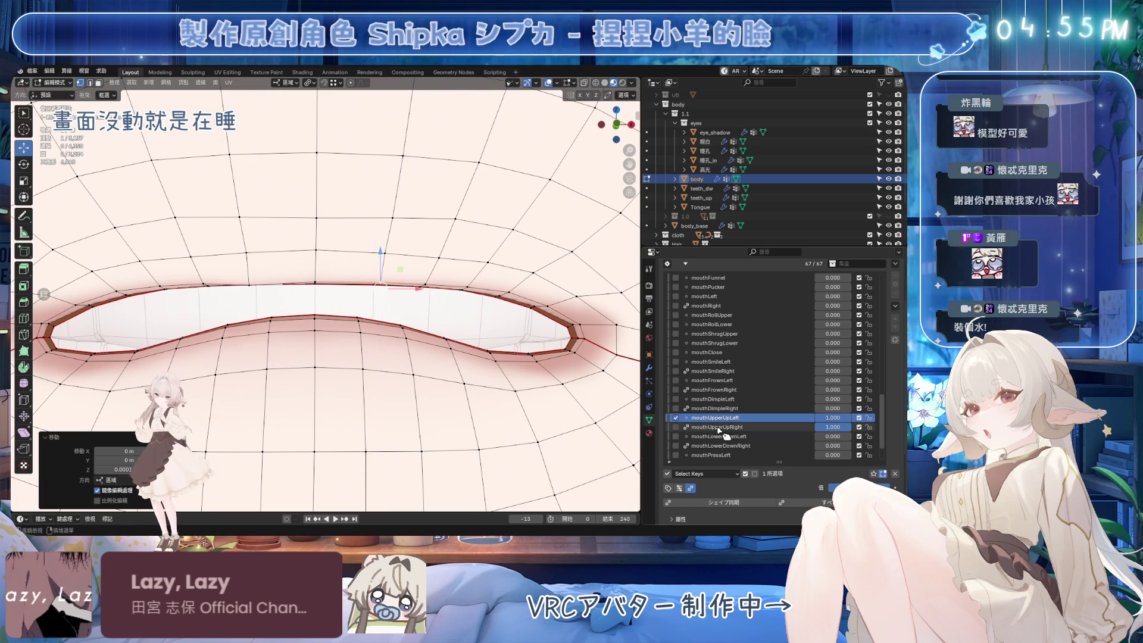
{"action": "left_click", "coordinate": [738, 427]}
{"action": "scroll", "coordinate": [409, 338], "scroll_direction": "down", "scroll_amount": 5}
{"action": "key", "text": "ctrl+s"}
Set jawOpen to 1.000 to view the upper-lip shape with the mouth open.
{"action": "middle_click_drag", "start_coordinate": [381, 333], "coordinate": [435, 339]}
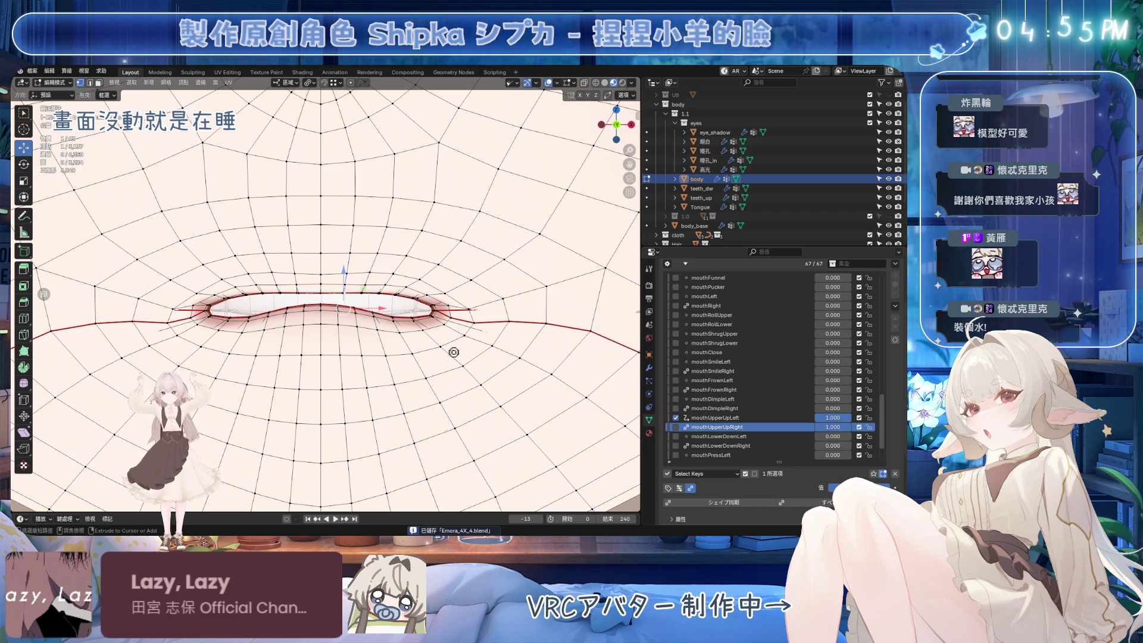
{"action": "scroll", "coordinate": [725, 315], "scroll_direction": "up", "scroll_amount": 4}
{"action": "left_click_drag", "start_coordinate": [832, 316], "coordinate": [875, 316]}
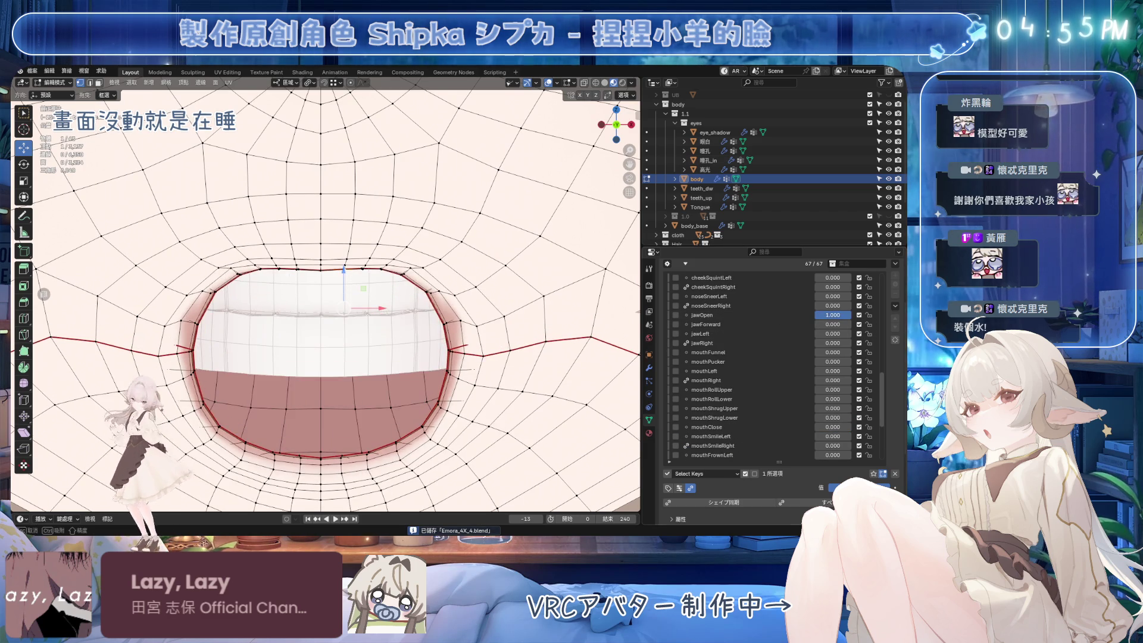
{"action": "scroll", "coordinate": [456, 264], "scroll_direction": "down", "scroll_amount": 5}
{"action": "scroll", "coordinate": [455, 264], "scroll_direction": "up", "scroll_amount": 5}
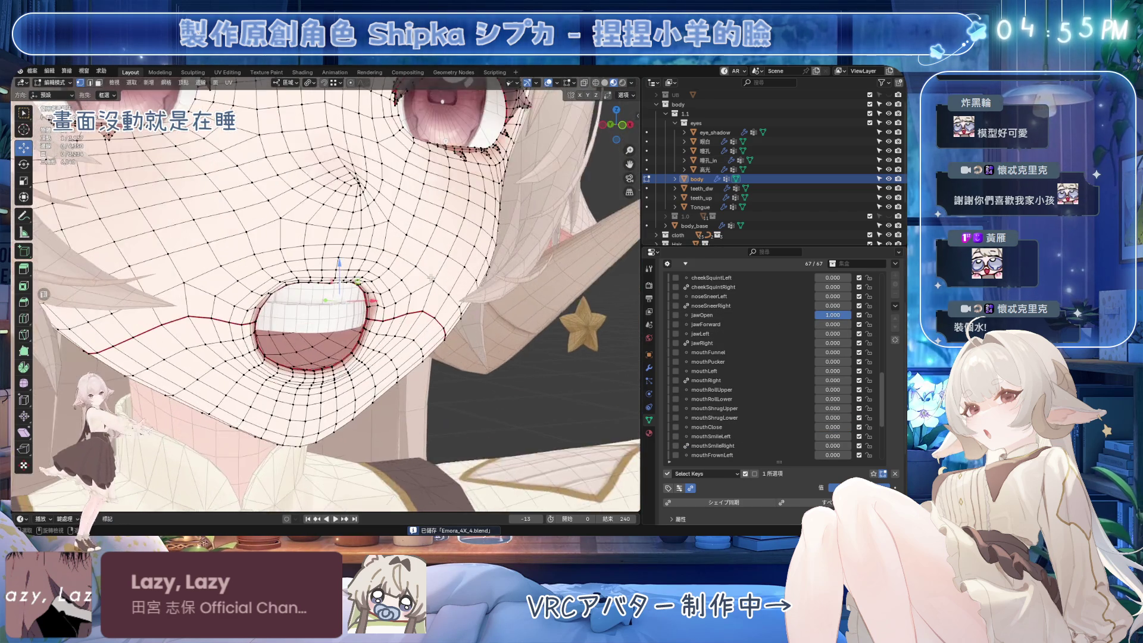
{"action": "scroll", "coordinate": [744, 330], "scroll_direction": "down", "scroll_amount": 4}
{"action": "mouse_move", "coordinate": [817, 437]}
{"action": "left_mouse_down"}
{"action": "mouse_move", "coordinate": [853, 436]}
{"action": "mouse_move", "coordinate": [792, 427]}
{"action": "mouse_move", "coordinate": [875, 429]}
{"action": "left_mouse_up"}
{"action": "scroll", "coordinate": [823, 422], "scroll_direction": "down", "scroll_amount": 1}
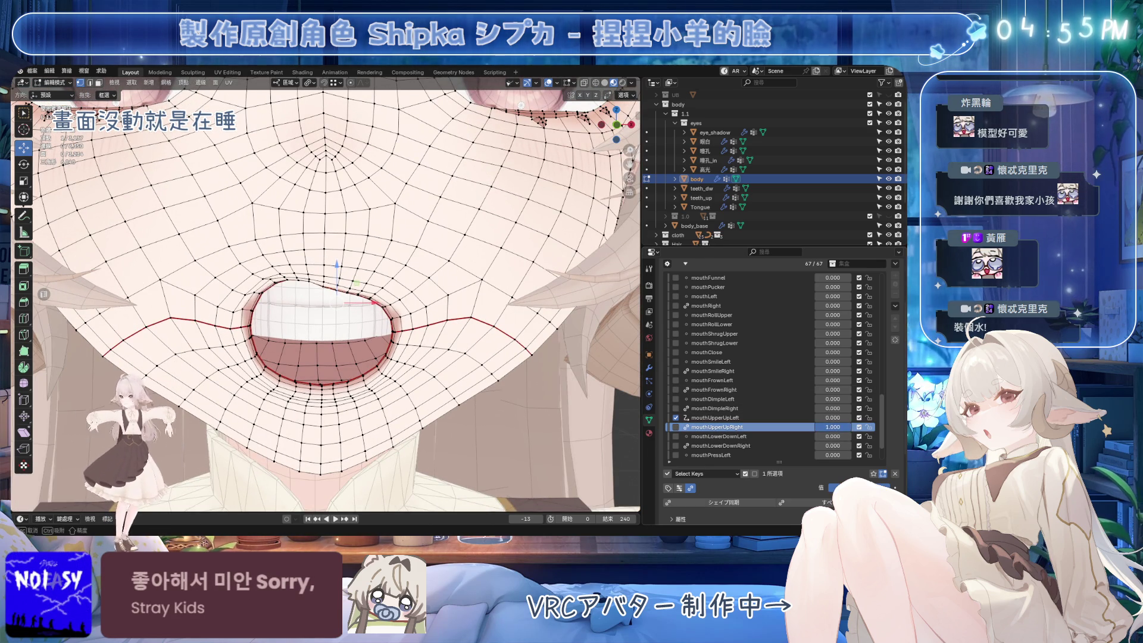
Make mouthUpperUpLeft active at 1.000, hide teeth_dw, compare the lip, and save.
{"action": "left_click_drag", "start_coordinate": [833, 417], "coordinate": [876, 417]}
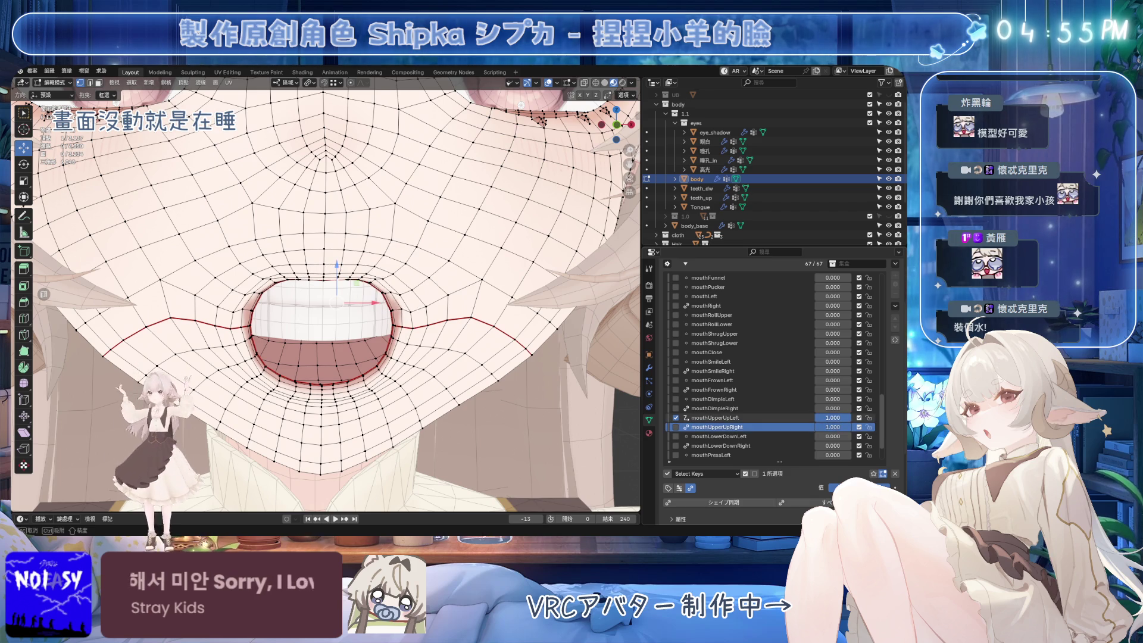
{"action": "left_click", "coordinate": [714, 417]}
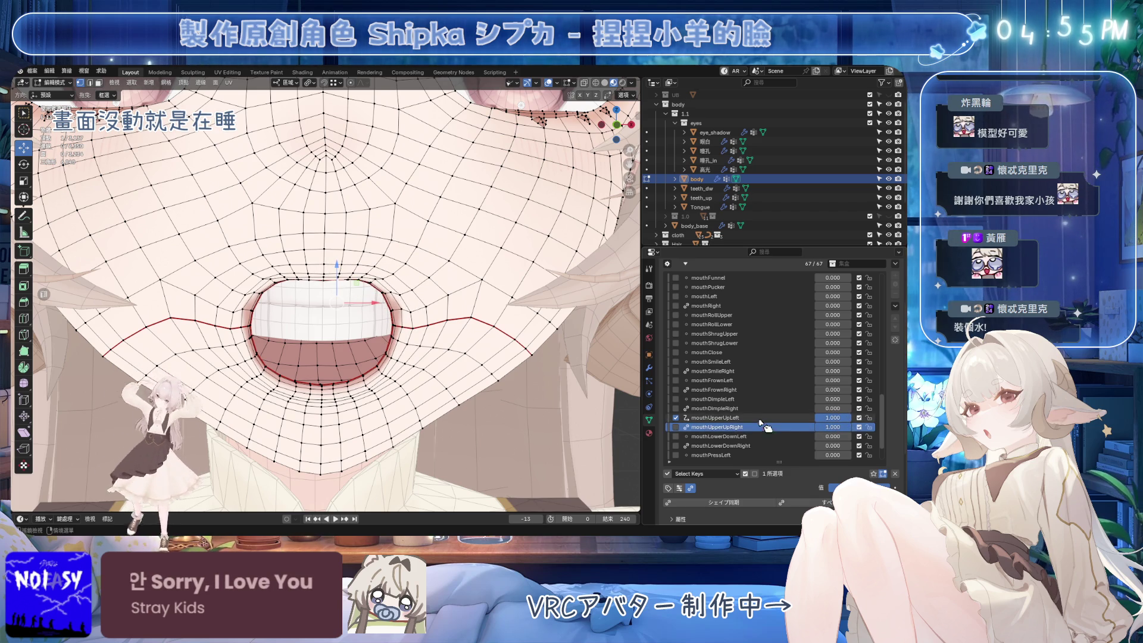
{"action": "scroll", "coordinate": [601, 364], "scroll_direction": "up", "scroll_amount": 3}
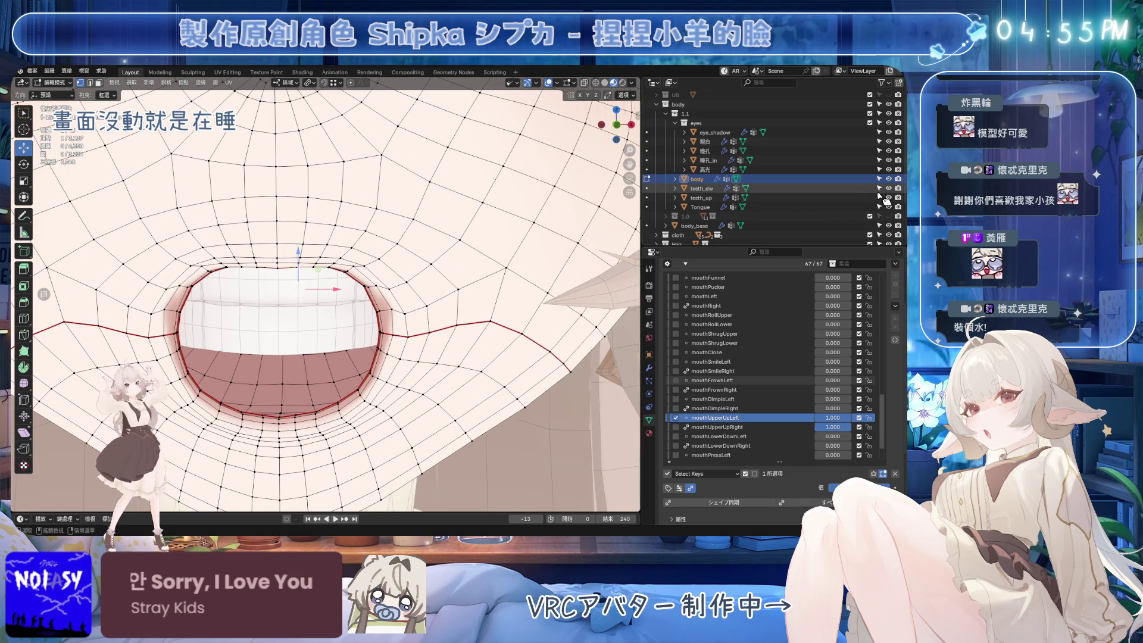
{"action": "left_click", "coordinate": [889, 188]}
{"action": "mouse_move", "coordinate": [846, 418]}
{"action": "left_mouse_down"}
{"action": "mouse_move", "coordinate": [825, 418]}
{"action": "mouse_move", "coordinate": [852, 421]}
{"action": "left_mouse_up"}
{"action": "scroll", "coordinate": [443, 312], "scroll_direction": "up", "scroll_amount": 4}
{"action": "key", "text": "ctrl+s"}
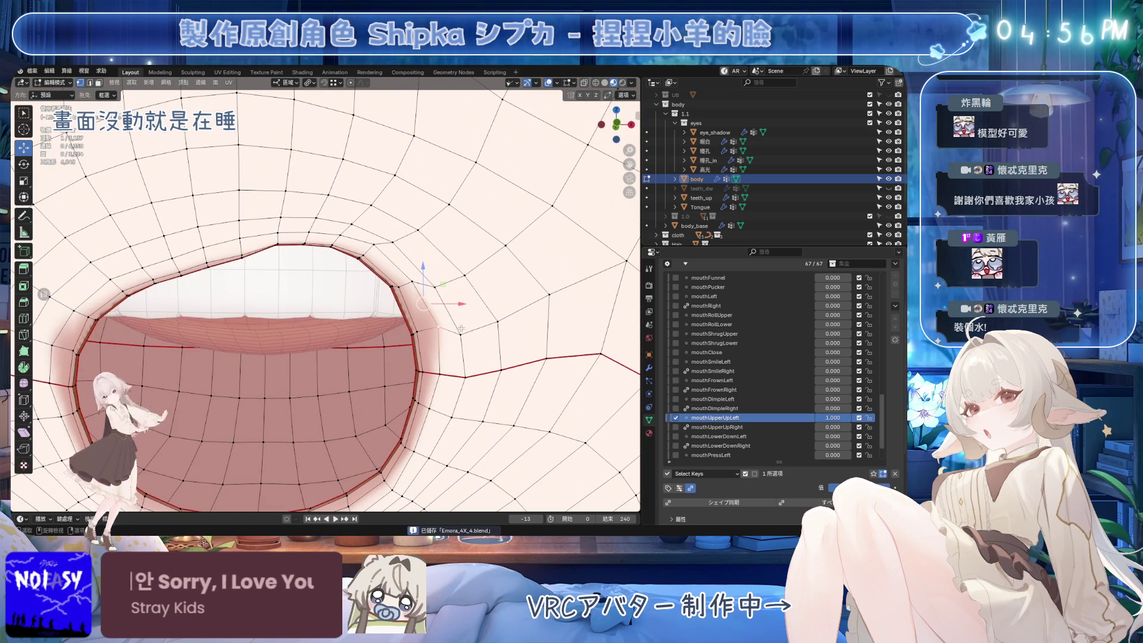
Adjust a selected mouth vertex, save, and undo back to compare the lip shape.
{"action": "key", "text": "g"}
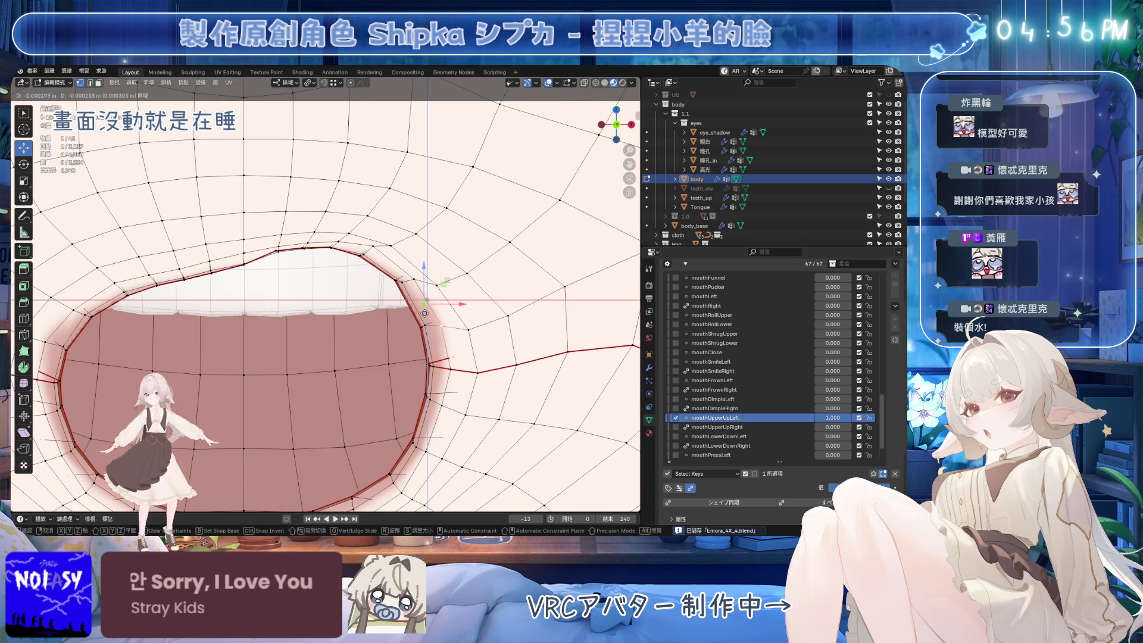
{"action": "key", "text": "Escape"}
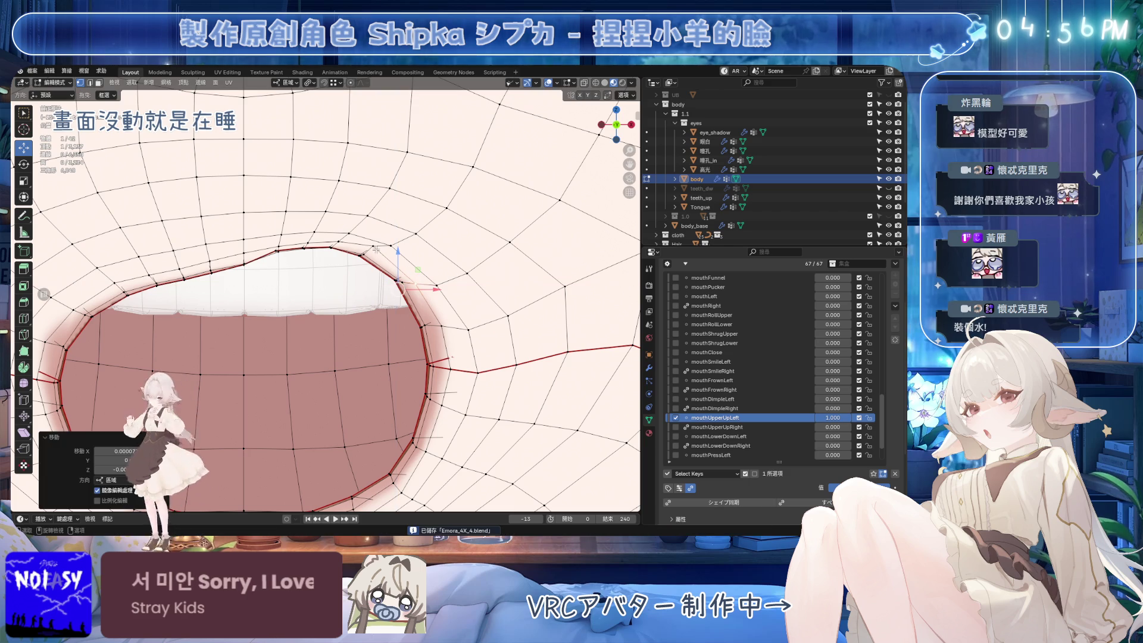
{"action": "left_click", "coordinate": [408, 277]}
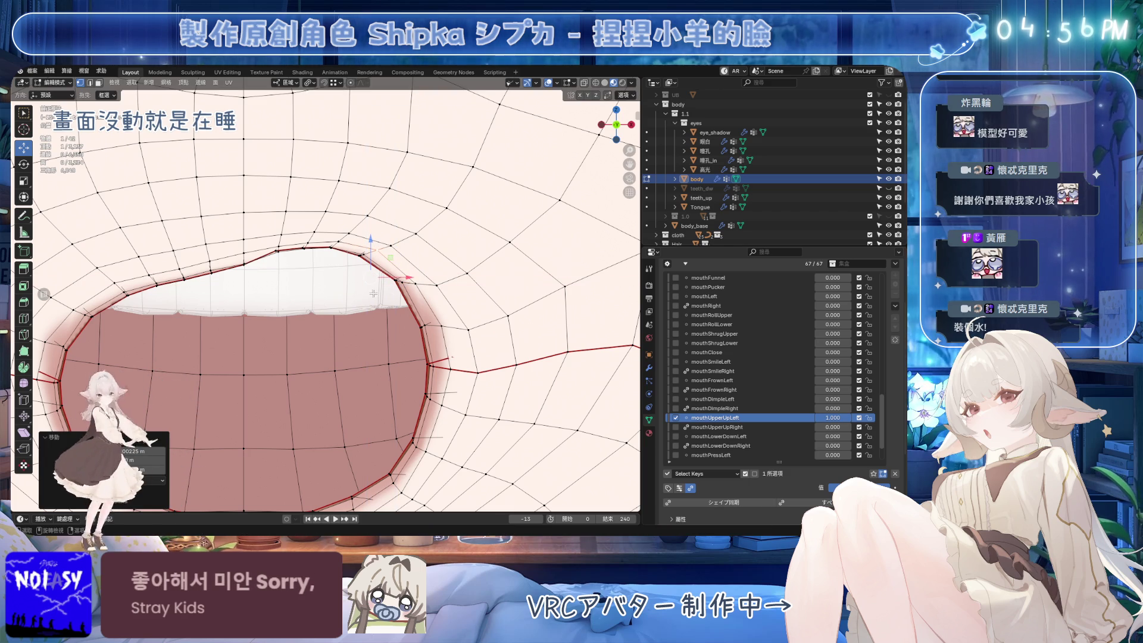
{"action": "key", "text": "BackSpace"}
{"action": "key", "text": "ctrl+s"}
{"action": "key", "text": "ctrl+z"}
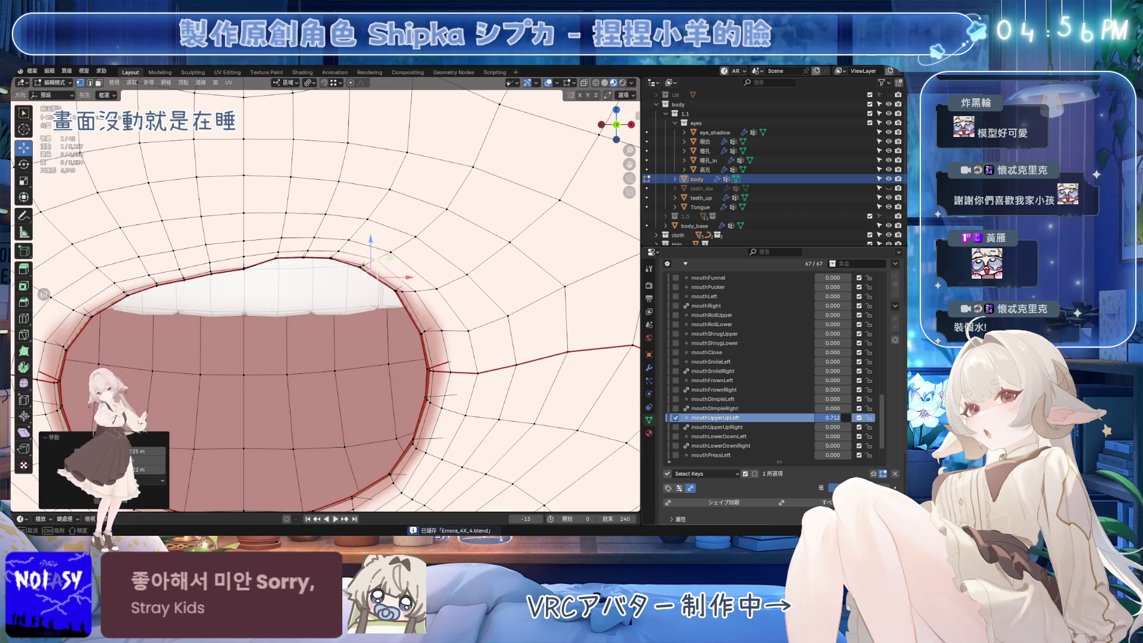
{"action": "mouse_move", "coordinate": [333, 262]}
{"action": "middle_mouse_down"}
{"action": "mouse_move", "coordinate": [247, 268]}
{"action": "mouse_move", "coordinate": [377, 285]}
{"action": "middle_mouse_up"}
{"action": "scroll", "coordinate": [246, 269], "scroll_direction": "up", "scroll_amount": 3}
Raise mouthUpperUpRight to full strength, frame the selected mouth loop, and save.
{"action": "left_click", "coordinate": [717, 427]}
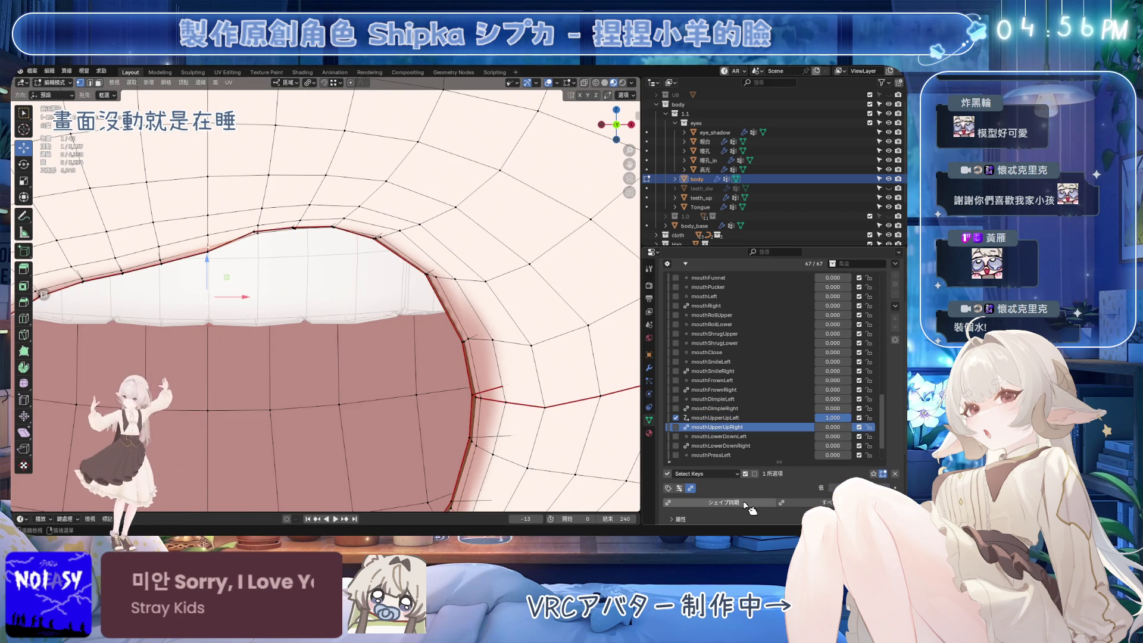
{"action": "left_click_drag", "start_coordinate": [831, 427], "coordinate": [872, 427]}
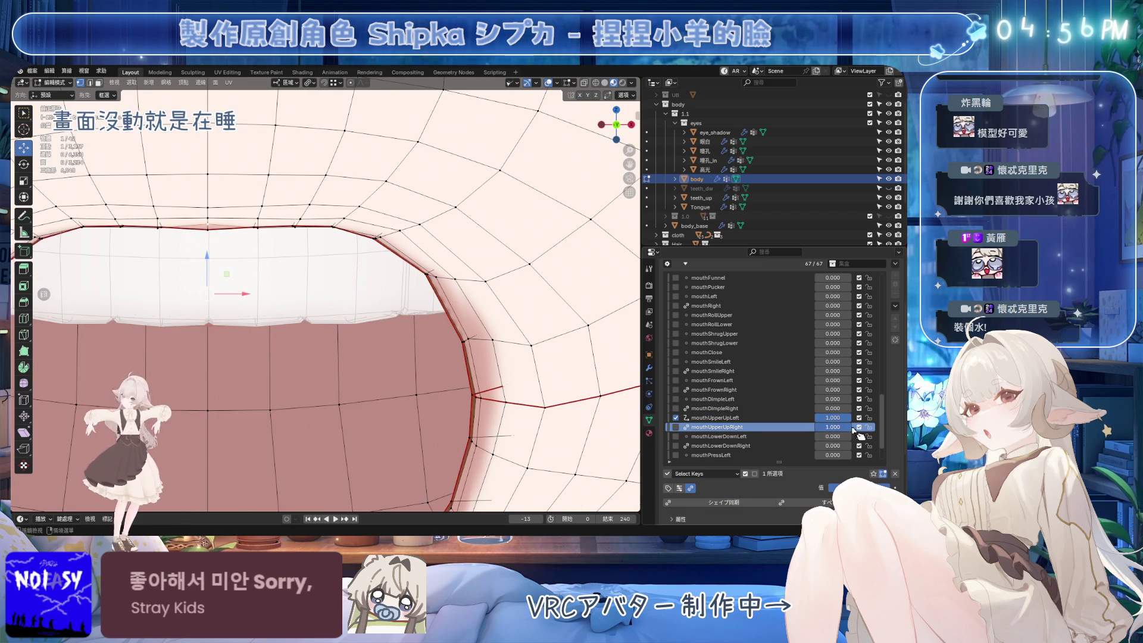
{"action": "left_click", "coordinate": [737, 418]}
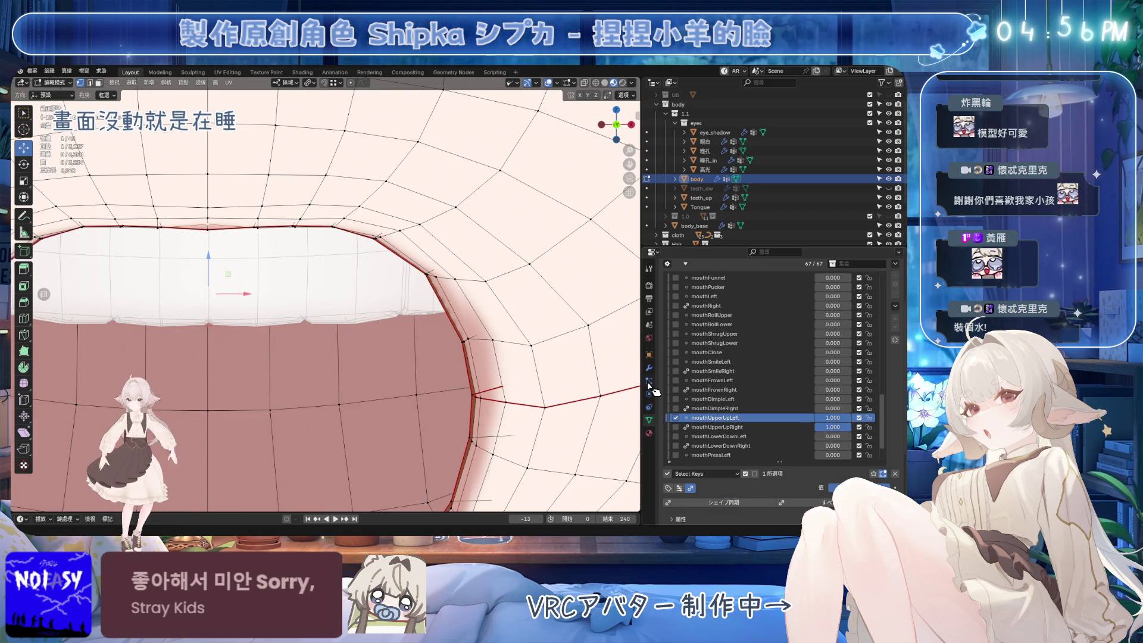
{"action": "left_click", "coordinate": [780, 427]}
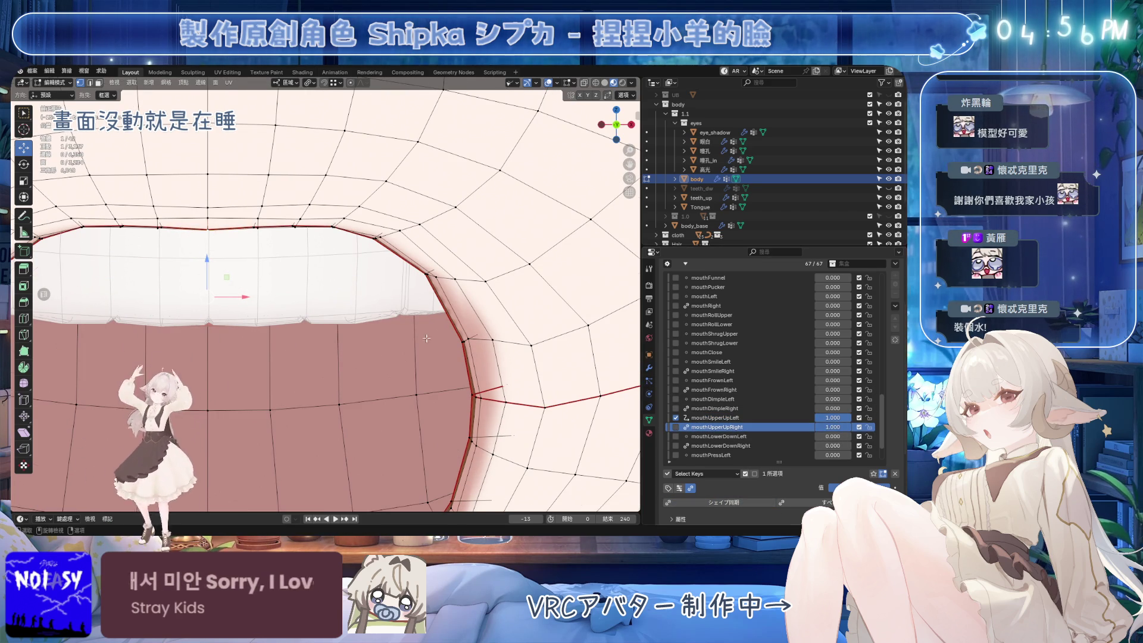
{"action": "key", "text": "KP_Decimal"}
{"action": "key", "text": "ctrl+s"}
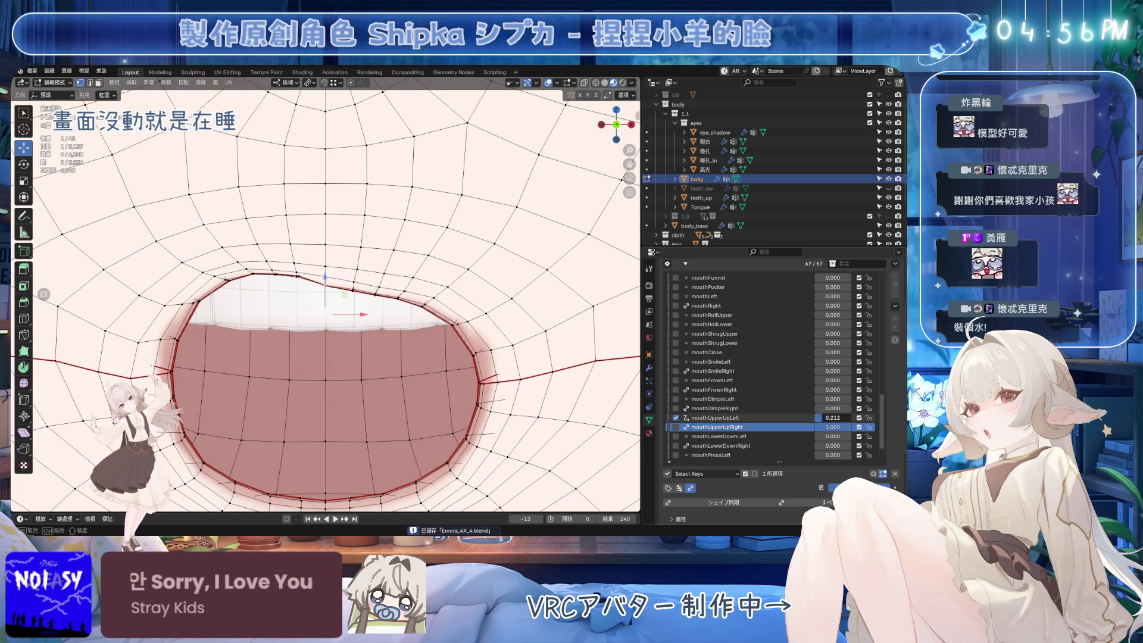
Zoom in on the upper lip, select a path of lip vertices and try a vertical move.
{"action": "scroll", "coordinate": [403, 280], "scroll_direction": "up", "scroll_amount": 3}
{"action": "scroll", "coordinate": [403, 281], "scroll_direction": "up", "scroll_amount": 3}
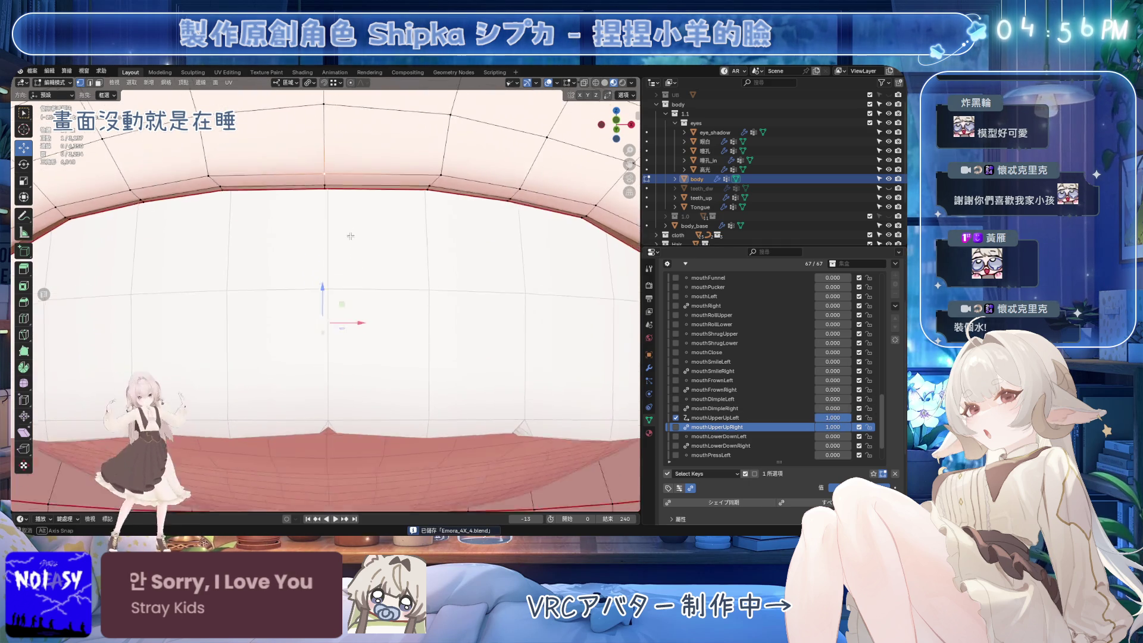
{"action": "left_click_drag", "start_coordinate": [845, 427], "coordinate": [818, 427]}
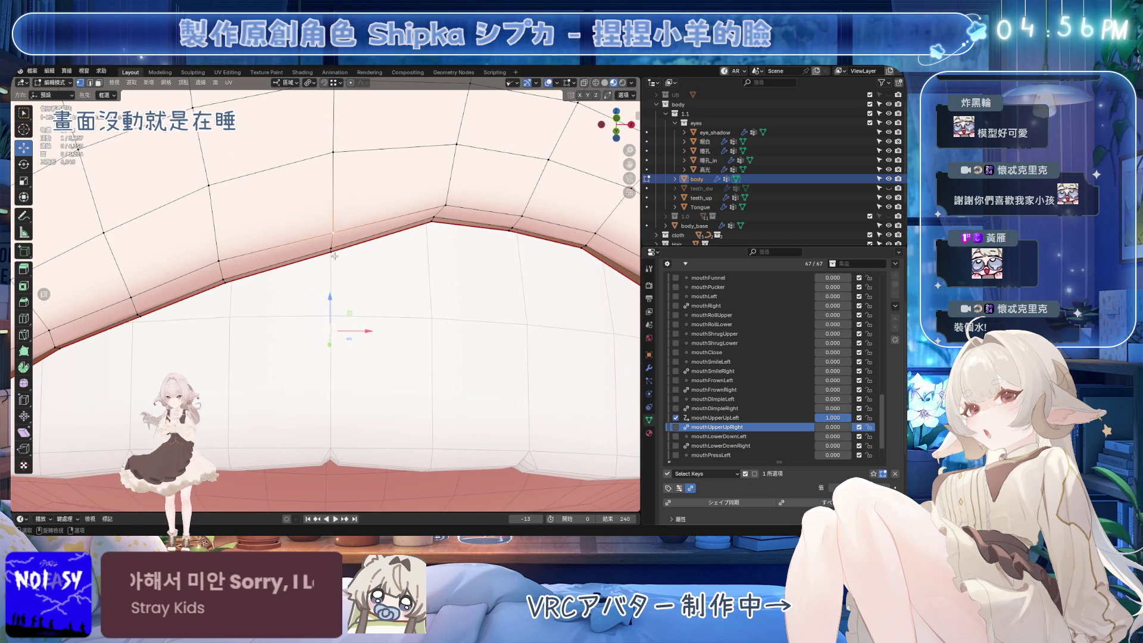
{"action": "left_click", "coordinate": [335, 228], "text": "ctrl"}
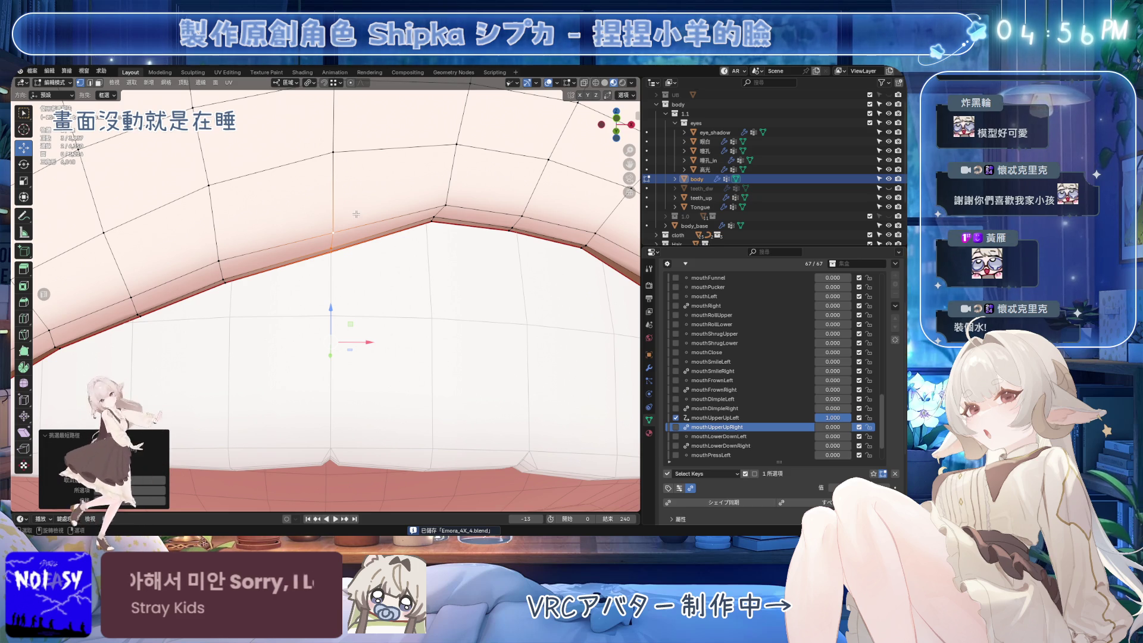
{"action": "mouse_move", "coordinate": [331, 310]}
{"action": "left_mouse_down"}
{"action": "mouse_move", "coordinate": [334, 264]}
{"action": "mouse_move", "coordinate": [337, 321]}
{"action": "mouse_move", "coordinate": [332, 310]}
{"action": "left_mouse_up"}
{"action": "left_click", "coordinate": [722, 418]}
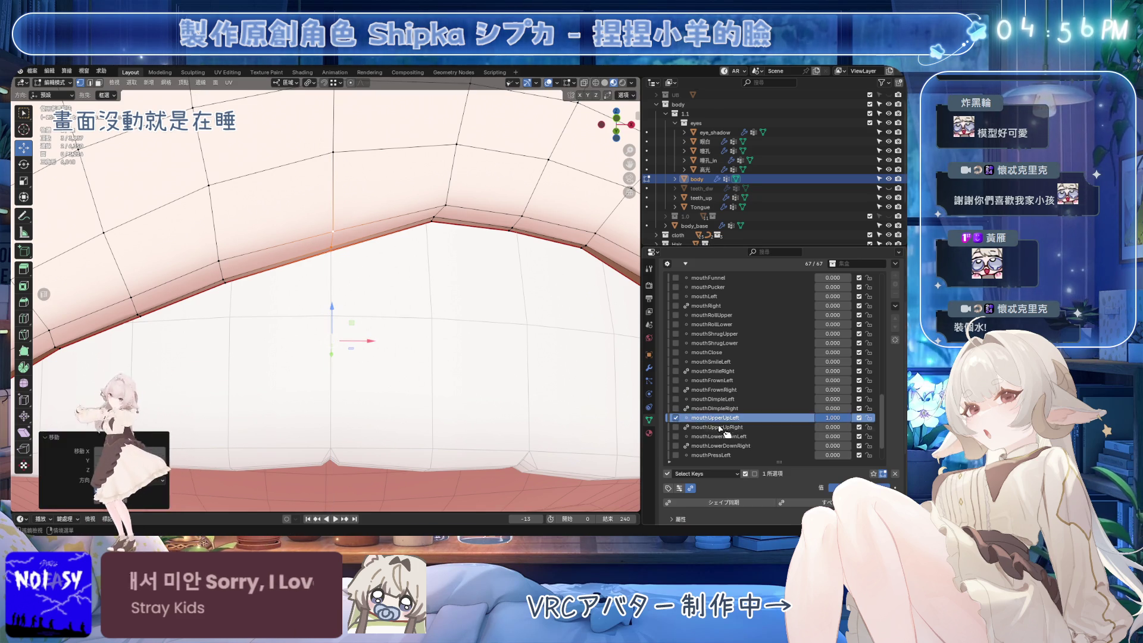
Set mouthUpperUpRight to 1 and inspect the mouth from the side without overlays, then save.
{"action": "left_click", "coordinate": [717, 427]}
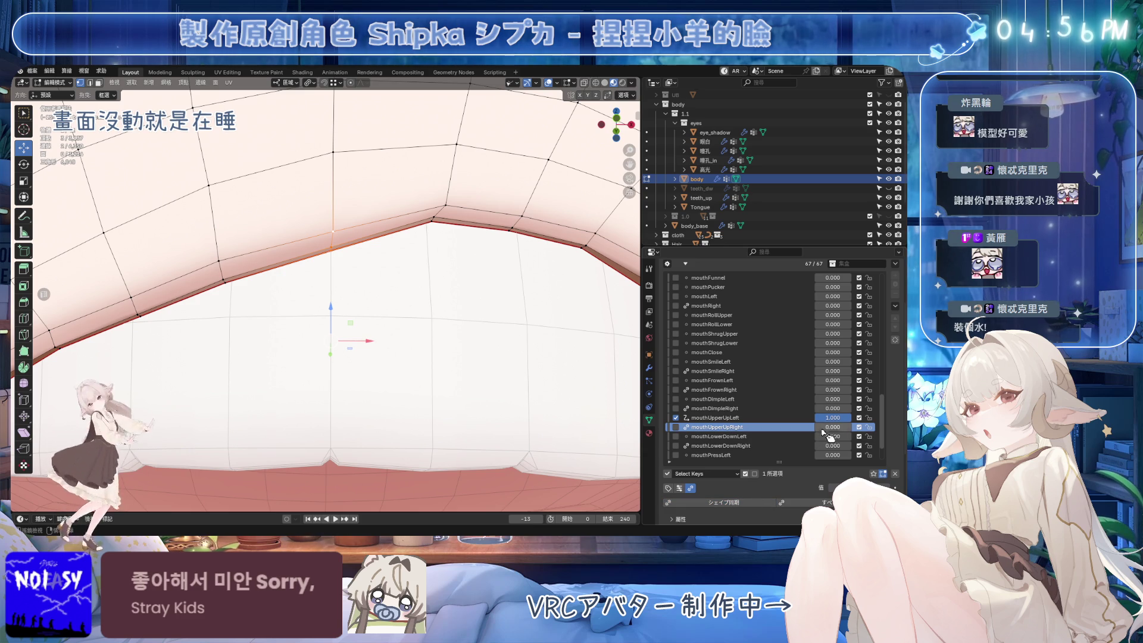
{"action": "left_click_drag", "start_coordinate": [824, 427], "coordinate": [858, 427]}
{"action": "mouse_move", "coordinate": [369, 310]}
{"action": "middle_mouse_down"}
{"action": "mouse_move", "coordinate": [316, 339]}
{"action": "mouse_move", "coordinate": [409, 341]}
{"action": "middle_mouse_up"}
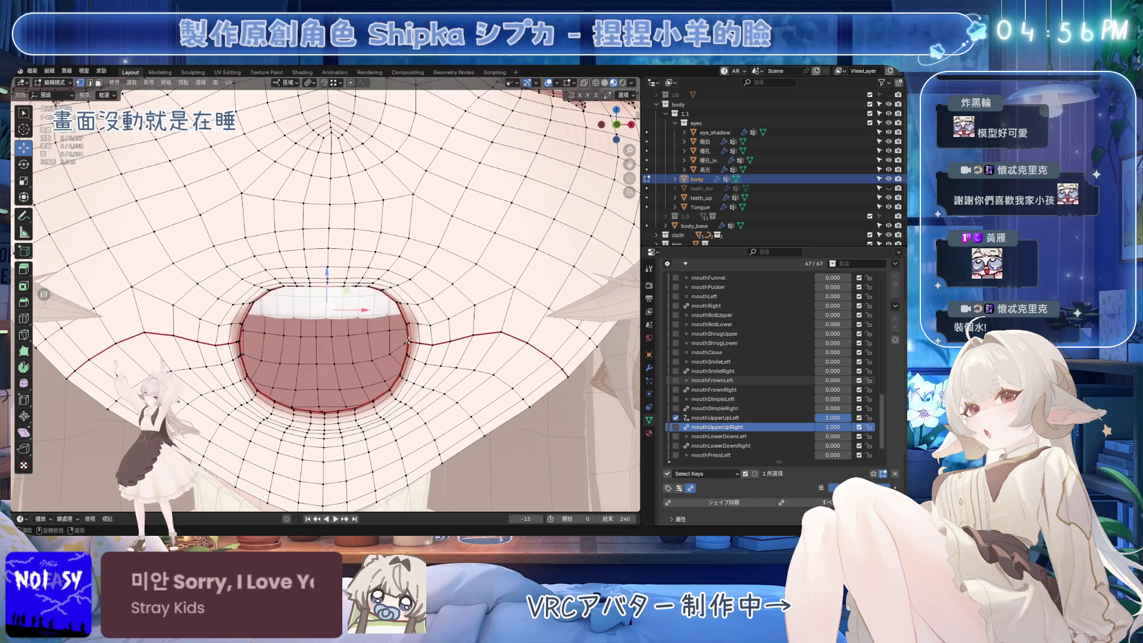
{"action": "key", "text": "alt+shift+z"}
{"action": "scroll", "coordinate": [420, 300], "scroll_direction": "down", "scroll_amount": 2}
{"action": "scroll", "coordinate": [420, 301], "scroll_direction": "down", "scroll_amount": 3}
{"action": "key", "text": "ctrl+s"}
Reset mouthUpperUpLeft and mouthUpperUpRight to 0 and view the face from the front.
{"action": "left_click_drag", "start_coordinate": [833, 418], "coordinate": [798, 417]}
{"action": "double_click", "coordinate": [833, 426]}
{"action": "key", "text": "BackSpace"}
{"action": "key", "text": "BackSpace"}
{"action": "key", "text": "BackSpace"}
{"action": "key", "text": "BackSpace"}
{"action": "key", "text": "BackSpace"}
{"action": "type", "text": "0"}
{"action": "key", "text": "Return"}
{"action": "key", "text": "KP_1"}
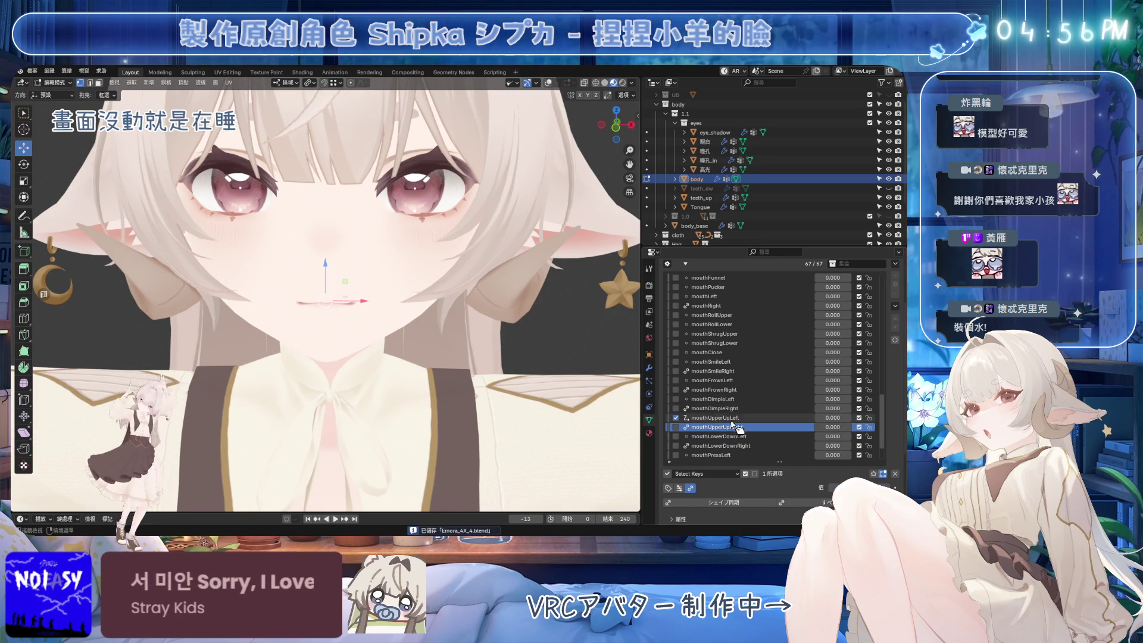
Raise mouthLowerDownLeft to full strength and preview the face with overlays hidden, then shown.
{"action": "left_click", "coordinate": [718, 436]}
{"action": "left_click_drag", "start_coordinate": [833, 437], "coordinate": [869, 437]}
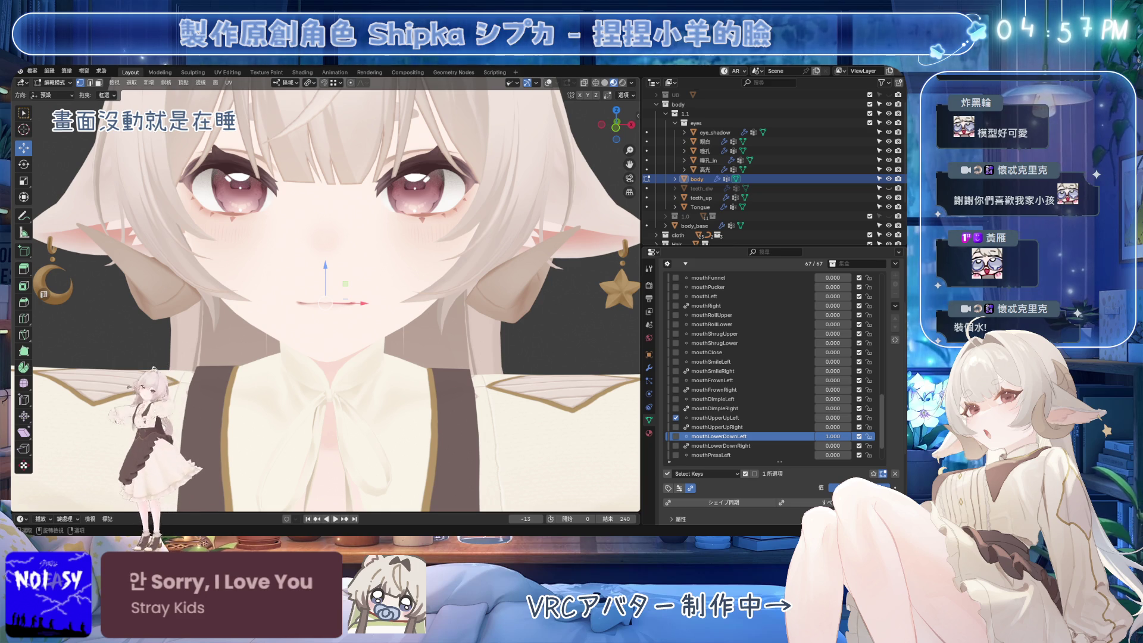
{"action": "left_click", "coordinate": [548, 82]}
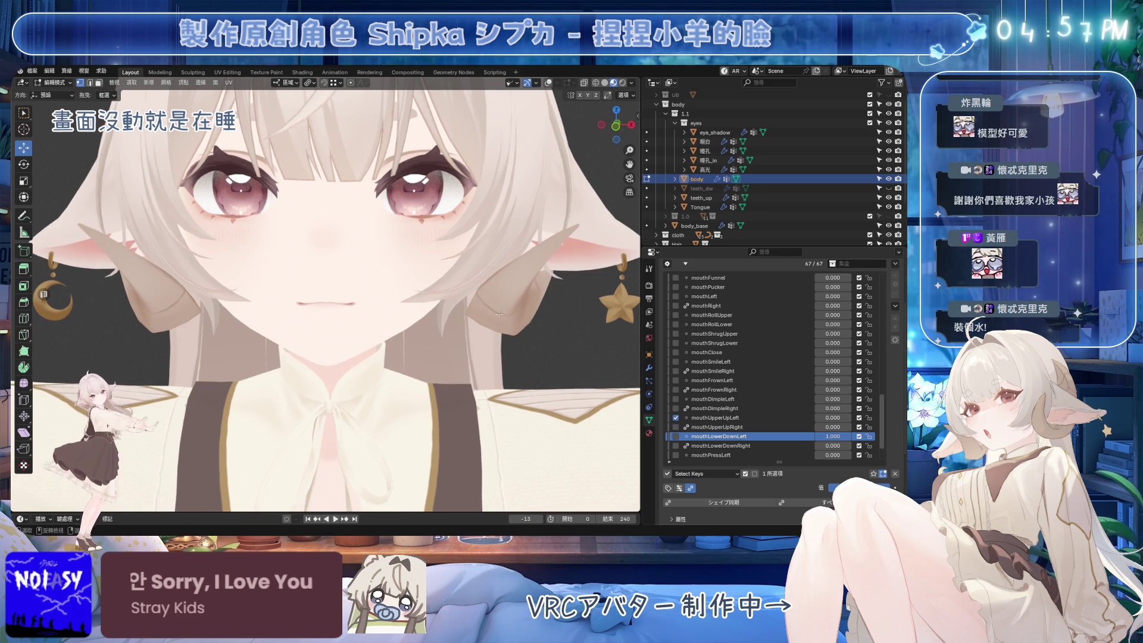
{"action": "left_click", "coordinate": [548, 83]}
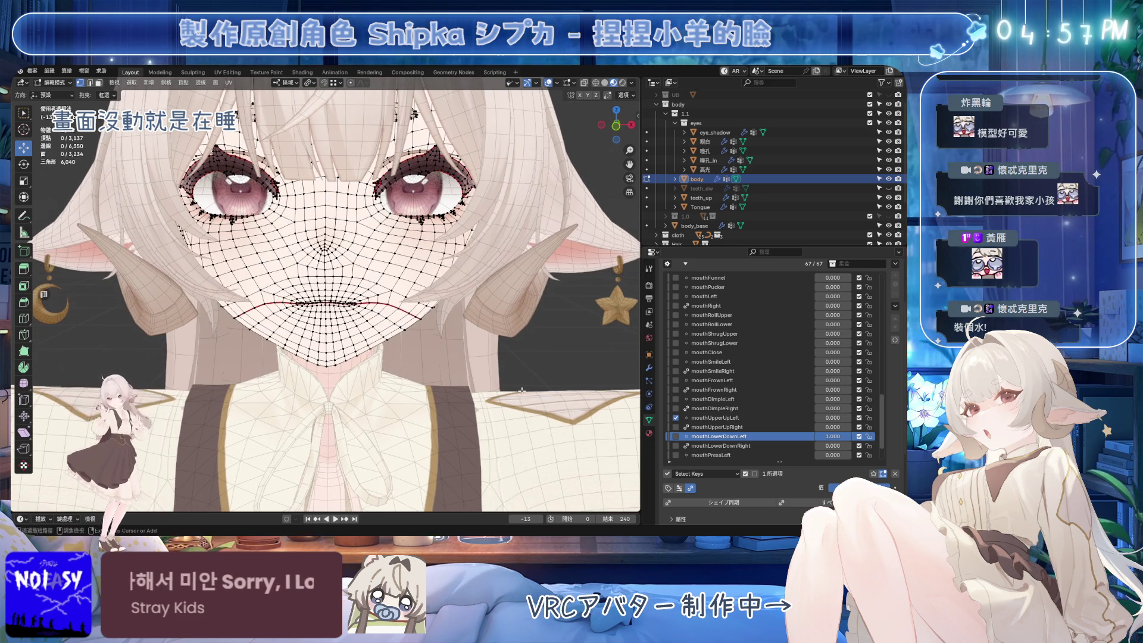
In Object Mode, preview mouthUpperUpLeft, then return both upper-lip keys to 0 and save.
{"action": "key", "text": "ctrl+s"}
{"action": "key", "text": "Tab"}
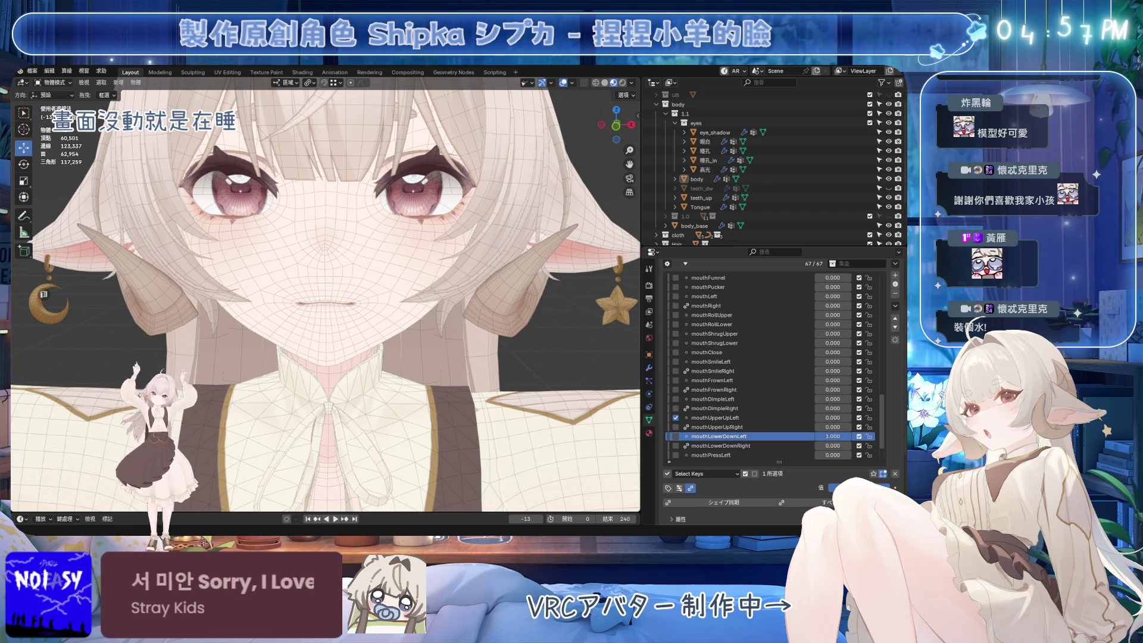
{"action": "scroll", "coordinate": [326, 301], "scroll_direction": "up", "scroll_amount": 7}
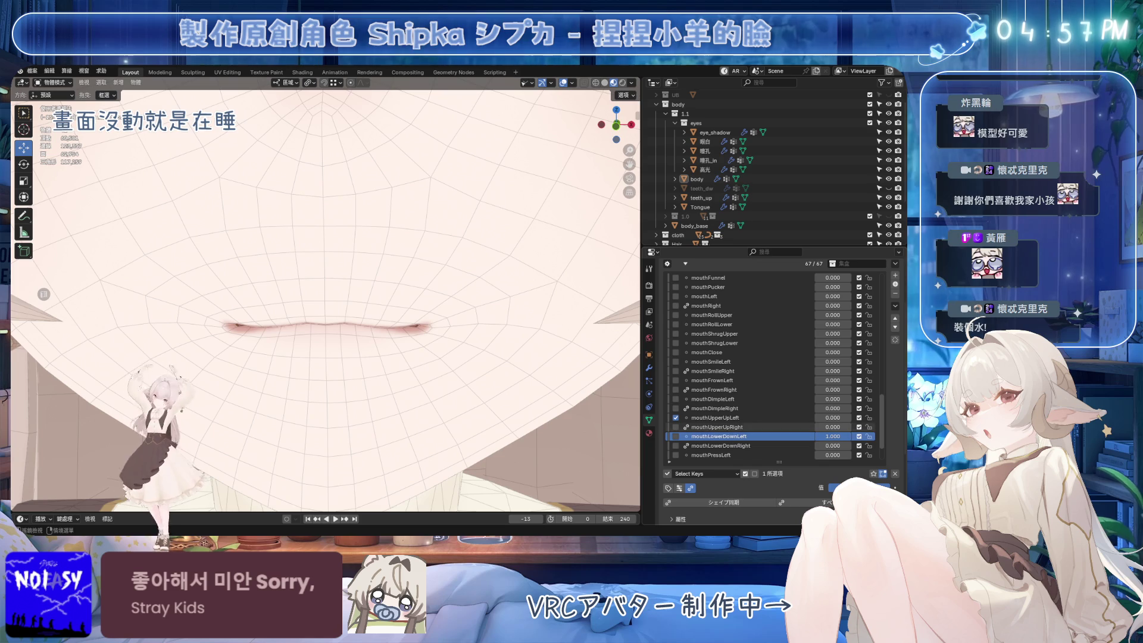
{"action": "left_click_drag", "start_coordinate": [833, 417], "coordinate": [858, 427]}
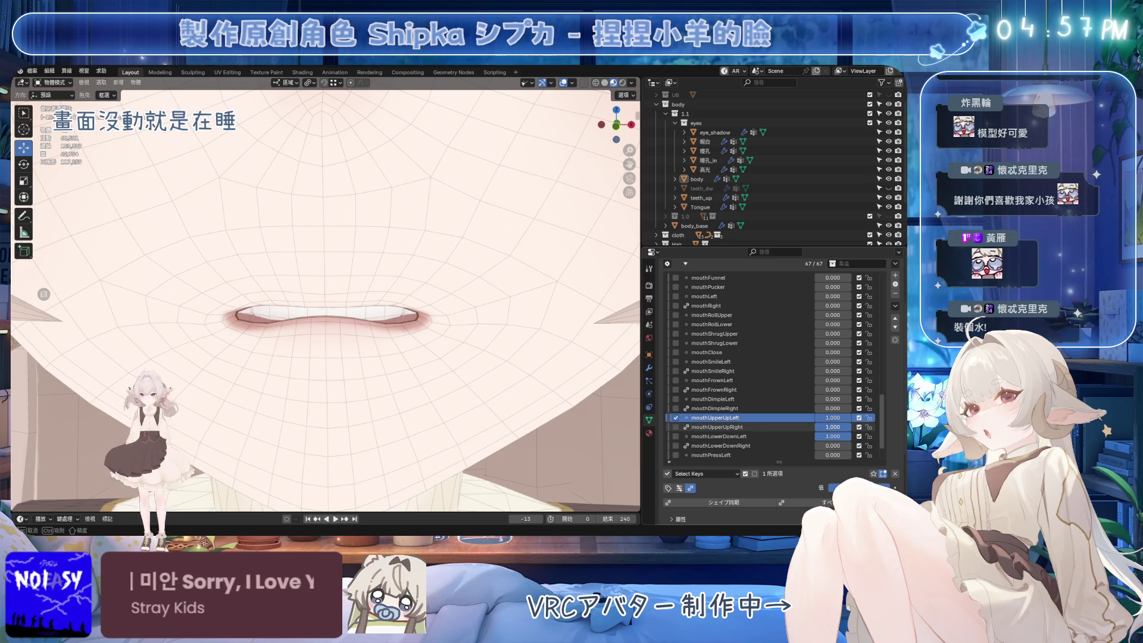
{"action": "scroll", "coordinate": [484, 335], "scroll_direction": "down", "scroll_amount": 5}
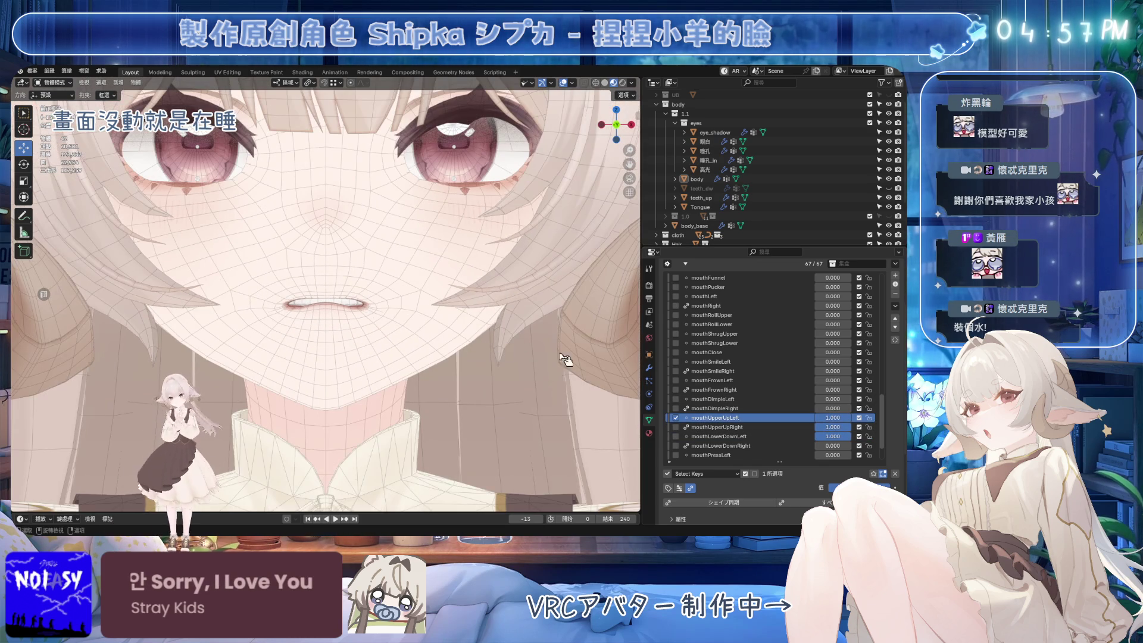
{"action": "mouse_move", "coordinate": [823, 418]}
{"action": "left_mouse_down"}
{"action": "mouse_move", "coordinate": [810, 419]}
{"action": "mouse_move", "coordinate": [816, 427]}
{"action": "left_mouse_up"}
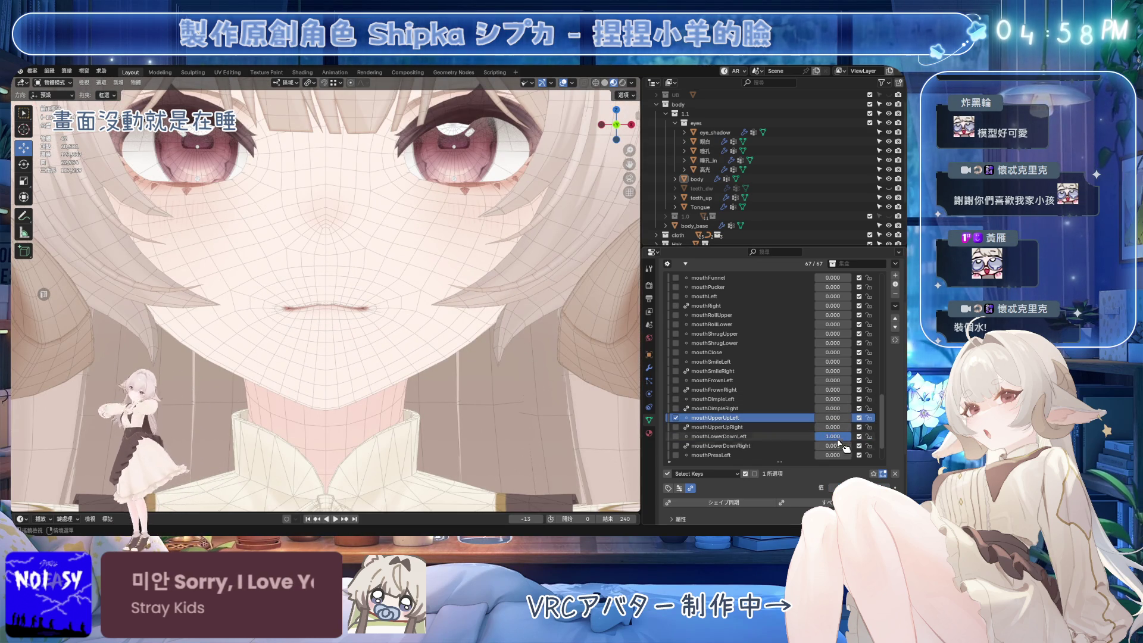
{"action": "key", "text": "ctrl+s"}
Select mouthLowerDownLeft and enable the mouthLowerDownRight shape key's checkbox.
{"action": "left_click", "coordinate": [691, 436]}
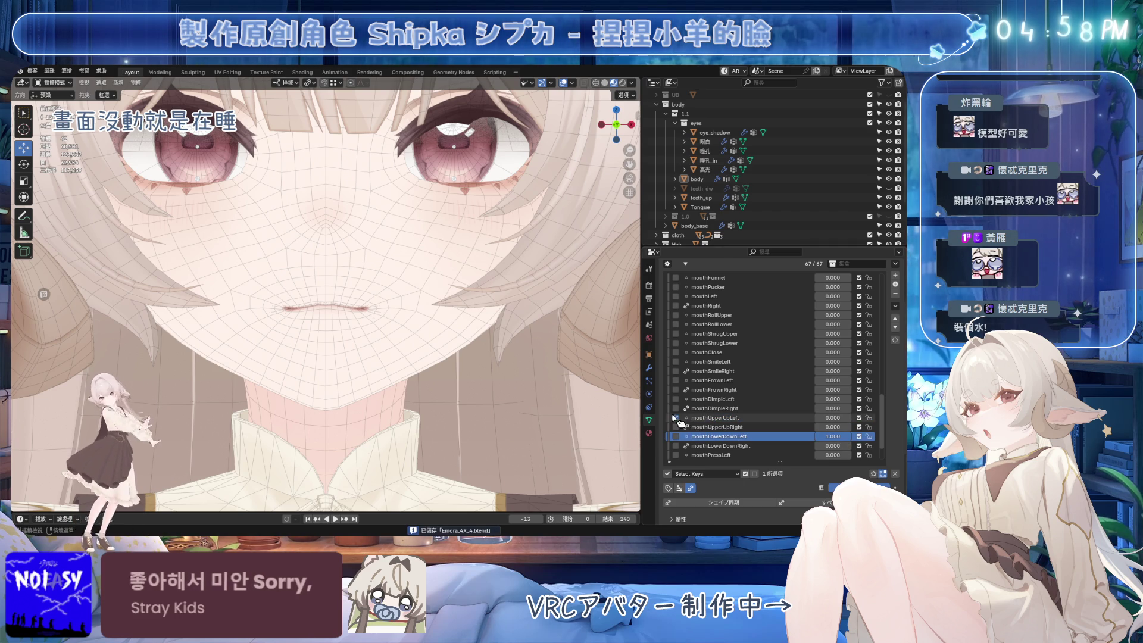
{"action": "left_click", "coordinate": [676, 445]}
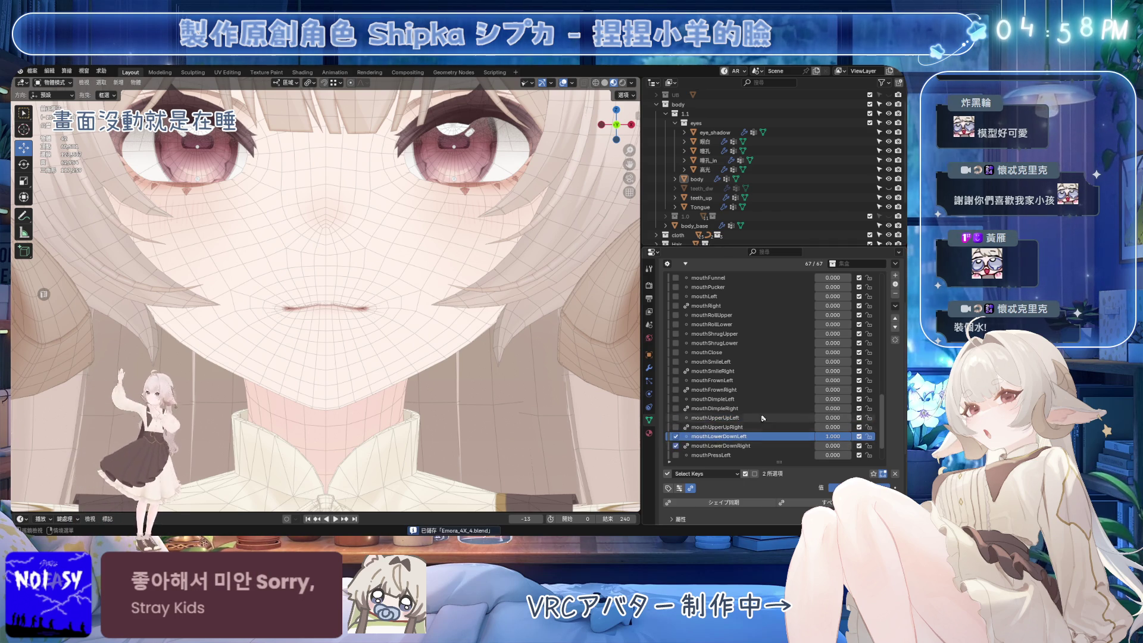
{"action": "scroll", "coordinate": [763, 418], "scroll_direction": "down", "scroll_amount": 4}
{"action": "scroll", "coordinate": [412, 332], "scroll_direction": "up", "scroll_amount": 2}
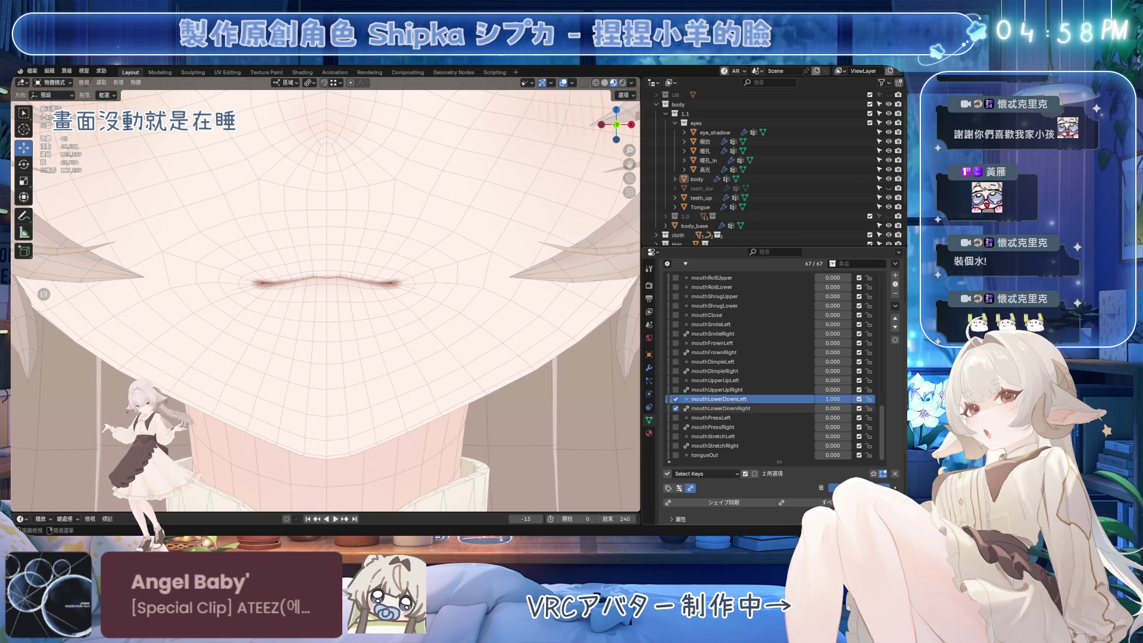
In Edit Mode, hide the connected faces above the mouth and turn off see-through display.
{"action": "scroll", "coordinate": [416, 305], "scroll_direction": "up", "scroll_amount": 4}
{"action": "key", "text": "Tab"}
{"action": "key", "text": "3"}
{"action": "key", "text": "l"}
{"action": "key", "text": "h"}
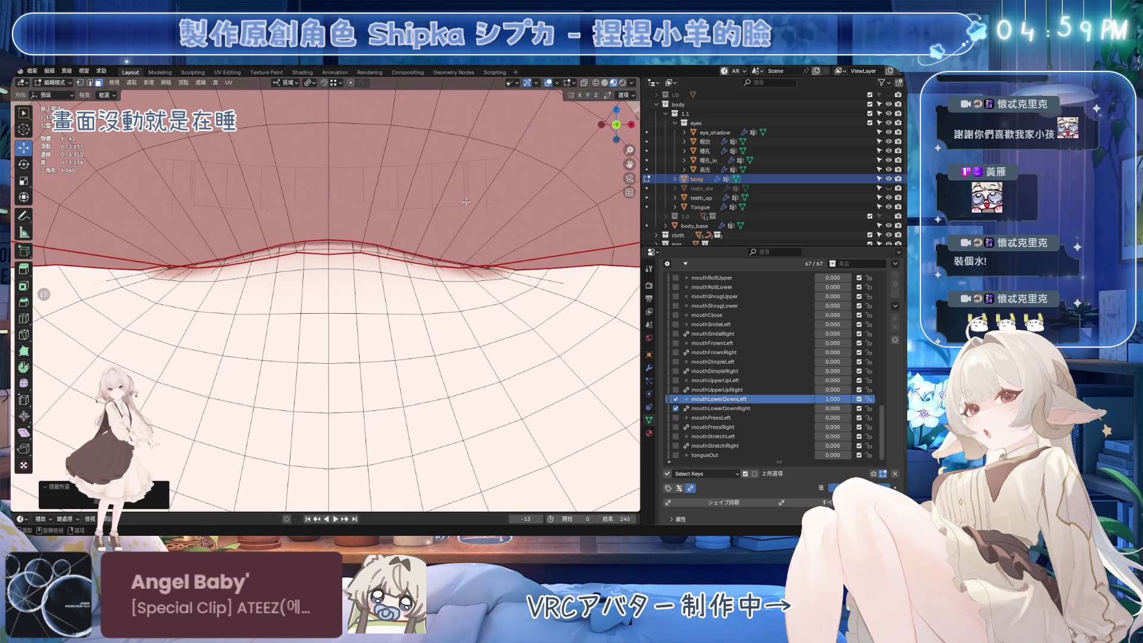
{"action": "key", "text": "1"}
{"action": "key", "text": "alt+z"}
Try pushing a lower-lip edge vertex down with proportional editing on, then cancel.
{"action": "left_click", "coordinate": [378, 256]}
{"action": "key", "text": "ctrl+s"}
{"action": "left_click_drag", "start_coordinate": [379, 221], "coordinate": [392, 271]}
{"action": "key", "text": "o"}
{"action": "scroll", "coordinate": [379, 241], "scroll_direction": "down", "scroll_amount": 12}
{"action": "right_click", "coordinate": [392, 271]}
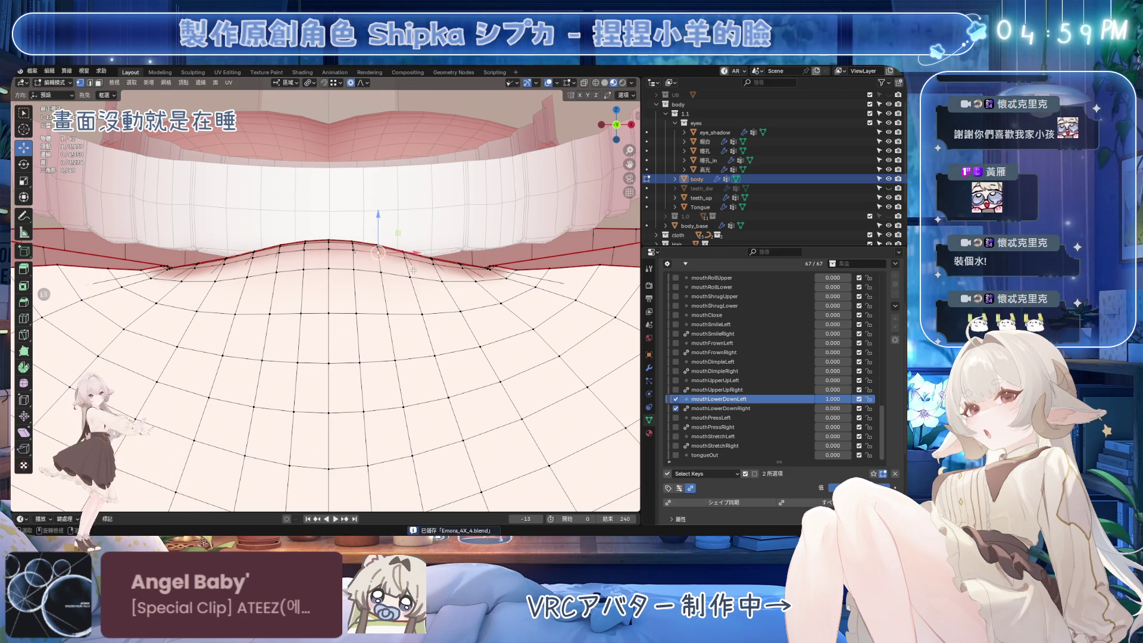
Push several lower-lip vertices down smoothly with proportional falloff.
{"action": "left_click", "coordinate": [430, 257], "text": "ctrl"}
{"action": "left_click_drag", "start_coordinate": [405, 239], "coordinate": [421, 303]}
{"action": "left_click", "coordinate": [354, 258]}
{"action": "left_click_drag", "start_coordinate": [355, 233], "coordinate": [359, 265]}
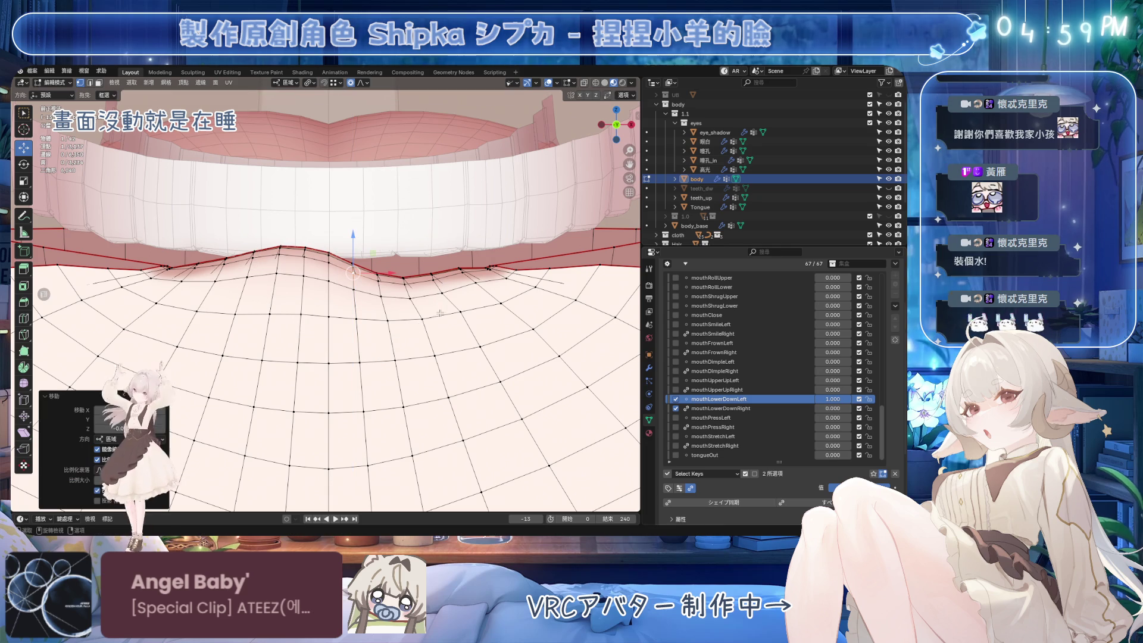
{"action": "left_click", "coordinate": [462, 269]}
{"action": "left_click", "coordinate": [489, 271], "text": "ctrl"}
{"action": "mouse_move", "coordinate": [462, 255]}
{"action": "left_mouse_down"}
{"action": "mouse_move", "coordinate": [464, 266]}
{"action": "mouse_move", "coordinate": [417, 268]}
{"action": "mouse_move", "coordinate": [370, 291]}
{"action": "left_mouse_up"}
{"action": "left_click", "coordinate": [432, 277]}
Reposition a single lower-lip vertex through repeated moves, shifting it further left.
{"action": "left_click", "coordinate": [405, 279], "text": "ctrl"}
{"action": "left_click", "coordinate": [381, 295]}
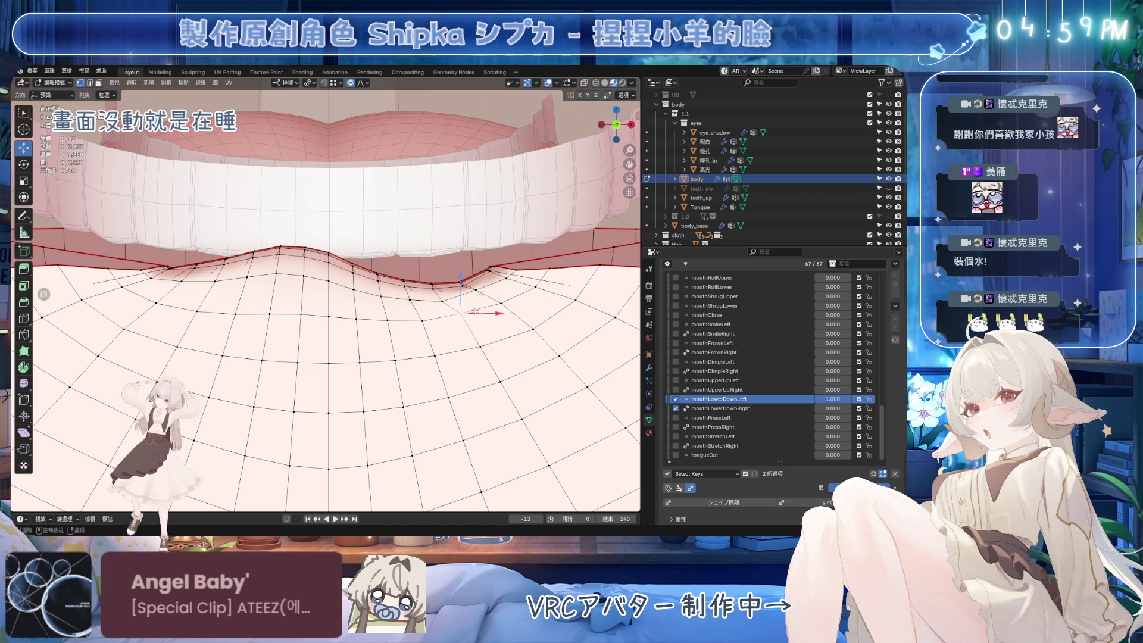
{"action": "key", "text": "g"}
{"action": "left_click", "coordinate": [441, 309]}
{"action": "key", "text": "g"}
{"action": "left_click", "coordinate": [420, 323]}
{"action": "key", "text": "g"}
{"action": "scroll", "coordinate": [375, 261], "scroll_direction": "down", "scroll_amount": 5}
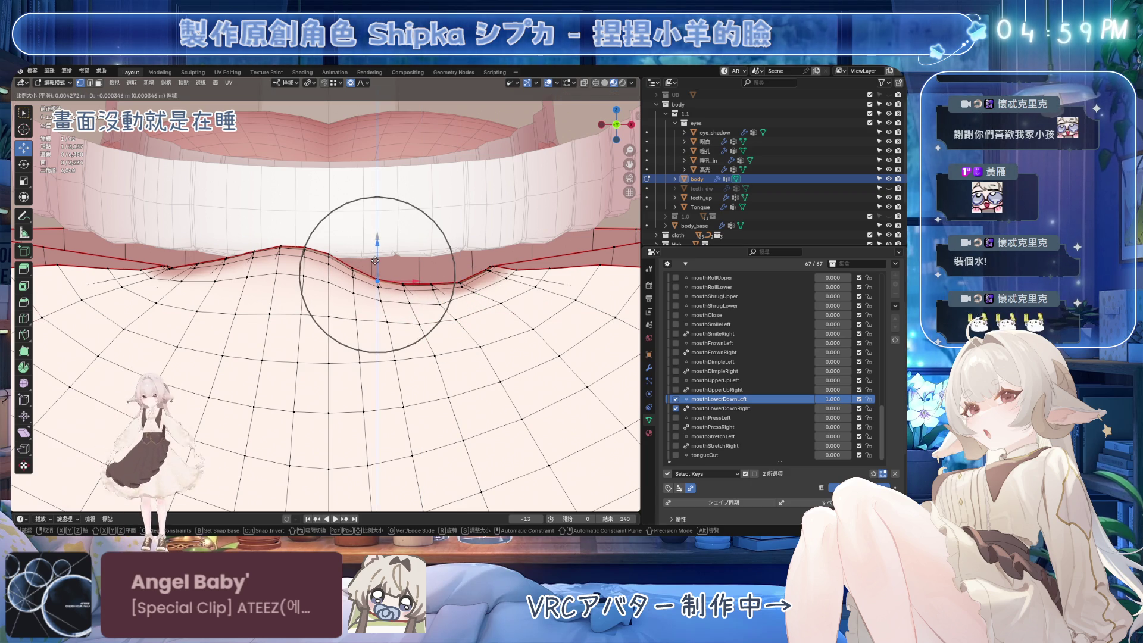
{"action": "left_click", "coordinate": [375, 261]}
{"action": "key", "text": "g"}
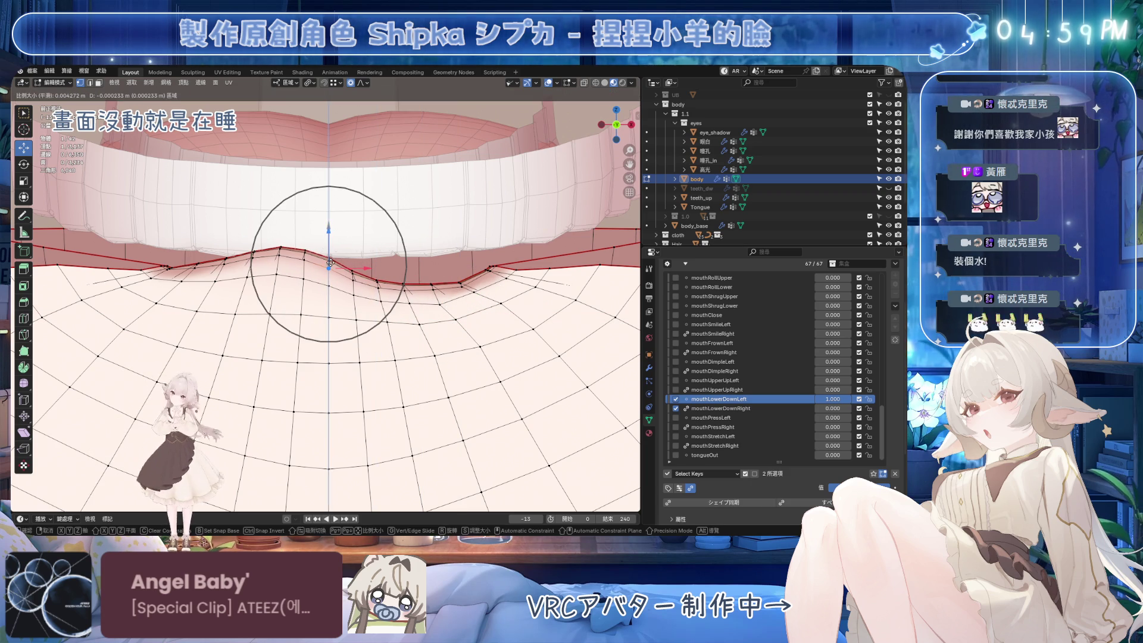
{"action": "scroll", "coordinate": [330, 263], "scroll_direction": "down", "scroll_amount": 2}
{"action": "left_click", "coordinate": [330, 271]}
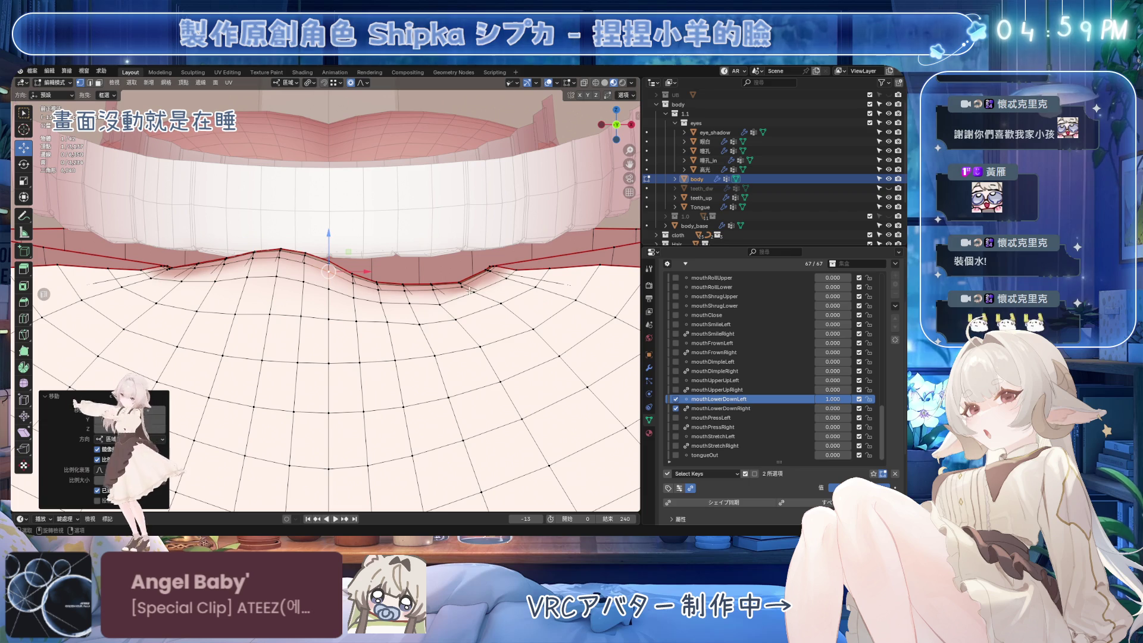
Move another lower-lip vertex, then slide a further vertex along its edge.
{"action": "left_click", "coordinate": [440, 305]}
{"action": "key", "text": "g"}
{"action": "scroll", "coordinate": [464, 286], "scroll_direction": "up", "scroll_amount": 6}
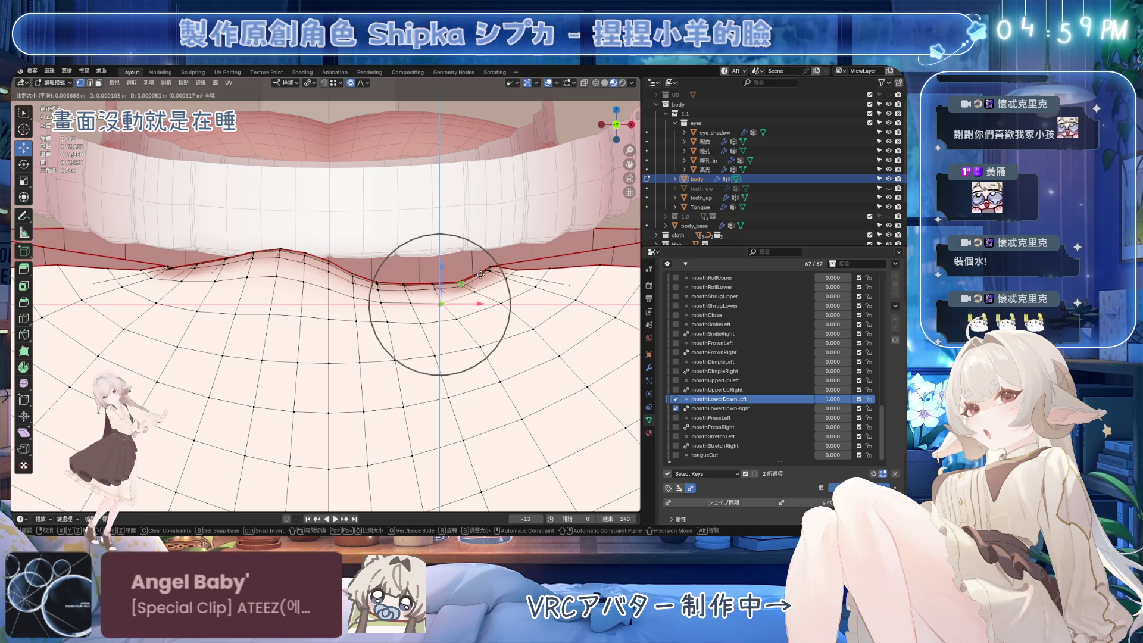
{"action": "scroll", "coordinate": [482, 274], "scroll_direction": "up", "scroll_amount": 11}
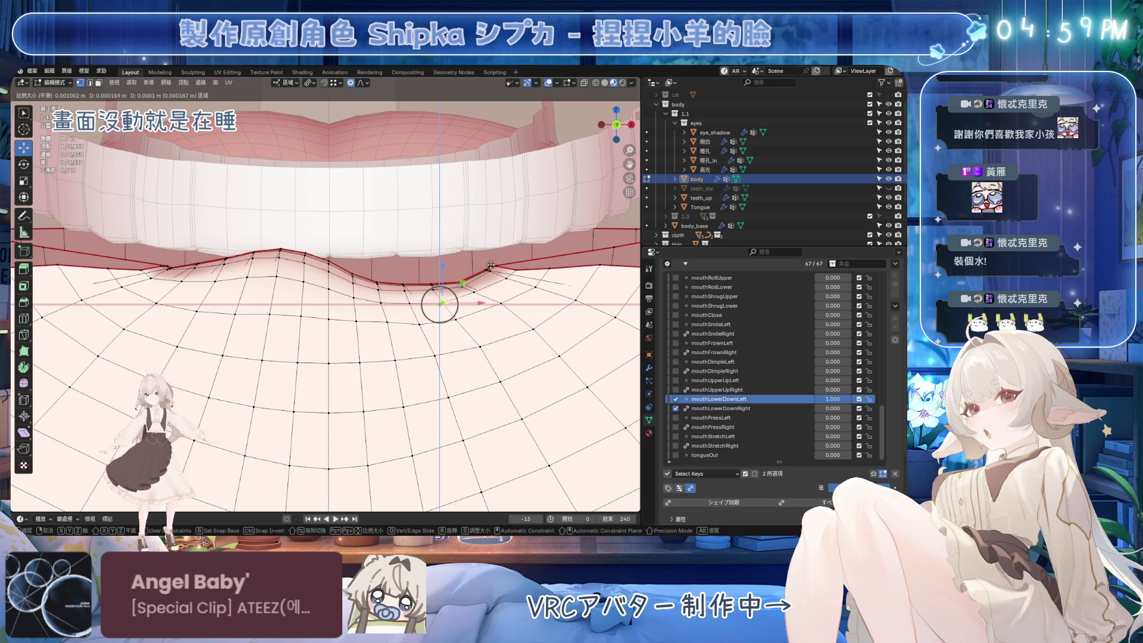
{"action": "left_click", "coordinate": [490, 267]}
{"action": "left_click", "coordinate": [421, 324]}
{"action": "key", "text": "g"}
{"action": "key", "text": "Escape"}
{"action": "key", "text": "g"}
{"action": "key", "text": "g"}
{"action": "left_click", "coordinate": [355, 348]}
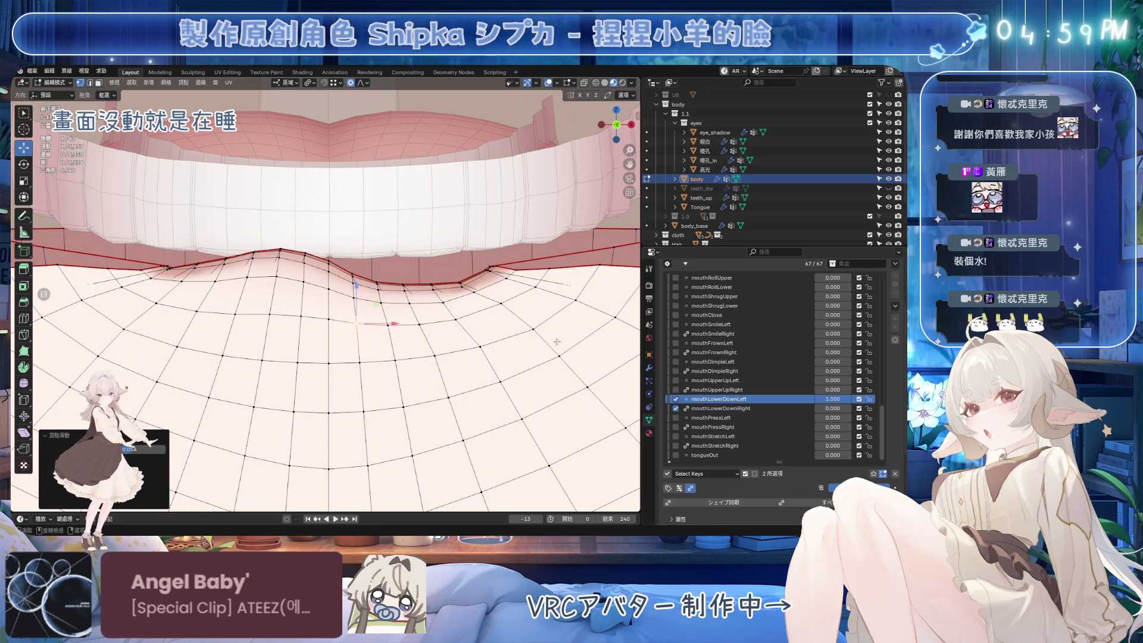
Compare mouthLowerDownLeft against mouthLowerDownRight, save, and undo the last key switch.
{"action": "left_click_drag", "start_coordinate": [833, 399], "coordinate": [819, 399]}
{"action": "key", "text": "Escape"}
{"action": "left_click", "coordinate": [721, 409]}
{"action": "key", "text": "ctrl+s"}
{"action": "mouse_move", "coordinate": [833, 409]}
{"action": "left_mouse_down"}
{"action": "mouse_move", "coordinate": [852, 408]}
{"action": "mouse_move", "coordinate": [833, 409]}
{"action": "left_mouse_up"}
{"action": "left_click", "coordinate": [721, 399]}
{"action": "key", "text": "ctrl+z"}
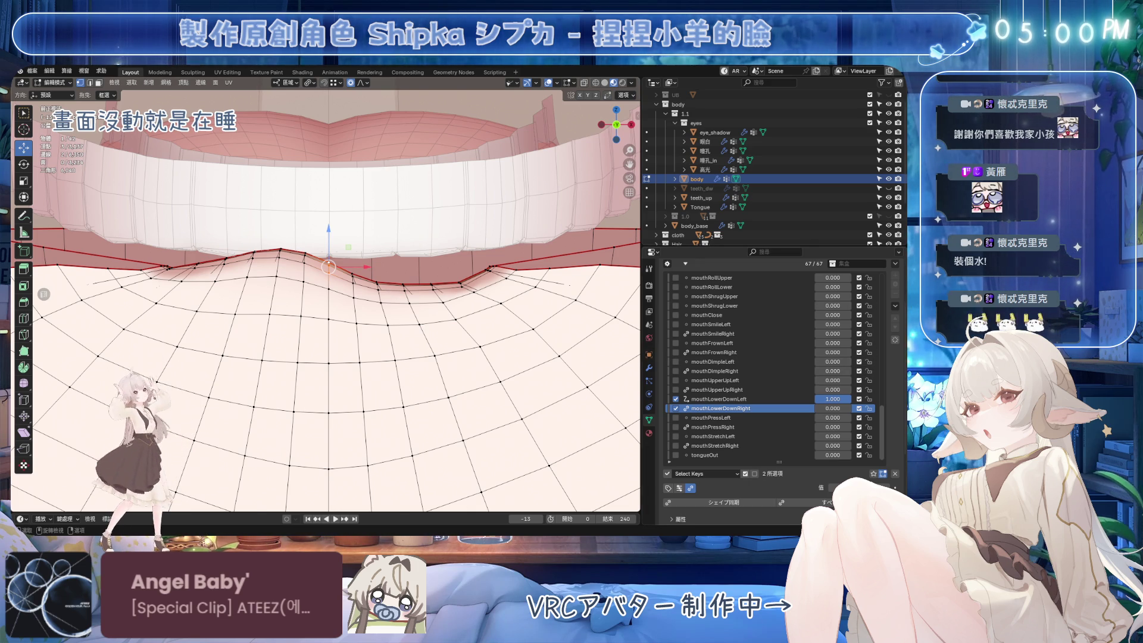
Set mouthLowerDownLeft to 0 for comparison and nudge lower-lip vertices vertically with falloff.
{"action": "mouse_move", "coordinate": [834, 399]}
{"action": "left_mouse_down"}
{"action": "mouse_move", "coordinate": [810, 399]}
{"action": "mouse_move", "coordinate": [833, 399]}
{"action": "left_mouse_up"}
{"action": "scroll", "coordinate": [346, 286], "scroll_direction": "up", "scroll_amount": 1}
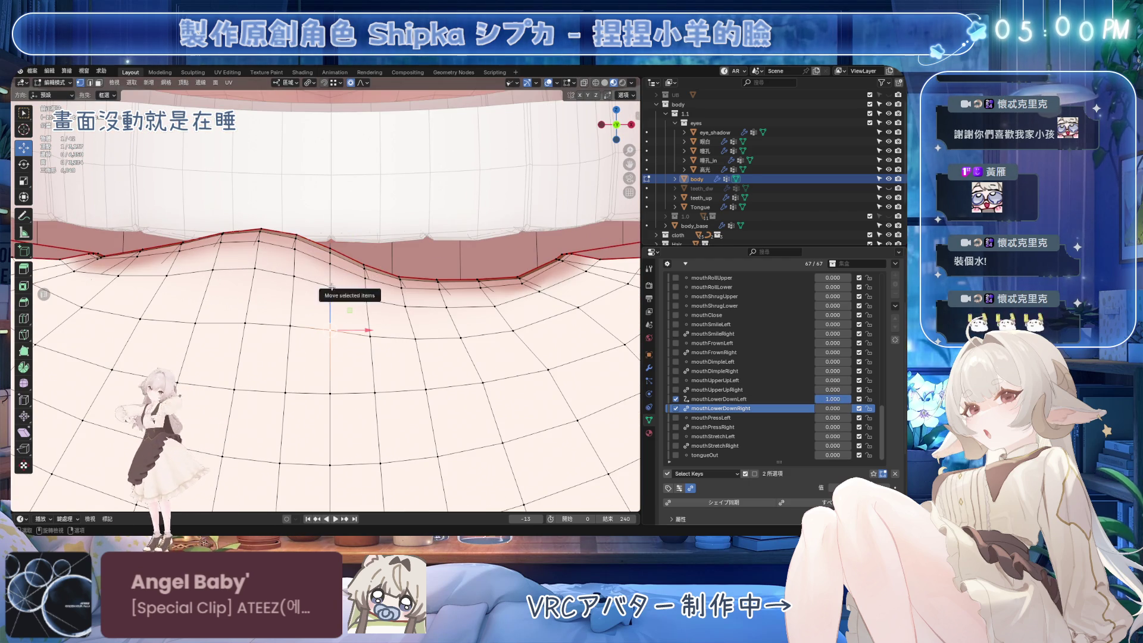
{"action": "left_click_drag", "start_coordinate": [331, 293], "coordinate": [335, 291]}
{"action": "mouse_move", "coordinate": [340, 368]}
{"action": "left_mouse_down"}
{"action": "mouse_move", "coordinate": [343, 280]}
{"action": "mouse_move", "coordinate": [330, 276]}
{"action": "mouse_move", "coordinate": [336, 316]}
{"action": "left_mouse_up"}
{"action": "left_click", "coordinate": [745, 399]}
{"action": "scroll", "coordinate": [334, 302], "scroll_direction": "down", "scroll_amount": 15}
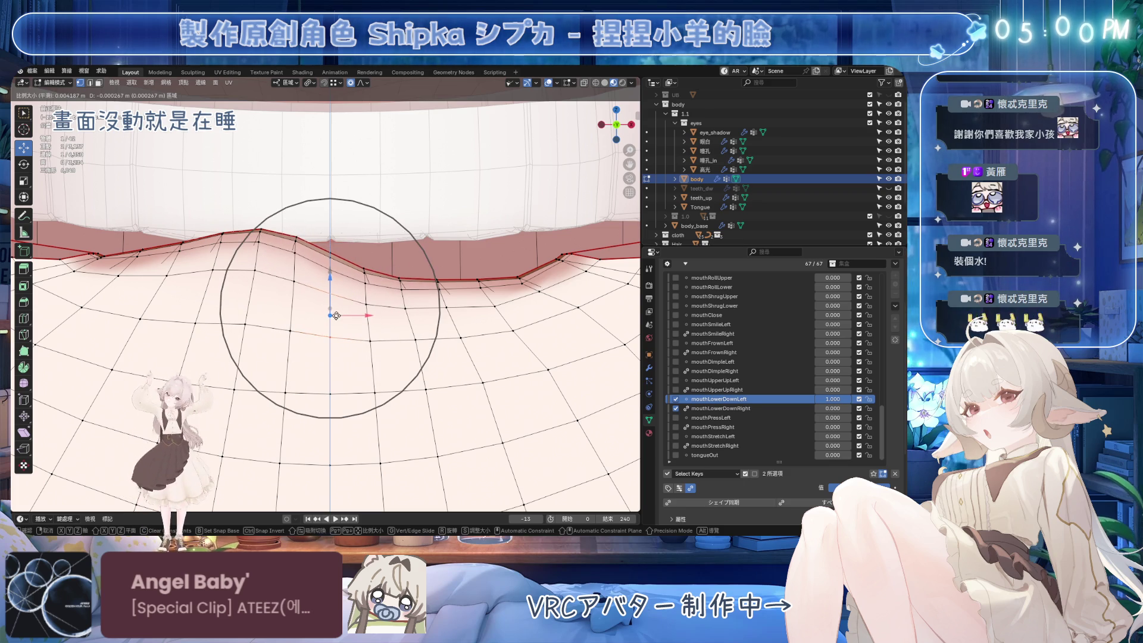
{"action": "left_click", "coordinate": [337, 315]}
Save and set mouthLowerDownRight to full strength 1.0, then return to mouthLowerDownLeft.
{"action": "left_click", "coordinate": [774, 409]}
{"action": "key", "text": "ctrl+s"}
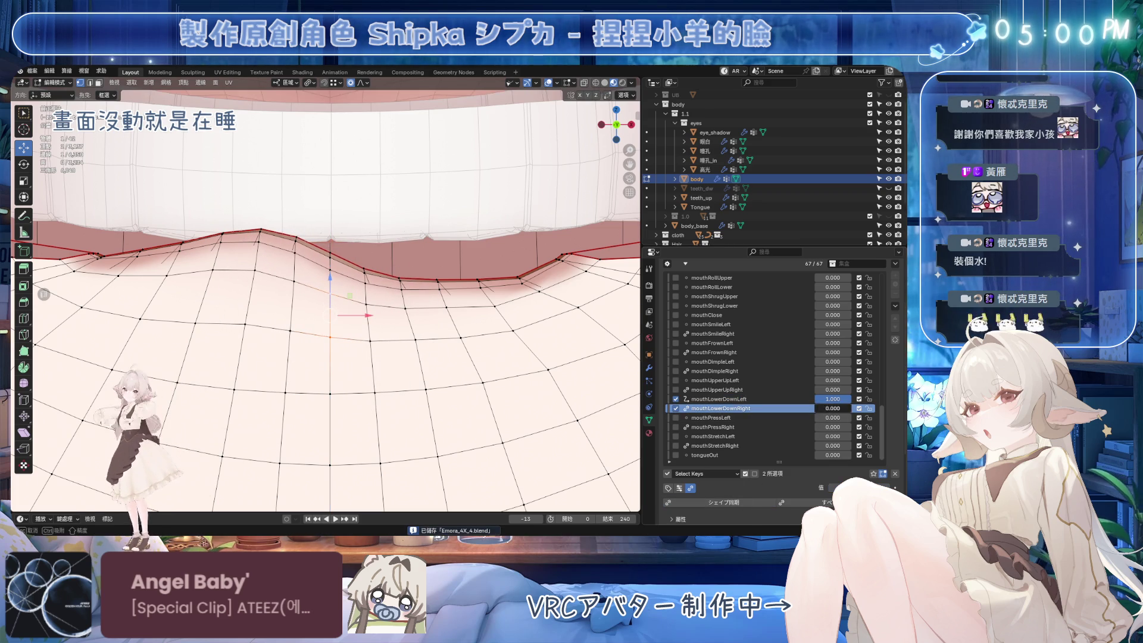
{"action": "left_click_drag", "start_coordinate": [832, 410], "coordinate": [858, 410]}
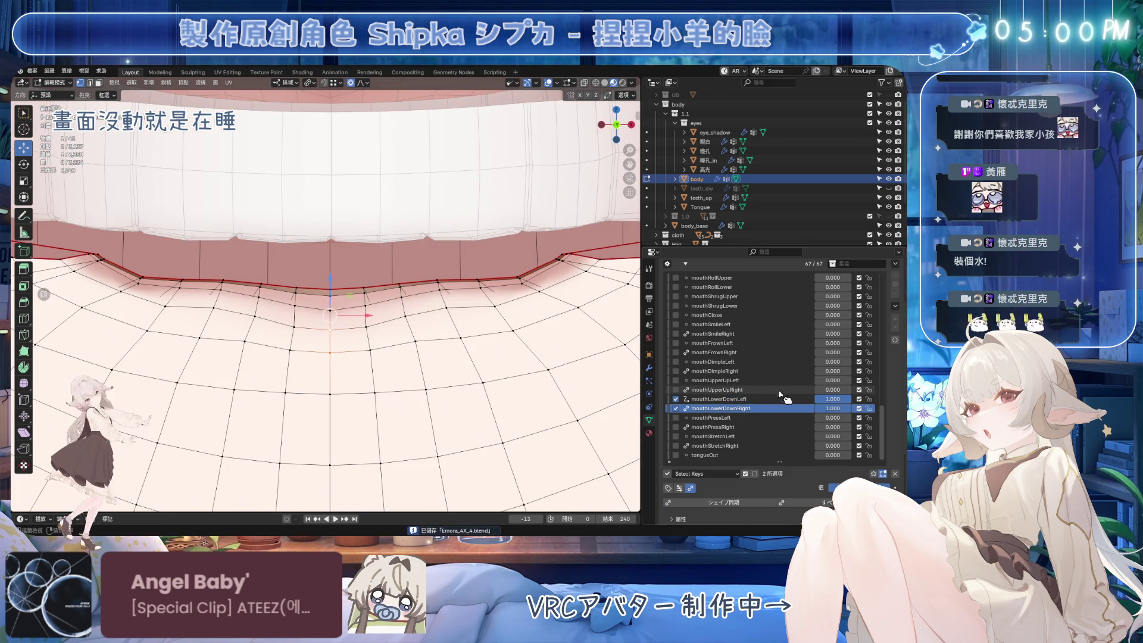
{"action": "left_click", "coordinate": [719, 399]}
Adjust lower-lip vertices with proportional falloff, undoing one overly large move.
{"action": "left_click", "coordinate": [443, 288], "text": "ctrl"}
{"action": "left_click_drag", "start_coordinate": [441, 279], "coordinate": [454, 338]}
{"action": "key", "text": "ctrl+z"}
{"action": "key", "text": "ctrl+z"}
{"action": "left_click_drag", "start_coordinate": [430, 298], "coordinate": [435, 303]}
{"action": "left_click", "coordinate": [370, 285]}
{"action": "left_click_drag", "start_coordinate": [361, 253], "coordinate": [361, 258]}
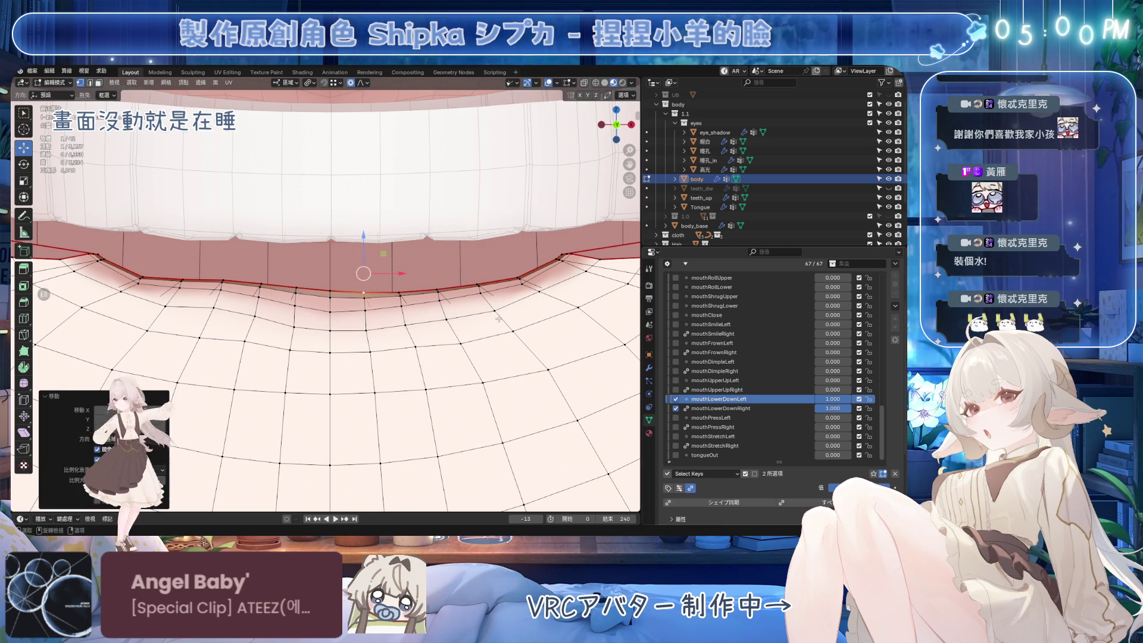
Alternate between the two mouthLowerDown keys while lowering a lip vertex and lip edge slightly.
{"action": "left_click", "coordinate": [721, 409]}
{"action": "left_click", "coordinate": [740, 505]}
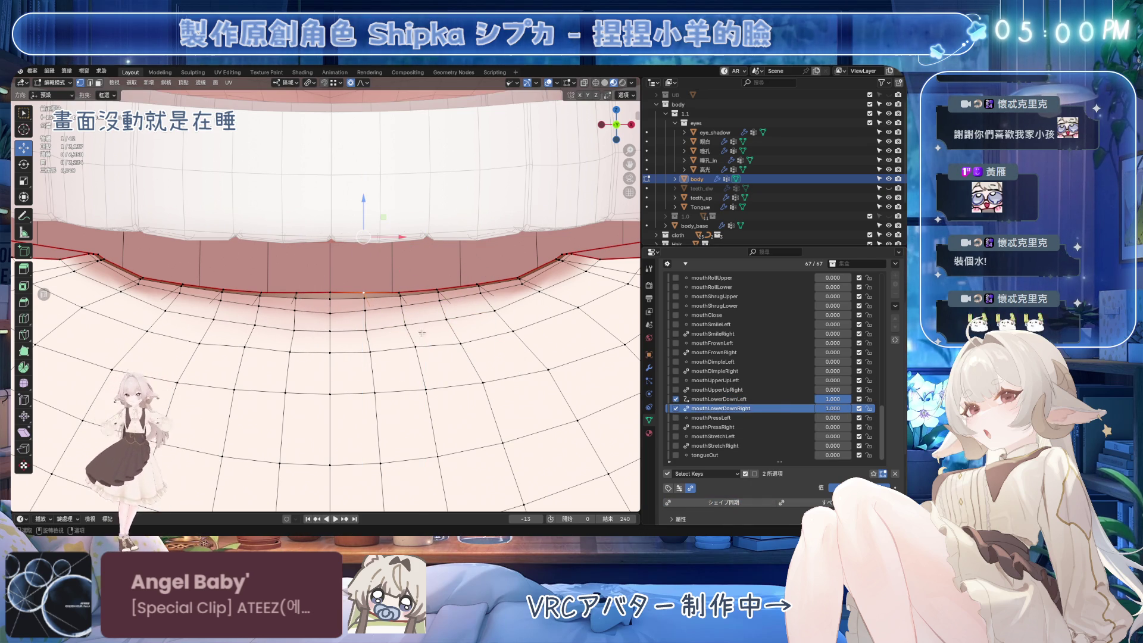
{"action": "left_click", "coordinate": [719, 399]}
{"action": "mouse_move", "coordinate": [416, 311]}
{"action": "left_mouse_down"}
{"action": "mouse_move", "coordinate": [417, 335]}
{"action": "mouse_move", "coordinate": [432, 319]}
{"action": "mouse_move", "coordinate": [427, 297]}
{"action": "mouse_move", "coordinate": [427, 309]}
{"action": "left_mouse_up"}
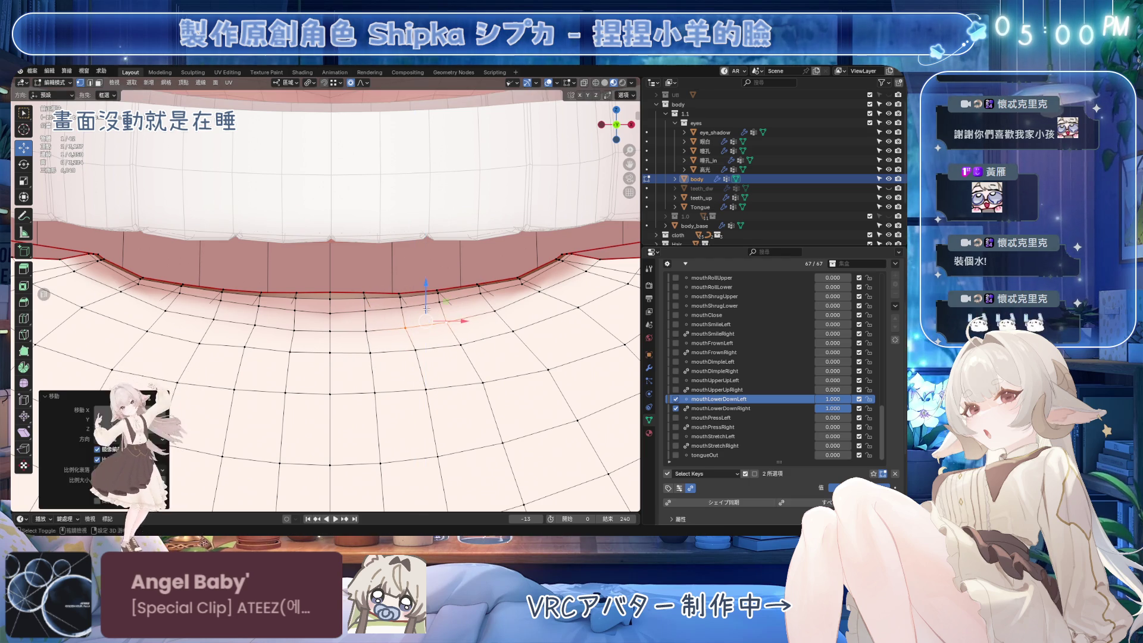
{"action": "left_click", "coordinate": [751, 408]}
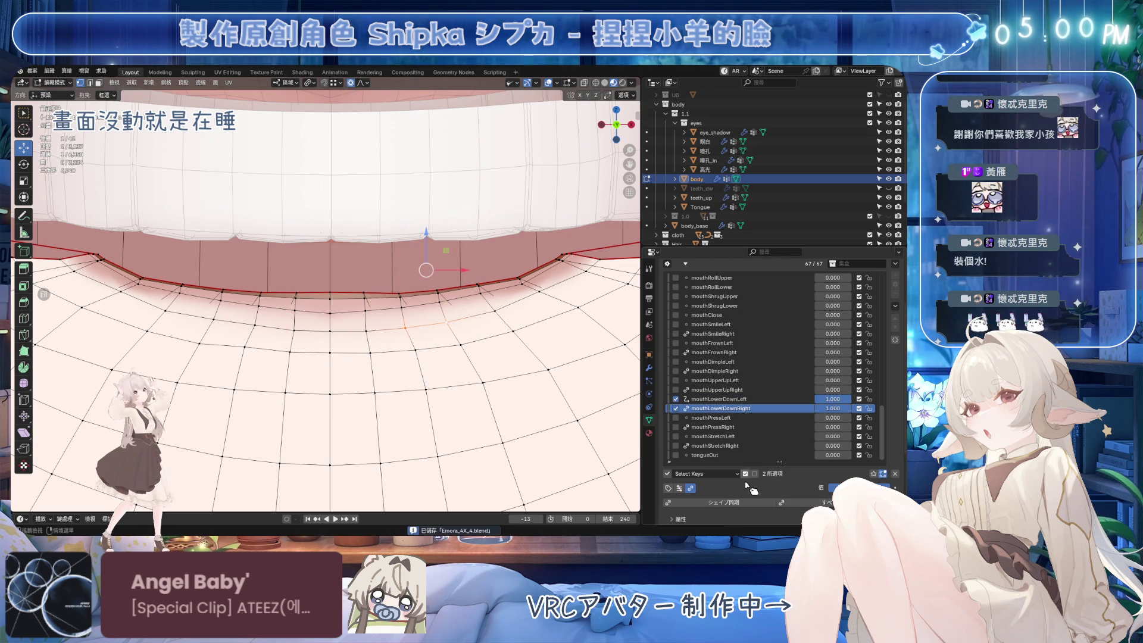
{"action": "left_click", "coordinate": [738, 400]}
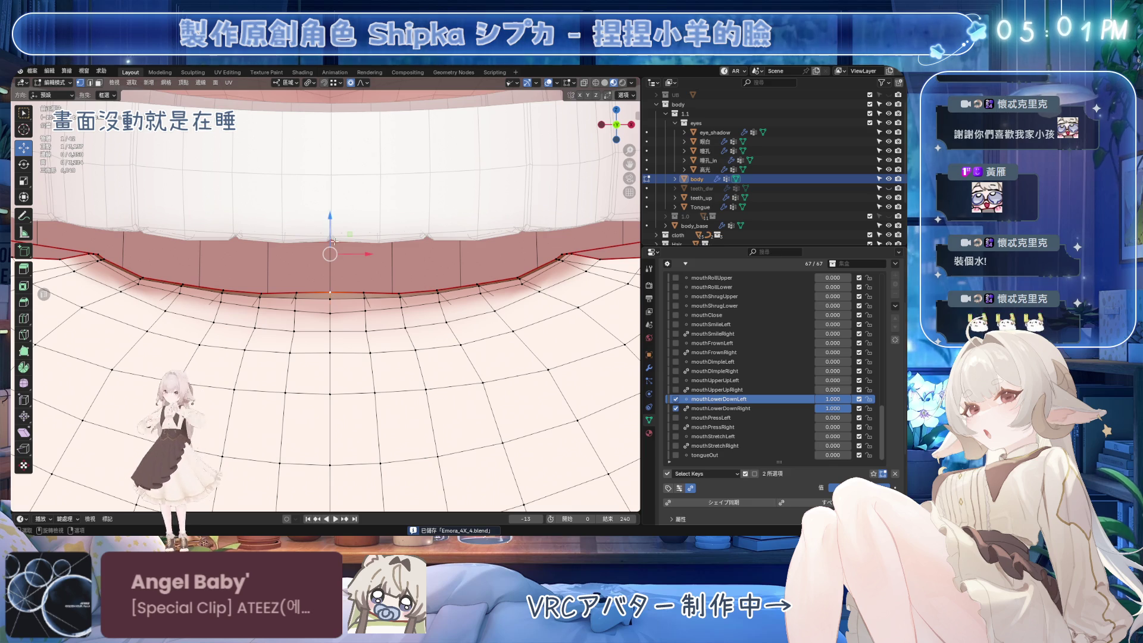
{"action": "left_click", "coordinate": [333, 299]}
{"action": "left_click_drag", "start_coordinate": [333, 223], "coordinate": [334, 232]}
{"action": "left_click", "coordinate": [721, 409]}
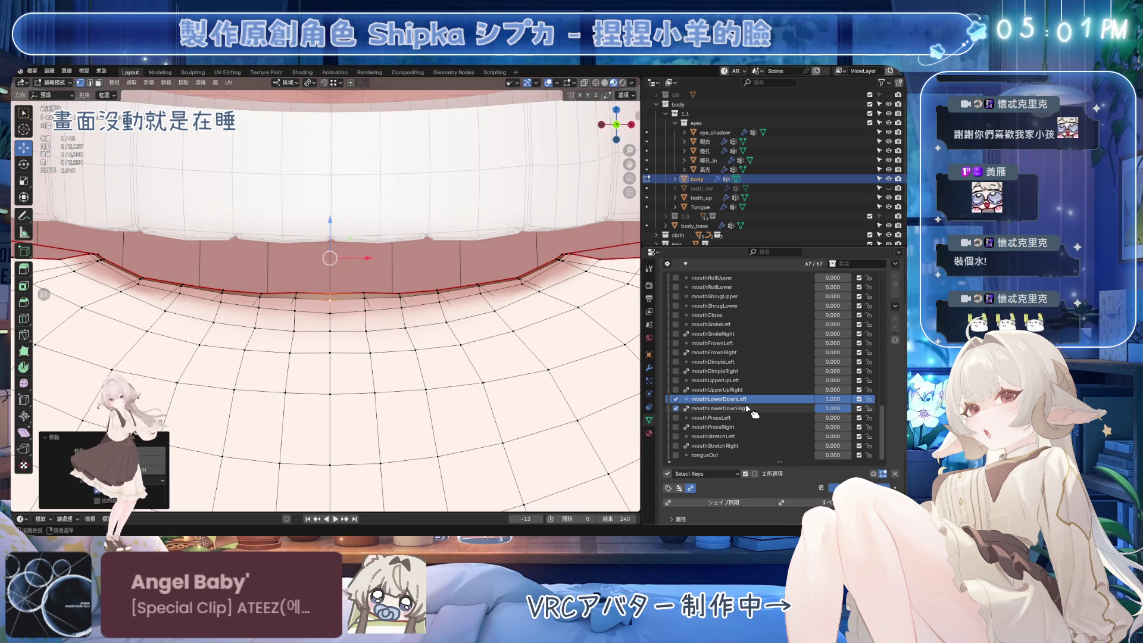
{"action": "left_click", "coordinate": [720, 399]}
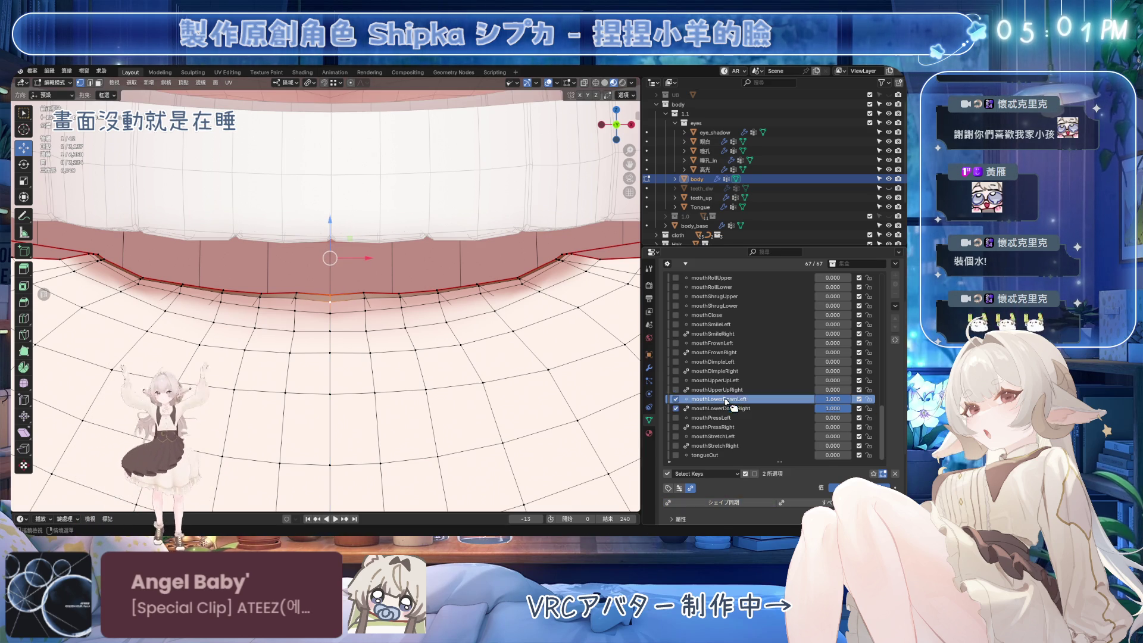
Select single and centre lower-lip vertices while comparing mouthLowerDownLeft and mouthLowerDownRight.
{"action": "left_click", "coordinate": [363, 294]}
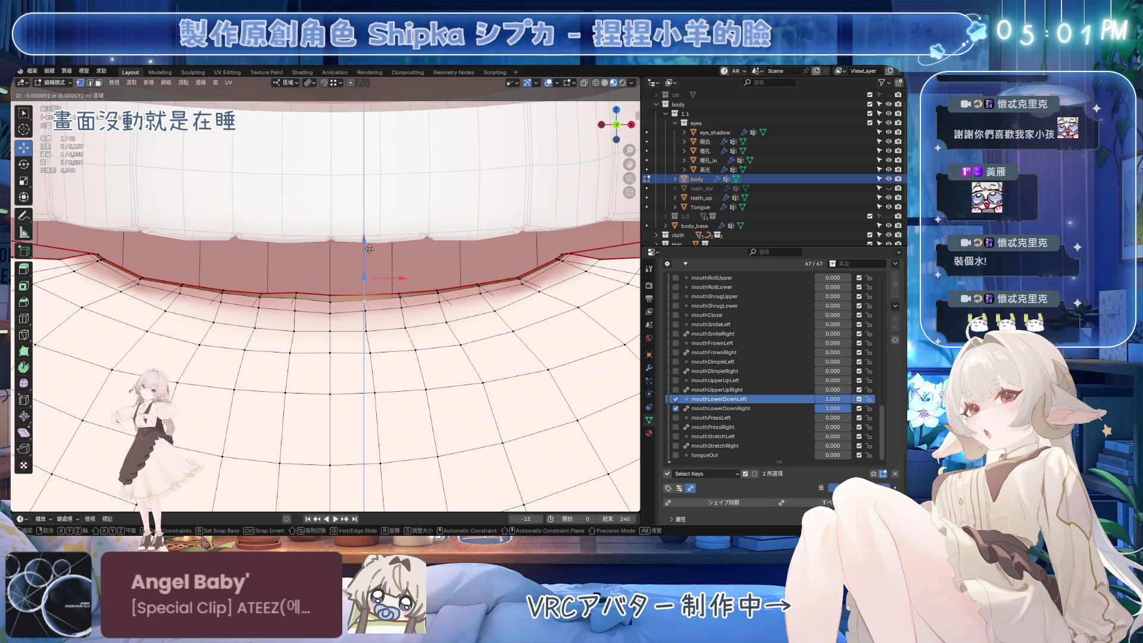
{"action": "left_click", "coordinate": [721, 409]}
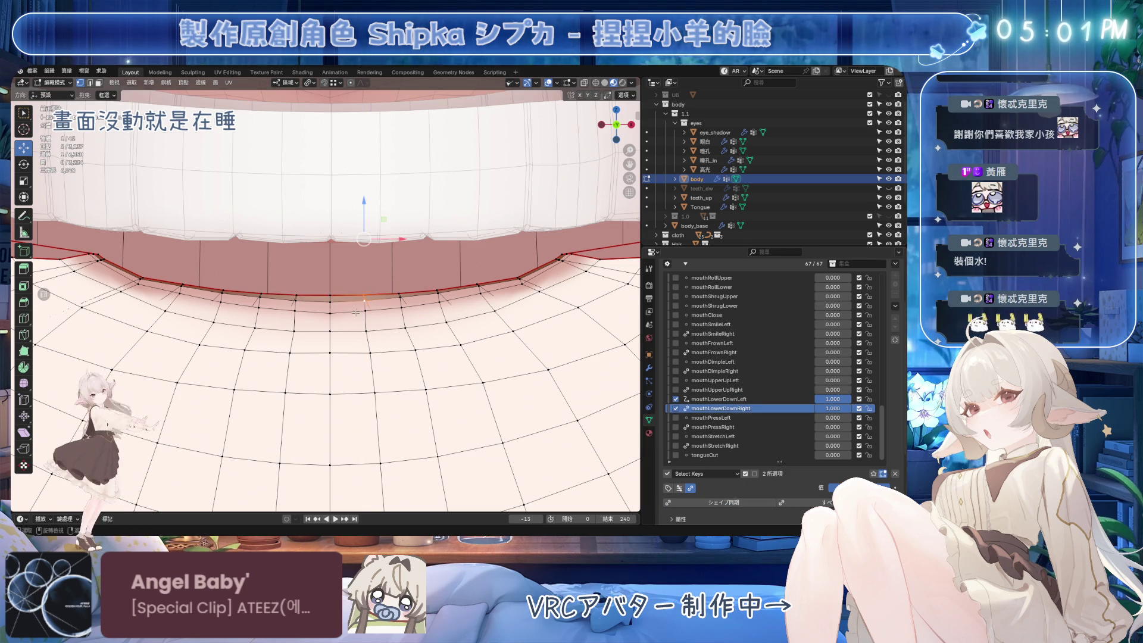
{"action": "left_click", "coordinate": [330, 295]}
{"action": "left_click", "coordinate": [721, 399]}
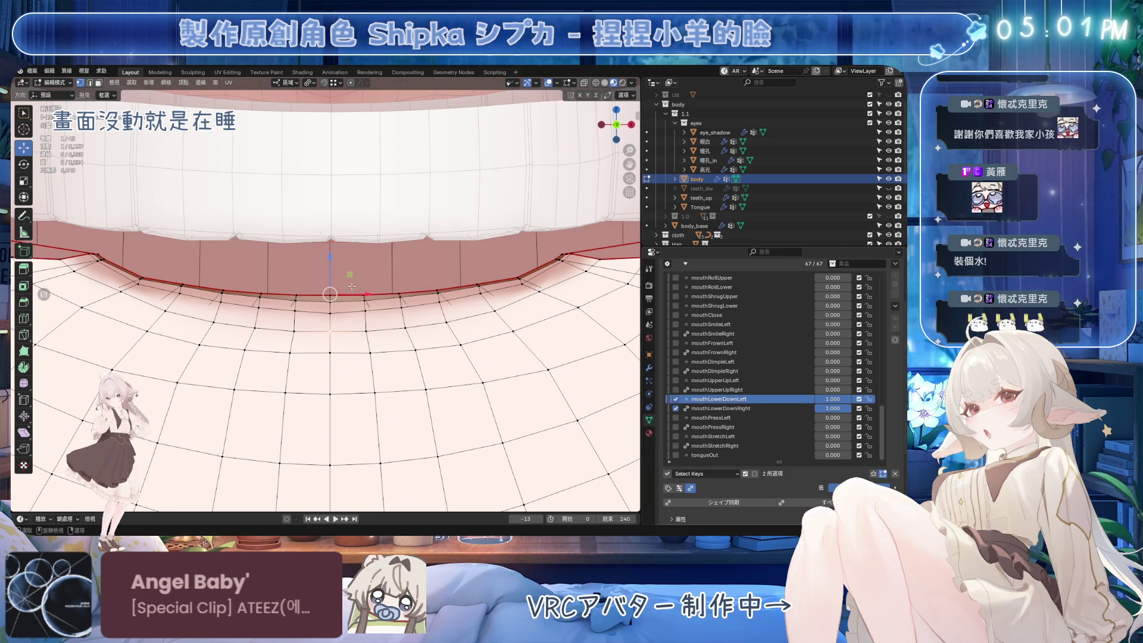
{"action": "left_click", "coordinate": [721, 409]}
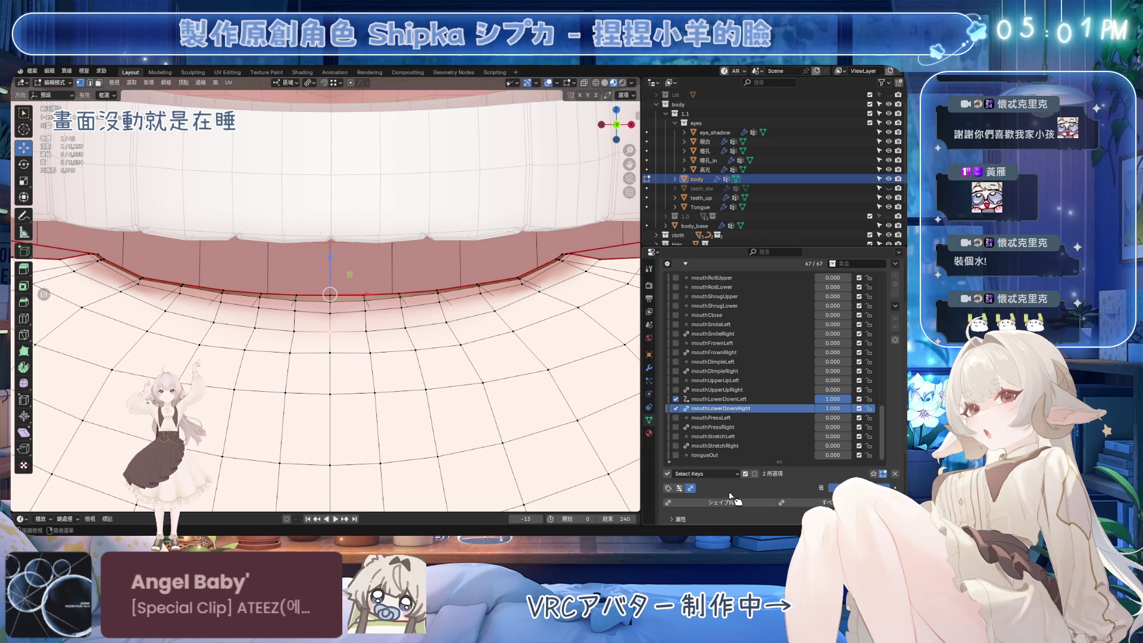
{"action": "left_click", "coordinate": [709, 399]}
Slide the lower-lip vertex along the lip line, compare with mouthLowerDownRight, and save.
{"action": "key", "text": "g"}
{"action": "key", "text": "g"}
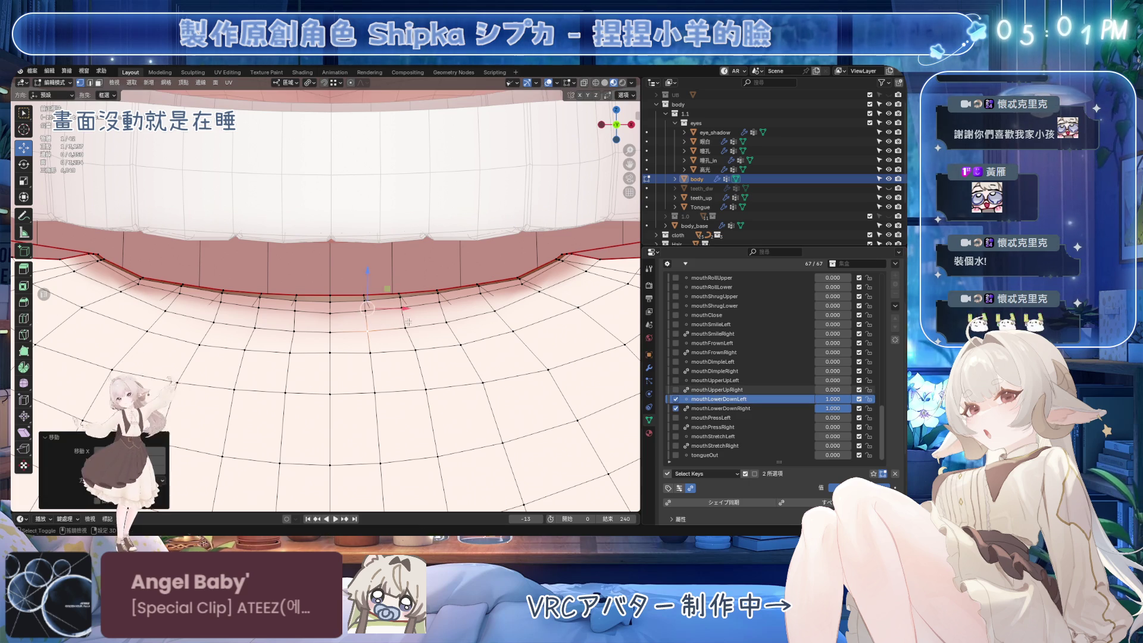
{"action": "left_click", "coordinate": [405, 327]}
{"action": "key", "text": "g"}
{"action": "key", "text": "g"}
{"action": "left_click", "coordinate": [482, 294]}
{"action": "key", "text": "g"}
{"action": "key", "text": "g"}
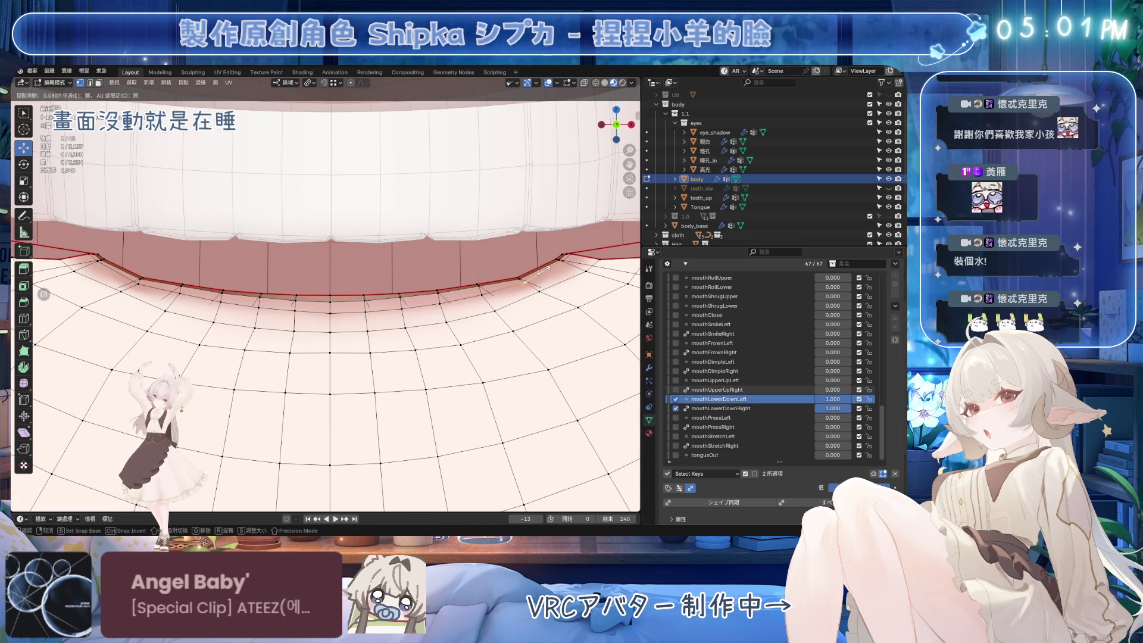
{"action": "left_click", "coordinate": [540, 269]}
{"action": "left_click", "coordinate": [720, 409]}
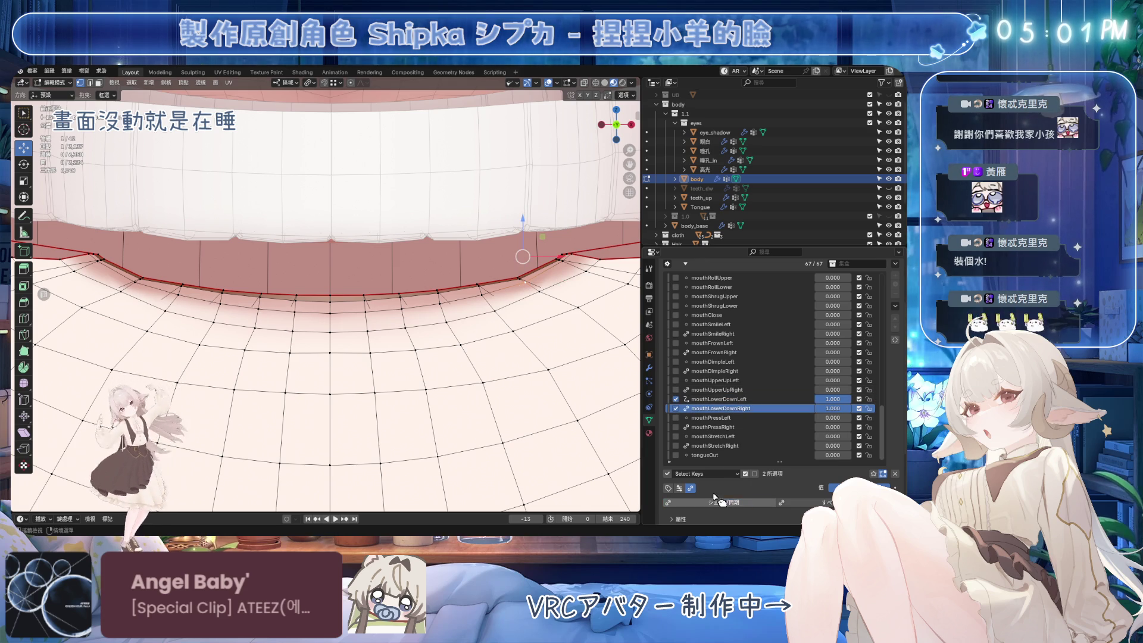
{"action": "key", "text": "ctrl+s"}
{"action": "scroll", "coordinate": [393, 333], "scroll_direction": "down", "scroll_amount": 3}
Save, then edge-slide the lower-lip vertices on the mouthLowerDownLeft shape key.
{"action": "mouse_move", "coordinate": [393, 334]}
{"action": "middle_mouse_down"}
{"action": "mouse_move", "coordinate": [396, 357]}
{"action": "mouse_move", "coordinate": [380, 336]}
{"action": "middle_mouse_up"}
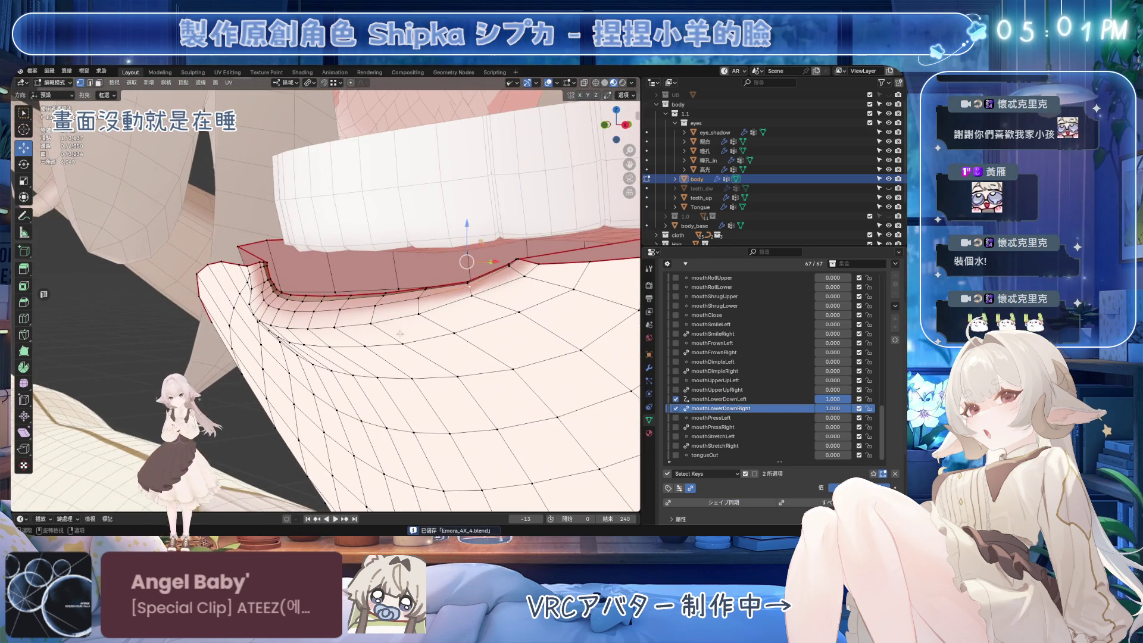
{"action": "middle_click_drag", "start_coordinate": [275, 327], "coordinate": [388, 314]}
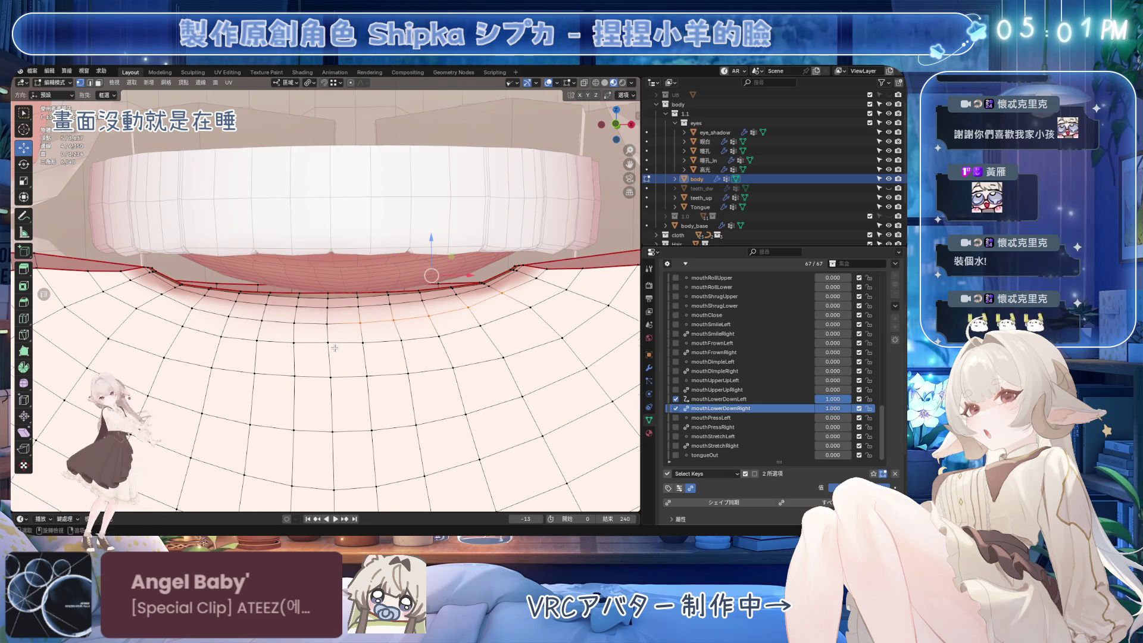
{"action": "key", "text": "ctrl+s"}
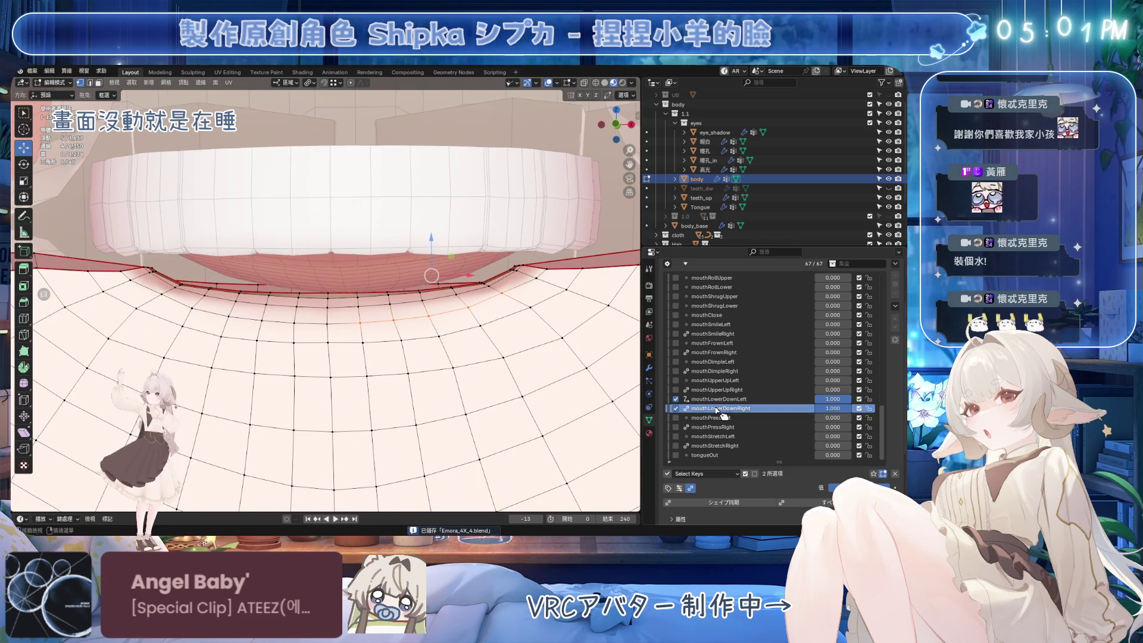
{"action": "left_click", "coordinate": [677, 399]}
{"action": "mouse_move", "coordinate": [459, 339]}
{"action": "middle_mouse_down"}
{"action": "mouse_move", "coordinate": [512, 372]}
{"action": "mouse_move", "coordinate": [456, 344]}
{"action": "mouse_move", "coordinate": [358, 332]}
{"action": "mouse_move", "coordinate": [381, 363]}
{"action": "middle_mouse_up"}
{"action": "key", "text": "g"}
{"action": "key", "text": "g"}
{"action": "left_click", "coordinate": [476, 345]}
Vertex-slide a lower-lip corner vertex of mouthLowerDownLeft after comparing it with mouthLowerDownRight.
{"action": "left_click", "coordinate": [734, 409]}
{"action": "left_click", "coordinate": [721, 399]}
{"action": "left_click", "coordinate": [309, 347]}
{"action": "key", "text": "shift+v"}
{"action": "left_click", "coordinate": [385, 386]}
Slide and move more lip-corner vertices on mouthLowerDownLeft, checking against the right-side key.
{"action": "left_click", "coordinate": [721, 408]}
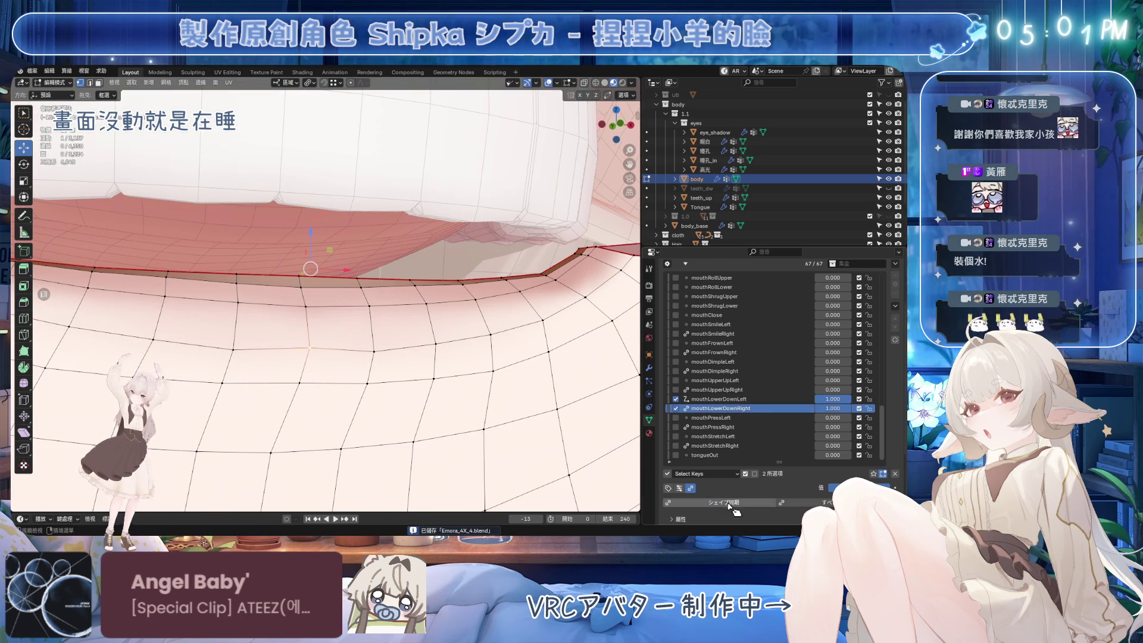
{"action": "mouse_move", "coordinate": [387, 382]}
{"action": "middle_mouse_down"}
{"action": "mouse_move", "coordinate": [396, 377]}
{"action": "mouse_move", "coordinate": [327, 343]}
{"action": "middle_mouse_up"}
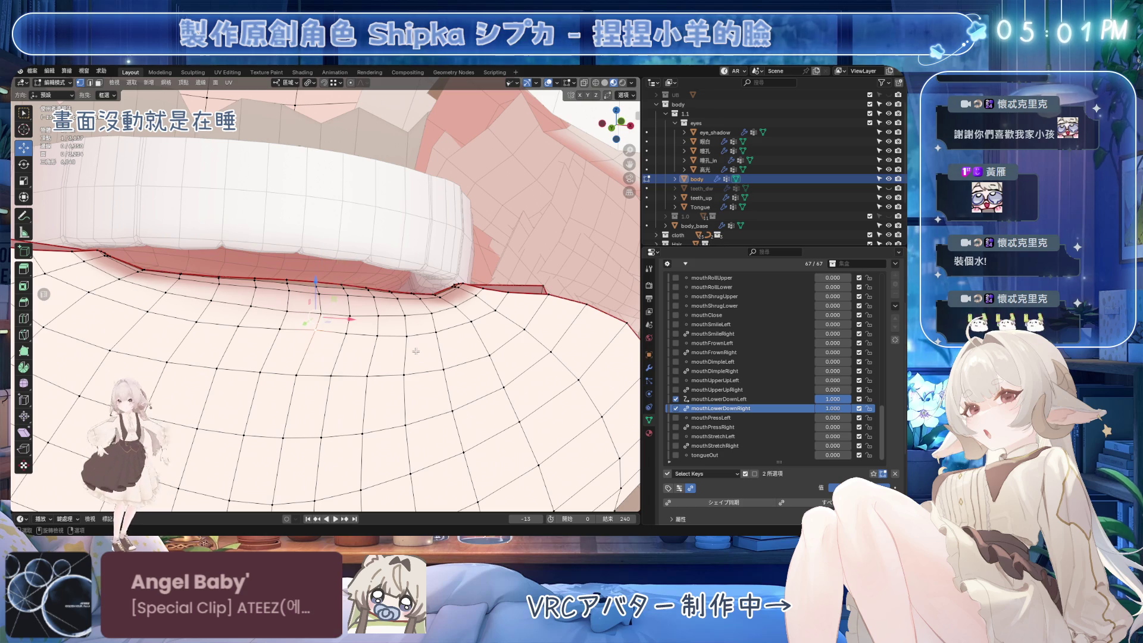
{"action": "left_click", "coordinate": [720, 399]}
{"action": "middle_click_drag", "start_coordinate": [393, 310], "coordinate": [409, 284]}
{"action": "key", "text": "shift+v"}
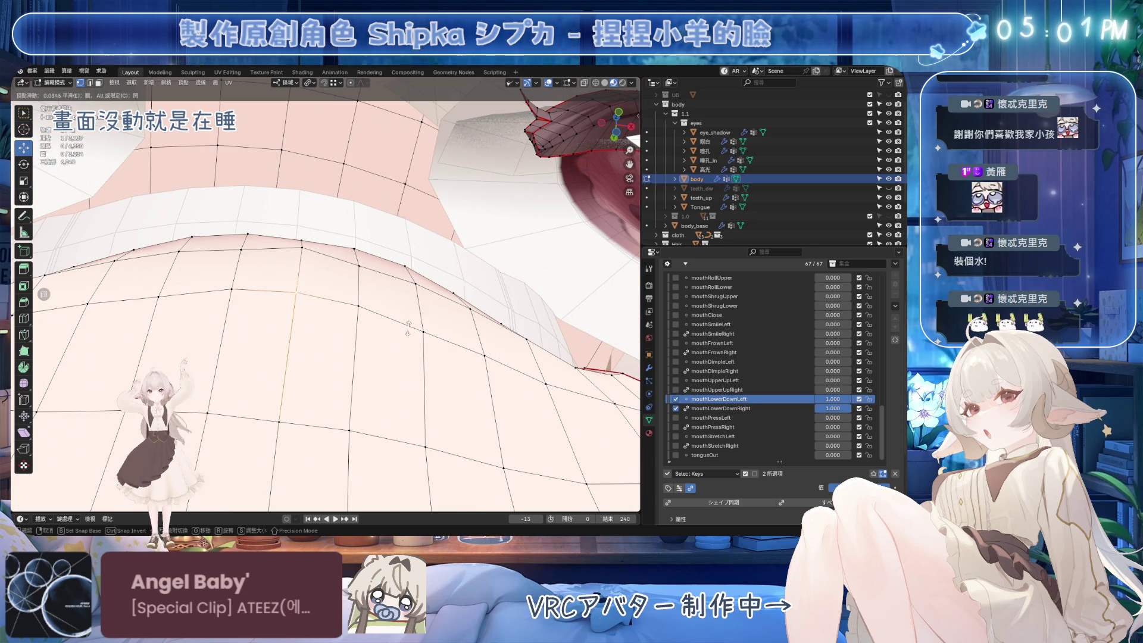
{"action": "left_click", "coordinate": [406, 337]}
{"action": "key", "text": "shift+v"}
{"action": "left_click", "coordinate": [304, 274]}
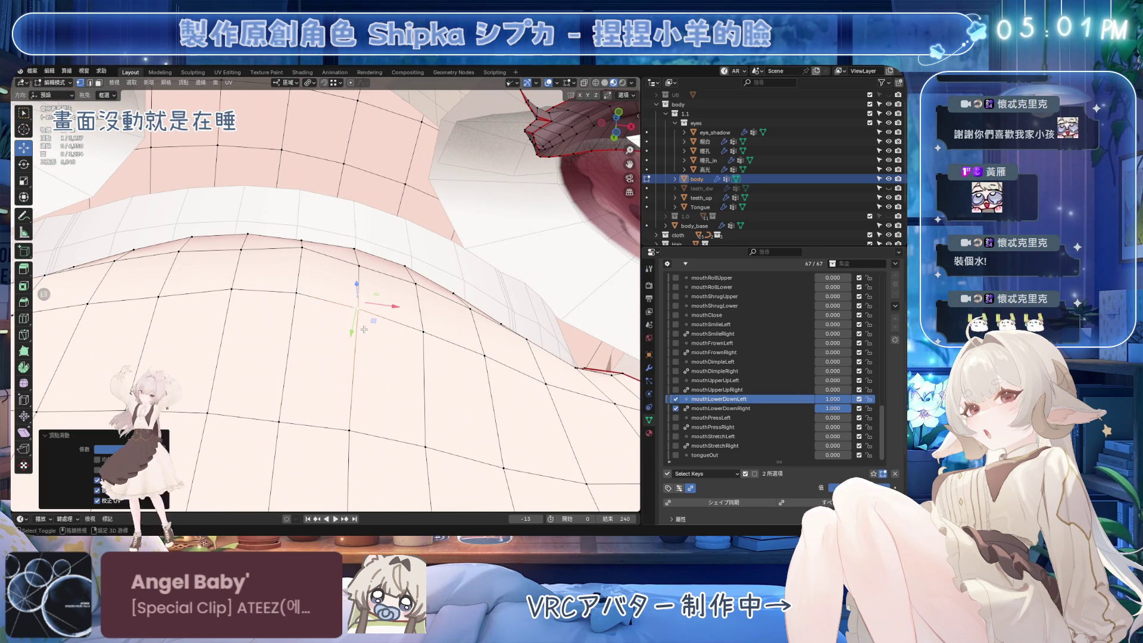
{"action": "middle_click_drag", "start_coordinate": [316, 271], "coordinate": [298, 259]}
{"action": "key", "text": "g"}
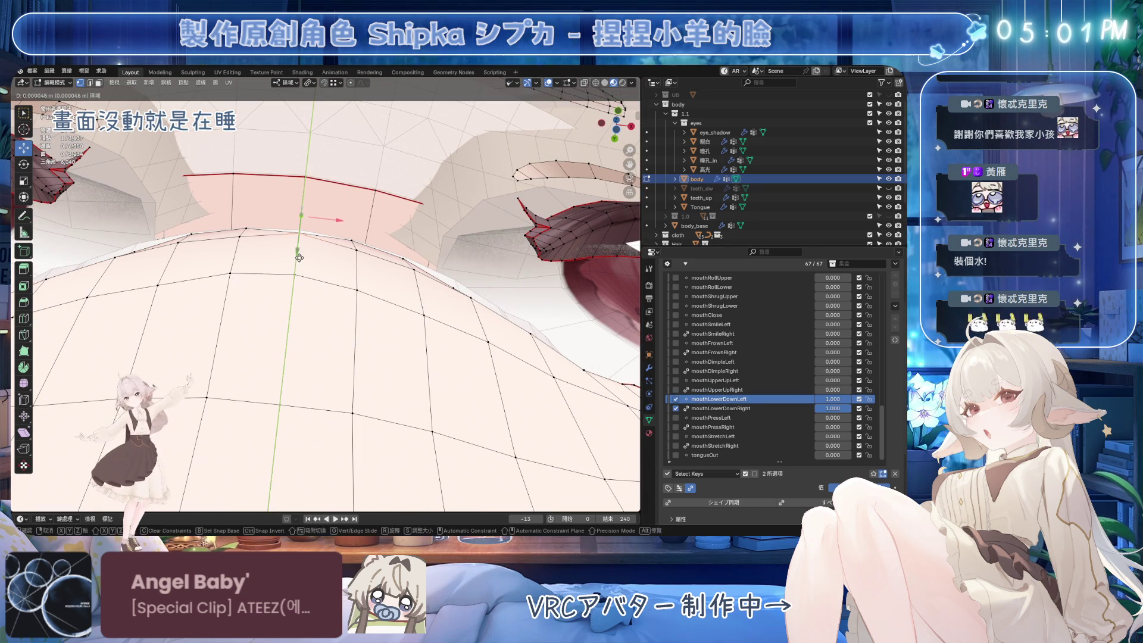
{"action": "left_click", "coordinate": [381, 294]}
Nudge the lip vertices slightly upward, alternating between mouthLowerDownLeft and mouthLowerDownRight.
{"action": "left_click", "coordinate": [720, 408]}
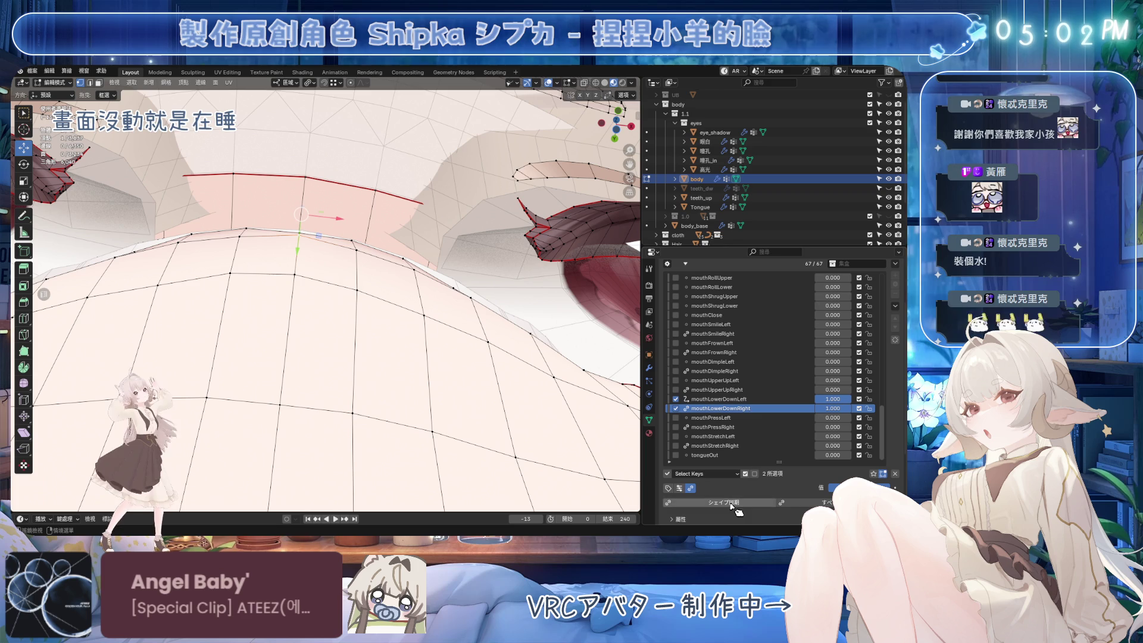
{"action": "mouse_move", "coordinate": [385, 296]}
{"action": "middle_mouse_down"}
{"action": "mouse_move", "coordinate": [391, 302]}
{"action": "mouse_move", "coordinate": [384, 295]}
{"action": "middle_mouse_up"}
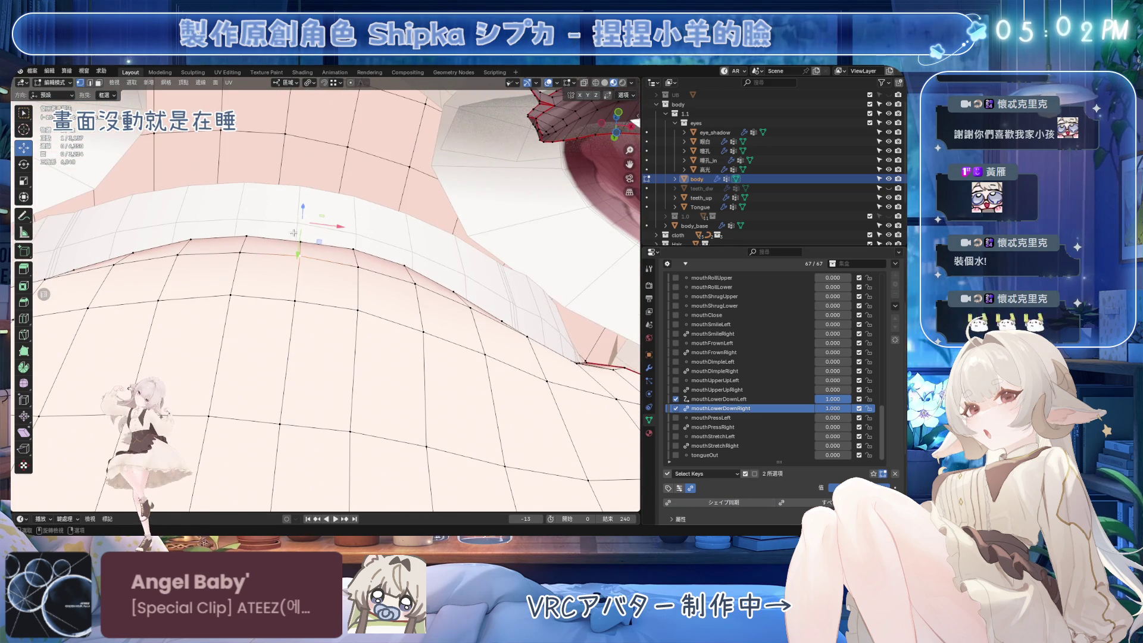
{"action": "left_click", "coordinate": [738, 399]}
{"action": "left_click_drag", "start_coordinate": [298, 246], "coordinate": [299, 239]}
{"action": "mouse_move", "coordinate": [299, 240]}
{"action": "middle_mouse_down"}
{"action": "mouse_move", "coordinate": [455, 348]}
{"action": "mouse_move", "coordinate": [436, 349]}
{"action": "middle_mouse_up"}
{"action": "left_click", "coordinate": [721, 409]}
{"action": "middle_click_drag", "start_coordinate": [519, 410], "coordinate": [439, 352]}
{"action": "mouse_move", "coordinate": [296, 276]}
{"action": "middle_mouse_down"}
{"action": "mouse_move", "coordinate": [428, 393]}
{"action": "mouse_move", "coordinate": [371, 330]}
{"action": "mouse_move", "coordinate": [369, 310]}
{"action": "middle_mouse_up"}
{"action": "left_click", "coordinate": [718, 399]}
{"action": "left_click_drag", "start_coordinate": [371, 231], "coordinate": [372, 226]}
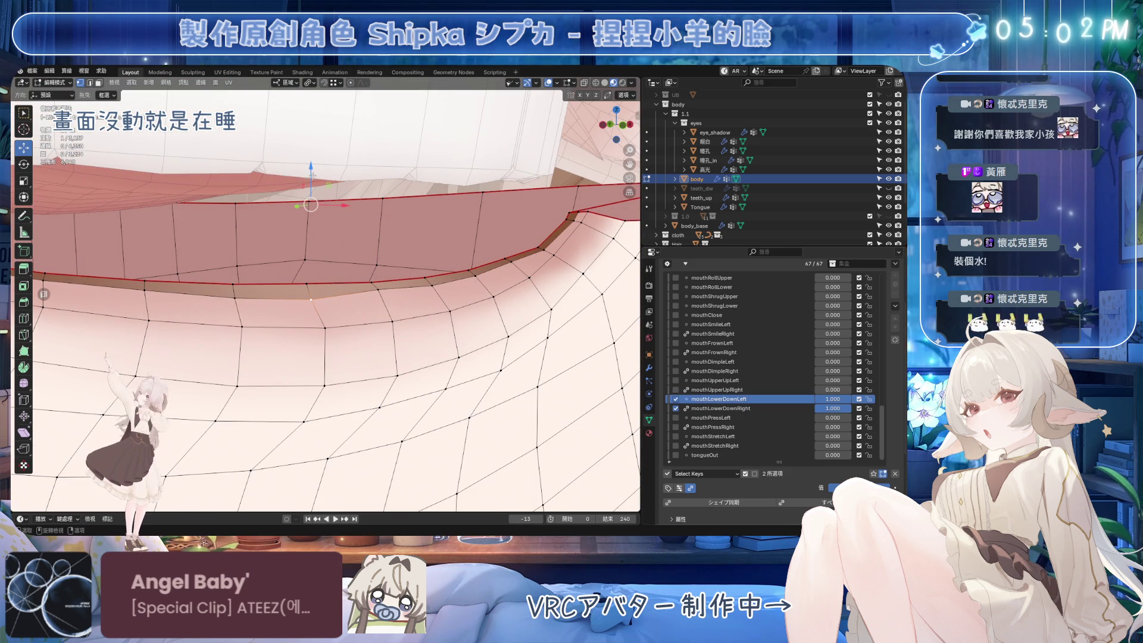
{"action": "left_click", "coordinate": [721, 408]}
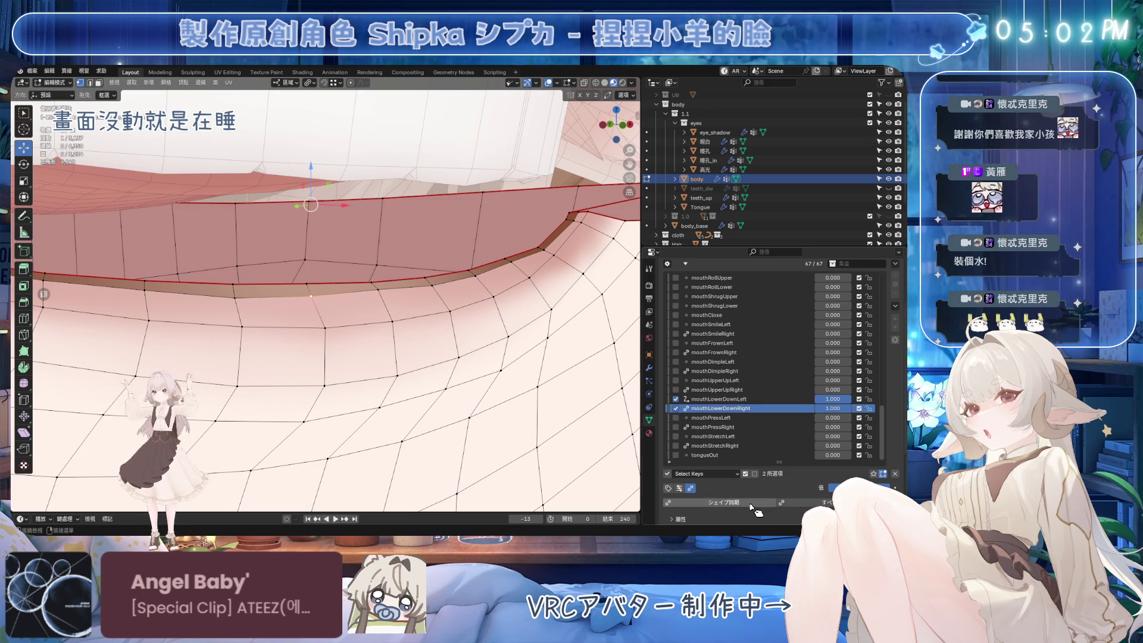
{"action": "mouse_move", "coordinate": [453, 309]}
{"action": "middle_mouse_down"}
{"action": "mouse_move", "coordinate": [472, 320]}
{"action": "mouse_move", "coordinate": [256, 316]}
{"action": "middle_mouse_up"}
Preview a partial mouthLowerDownLeft value and save the file.
{"action": "key", "text": "ctrl+s"}
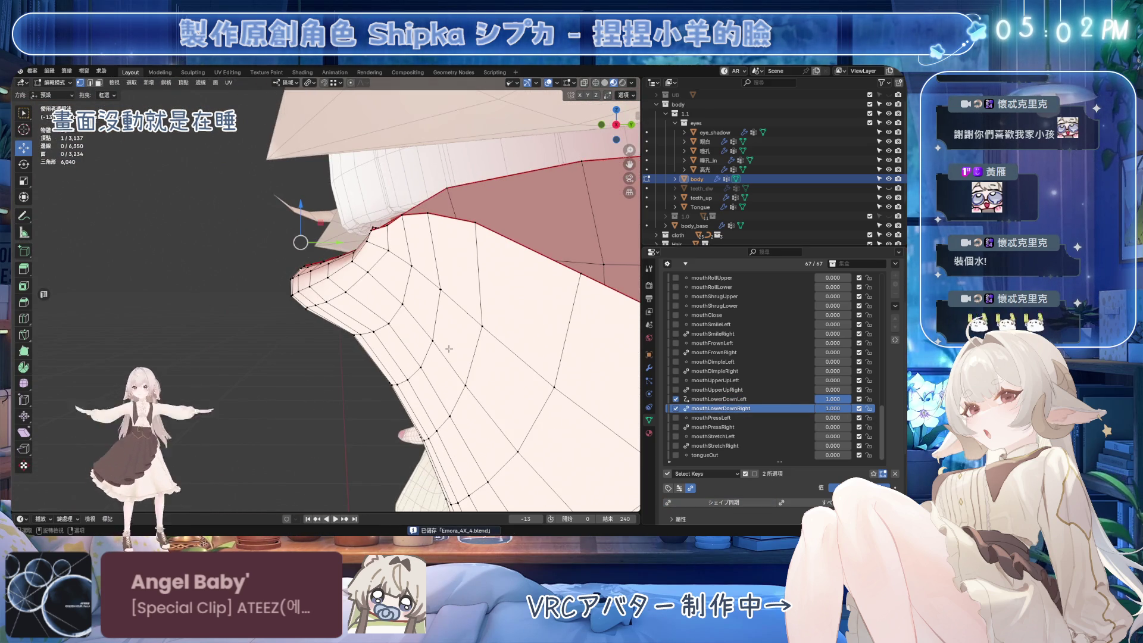
{"action": "mouse_move", "coordinate": [833, 399]}
{"action": "left_mouse_down"}
{"action": "mouse_move", "coordinate": [814, 399]}
{"action": "mouse_move", "coordinate": [852, 398]}
{"action": "left_mouse_up"}
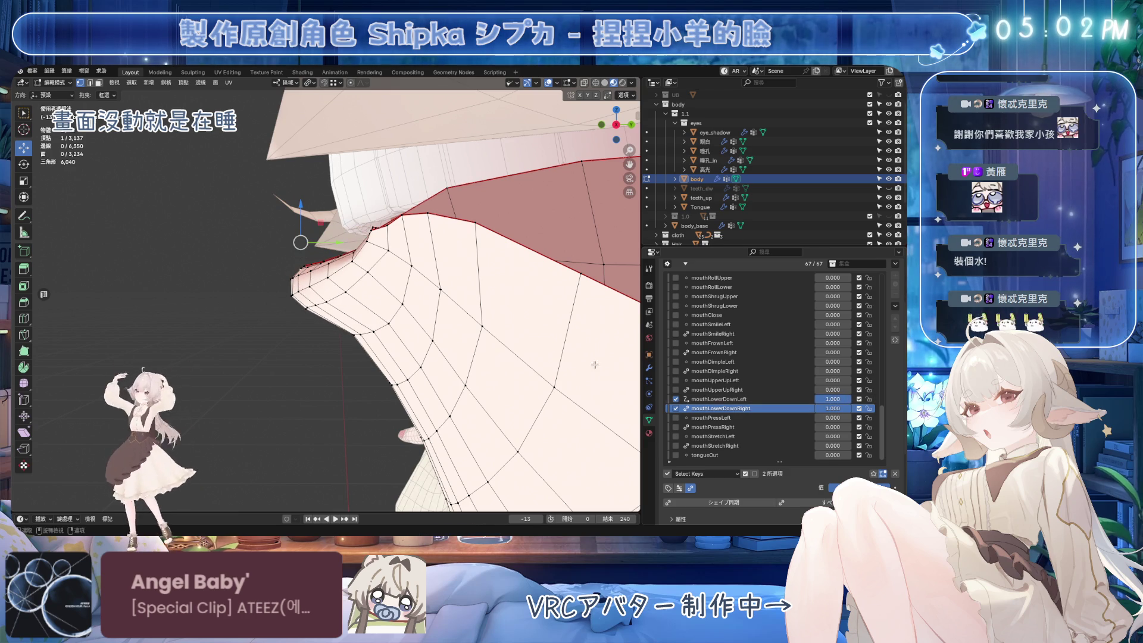
{"action": "key", "text": "ctrl+s"}
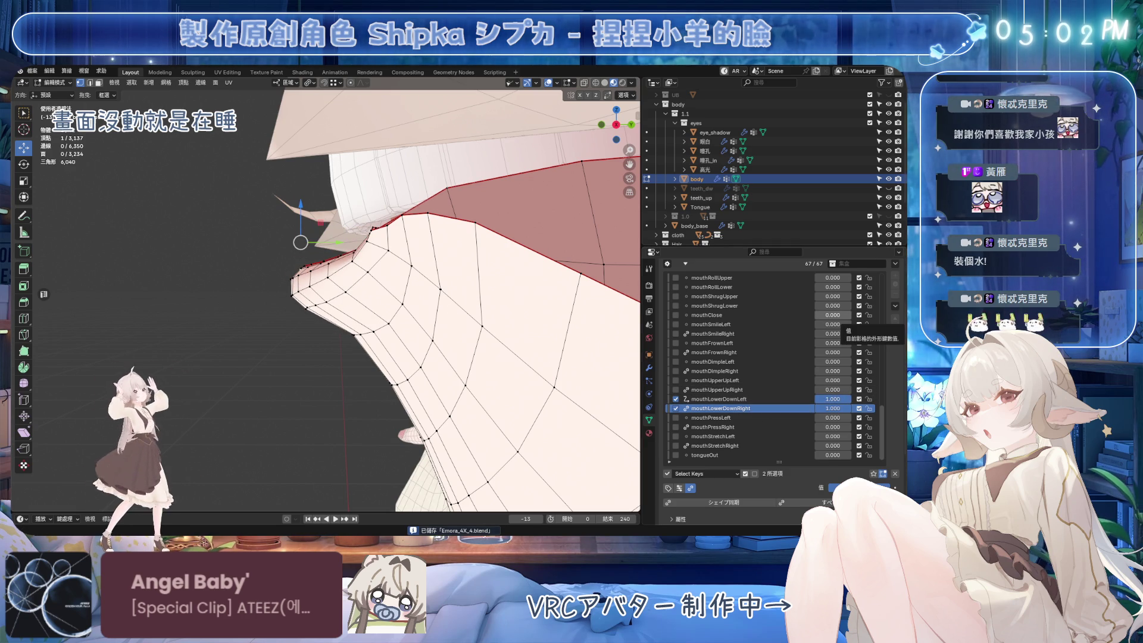
{"action": "middle_click_drag", "start_coordinate": [405, 297], "coordinate": [425, 301]}
Reveal the hidden mesh and softly move a lower-lip vertex along X on mouthLowerDownLeft.
{"action": "key", "text": "alt+h"}
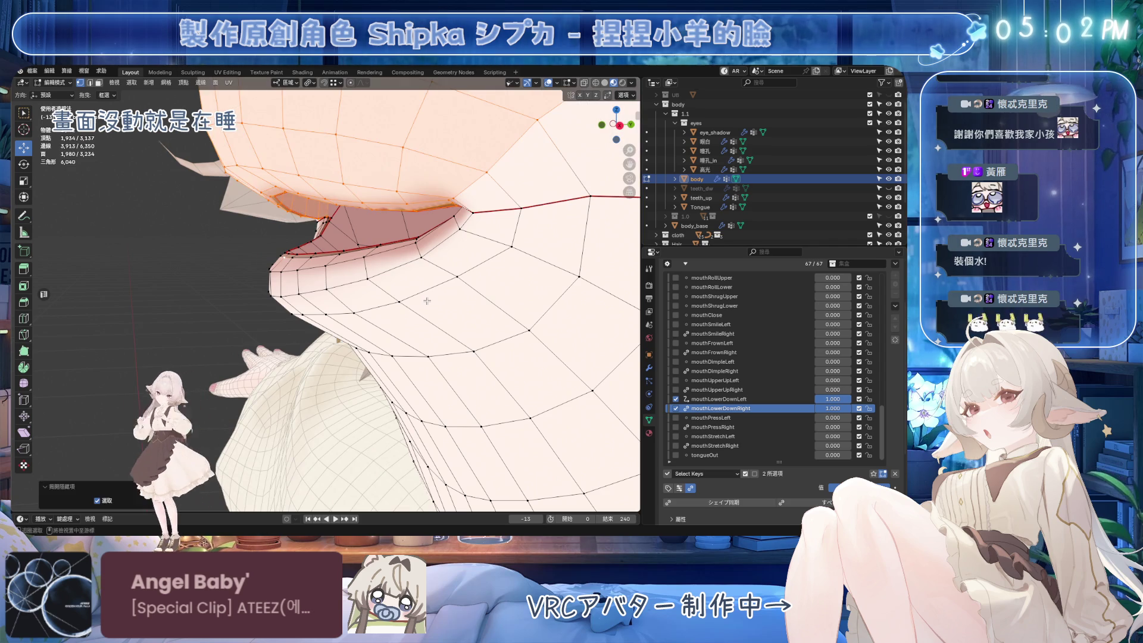
{"action": "left_click", "coordinate": [719, 399]}
{"action": "left_click", "coordinate": [300, 289]}
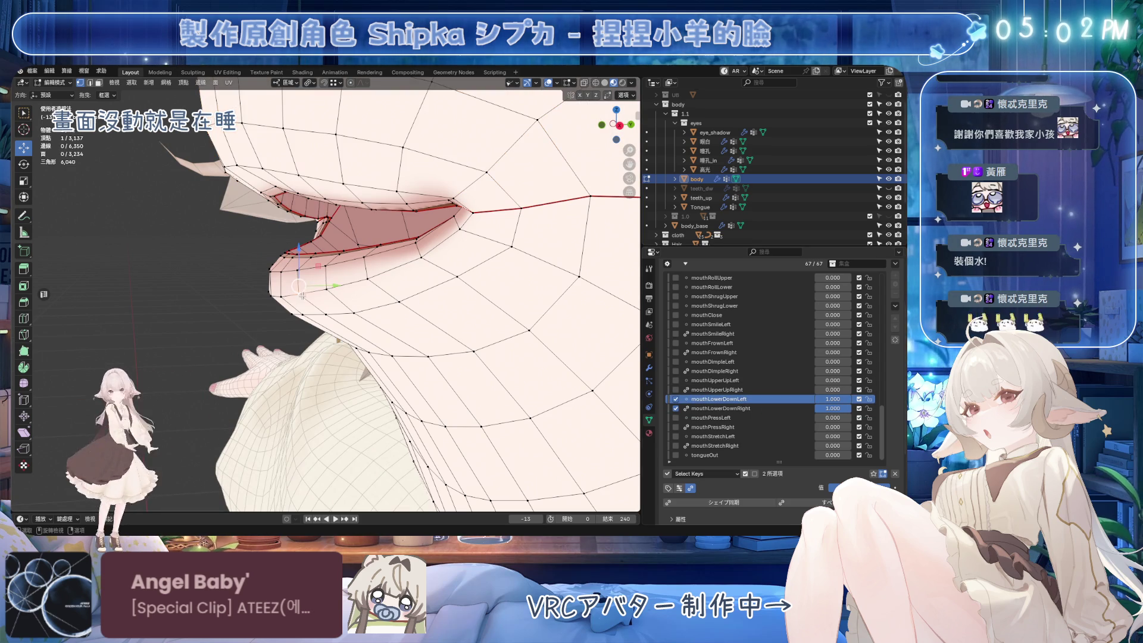
{"action": "key", "text": "ctrl+s"}
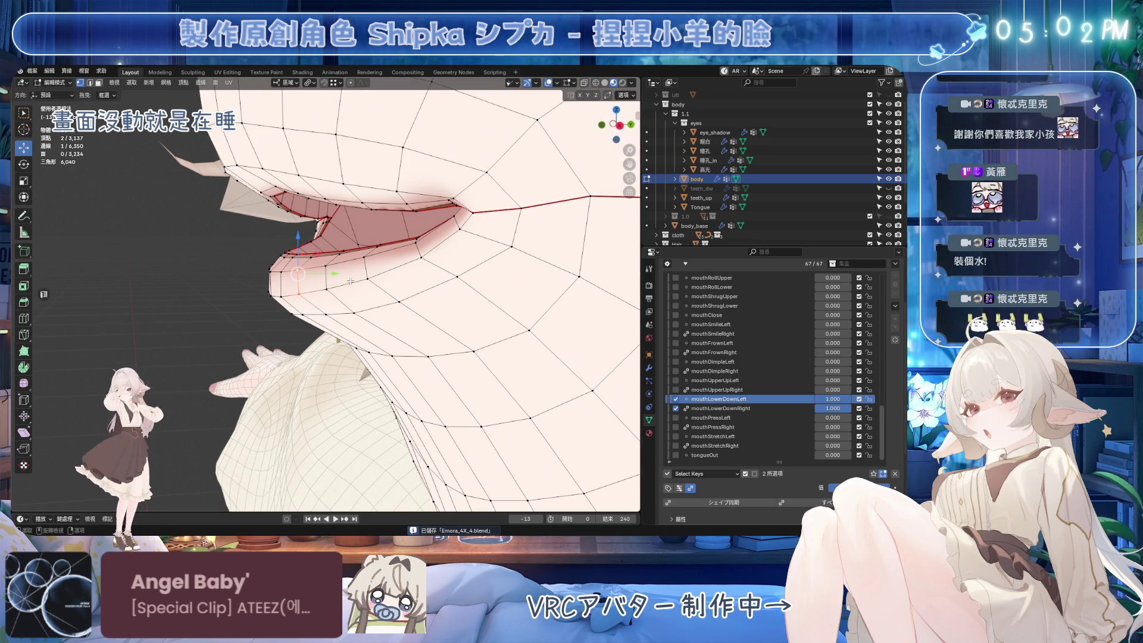
{"action": "key", "text": "g"}
{"action": "key", "text": "x"}
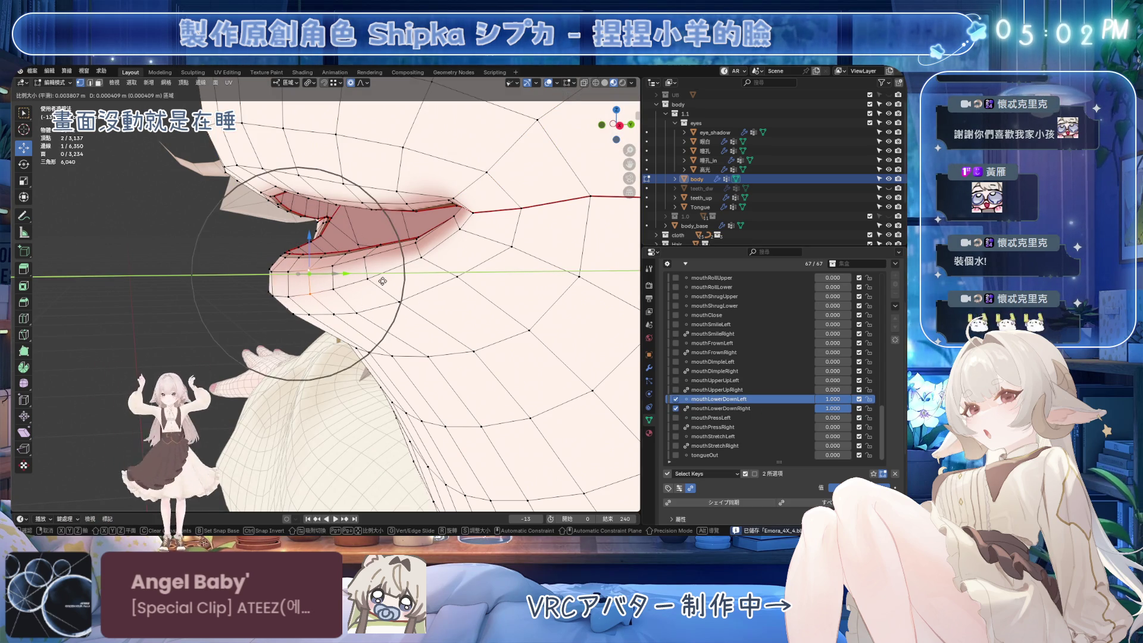
{"action": "scroll", "coordinate": [412, 287], "scroll_direction": "down", "scroll_amount": 3}
{"action": "scroll", "coordinate": [426, 290], "scroll_direction": "down", "scroll_amount": 2}
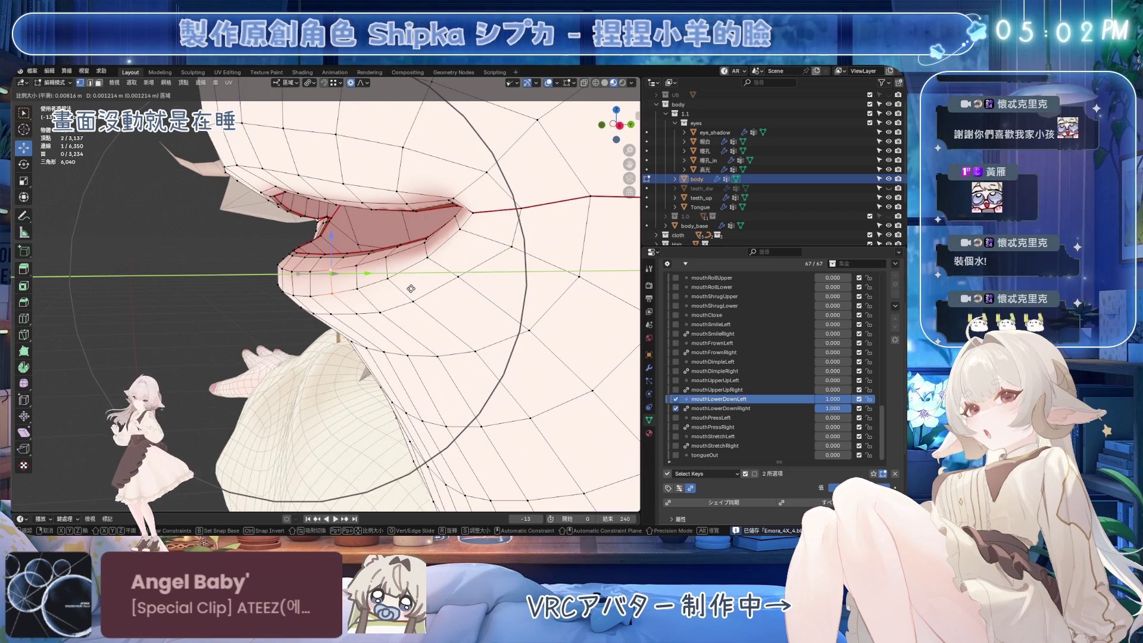
{"action": "left_click", "coordinate": [443, 295]}
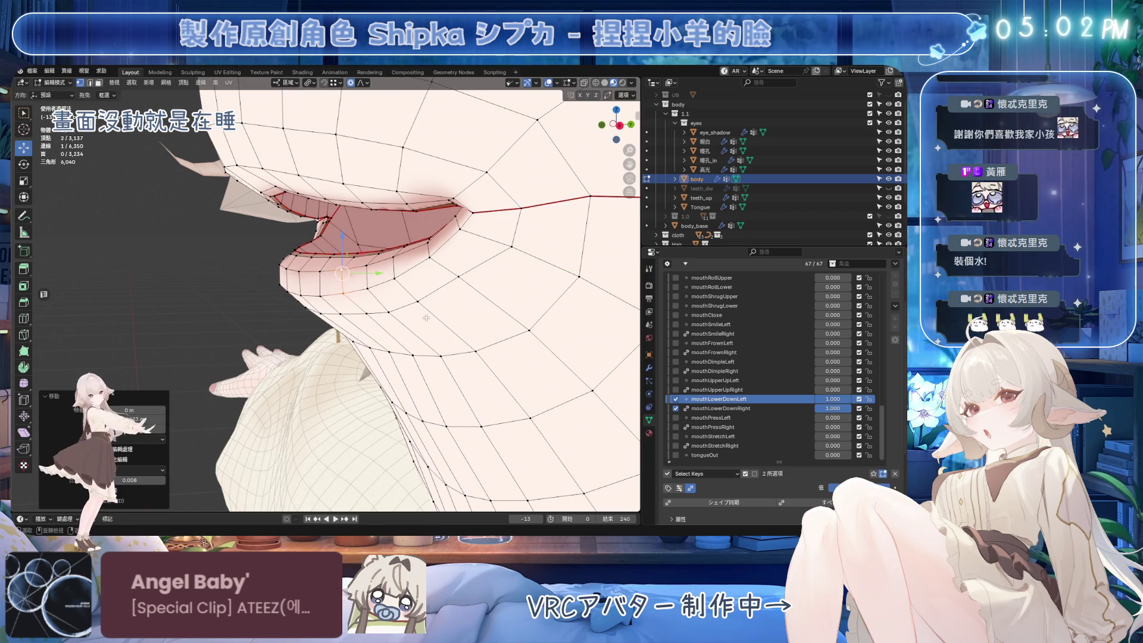
Switch to mouthLowerDownRight, inspect the lips and chin from the side, and save.
{"action": "scroll", "coordinate": [443, 295], "scroll_direction": "up", "scroll_amount": 5}
{"action": "mouse_move", "coordinate": [477, 309]}
{"action": "middle_mouse_down"}
{"action": "mouse_move", "coordinate": [558, 343]}
{"action": "mouse_move", "coordinate": [583, 333]}
{"action": "middle_mouse_up"}
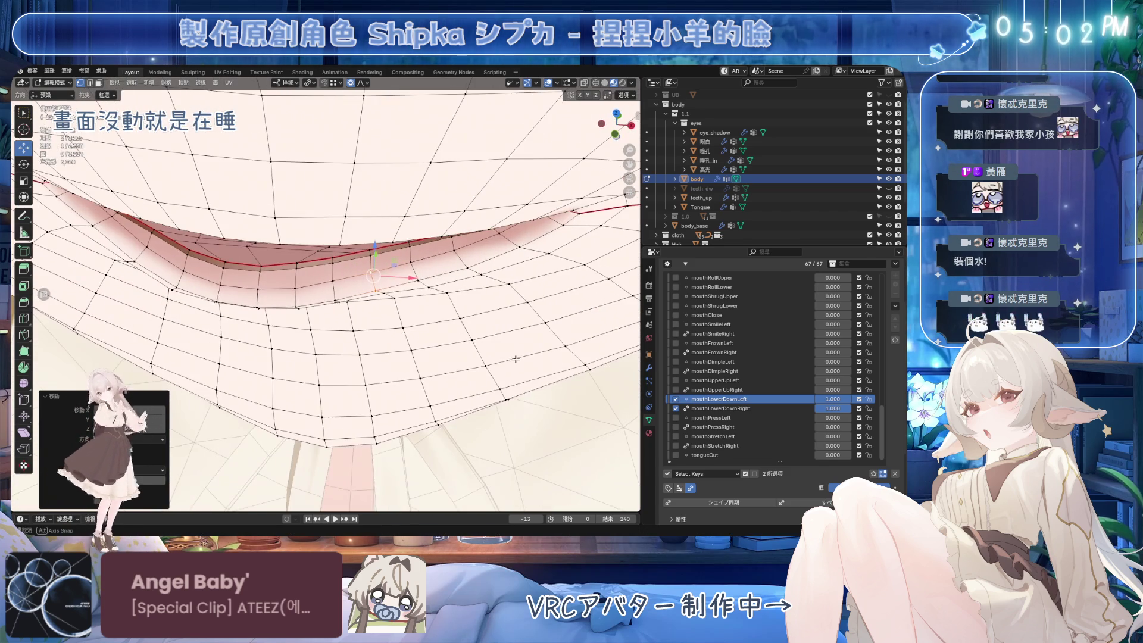
{"action": "left_click", "coordinate": [720, 409]}
{"action": "middle_click_drag", "start_coordinate": [417, 310], "coordinate": [333, 286]}
{"action": "key", "text": "ctrl+s"}
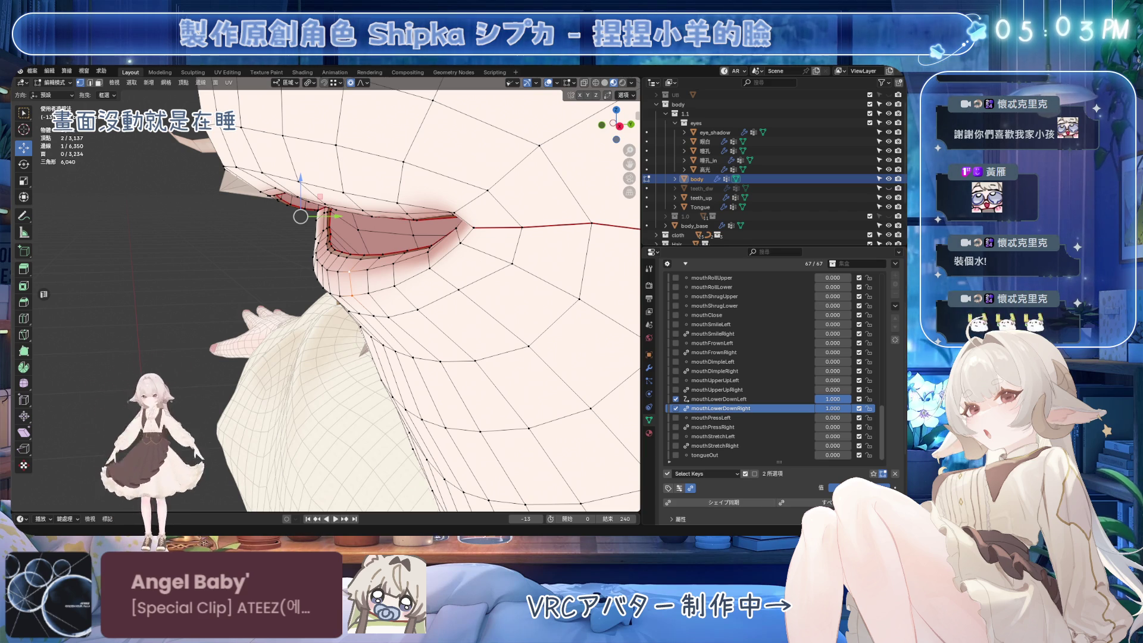
Test lip values: mouthUpperUpRight about 0.925, mouthUpperUpLeft near 0, mouthLowerDownLeft 1.000, mouthLowerDownRight 0.000.
{"action": "mouse_move", "coordinate": [453, 321]}
{"action": "middle_mouse_down"}
{"action": "mouse_move", "coordinate": [392, 322]}
{"action": "mouse_move", "coordinate": [350, 303]}
{"action": "middle_mouse_up"}
{"action": "left_click_drag", "start_coordinate": [833, 389], "coordinate": [857, 380]}
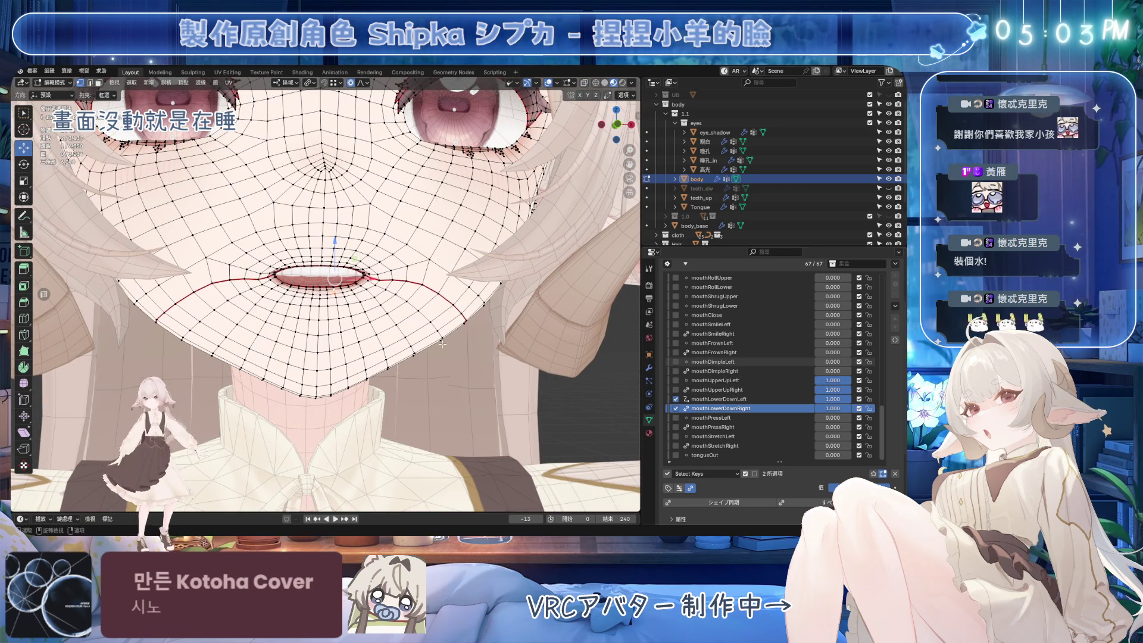
{"action": "scroll", "coordinate": [374, 344], "scroll_direction": "up", "scroll_amount": 1}
{"action": "key", "text": "ctrl+s"}
{"action": "mouse_move", "coordinate": [374, 345]}
{"action": "middle_mouse_down"}
{"action": "mouse_move", "coordinate": [389, 326]}
{"action": "mouse_move", "coordinate": [374, 344]}
{"action": "middle_mouse_up"}
{"action": "mouse_move", "coordinate": [833, 380]}
{"action": "left_mouse_down"}
{"action": "mouse_move", "coordinate": [810, 380]}
{"action": "mouse_move", "coordinate": [857, 380]}
{"action": "mouse_move", "coordinate": [810, 399]}
{"action": "mouse_move", "coordinate": [864, 399]}
{"action": "left_mouse_up"}
{"action": "mouse_move", "coordinate": [566, 357]}
{"action": "middle_mouse_down"}
{"action": "mouse_move", "coordinate": [581, 339]}
{"action": "mouse_move", "coordinate": [536, 352]}
{"action": "mouse_move", "coordinate": [548, 358]}
{"action": "middle_mouse_up"}
{"action": "key", "text": "ctrl+s"}
{"action": "mouse_move", "coordinate": [837, 408]}
{"action": "left_mouse_down"}
{"action": "mouse_move", "coordinate": [810, 409]}
{"action": "mouse_move", "coordinate": [863, 409]}
{"action": "left_mouse_up"}
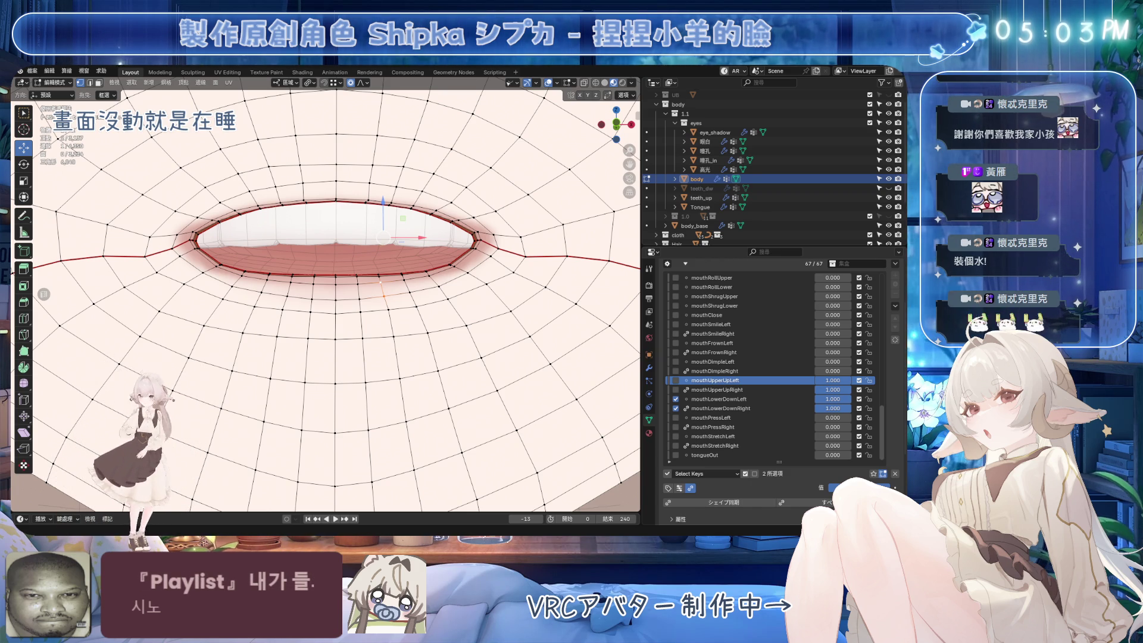
Set mouthLowerDownLeft to 0.000 and unhide the teeth_dw lower teeth in front view.
{"action": "middle_click_drag", "start_coordinate": [376, 250], "coordinate": [370, 271]}
{"action": "middle_click_drag", "start_coordinate": [431, 295], "coordinate": [426, 314]}
{"action": "key", "text": "ctrl+s"}
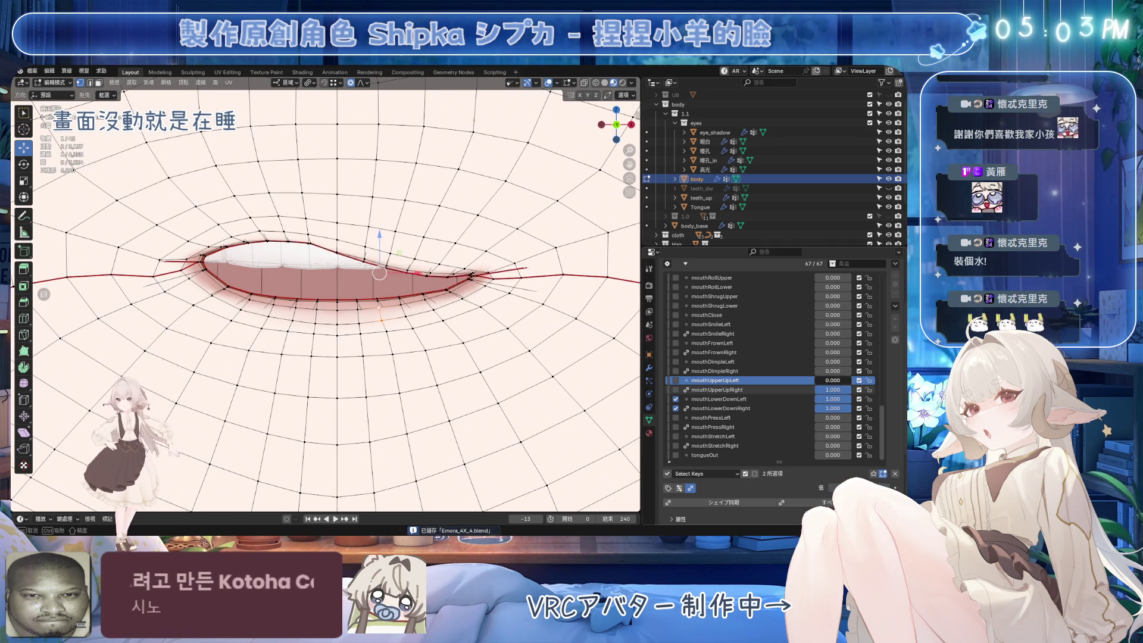
{"action": "mouse_move", "coordinate": [832, 399]}
{"action": "left_mouse_down"}
{"action": "mouse_move", "coordinate": [816, 399]}
{"action": "mouse_move", "coordinate": [851, 399]}
{"action": "left_mouse_up"}
{"action": "scroll", "coordinate": [558, 324], "scroll_direction": "down", "scroll_amount": 6}
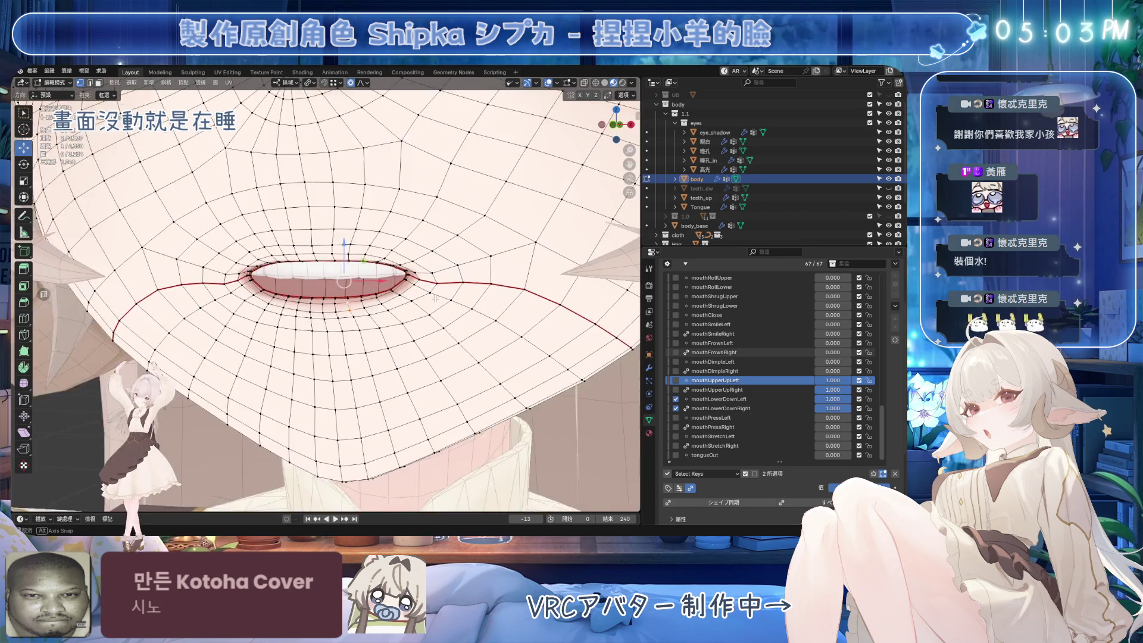
{"action": "left_click", "coordinate": [889, 188]}
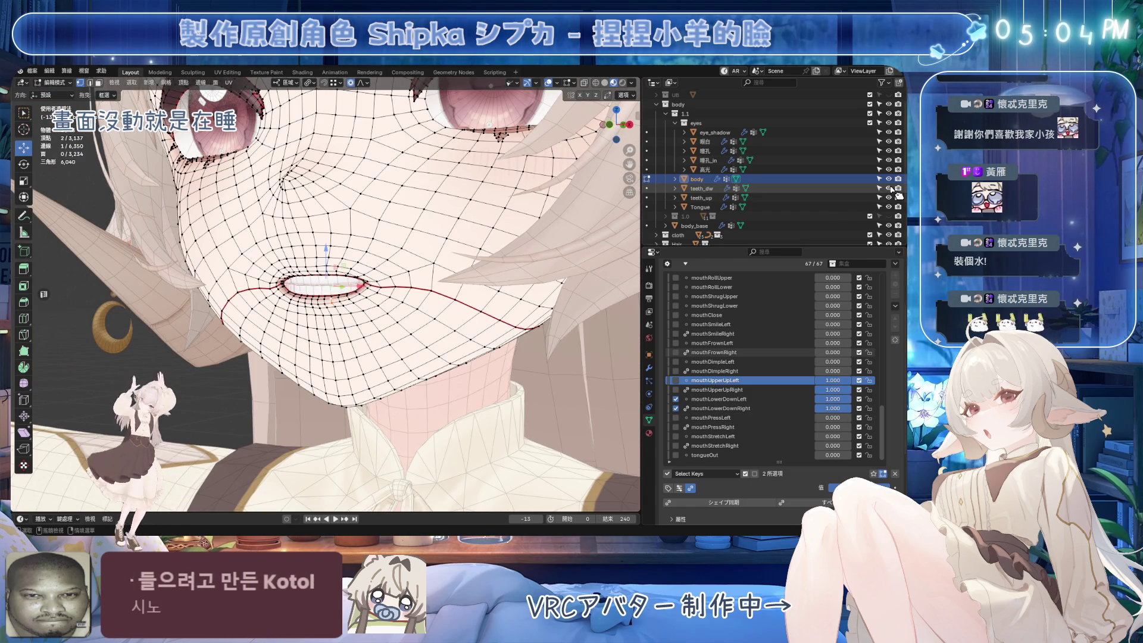
{"action": "key", "text": "KP_1"}
{"action": "key", "text": "ctrl+s"}
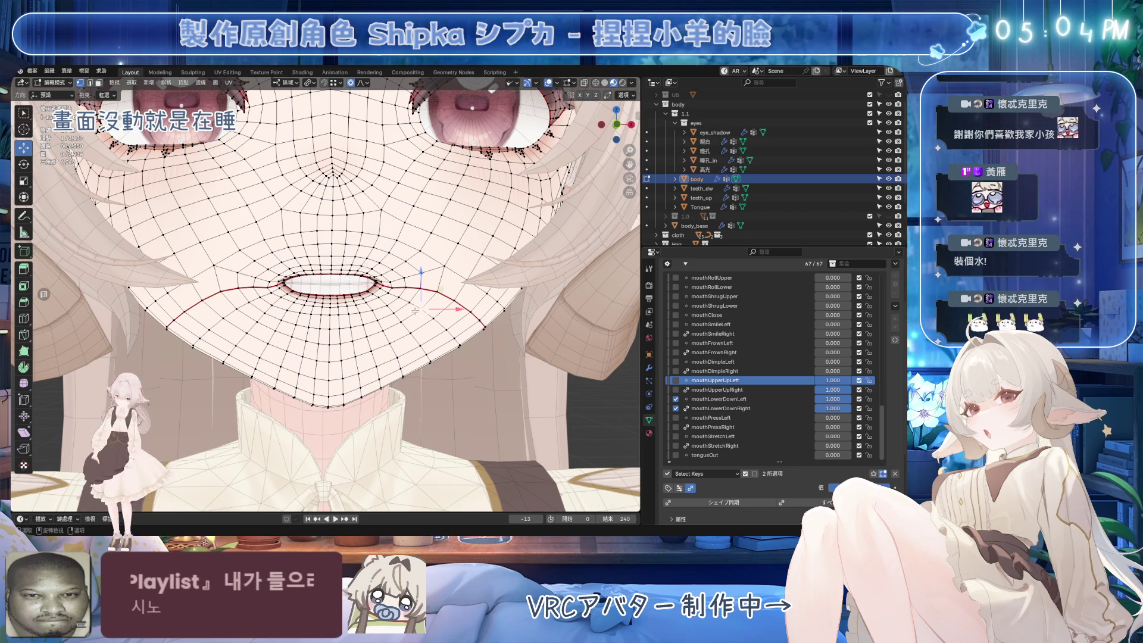
Reset the lip keys, then test mouthLowerDownLeft at 0.687 and mouthLowerDownRight at 0.162.
{"action": "scroll", "coordinate": [415, 311], "scroll_direction": "up", "scroll_amount": 3}
{"action": "key", "text": "ctrl+s"}
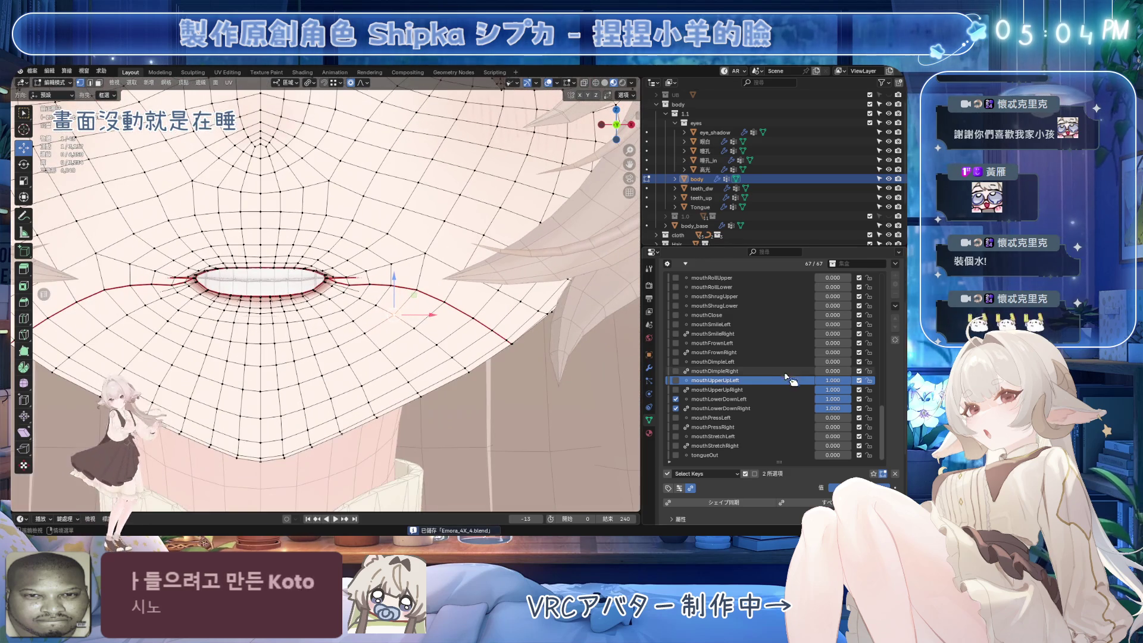
{"action": "left_click", "coordinate": [895, 473]}
{"action": "left_click_drag", "start_coordinate": [829, 410], "coordinate": [829, 409]}
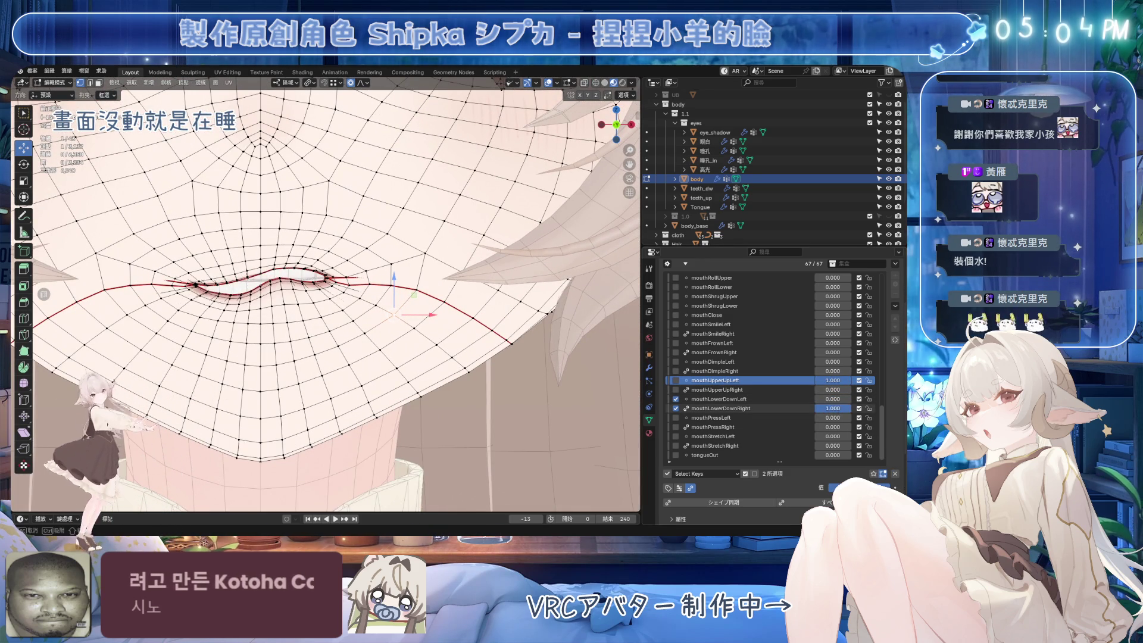
{"action": "left_click_drag", "start_coordinate": [833, 403], "coordinate": [884, 403]}
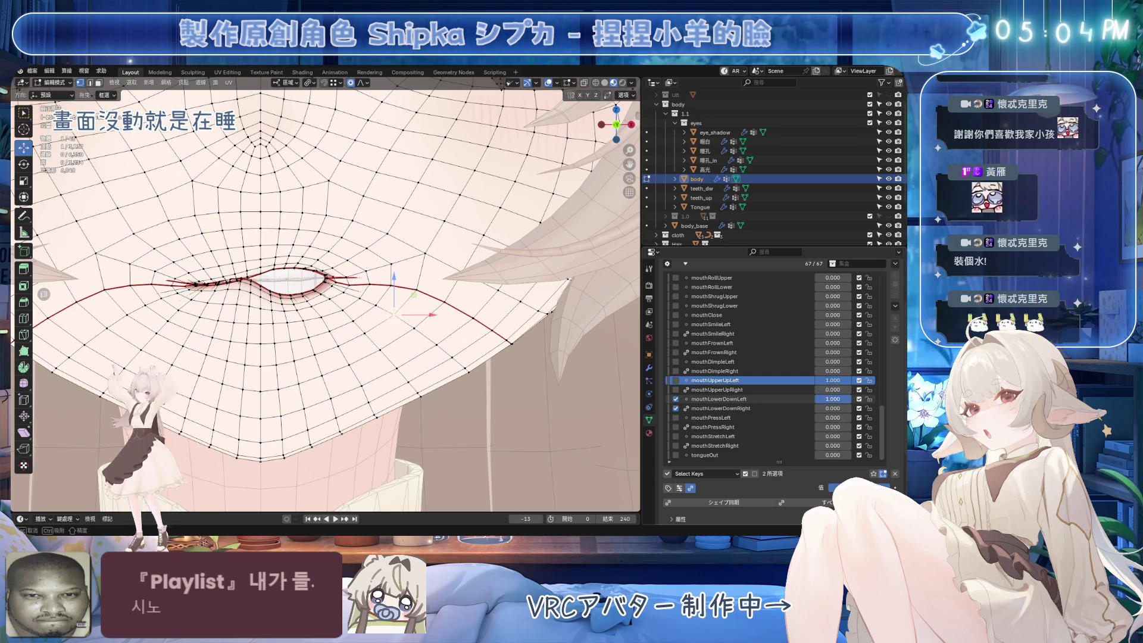
{"action": "scroll", "coordinate": [507, 381], "scroll_direction": "down", "scroll_amount": 6}
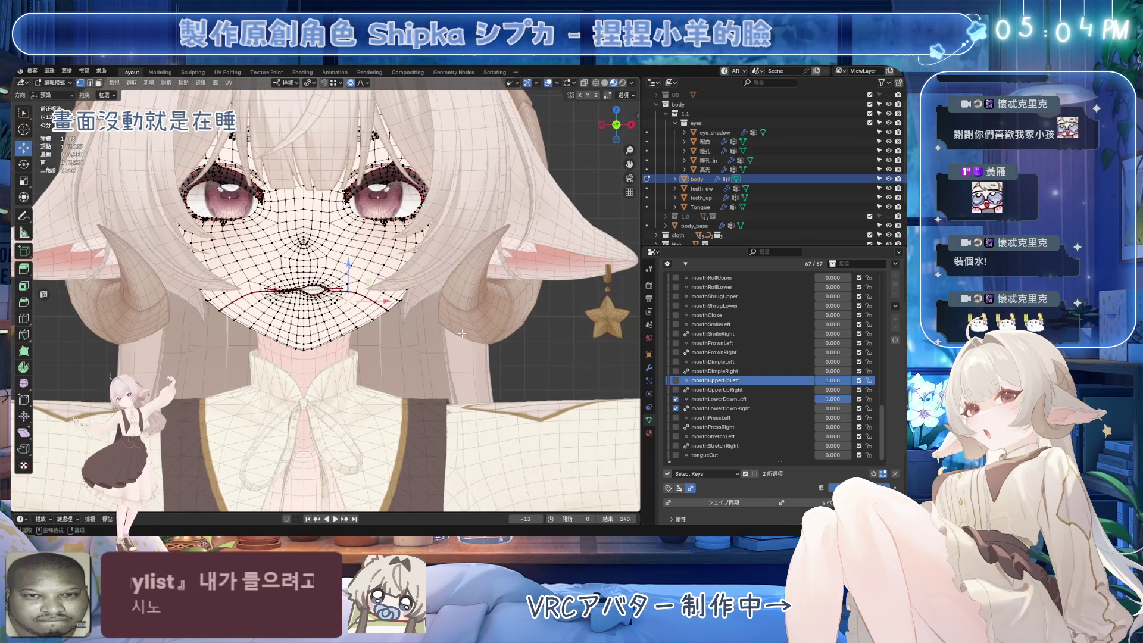
{"action": "mouse_move", "coordinate": [834, 408]}
{"action": "left_mouse_down"}
{"action": "mouse_move", "coordinate": [885, 408]}
{"action": "mouse_move", "coordinate": [863, 390]}
{"action": "mouse_move", "coordinate": [882, 390]}
{"action": "left_mouse_up"}
{"action": "scroll", "coordinate": [298, 289], "scroll_direction": "up", "scroll_amount": 5}
{"action": "key", "text": "ctrl+s"}
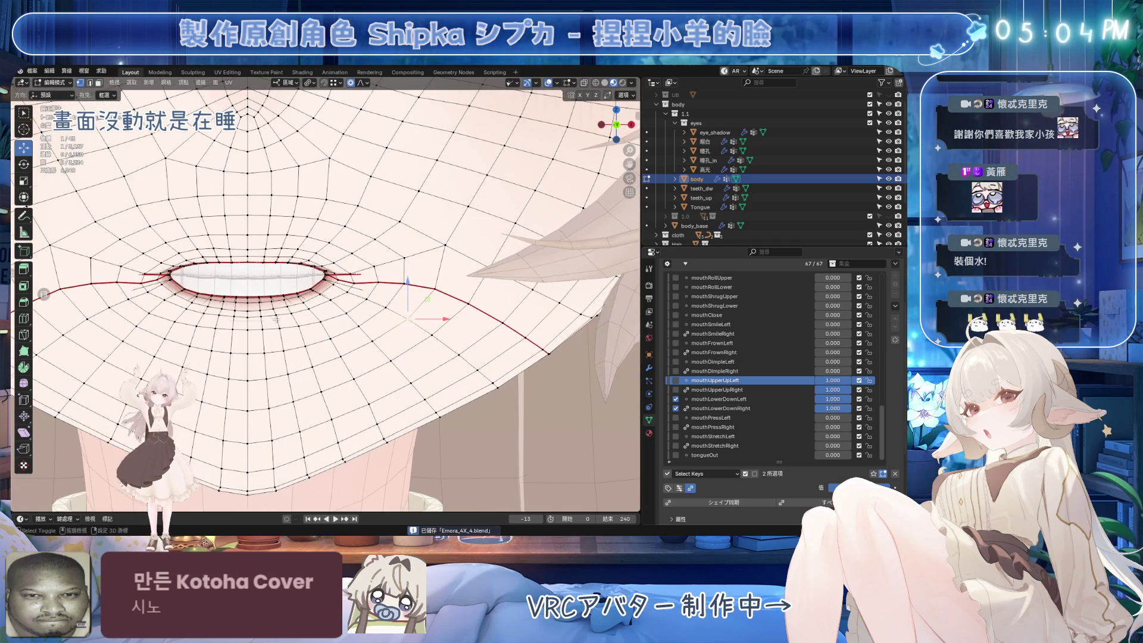
Raise jawOpen to 1.000, drop mouthLowerDownLeft to 0.000, and reset both mouthUpperUp keys.
{"action": "scroll", "coordinate": [749, 357], "scroll_direction": "up", "scroll_amount": 5}
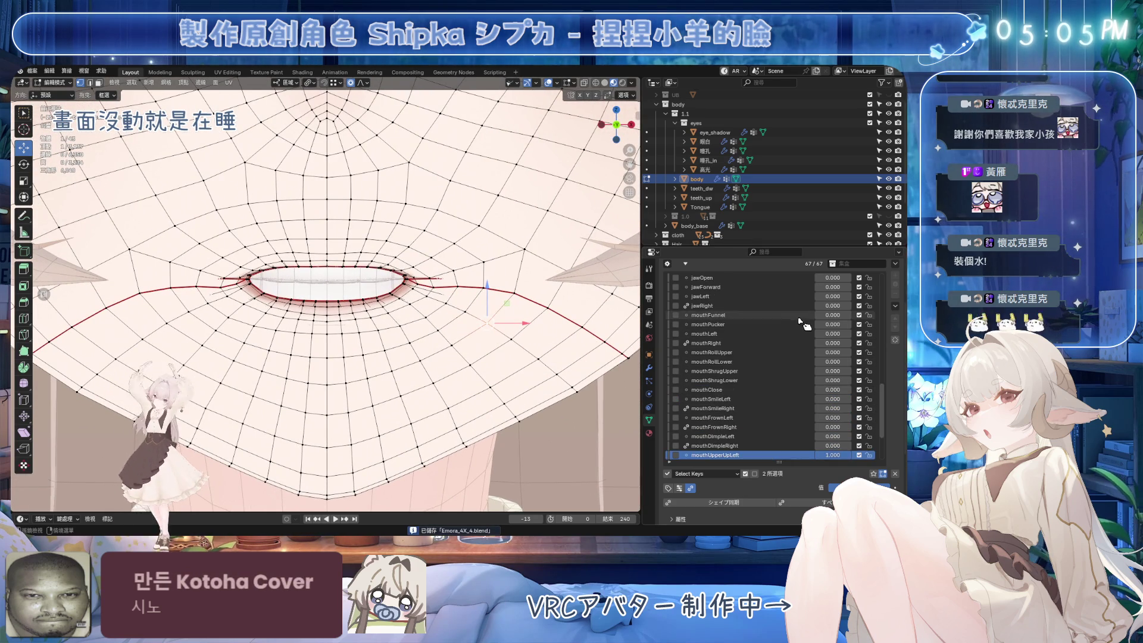
{"action": "left_click_drag", "start_coordinate": [832, 296], "coordinate": [864, 296]}
{"action": "mouse_move", "coordinate": [381, 298]}
{"action": "middle_mouse_down"}
{"action": "mouse_move", "coordinate": [438, 312]}
{"action": "mouse_move", "coordinate": [358, 350]}
{"action": "mouse_move", "coordinate": [387, 351]}
{"action": "middle_mouse_up"}
{"action": "scroll", "coordinate": [837, 405], "scroll_direction": "down", "scroll_amount": 5}
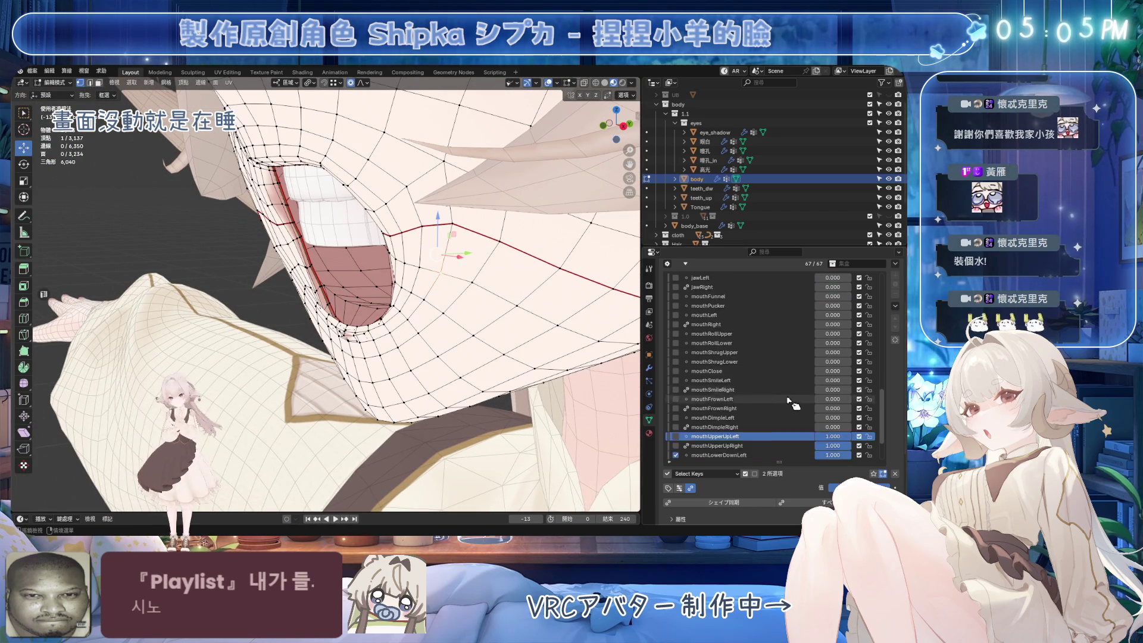
{"action": "mouse_move", "coordinate": [834, 400]}
{"action": "left_mouse_down"}
{"action": "mouse_move", "coordinate": [804, 399]}
{"action": "mouse_move", "coordinate": [824, 408]}
{"action": "mouse_move", "coordinate": [807, 408]}
{"action": "mouse_move", "coordinate": [846, 399]}
{"action": "mouse_move", "coordinate": [822, 399]}
{"action": "left_mouse_up"}
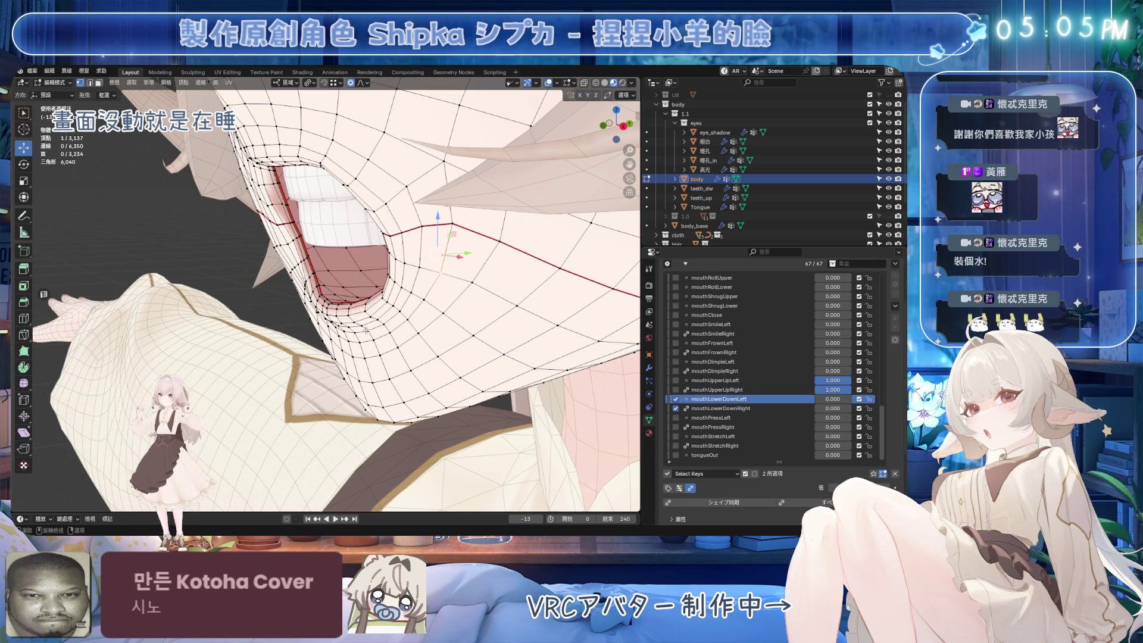
{"action": "left_click", "coordinate": [895, 473]}
Set mouthLowerDownLeft to 1.000 and softly move the selected lip vertices down in front view.
{"action": "mouse_move", "coordinate": [833, 399]}
{"action": "left_mouse_down"}
{"action": "mouse_move", "coordinate": [881, 398]}
{"action": "mouse_move", "coordinate": [824, 402]}
{"action": "left_mouse_up"}
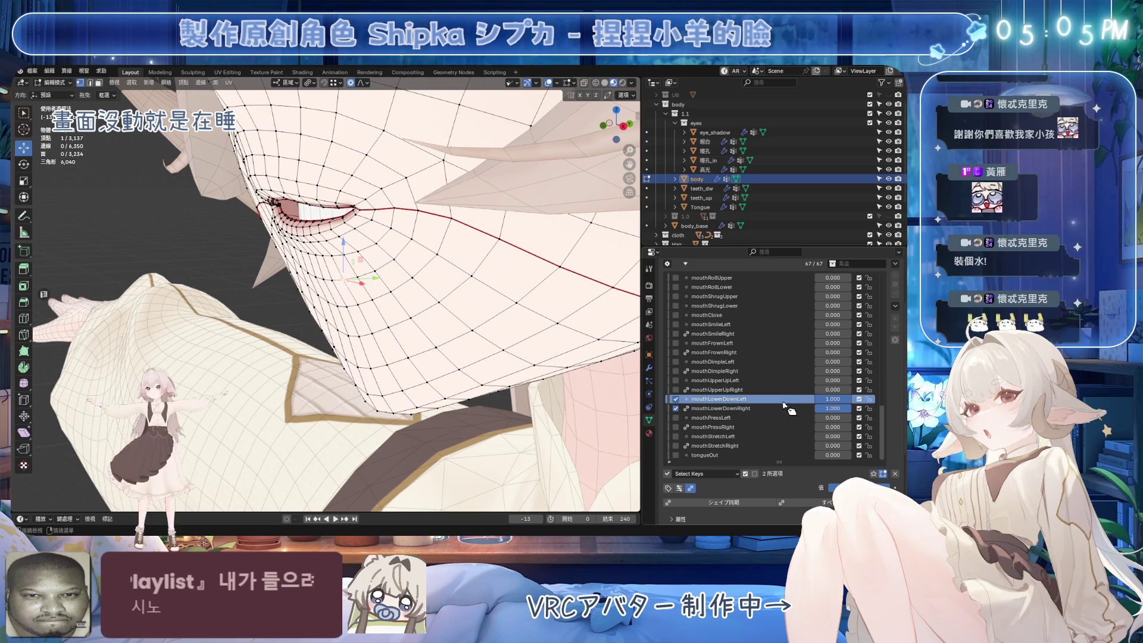
{"action": "key", "text": "KP_1"}
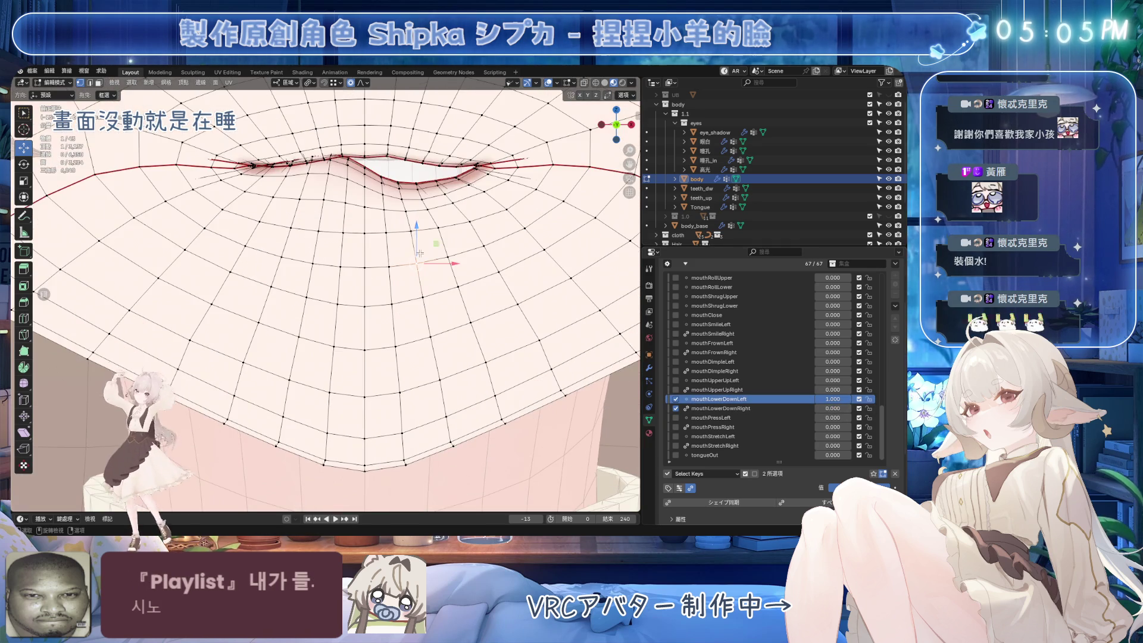
{"action": "key", "text": "g"}
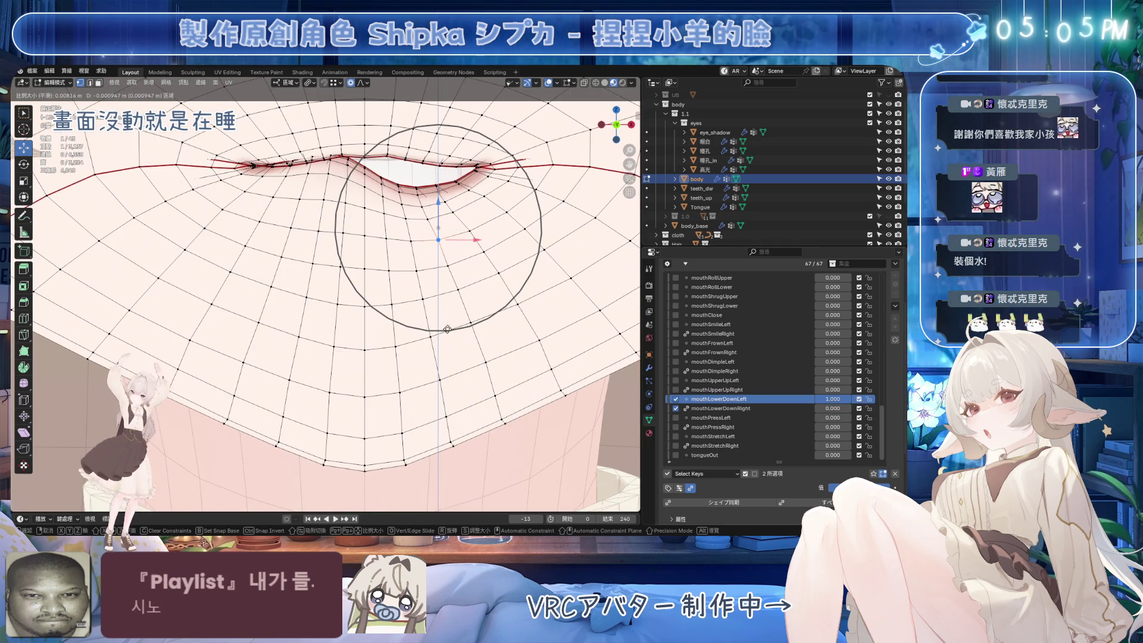
{"action": "left_click", "coordinate": [470, 275]}
Hide the connected upper face region to expose the teeth, returning to vertex select.
{"action": "key", "text": "3"}
{"action": "middle_click_drag", "start_coordinate": [469, 275], "coordinate": [434, 210]}
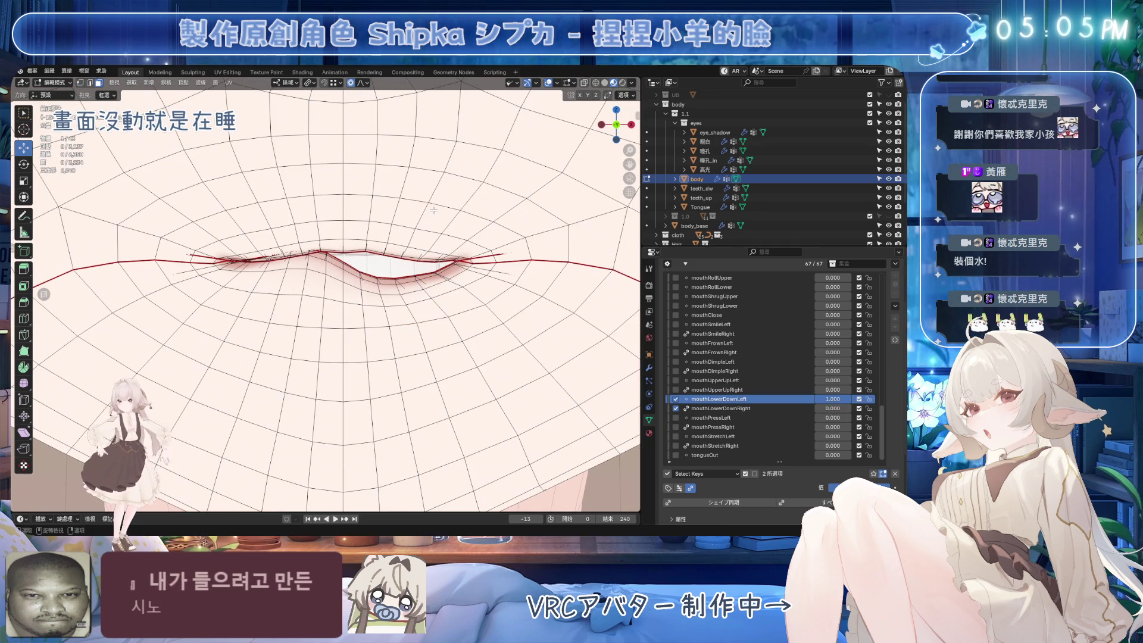
{"action": "key", "text": "l"}
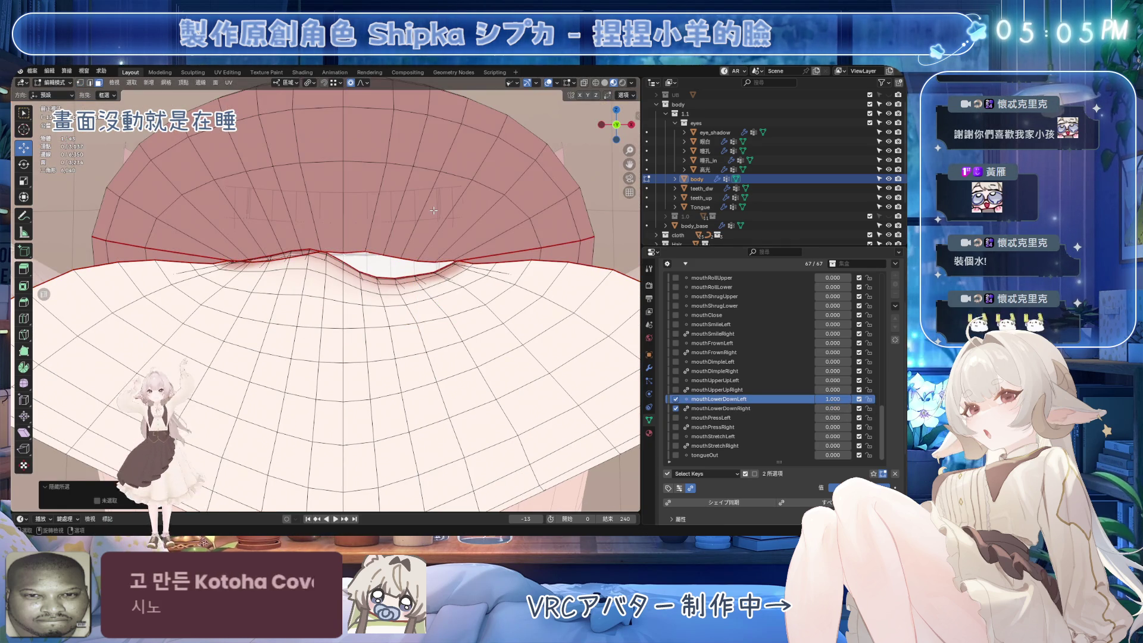
{"action": "key", "text": "h"}
{"action": "key", "text": "1"}
Softly move a lip vertex down, then set mouthLowerDownRight to 1.000.
{"action": "left_click", "coordinate": [417, 329]}
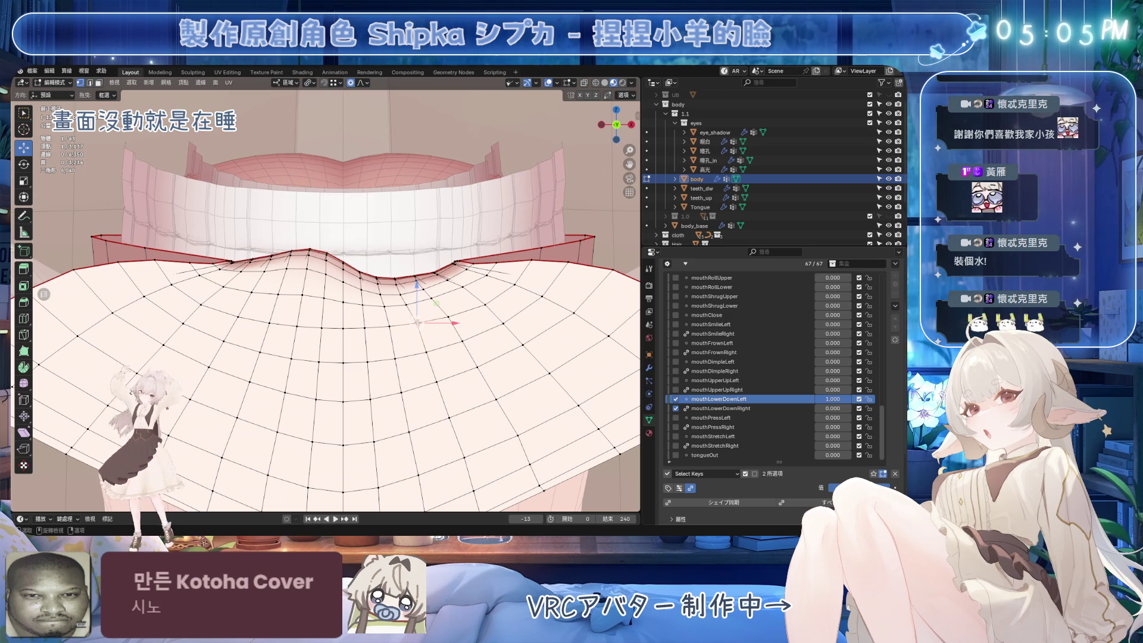
{"action": "key", "text": "g"}
{"action": "scroll", "coordinate": [428, 381], "scroll_direction": "down", "scroll_amount": 3}
{"action": "left_click", "coordinate": [434, 419]}
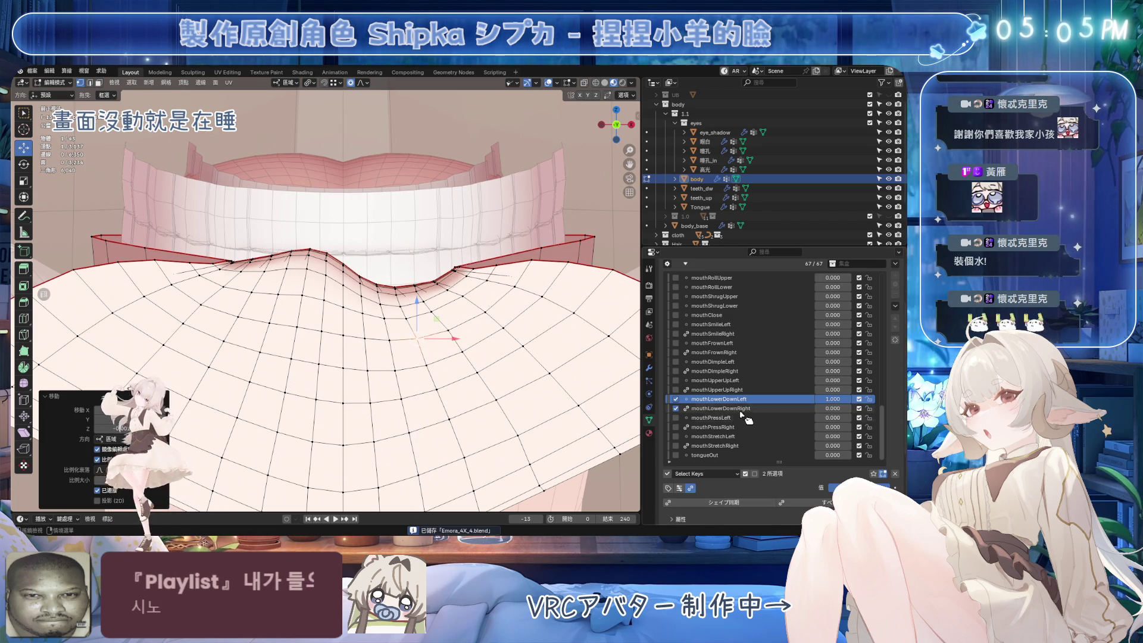
{"action": "left_click", "coordinate": [768, 409]}
{"action": "left_click_drag", "start_coordinate": [833, 408], "coordinate": [887, 409]}
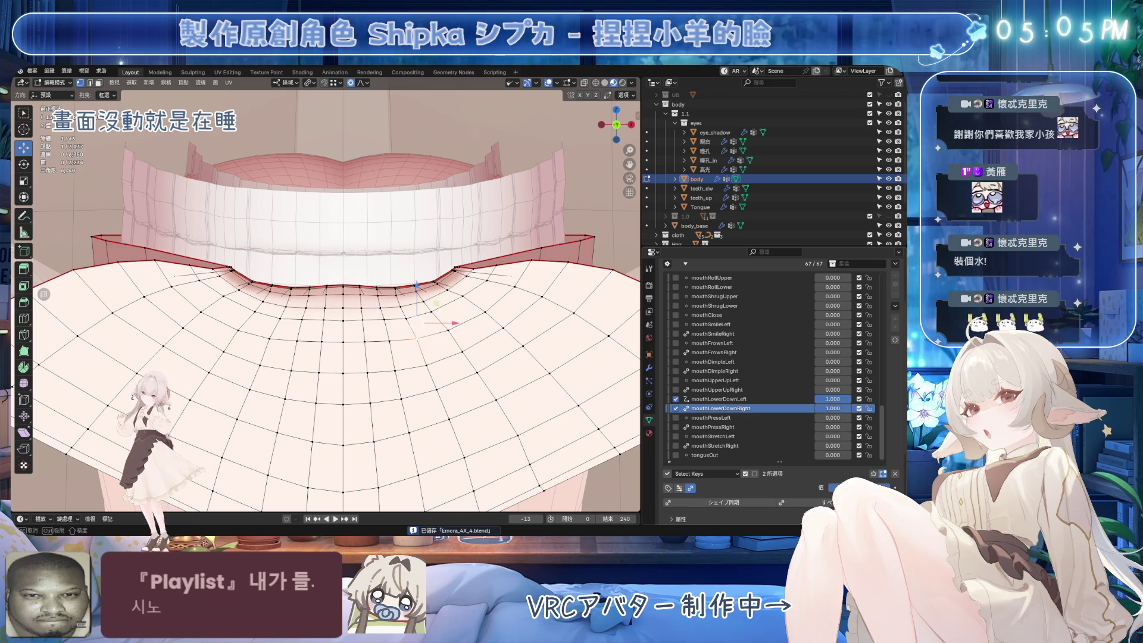
Raise jawOpen to 1.000 and look up at the open mouth.
{"action": "scroll", "coordinate": [835, 309], "scroll_direction": "up", "scroll_amount": 5}
{"action": "left_click_drag", "start_coordinate": [836, 310], "coordinate": [887, 310]}
{"action": "middle_click_drag", "start_coordinate": [418, 345], "coordinate": [428, 298]}
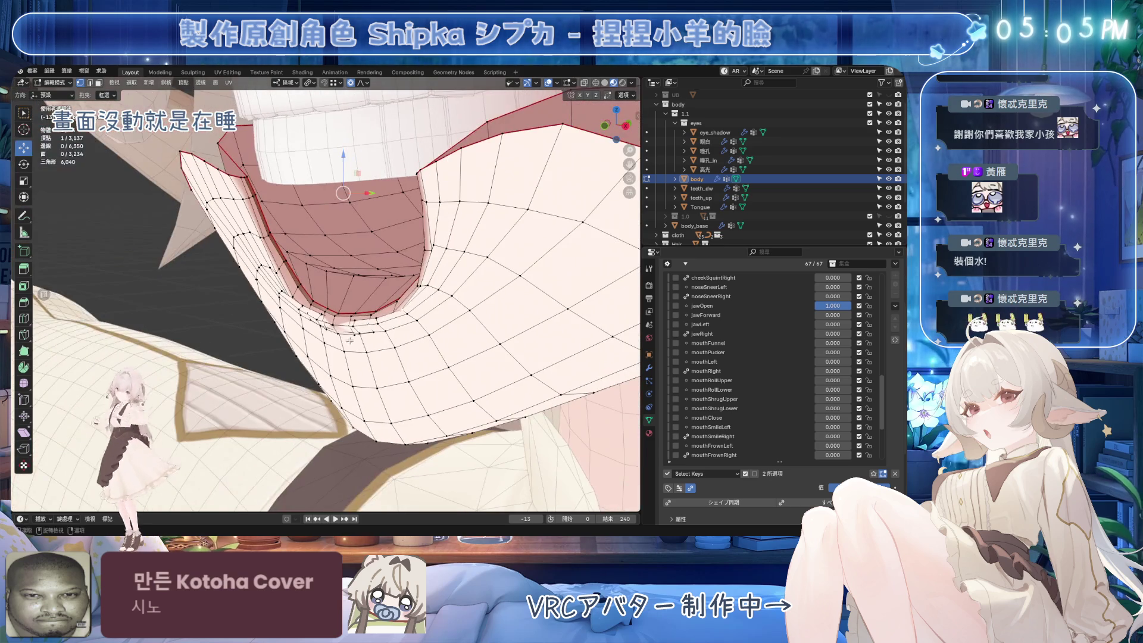
On mouthLowerDownLeft, softly move the lower-lip edge vertically.
{"action": "scroll", "coordinate": [834, 369], "scroll_direction": "down", "scroll_amount": 4}
{"action": "mouse_move", "coordinate": [834, 417]}
{"action": "left_mouse_down"}
{"action": "mouse_move", "coordinate": [813, 427]}
{"action": "mouse_move", "coordinate": [845, 418]}
{"action": "left_mouse_up"}
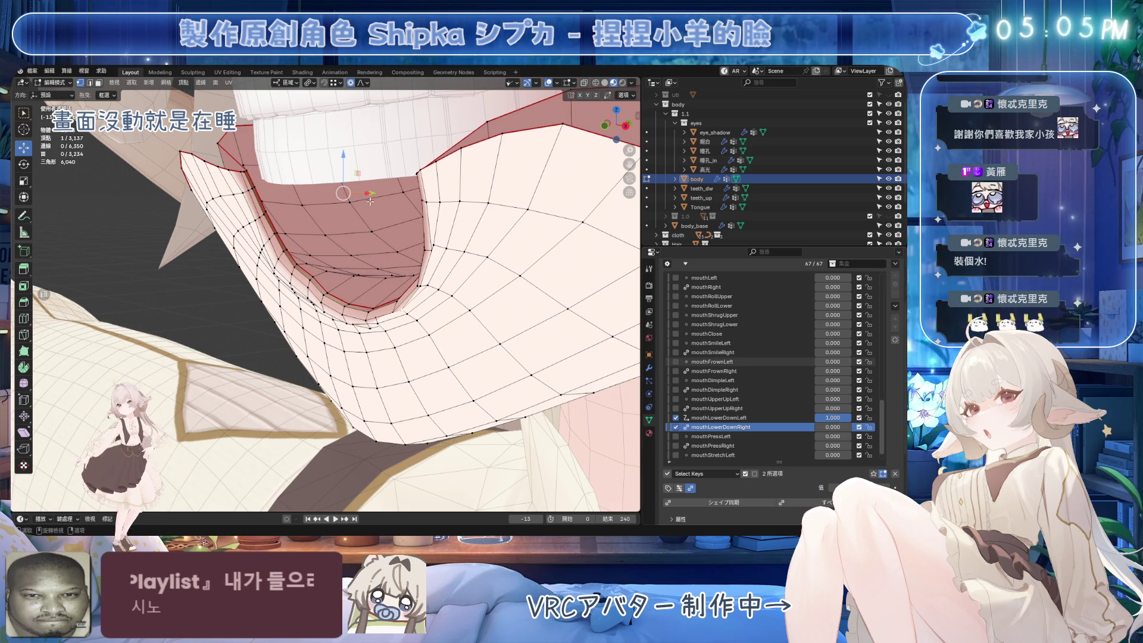
{"action": "left_click", "coordinate": [719, 417]}
{"action": "mouse_move", "coordinate": [350, 179]}
{"action": "left_mouse_down"}
{"action": "mouse_move", "coordinate": [355, 250]}
{"action": "mouse_move", "coordinate": [370, 229]}
{"action": "left_mouse_up"}
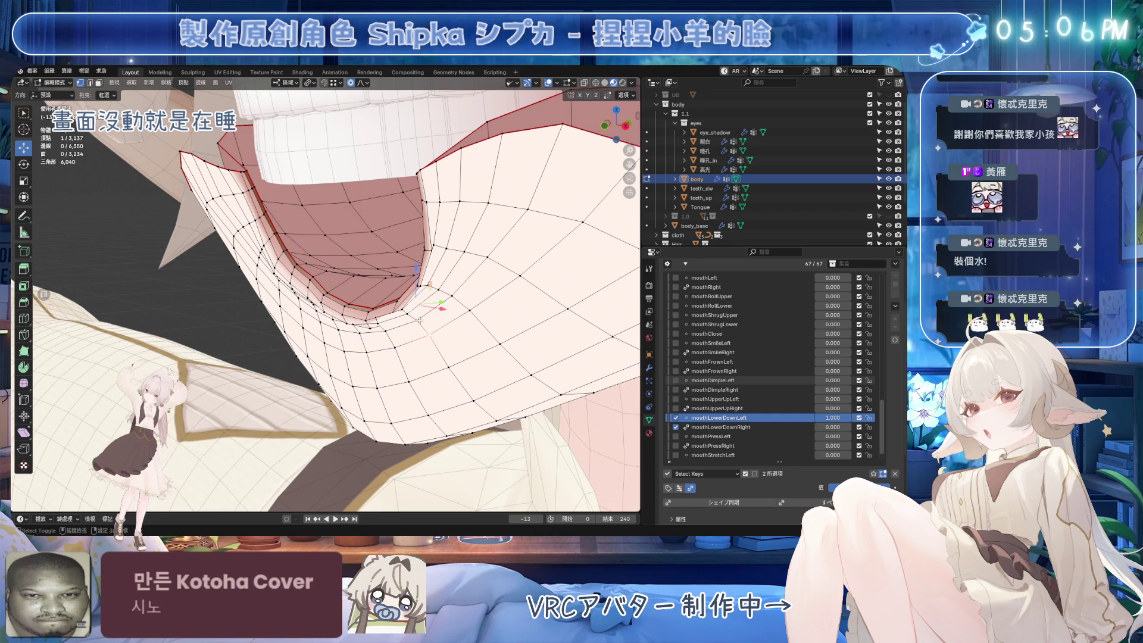
Push the lower-lip vertices with proportional-falloff moves from front and side views.
{"action": "mouse_move", "coordinate": [388, 254]}
{"action": "left_mouse_down"}
{"action": "mouse_move", "coordinate": [409, 349]}
{"action": "mouse_move", "coordinate": [432, 264]}
{"action": "left_mouse_up"}
{"action": "scroll", "coordinate": [404, 337], "scroll_direction": "up", "scroll_amount": 1}
{"action": "scroll", "coordinate": [409, 342], "scroll_direction": "up", "scroll_amount": 2}
{"action": "scroll", "coordinate": [421, 296], "scroll_direction": "down", "scroll_amount": 1}
{"action": "middle_click_drag", "start_coordinate": [432, 264], "coordinate": [344, 325]}
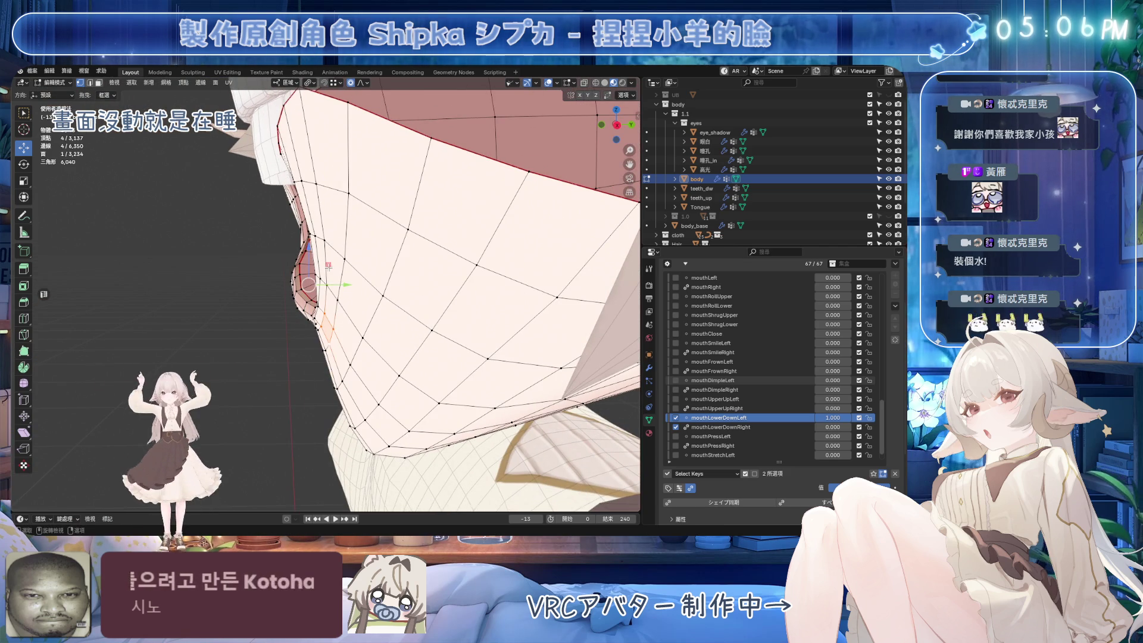
{"action": "key", "text": "g"}
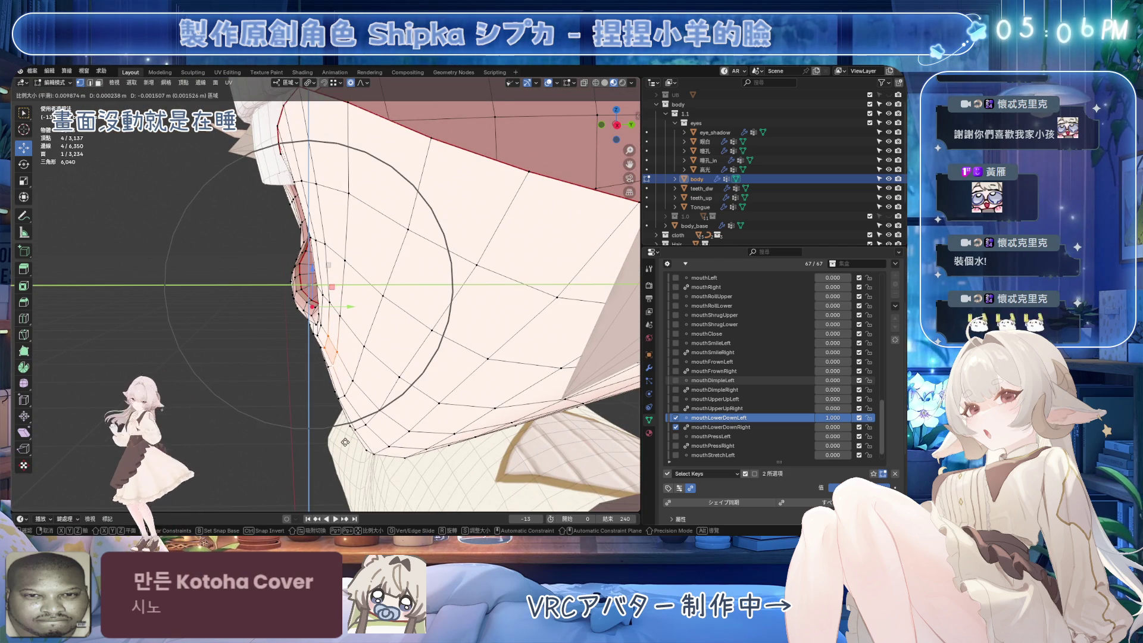
{"action": "left_click", "coordinate": [345, 444]}
{"action": "mouse_move", "coordinate": [344, 444]}
{"action": "middle_mouse_down"}
{"action": "mouse_move", "coordinate": [492, 302]}
{"action": "mouse_move", "coordinate": [463, 337]}
{"action": "mouse_move", "coordinate": [446, 336]}
{"action": "middle_mouse_up"}
Slide a lower-lip edge along the mesh, then cancel a trial vertex slide.
{"action": "left_click", "coordinate": [511, 297]}
{"action": "key", "text": "g"}
{"action": "key", "text": "g"}
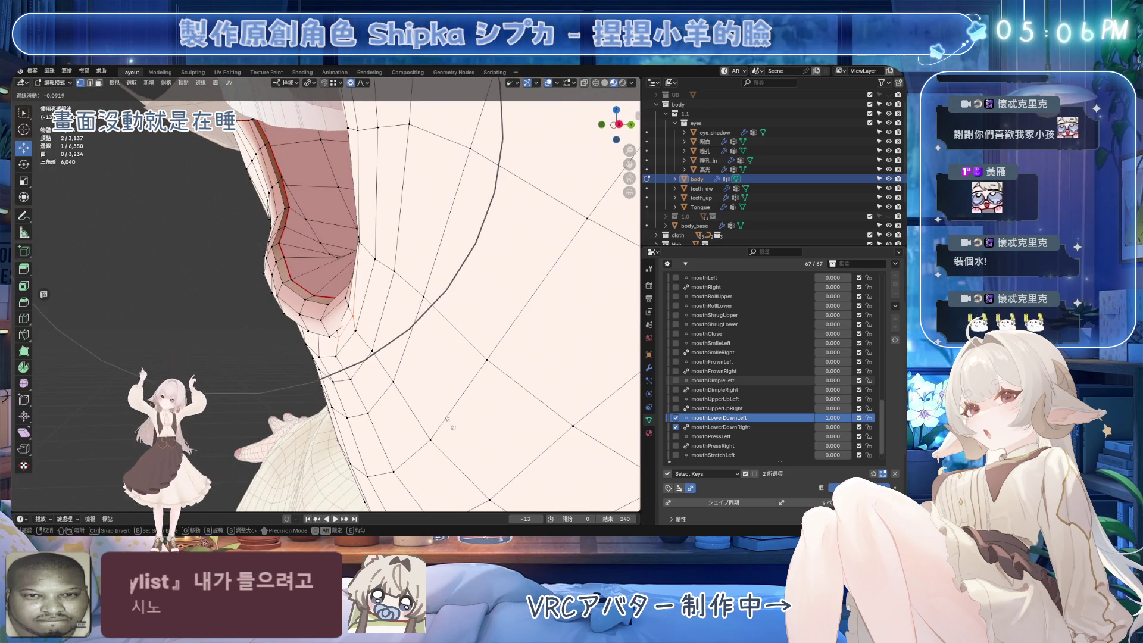
{"action": "left_click", "coordinate": [449, 420]}
{"action": "middle_click_drag", "start_coordinate": [449, 421], "coordinate": [374, 335]}
{"action": "key", "text": "g"}
{"action": "key", "text": "g"}
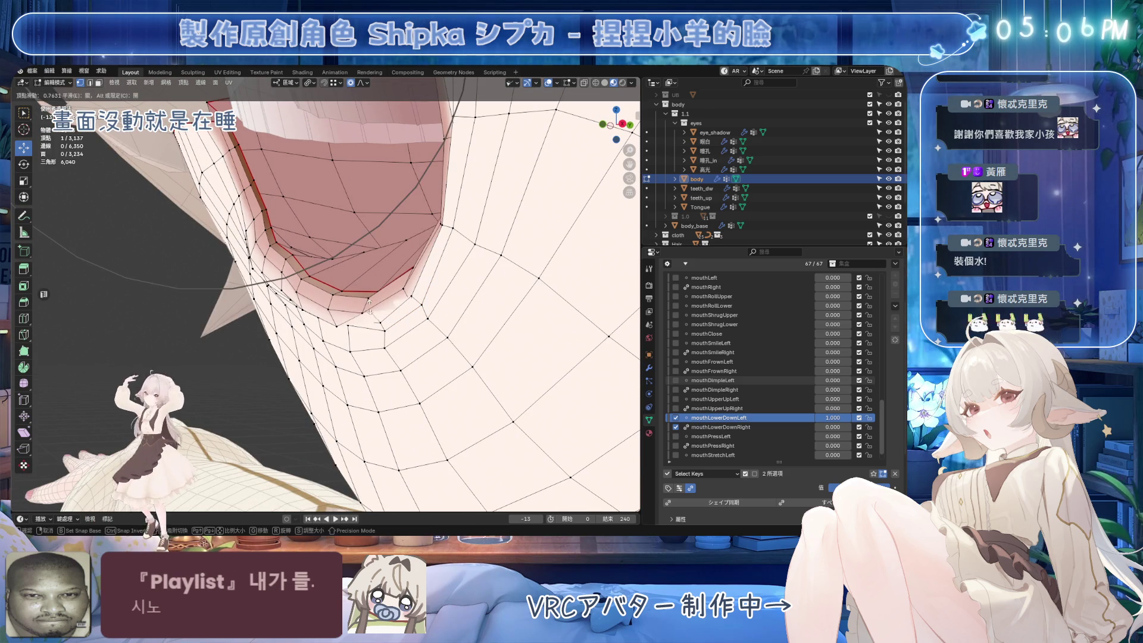
{"action": "right_click", "coordinate": [403, 306]}
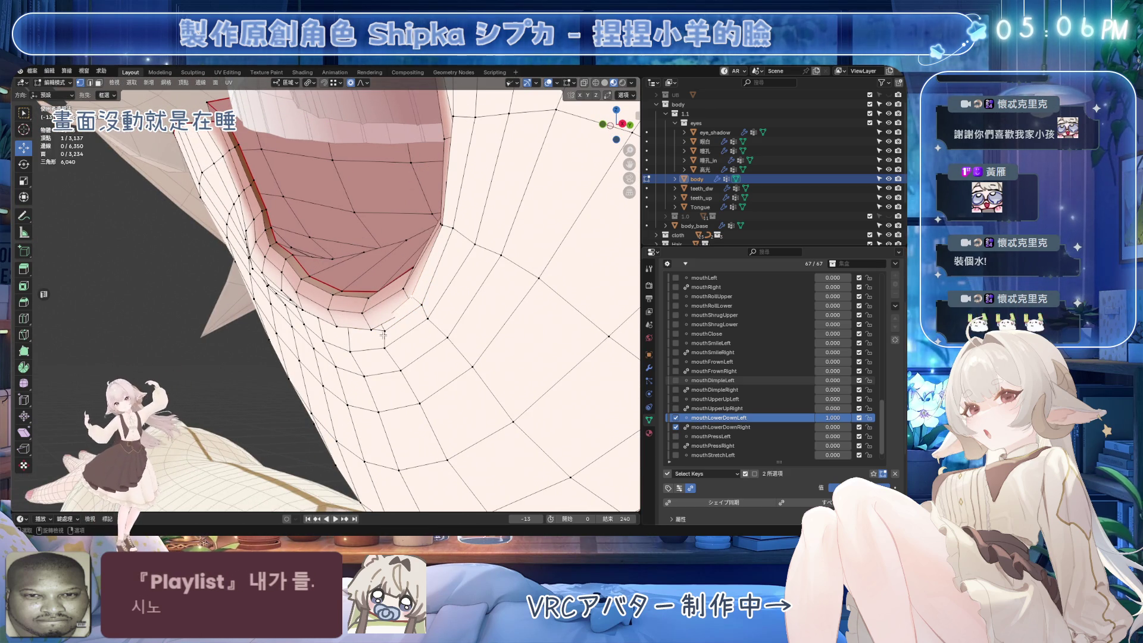
Move a second lip vertex constrained to the Y-Z plane with Shift+X.
{"action": "left_click", "coordinate": [423, 301], "text": "shift"}
{"action": "middle_click_drag", "start_coordinate": [423, 301], "coordinate": [407, 312]}
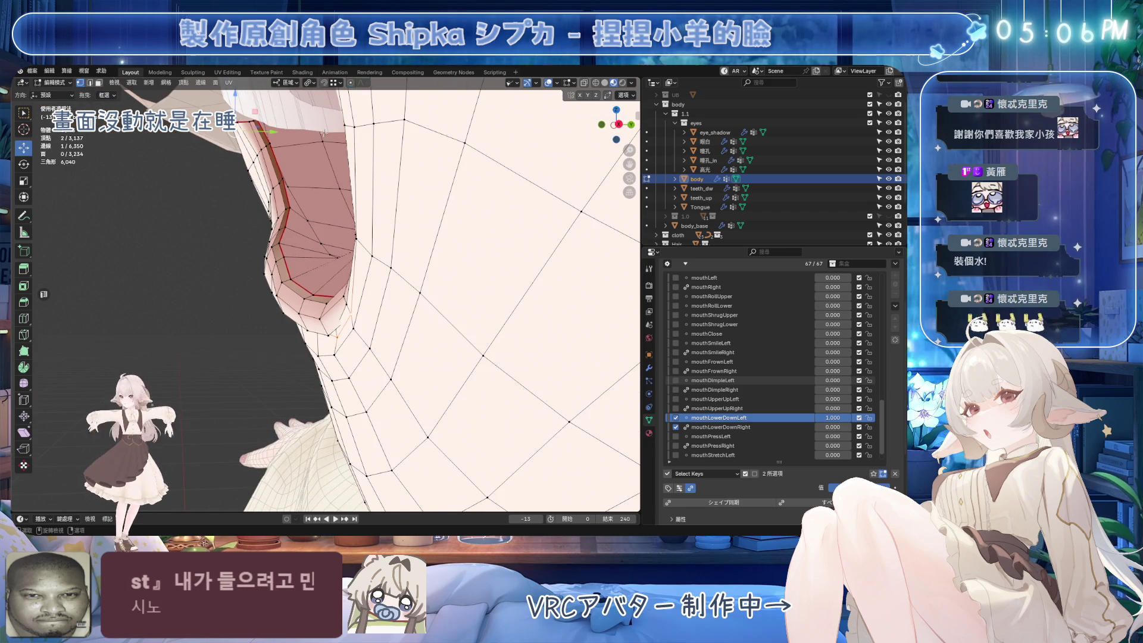
{"action": "middle_click_drag", "start_coordinate": [326, 136], "coordinate": [255, 203]}
{"action": "key", "text": "g"}
{"action": "key", "text": "shift+x"}
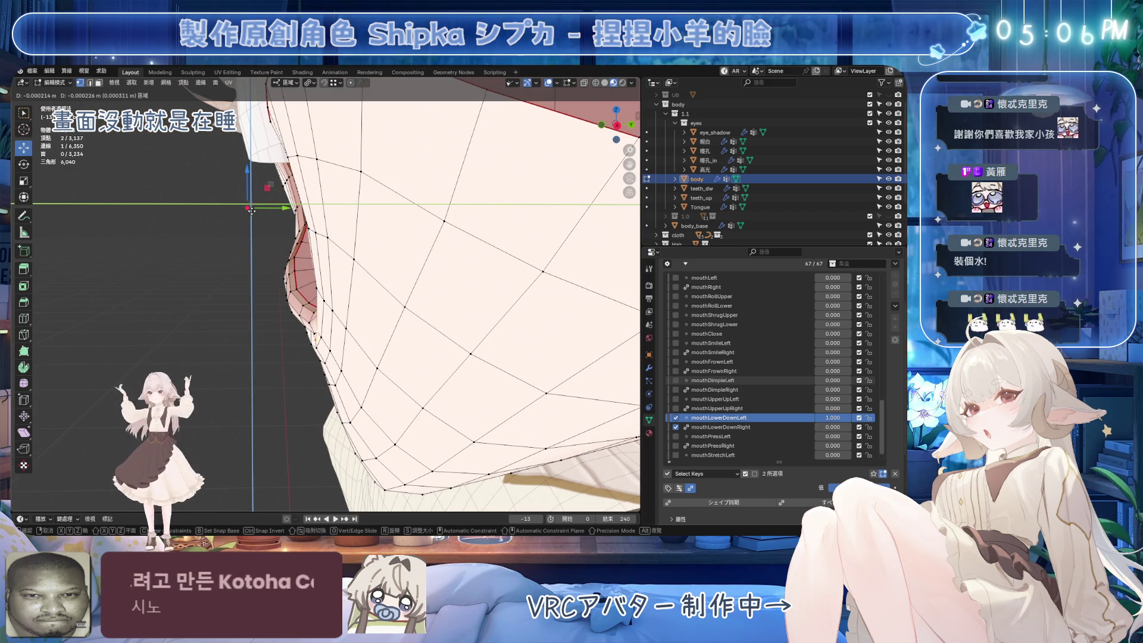
{"action": "left_click", "coordinate": [252, 210]}
{"action": "mouse_move", "coordinate": [252, 210]}
{"action": "middle_mouse_down"}
{"action": "mouse_move", "coordinate": [370, 280]}
{"action": "mouse_move", "coordinate": [423, 376]}
{"action": "middle_mouse_up"}
Slide an edge on the inner lip to smooth its curve.
{"action": "middle_click_drag", "start_coordinate": [485, 330], "coordinate": [477, 327]}
{"action": "left_click", "coordinate": [477, 327]}
{"action": "key", "text": "g"}
{"action": "key", "text": "g"}
{"action": "left_click", "coordinate": [491, 416]}
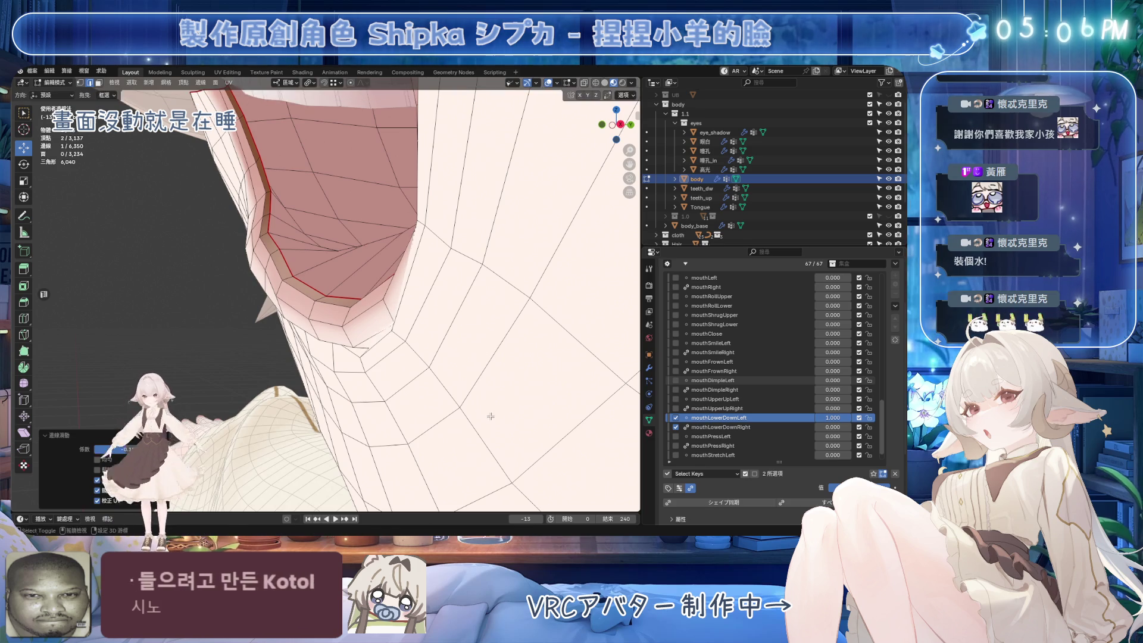
{"action": "middle_click_drag", "start_coordinate": [357, 257], "coordinate": [291, 139]}
{"action": "left_click_drag", "start_coordinate": [287, 155], "coordinate": [236, 154]}
{"action": "scroll", "coordinate": [328, 268], "scroll_direction": "up", "scroll_amount": 4}
Switch to vertex select and slide a mouth-corner vertex along its edge.
{"action": "key", "text": "g"}
{"action": "key", "text": "g"}
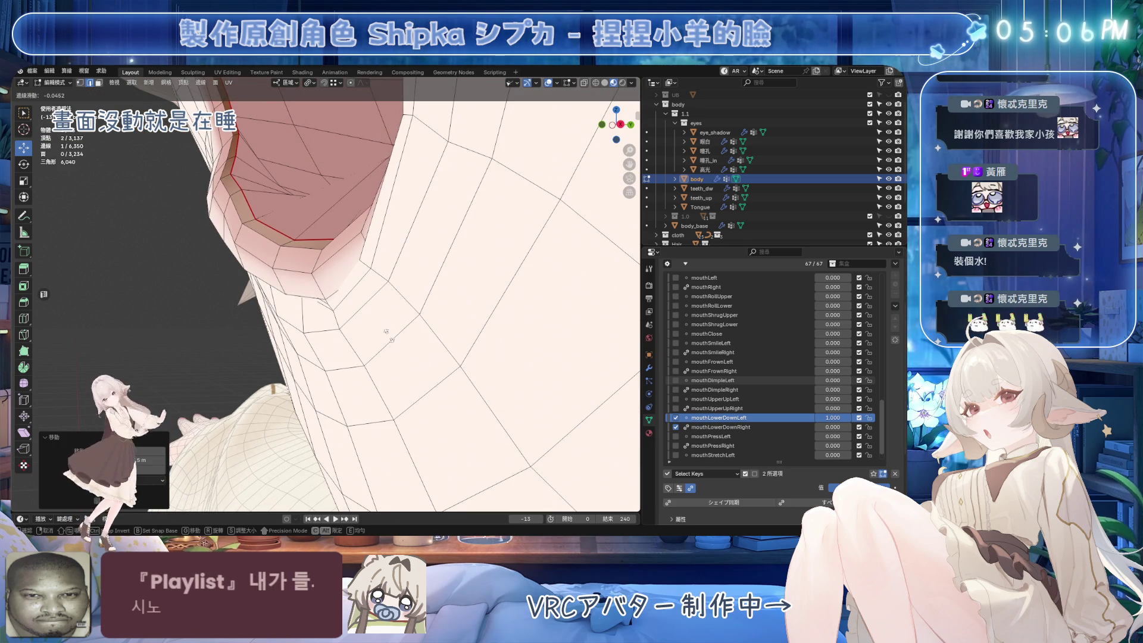
{"action": "key", "text": "Escape"}
{"action": "key", "text": "1"}
{"action": "left_click", "coordinate": [337, 301]}
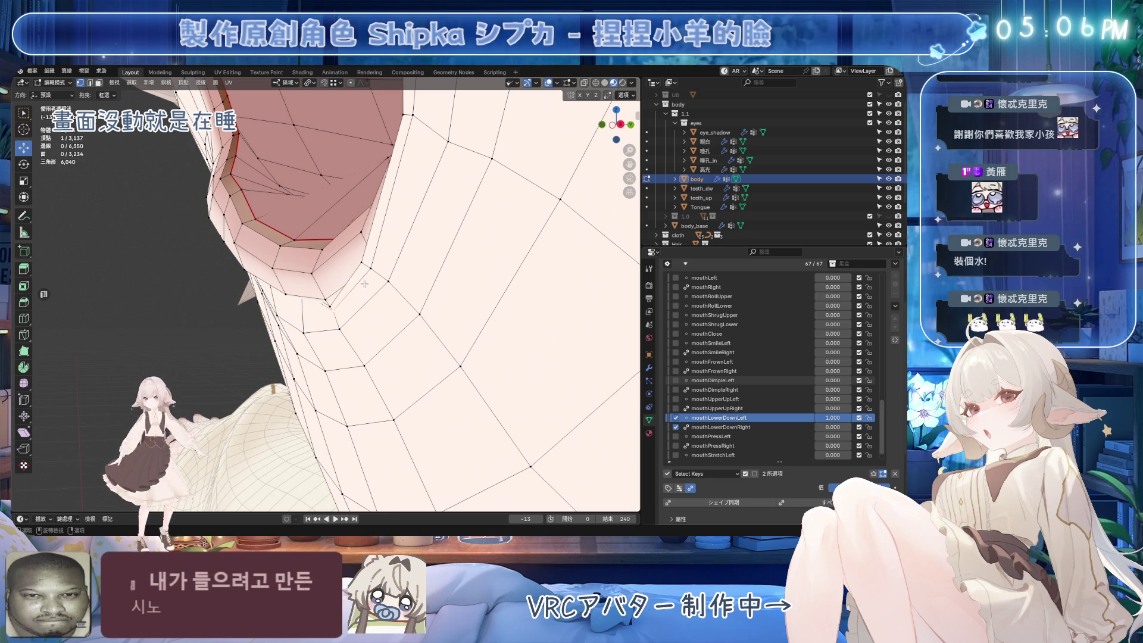
{"action": "middle_click_drag", "start_coordinate": [358, 297], "coordinate": [377, 327]}
{"action": "key", "text": "g"}
{"action": "key", "text": "g"}
{"action": "left_click", "coordinate": [376, 328]}
Slide another lower-lip vertex along the lip edge to ease the curve.
{"action": "left_click", "coordinate": [357, 272]}
{"action": "key", "text": "g"}
{"action": "key", "text": "g"}
{"action": "left_click", "coordinate": [409, 269]}
{"action": "middle_click_drag", "start_coordinate": [408, 268], "coordinate": [431, 209]}
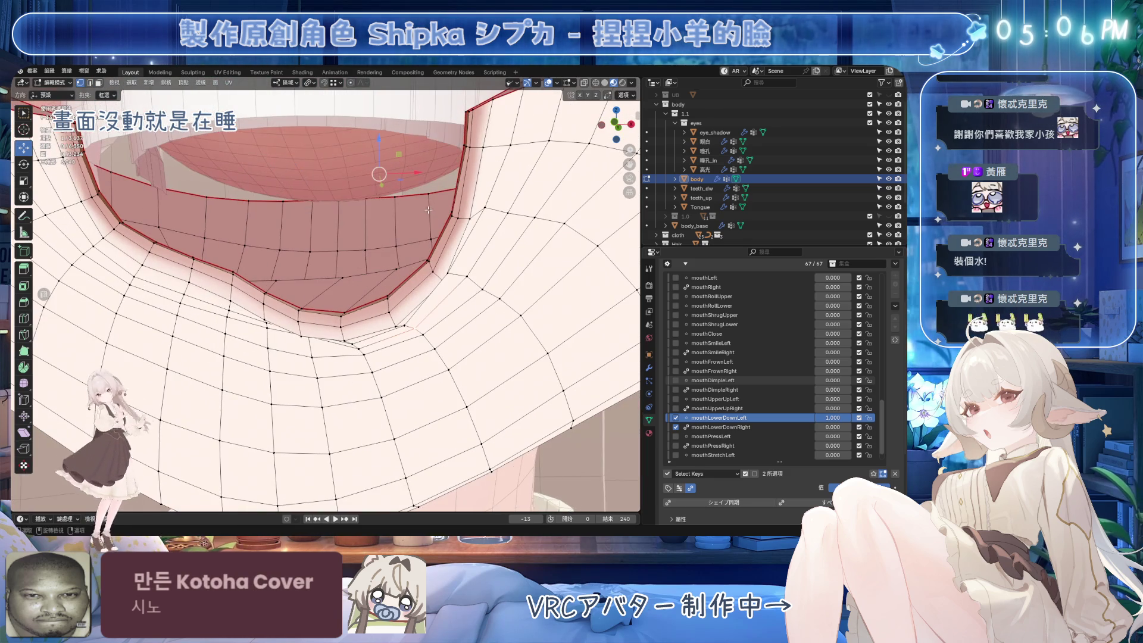
{"action": "scroll", "coordinate": [768, 366], "scroll_direction": "up", "scroll_amount": 8}
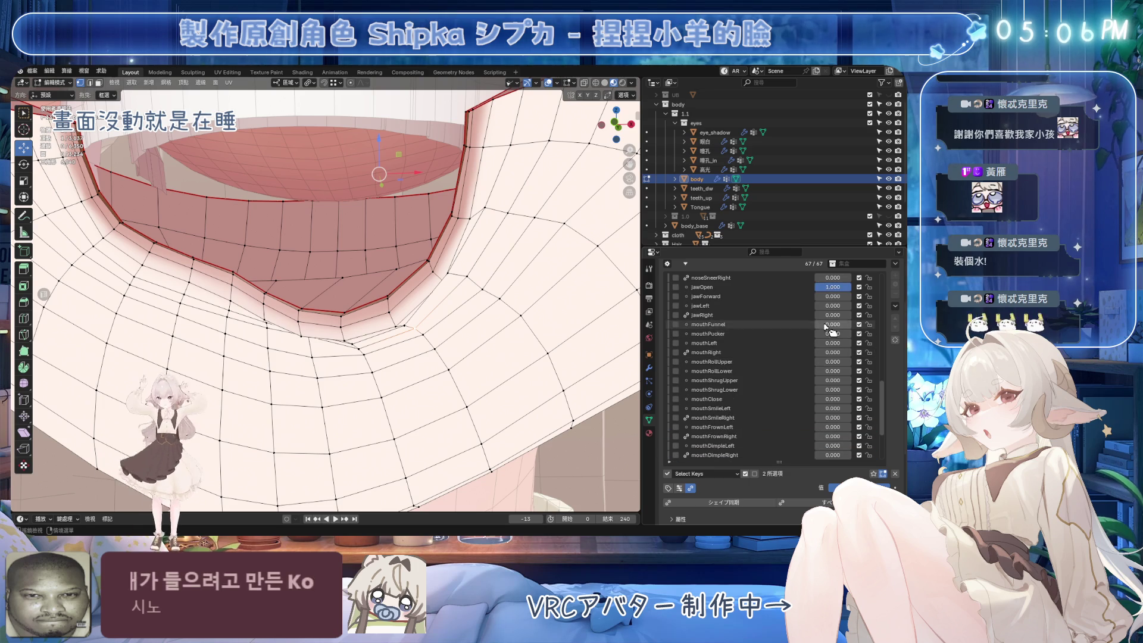
Compare mouthLowerDownLeft at 0.800 against full strength with the mouth closed, keeping 1.000.
{"action": "scroll", "coordinate": [768, 366], "scroll_direction": "down", "scroll_amount": 7}
{"action": "left_click", "coordinate": [833, 427]}
{"action": "scroll", "coordinate": [794, 420], "scroll_direction": "down", "scroll_amount": 1}
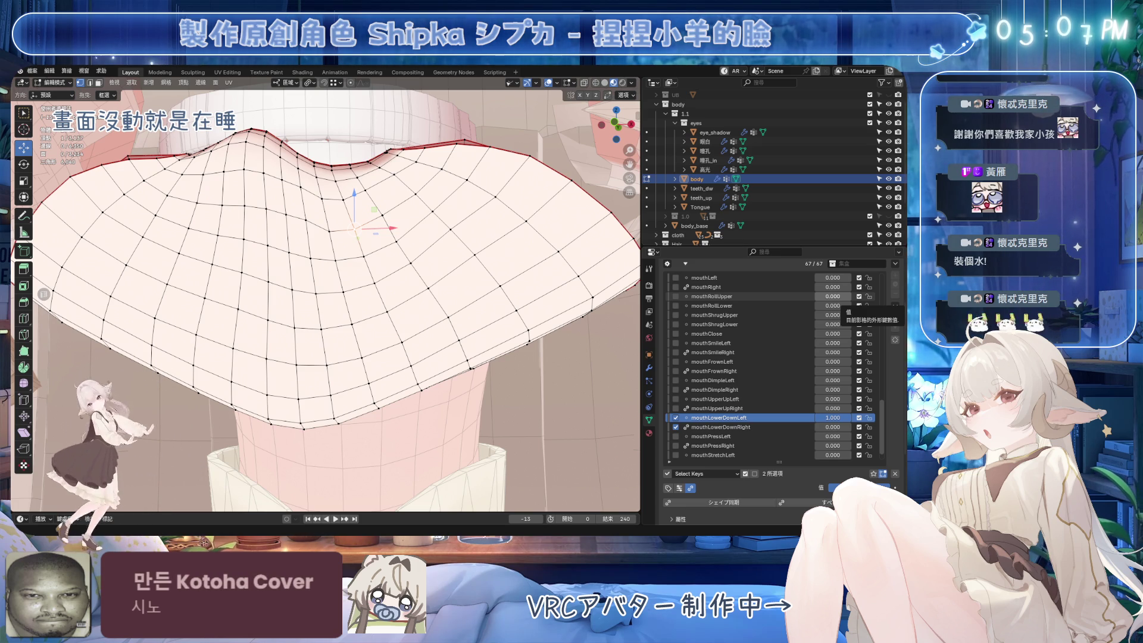
{"action": "scroll", "coordinate": [327, 286], "scroll_direction": "down", "scroll_amount": 3}
{"action": "mouse_move", "coordinate": [833, 418]}
{"action": "left_mouse_down"}
{"action": "mouse_move", "coordinate": [819, 418]}
{"action": "mouse_move", "coordinate": [834, 417]}
{"action": "left_mouse_up"}
{"action": "scroll", "coordinate": [326, 295], "scroll_direction": "up", "scroll_amount": 3}
{"action": "left_click", "coordinate": [54, 82]}
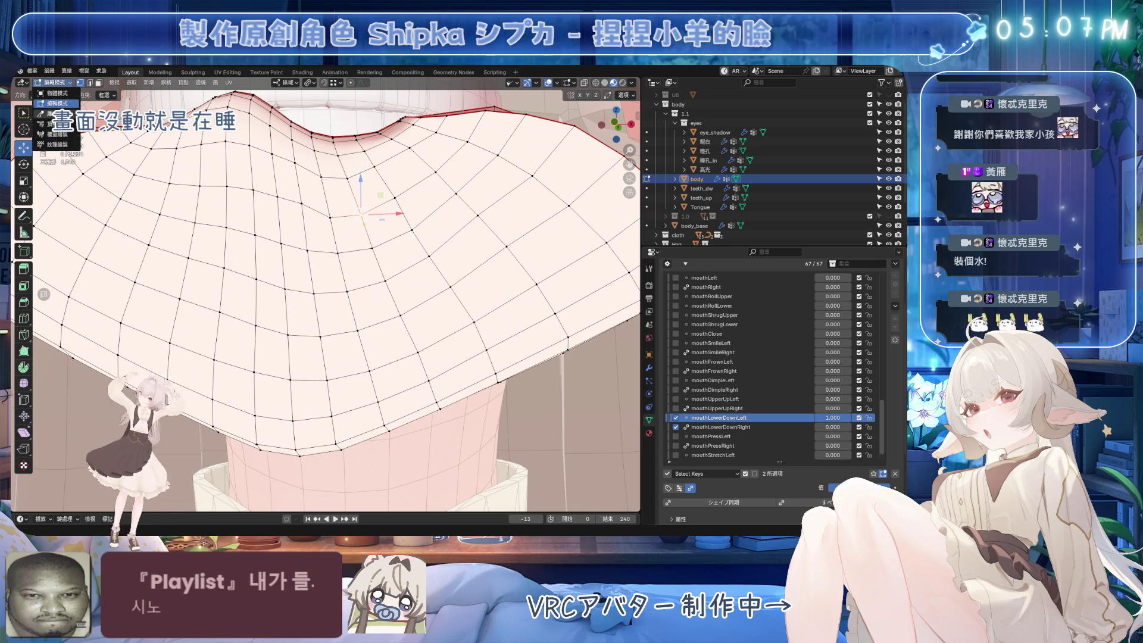
Switch the face mesh into Sculpt Mode and save the file.
{"action": "left_click", "coordinate": [53, 113]}
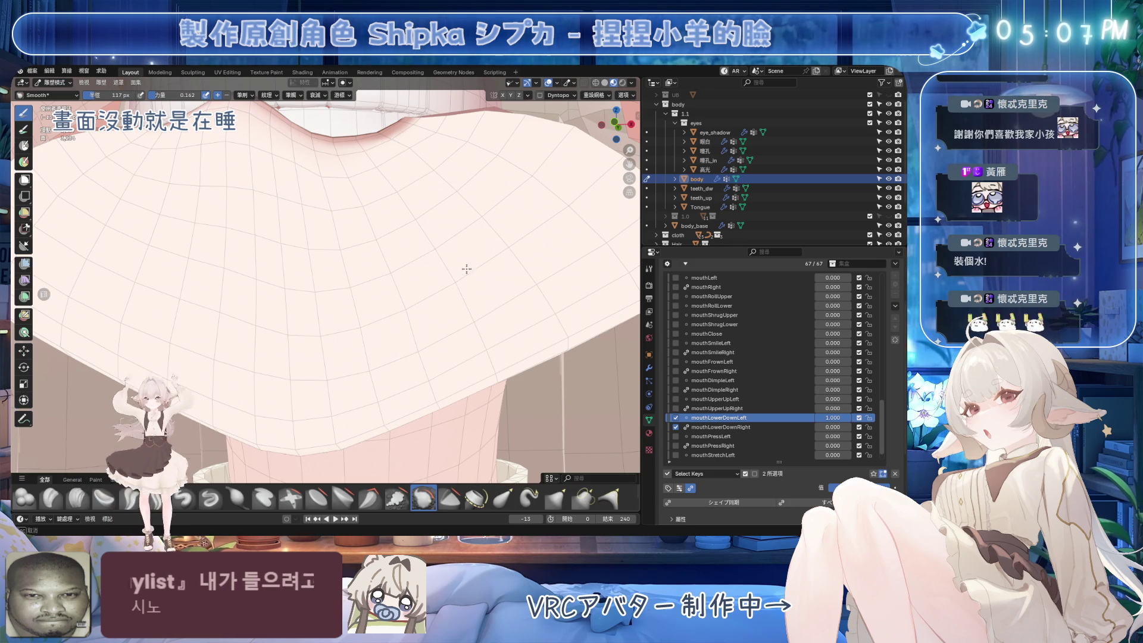
{"action": "middle_click_drag", "start_coordinate": [396, 191], "coordinate": [435, 291]}
{"action": "left_click_drag", "start_coordinate": [435, 290], "coordinate": [485, 246]}
{"action": "mouse_move", "coordinate": [191, 332]}
{"action": "middle_mouse_down"}
{"action": "mouse_move", "coordinate": [327, 370]}
{"action": "mouse_move", "coordinate": [369, 358]}
{"action": "mouse_move", "coordinate": [383, 327]}
{"action": "mouse_move", "coordinate": [567, 351]}
{"action": "middle_mouse_up"}
{"action": "key", "text": "ctrl+s"}
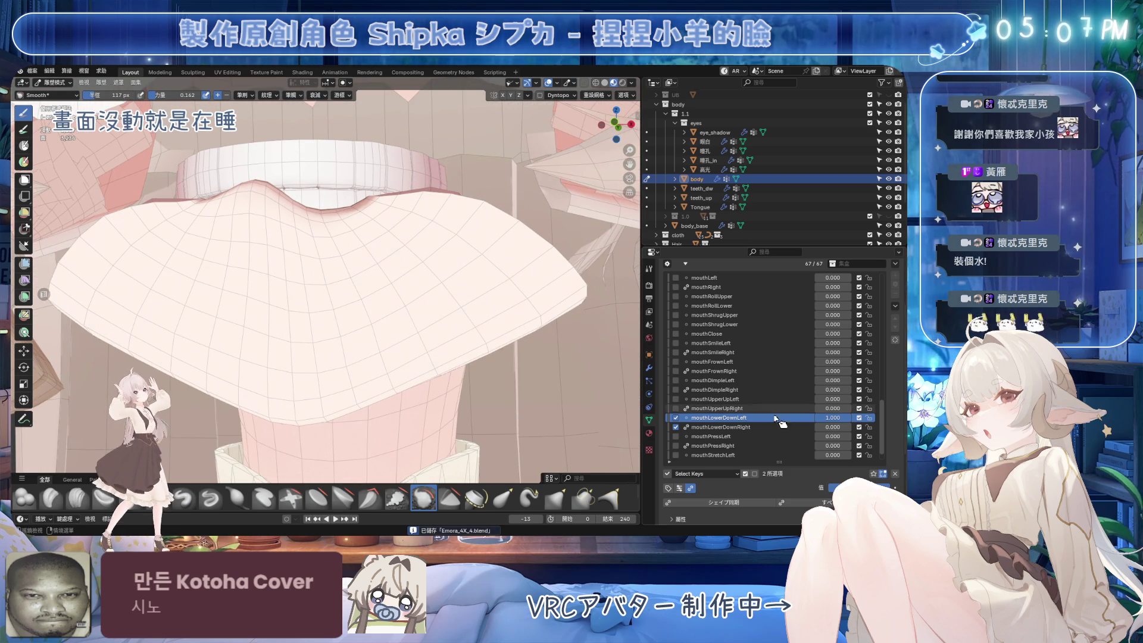
Toggle mouthLowerDownLeft off and back to full, then set jawOpen to 1.000.
{"action": "mouse_move", "coordinate": [833, 417]}
{"action": "left_mouse_down"}
{"action": "mouse_move", "coordinate": [810, 418]}
{"action": "mouse_move", "coordinate": [858, 418]}
{"action": "left_mouse_up"}
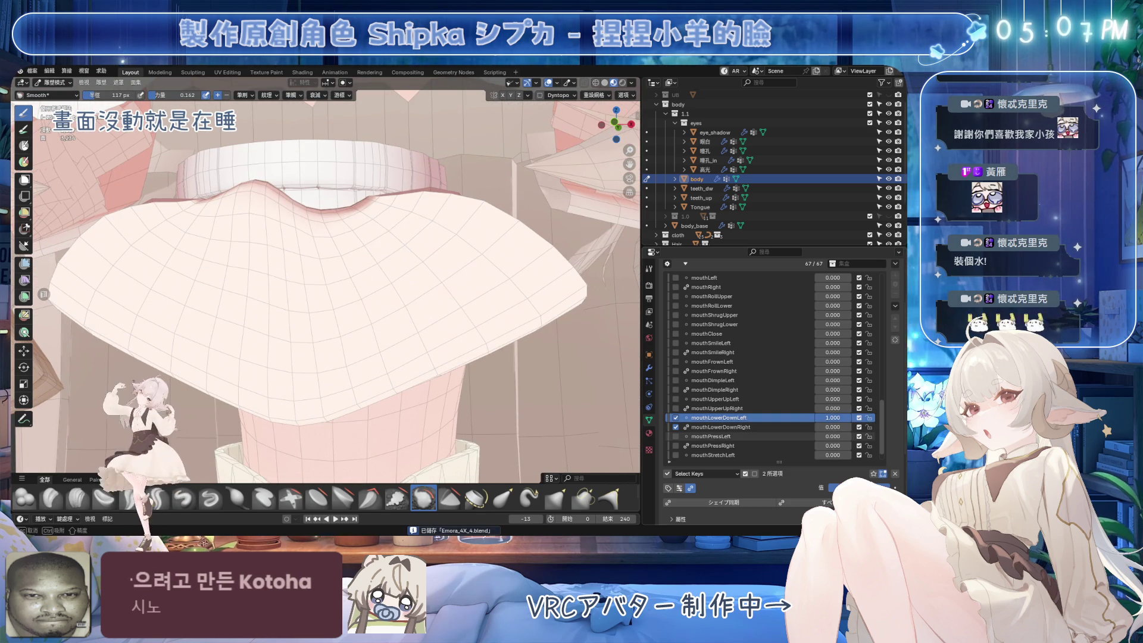
{"action": "mouse_move", "coordinate": [441, 327]}
{"action": "middle_mouse_down"}
{"action": "mouse_move", "coordinate": [387, 337]}
{"action": "mouse_move", "coordinate": [371, 324]}
{"action": "mouse_move", "coordinate": [480, 334]}
{"action": "middle_mouse_up"}
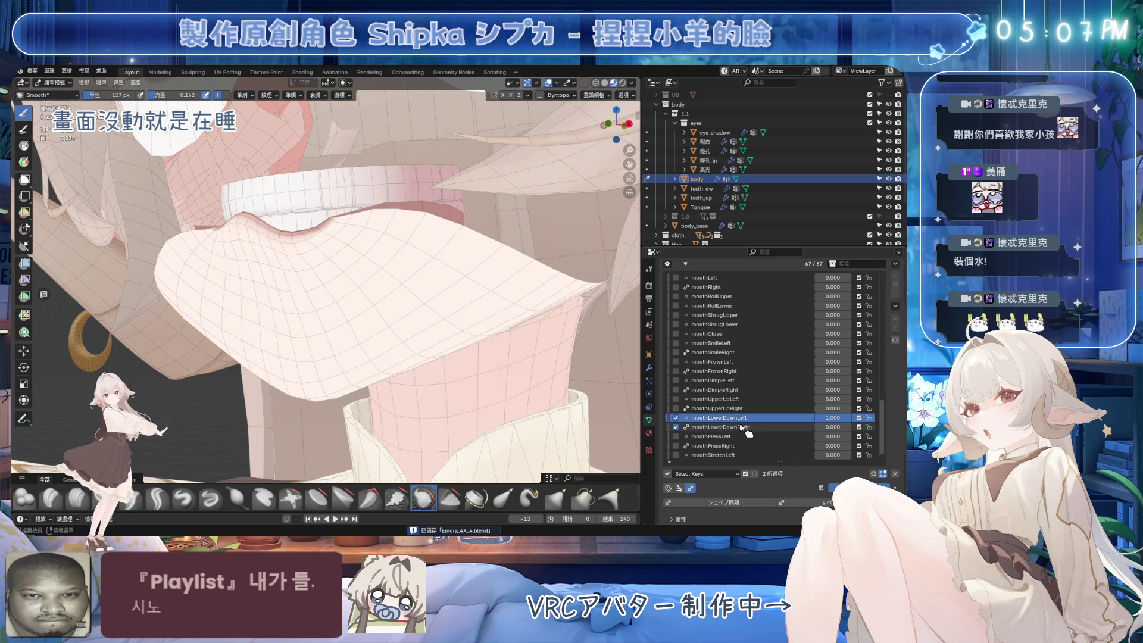
{"action": "scroll", "coordinate": [739, 417], "scroll_direction": "up", "scroll_amount": 3}
{"action": "left_click_drag", "start_coordinate": [832, 278], "coordinate": [857, 278]}
{"action": "scroll", "coordinate": [774, 369], "scroll_direction": "down", "scroll_amount": 3}
{"action": "left_click", "coordinate": [832, 446]}
{"action": "scroll", "coordinate": [824, 357], "scroll_direction": "up", "scroll_amount": 4}
{"action": "scroll", "coordinate": [821, 329], "scroll_direction": "up", "scroll_amount": 1}
{"action": "mouse_move", "coordinate": [833, 296]}
{"action": "left_mouse_down"}
{"action": "mouse_move", "coordinate": [798, 296]}
{"action": "mouse_move", "coordinate": [858, 296]}
{"action": "left_mouse_up"}
{"action": "left_click", "coordinate": [703, 296]}
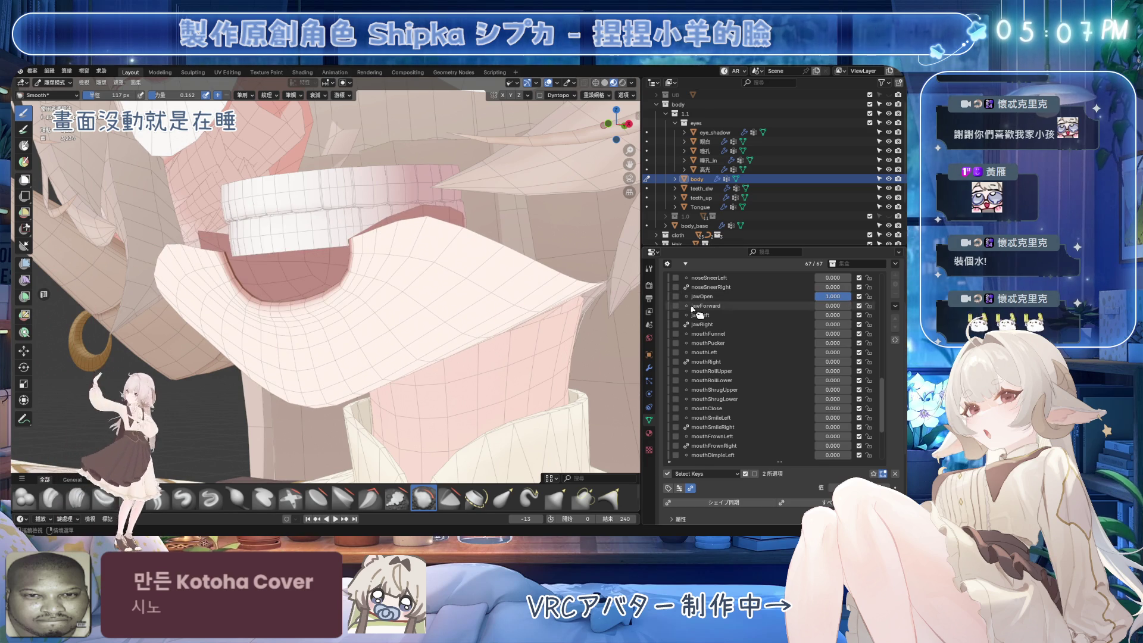
Enable X mirror symmetry for sculpting and save Emora_4X_4.blend.
{"action": "scroll", "coordinate": [360, 345], "scroll_direction": "up", "scroll_amount": 4}
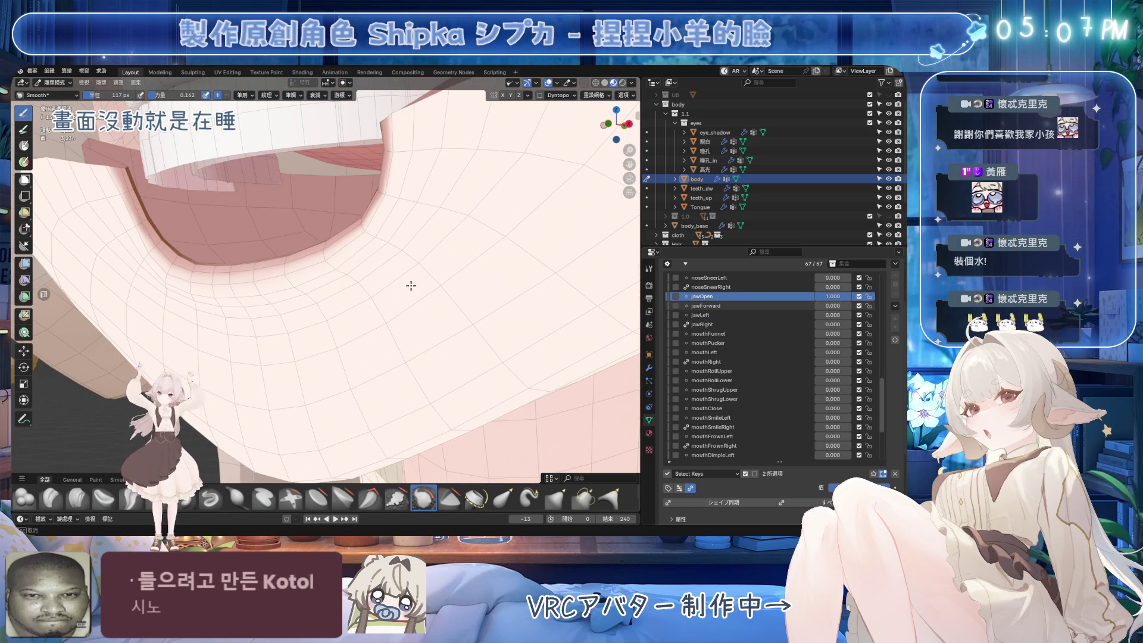
{"action": "left_click", "coordinate": [503, 95]}
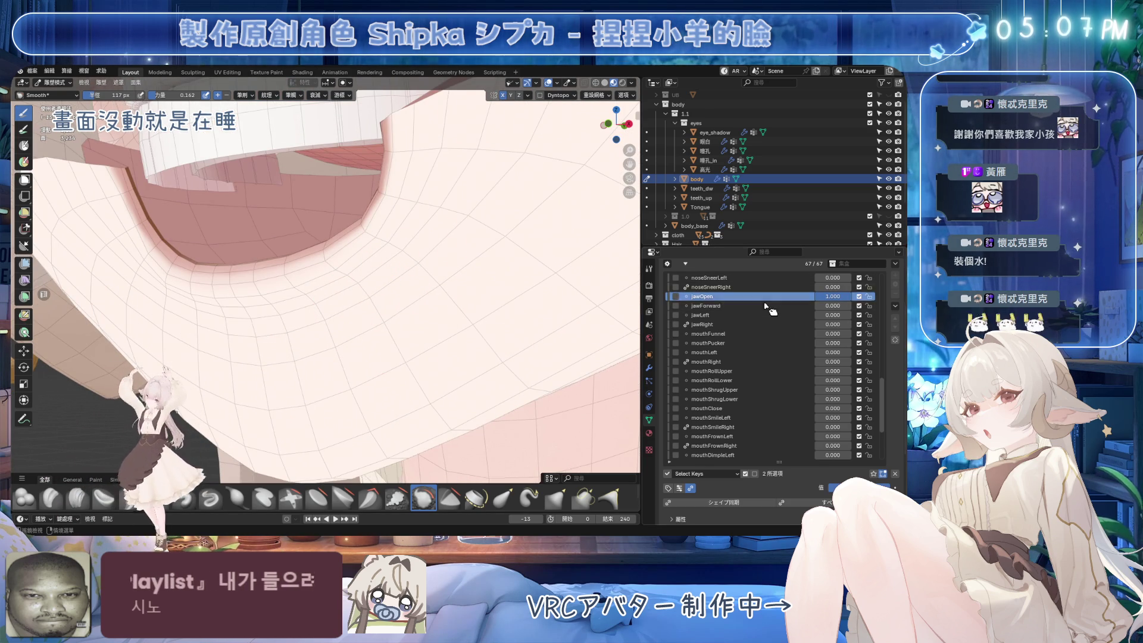
{"action": "left_click", "coordinate": [882, 474]}
{"action": "left_click", "coordinate": [881, 475]}
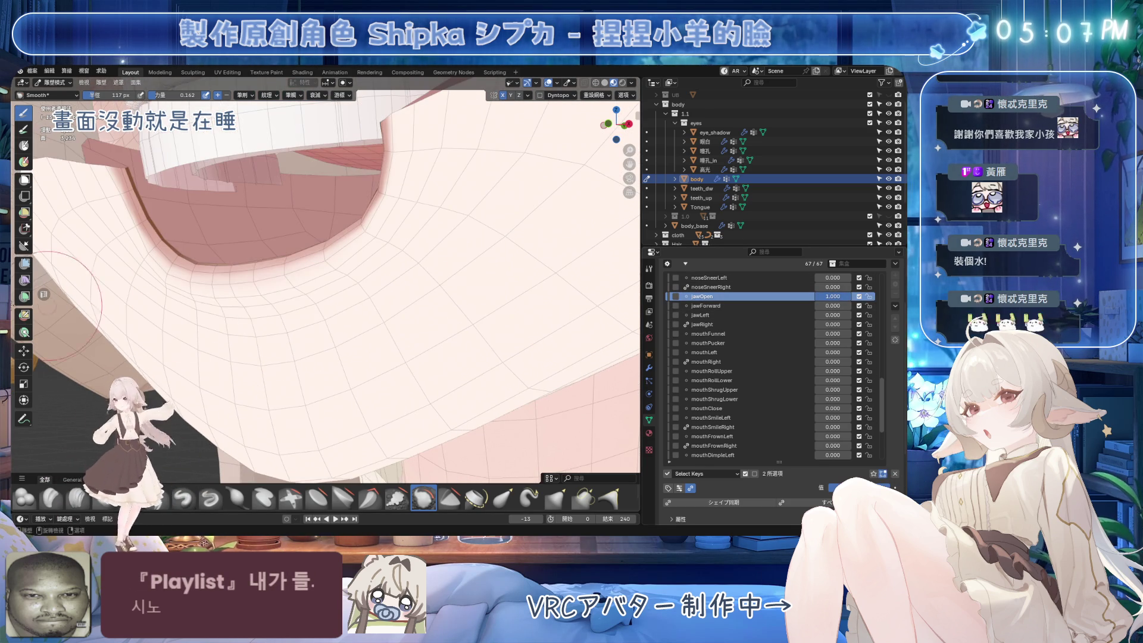
{"action": "key", "text": "b"}
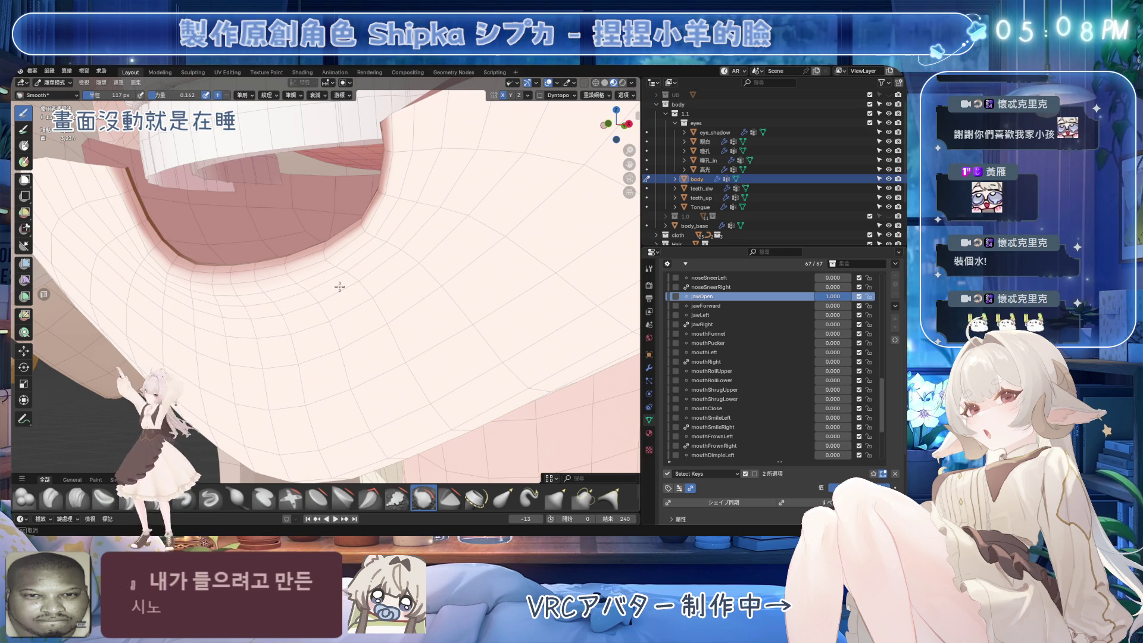
{"action": "key", "text": "ctrl+s"}
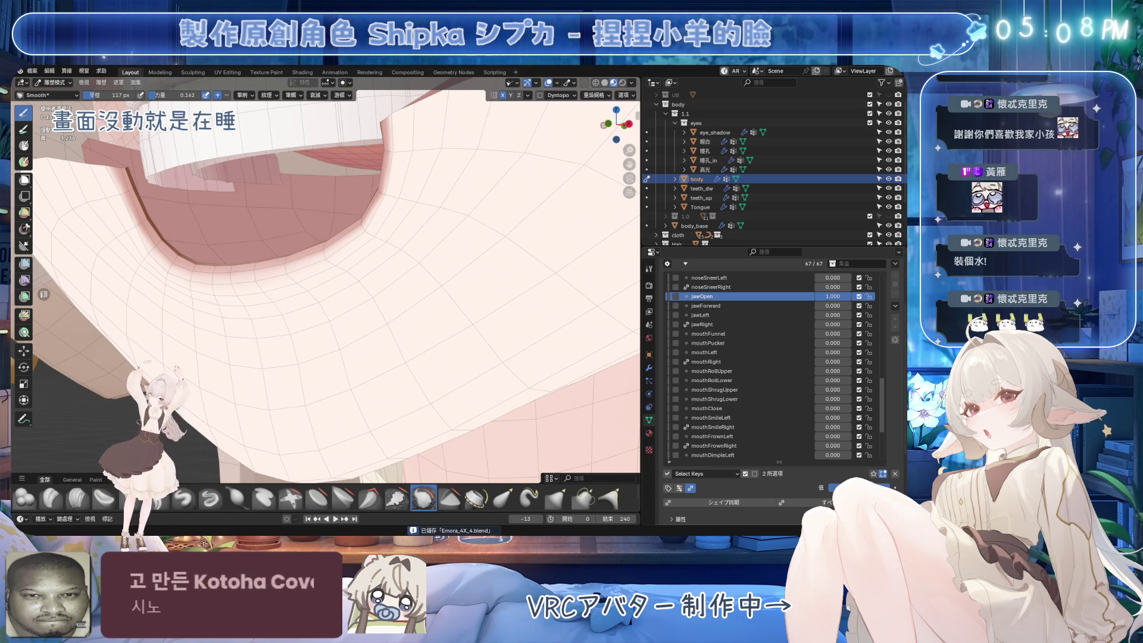
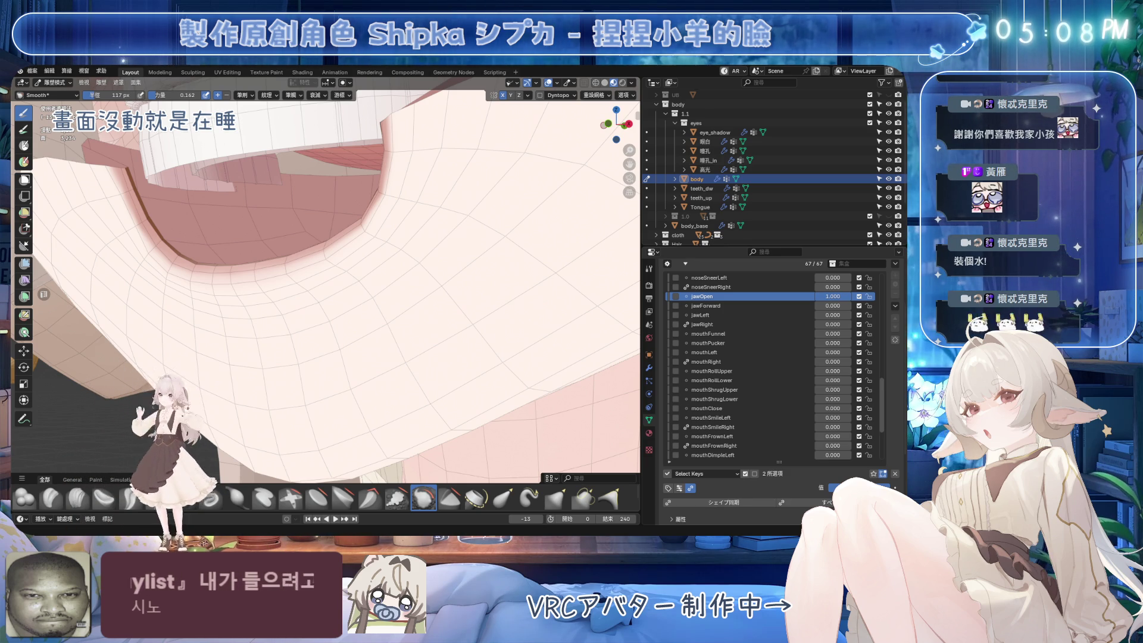
Set jawOpen to 0.688 and mouthLowerDownLeft to 1.000, then switch from Sculpt to Edit Mode.
{"action": "scroll", "coordinate": [417, 280], "scroll_direction": "down", "scroll_amount": 5}
{"action": "mouse_move", "coordinate": [383, 306]}
{"action": "middle_mouse_down"}
{"action": "mouse_move", "coordinate": [379, 345]}
{"action": "mouse_move", "coordinate": [391, 325]}
{"action": "middle_mouse_up"}
{"action": "mouse_move", "coordinate": [833, 296]}
{"action": "left_mouse_down"}
{"action": "mouse_move", "coordinate": [786, 296]}
{"action": "mouse_move", "coordinate": [831, 296]}
{"action": "mouse_move", "coordinate": [828, 364]}
{"action": "left_mouse_up"}
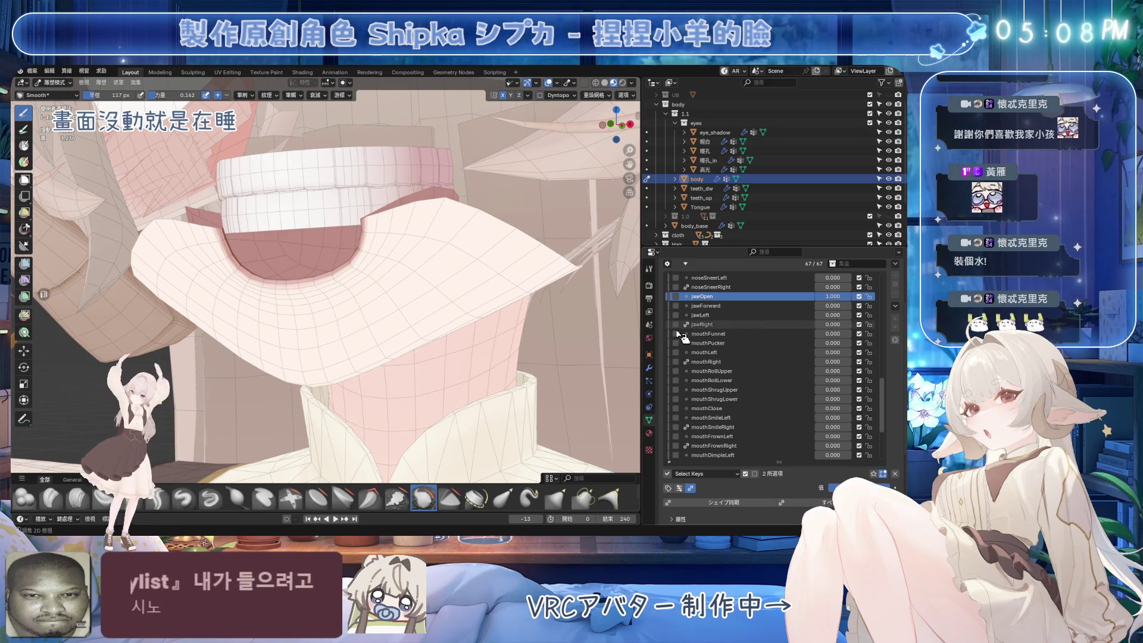
{"action": "middle_click_drag", "start_coordinate": [472, 332], "coordinate": [588, 358]}
{"action": "scroll", "coordinate": [744, 417], "scroll_direction": "down", "scroll_amount": 4}
{"action": "left_click_drag", "start_coordinate": [832, 418], "coordinate": [863, 417]}
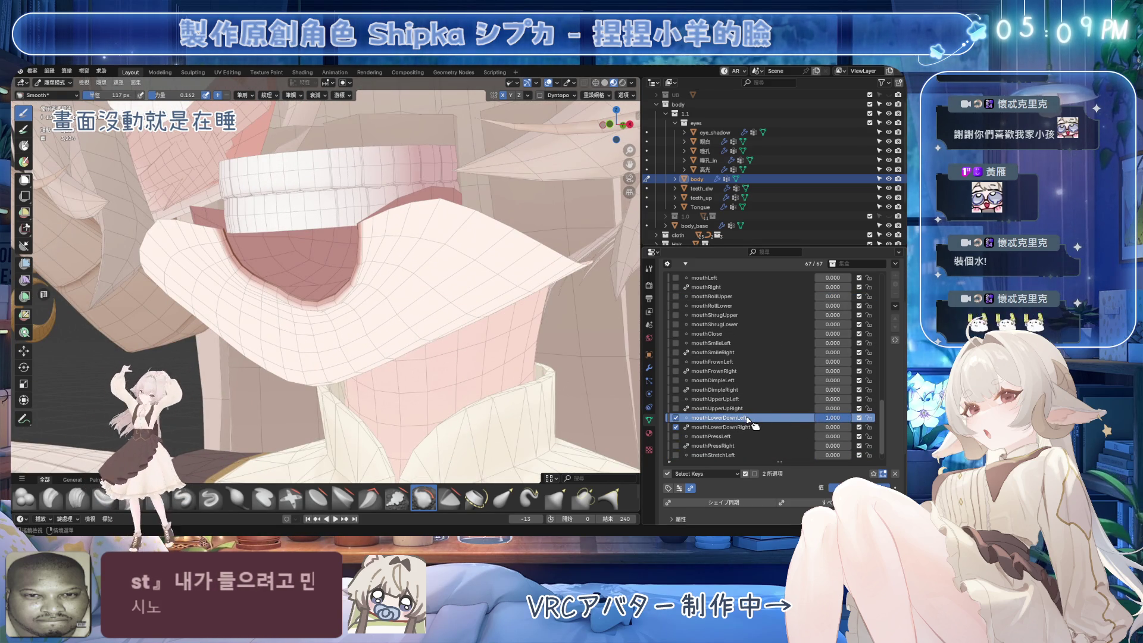
{"action": "key", "text": "Tab"}
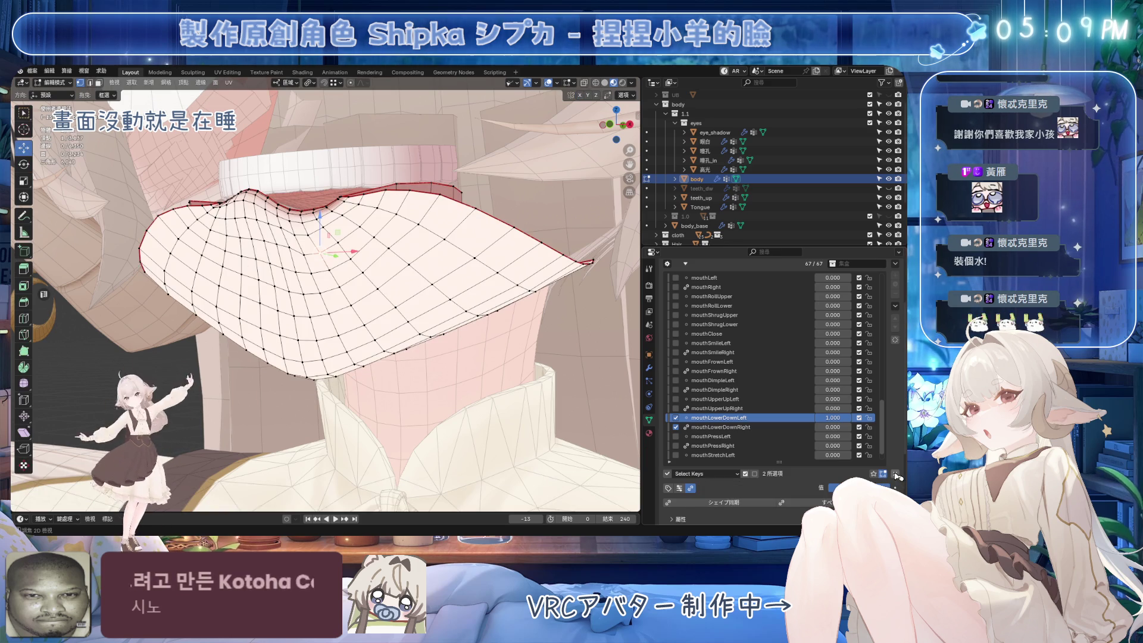
Clear all shape key values, then raise jawOpen and mouthLowerDownLeft again.
{"action": "left_click", "coordinate": [896, 475]}
{"action": "scroll", "coordinate": [807, 357], "scroll_direction": "up", "scroll_amount": 3}
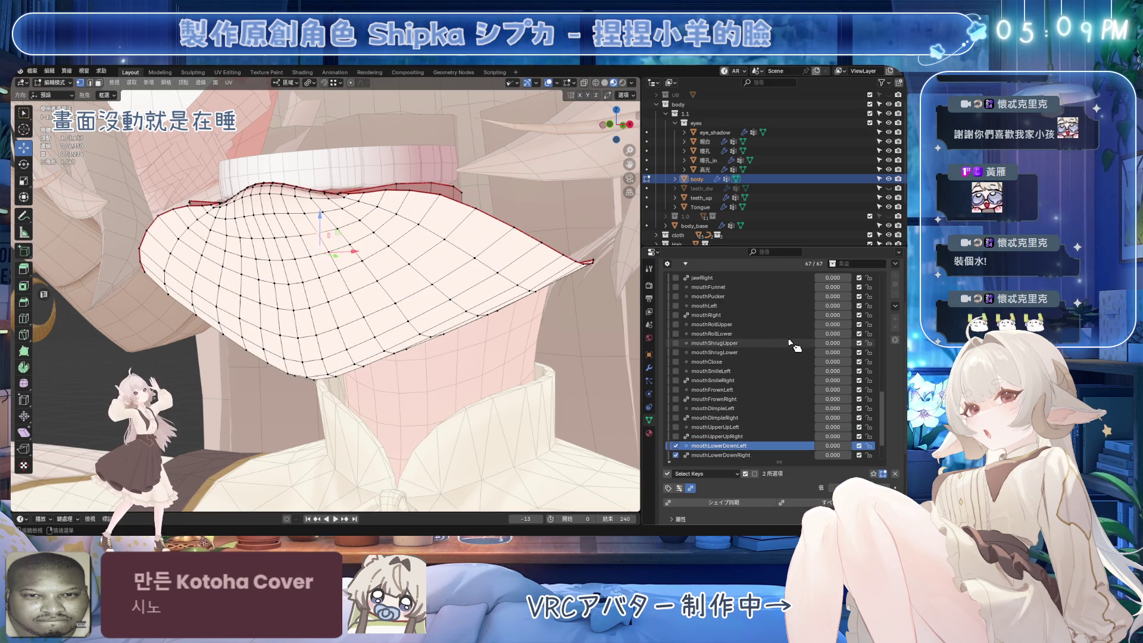
{"action": "scroll", "coordinate": [807, 305], "scroll_direction": "up", "scroll_amount": 4}
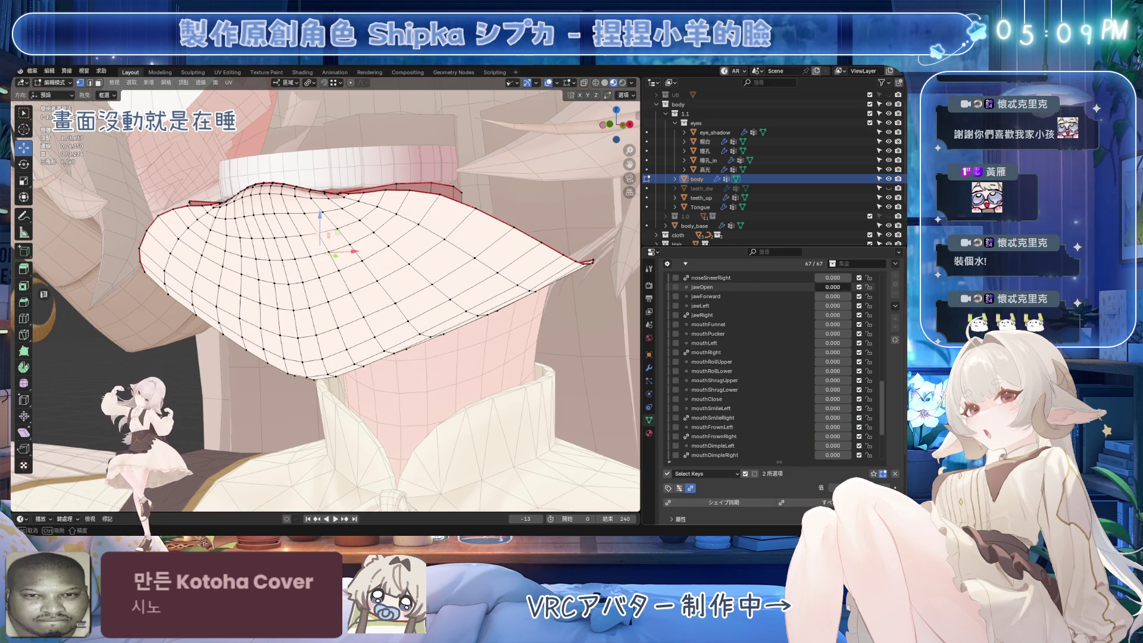
{"action": "left_click_drag", "start_coordinate": [834, 288], "coordinate": [852, 298]}
{"action": "scroll", "coordinate": [850, 298], "scroll_direction": "down", "scroll_amount": 7}
{"action": "mouse_move", "coordinate": [833, 417]}
{"action": "left_mouse_down"}
{"action": "mouse_move", "coordinate": [867, 418]}
{"action": "mouse_move", "coordinate": [822, 418]}
{"action": "mouse_move", "coordinate": [869, 417]}
{"action": "left_mouse_up"}
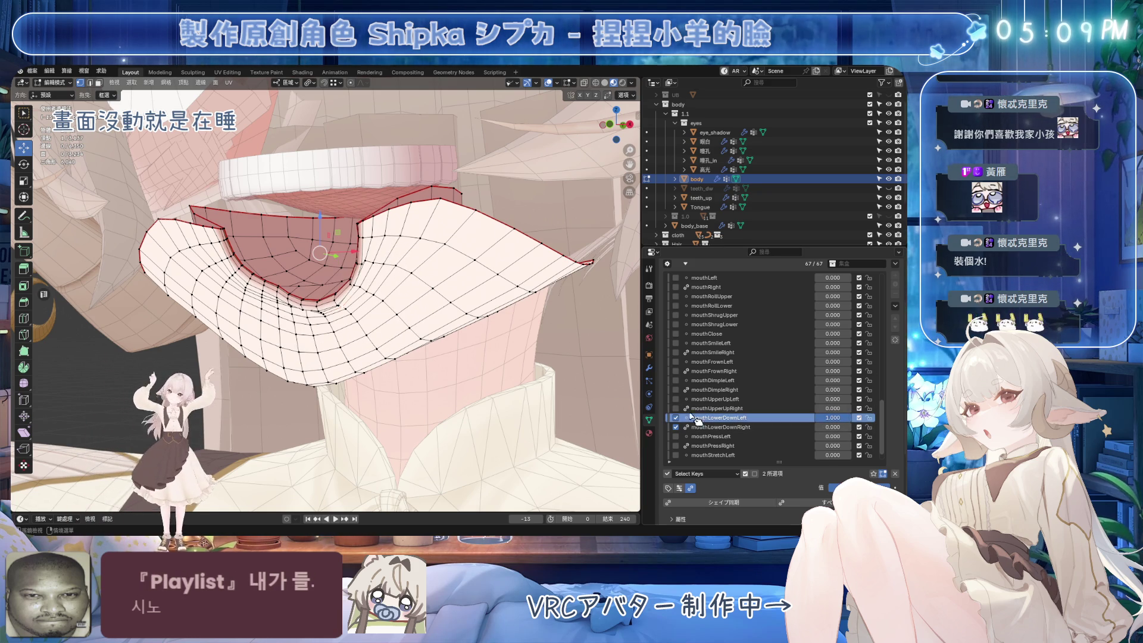
From the front view, select the whole face mesh and reveal its hidden parts.
{"action": "key", "text": "KP_1"}
{"action": "key", "text": "a"}
{"action": "scroll", "coordinate": [508, 343], "scroll_direction": "up", "scroll_amount": 2}
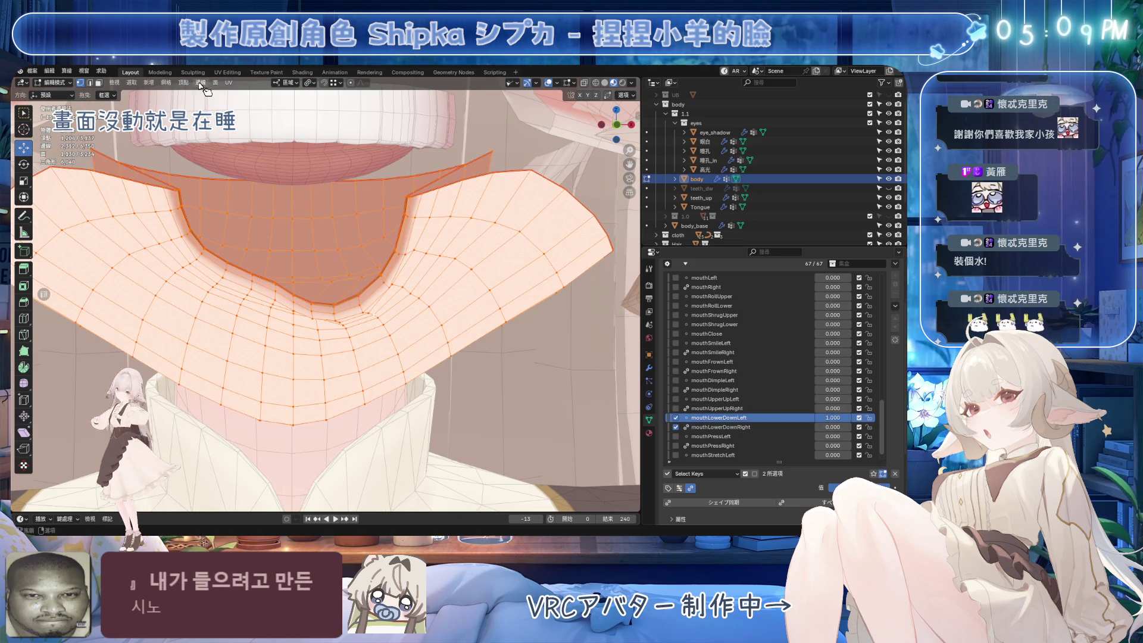
{"action": "left_click", "coordinate": [200, 83]}
{"action": "key", "text": "alt+h"}
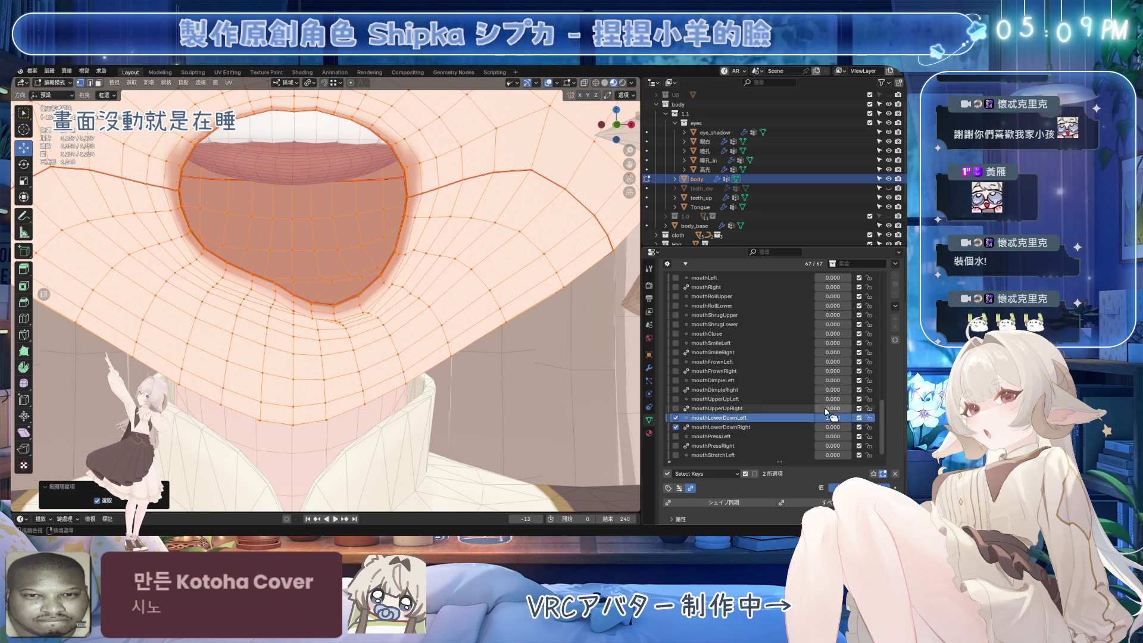
Blend a shape into mouthLowerDownLeft with Vertex > Blend from Shape, using mouthLowerDownRight, and save.
{"action": "left_click", "coordinate": [200, 82]}
{"action": "mouse_move", "coordinate": [183, 83]}
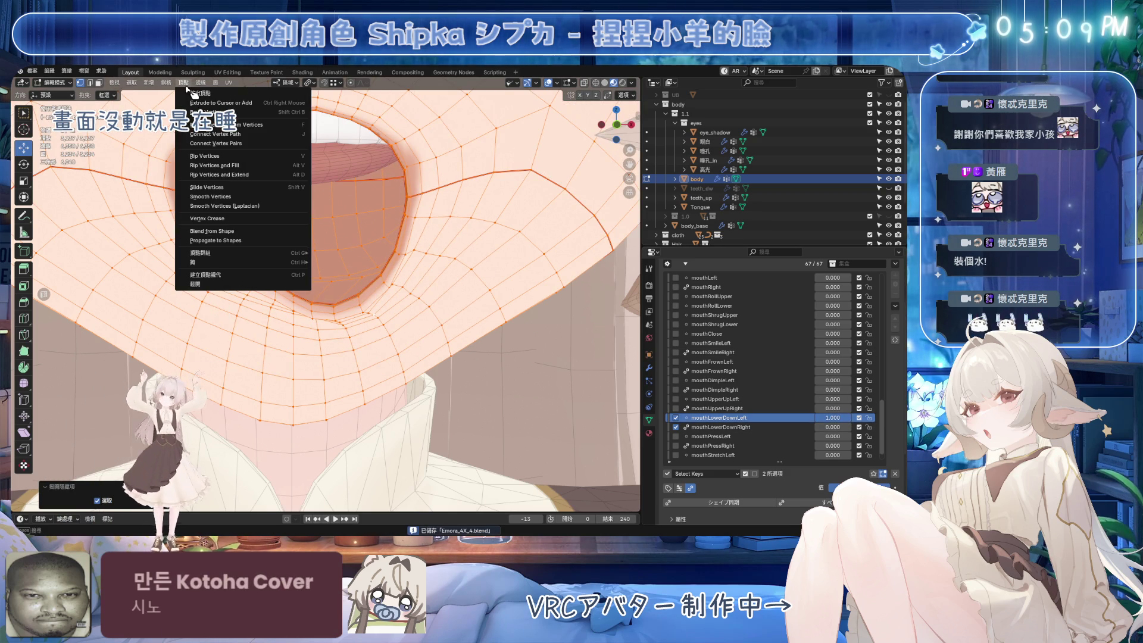
{"action": "left_click", "coordinate": [234, 233]}
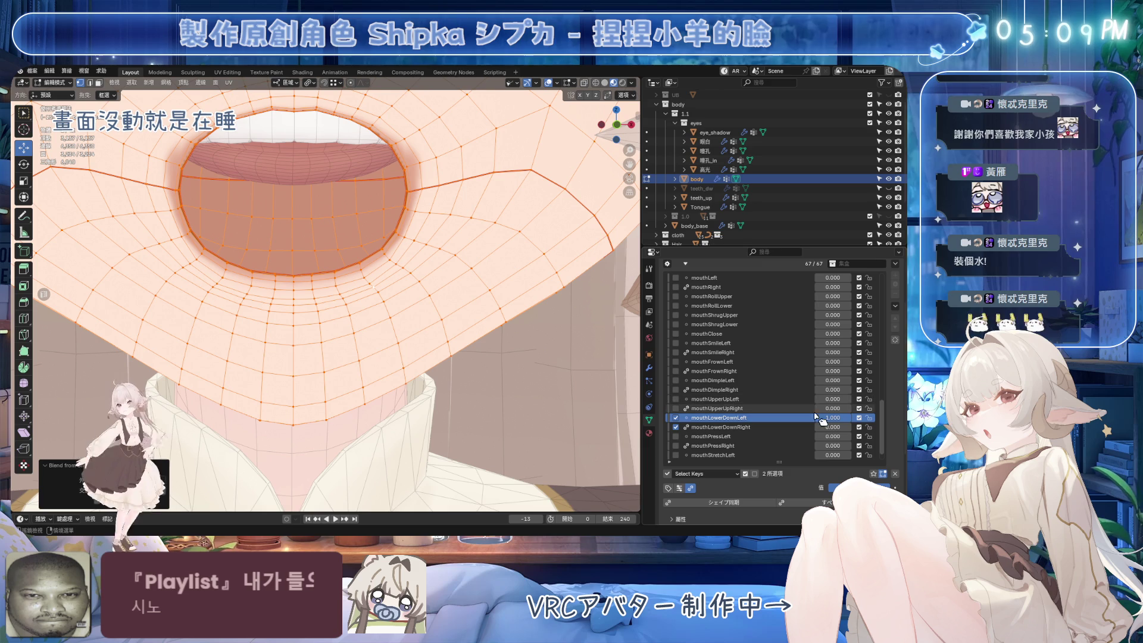
{"action": "left_click", "coordinate": [744, 427]}
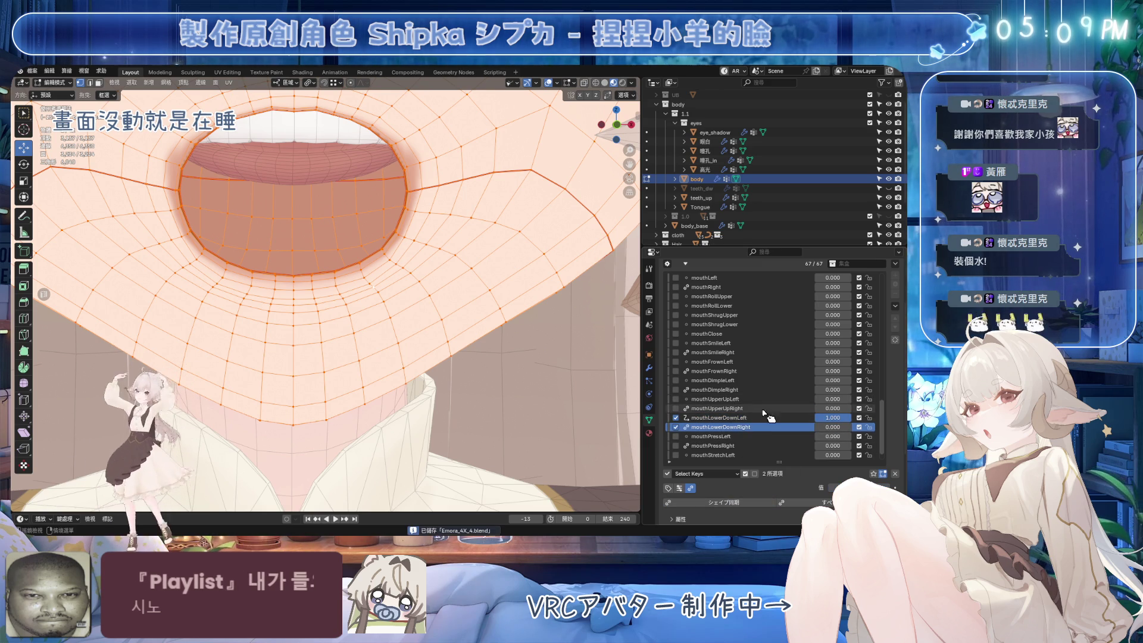
{"action": "key", "text": "ctrl+s"}
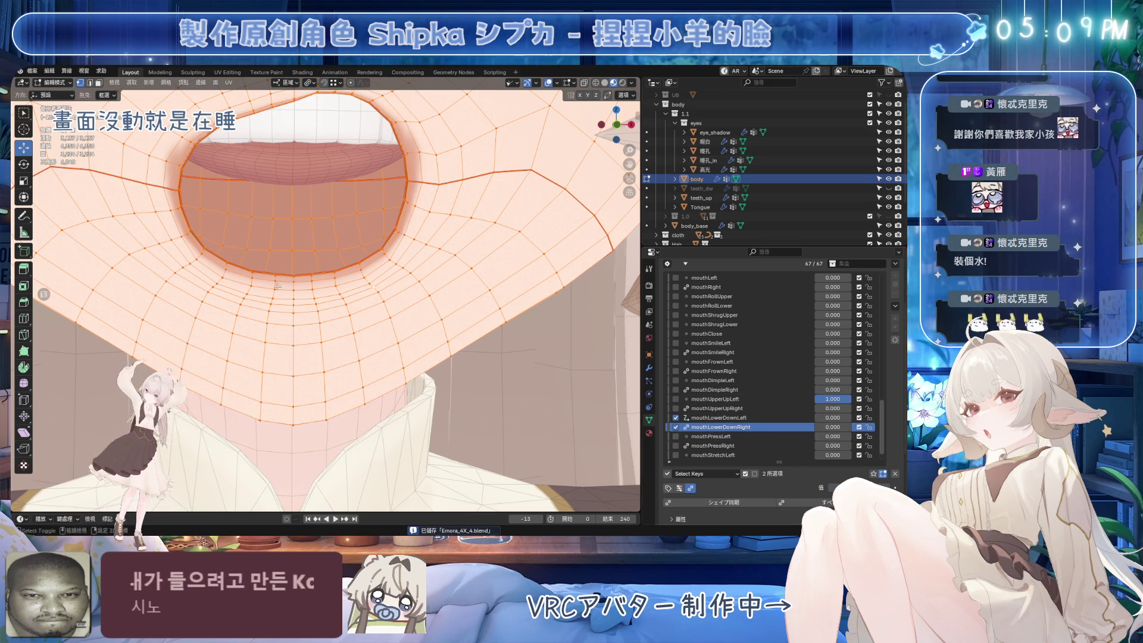
Try raising mouthUpperUpRight, then cancel the change.
{"action": "mouse_move", "coordinate": [833, 408]}
{"action": "left_mouse_down"}
{"action": "mouse_move", "coordinate": [865, 409]}
{"action": "mouse_move", "coordinate": [843, 418]}
{"action": "mouse_move", "coordinate": [856, 425]}
{"action": "left_mouse_up"}
{"action": "key", "text": "Escape"}
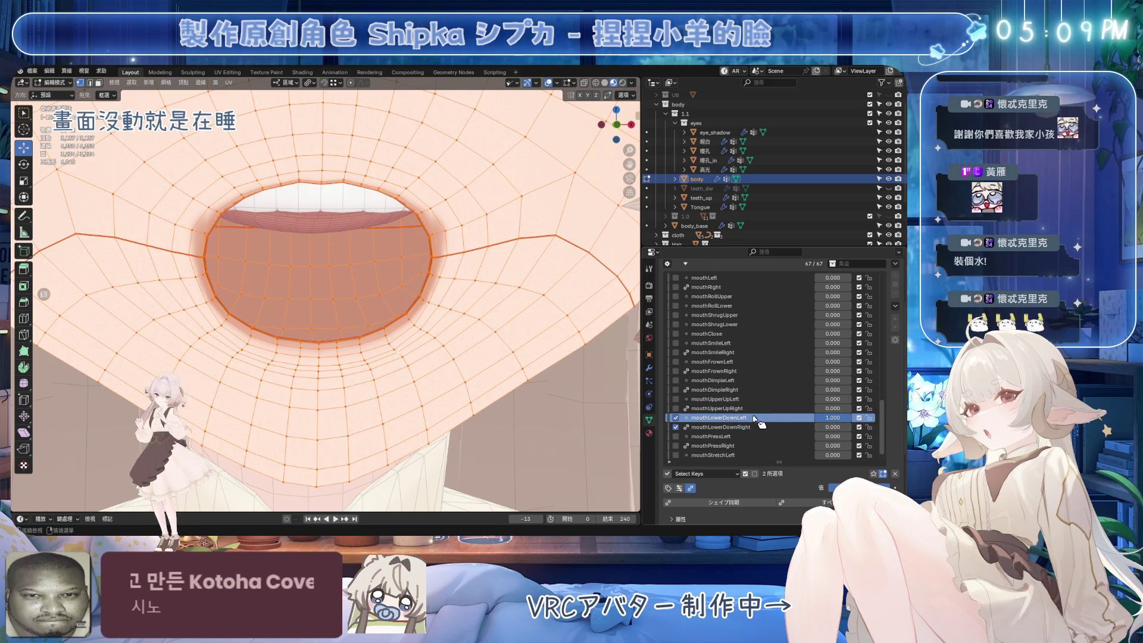
{"action": "scroll", "coordinate": [392, 260], "scroll_direction": "up", "scroll_amount": 2}
{"action": "scroll", "coordinate": [365, 292], "scroll_direction": "down", "scroll_amount": 2}
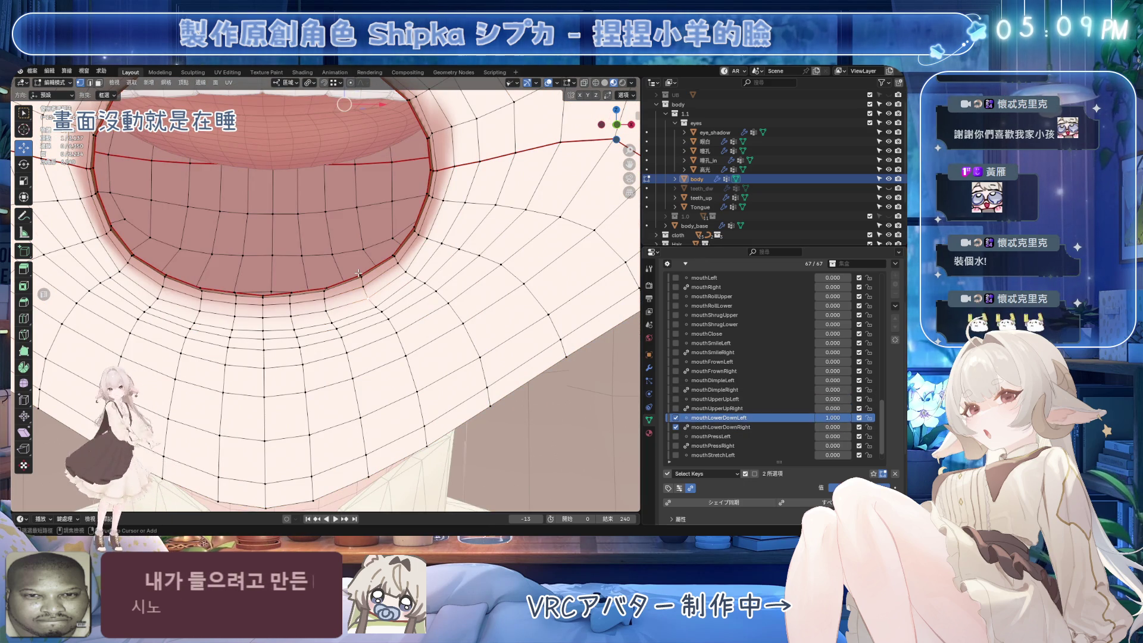
Turn on proportional editing, then move a short path of lip vertices vertically.
{"action": "left_click", "coordinate": [382, 273], "text": "ctrl"}
{"action": "middle_click_drag", "start_coordinate": [382, 273], "coordinate": [382, 329], "text": "shift"}
{"action": "key", "text": "o"}
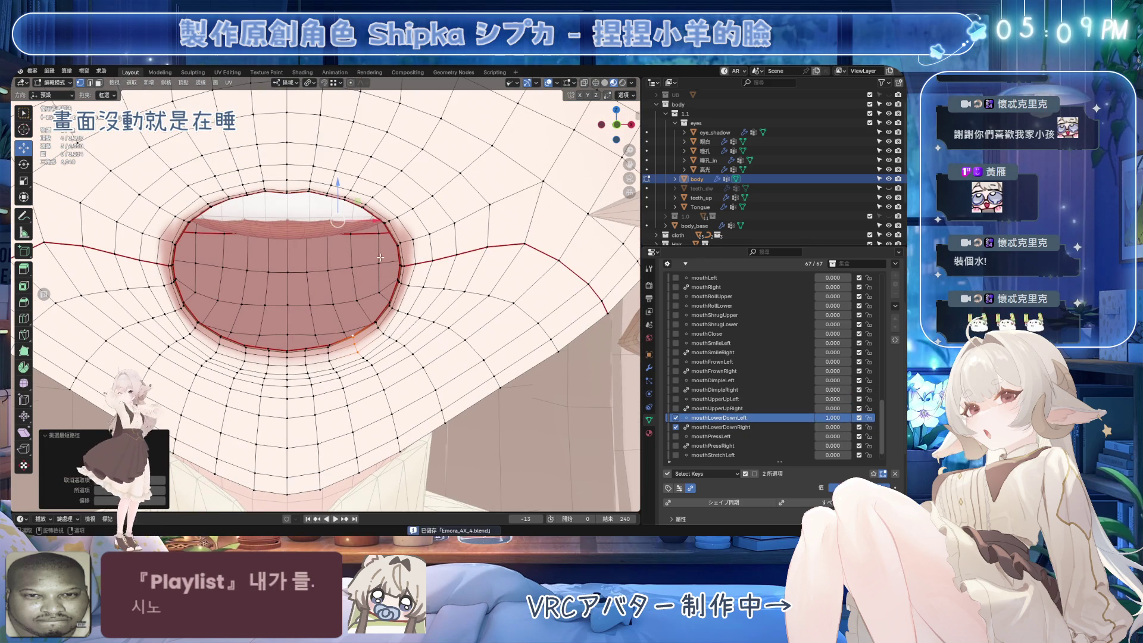
{"action": "key", "text": "g"}
{"action": "key", "text": "z"}
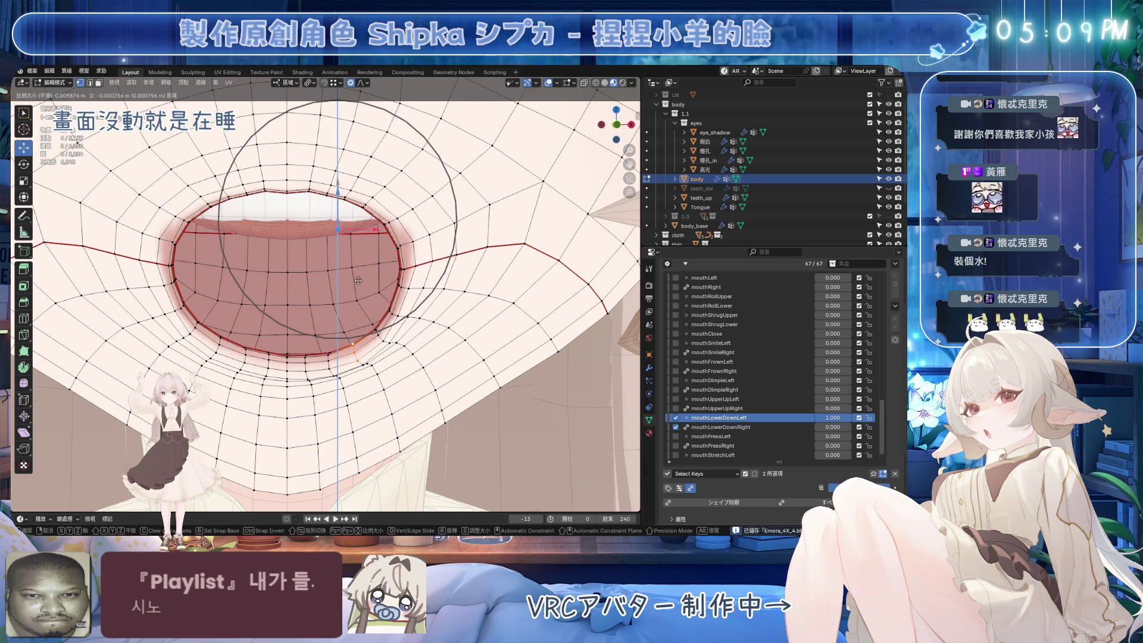
{"action": "left_click", "coordinate": [363, 242]}
{"action": "mouse_move", "coordinate": [363, 242]}
{"action": "middle_mouse_down"}
{"action": "mouse_move", "coordinate": [332, 390]}
{"action": "mouse_move", "coordinate": [321, 334]}
{"action": "mouse_move", "coordinate": [342, 224]}
{"action": "middle_mouse_up"}
{"action": "left_click_drag", "start_coordinate": [343, 224], "coordinate": [355, 393]}
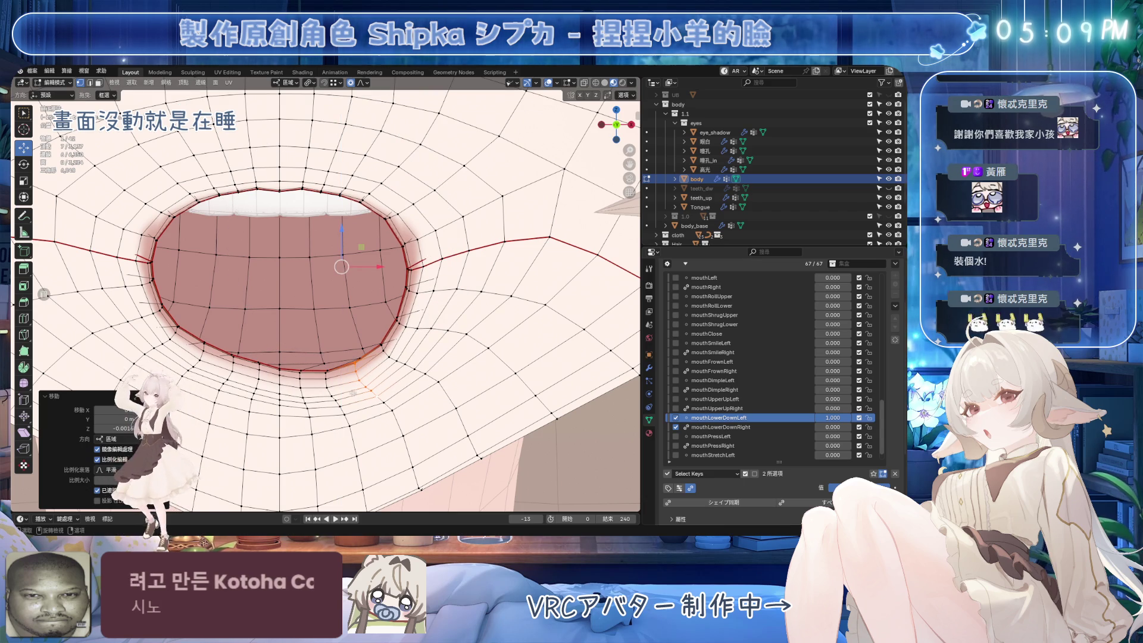
Select several vertical vertex paths along the lower lip and shift them vertically.
{"action": "left_click", "coordinate": [345, 416]}
{"action": "left_click", "coordinate": [327, 377], "text": "ctrl"}
{"action": "mouse_move", "coordinate": [324, 262]}
{"action": "left_mouse_down"}
{"action": "mouse_move", "coordinate": [332, 288]}
{"action": "mouse_move", "coordinate": [279, 247]}
{"action": "left_mouse_up"}
{"action": "left_click", "coordinate": [305, 415]}
{"action": "left_click", "coordinate": [301, 380], "text": "ctrl"}
{"action": "left_click", "coordinate": [280, 421]}
{"action": "left_click", "coordinate": [280, 375], "text": "ctrl"}
Set mouthLowerDownRight to 1.000 for comparison, then nudge mouthLowerDownLeft's lip vertices along Z.
{"action": "left_click", "coordinate": [797, 427]}
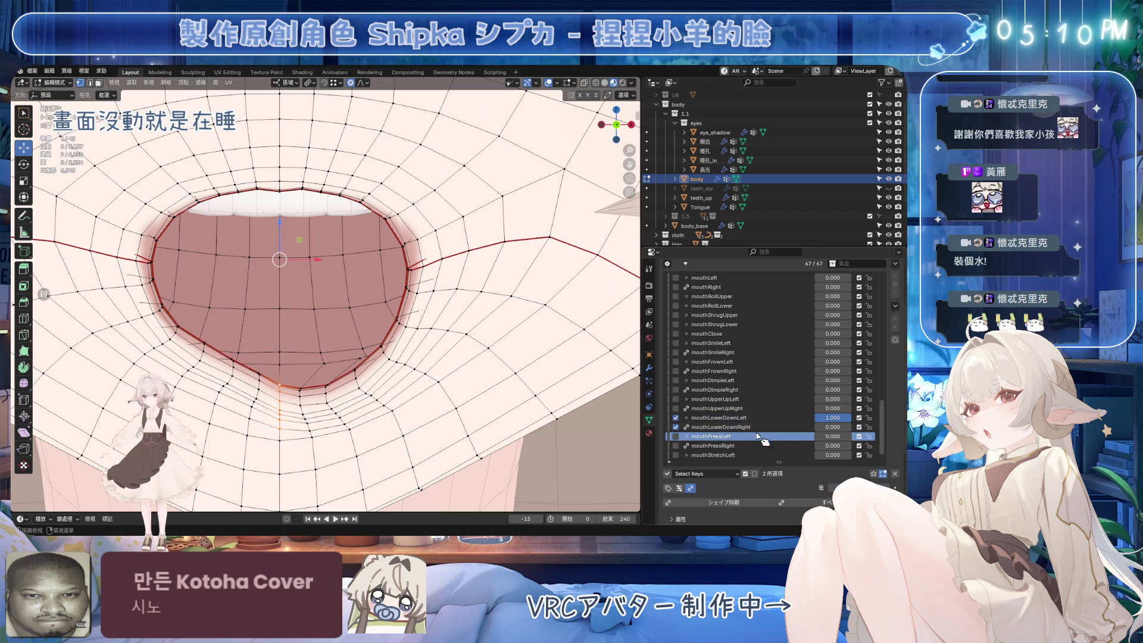
{"action": "left_click_drag", "start_coordinate": [831, 427], "coordinate": [858, 427]}
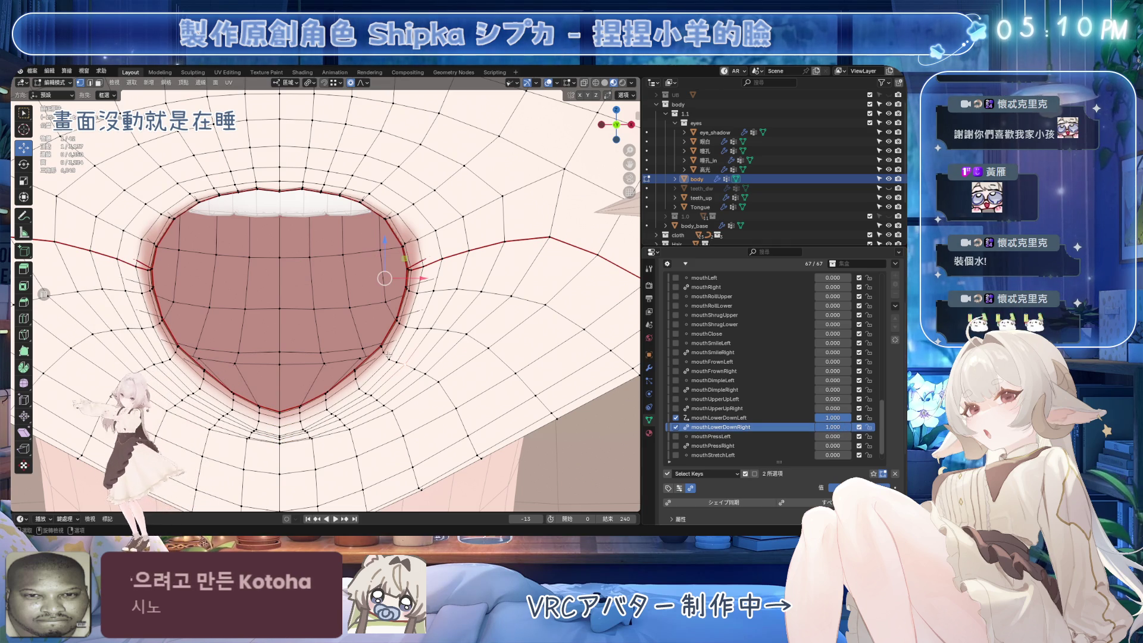
{"action": "left_click", "coordinate": [762, 417]}
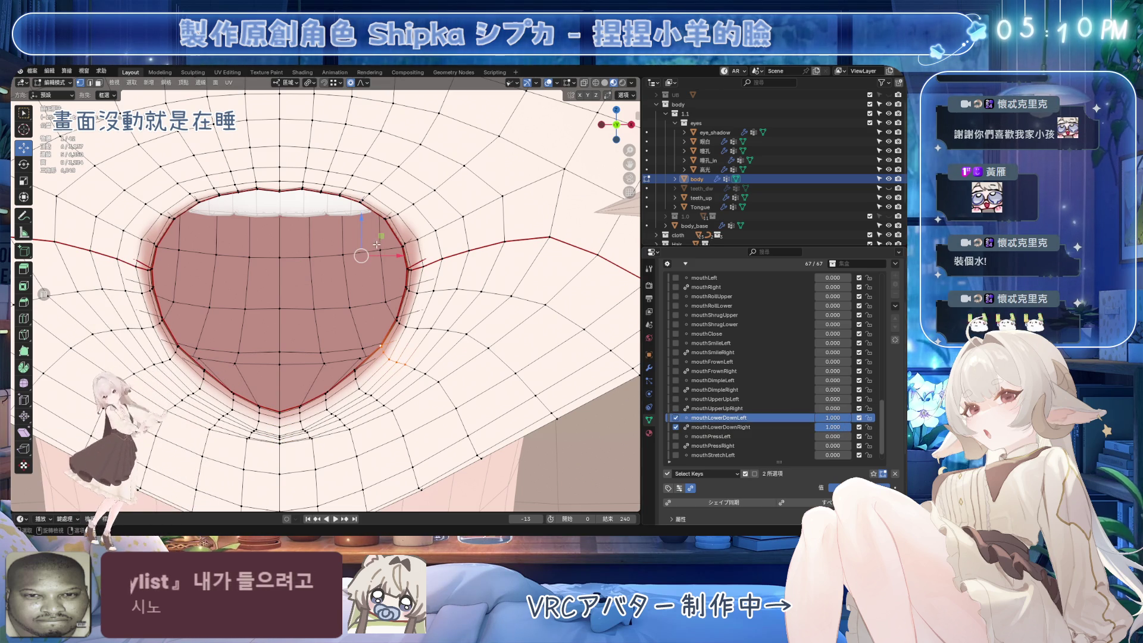
{"action": "key", "text": "g"}
{"action": "key", "text": "z"}
{"action": "left_click", "coordinate": [387, 352]}
{"action": "key", "text": "g"}
{"action": "key", "text": "z"}
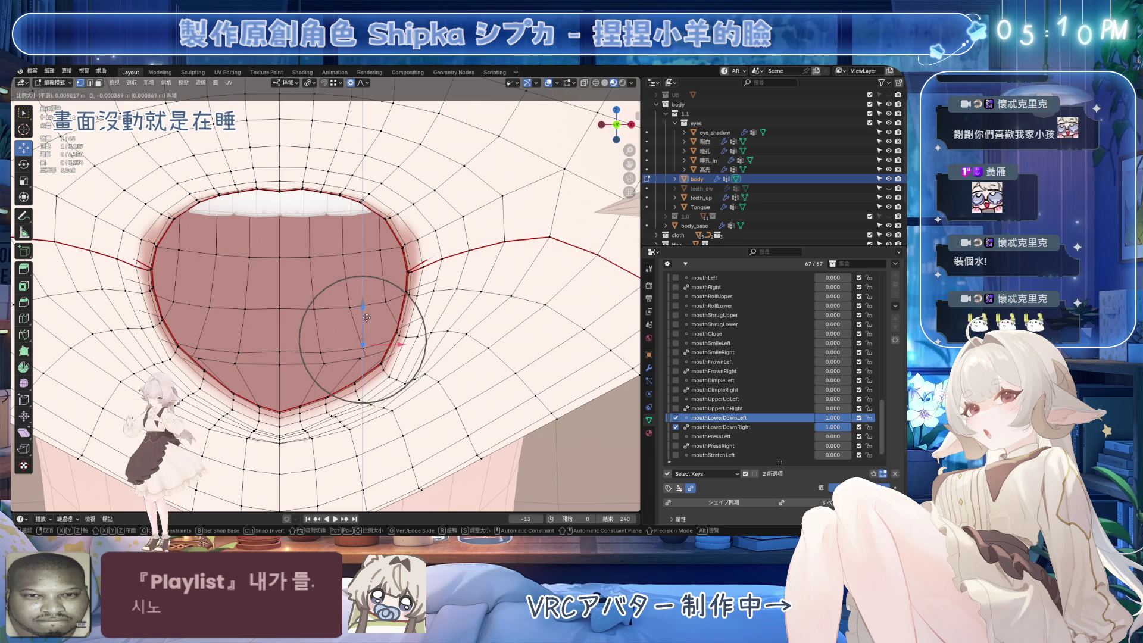
{"action": "left_click", "coordinate": [377, 356]}
Move a five-vertex lip path, then a single lip vertex, vertically.
{"action": "left_click", "coordinate": [356, 381], "text": "ctrl"}
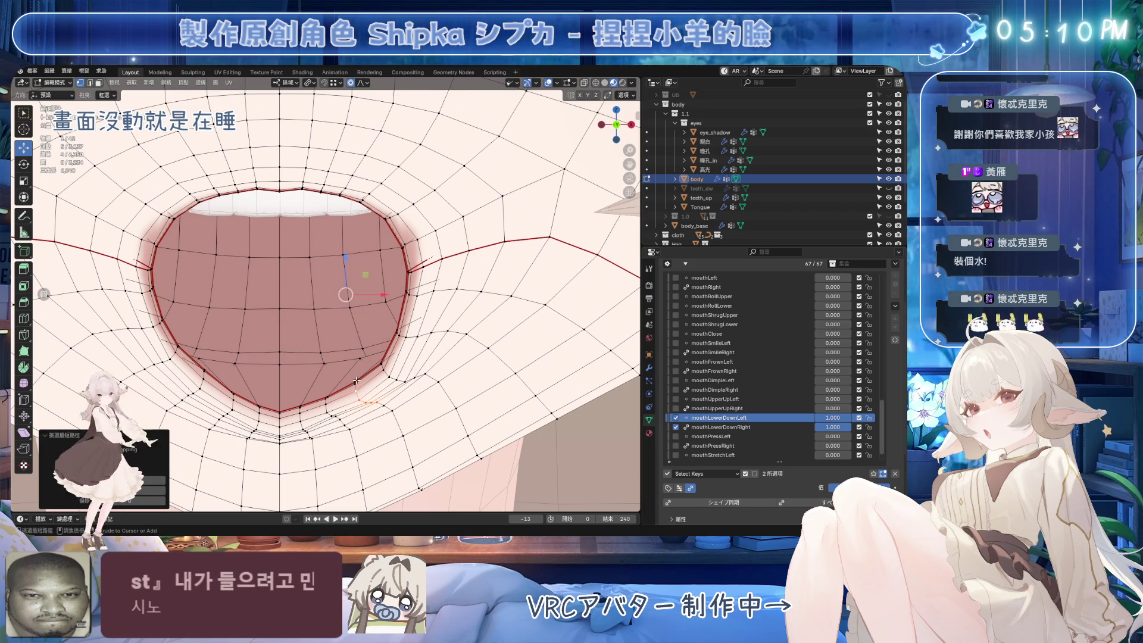
{"action": "key", "text": "g"}
{"action": "left_click", "coordinate": [382, 334]}
{"action": "scroll", "coordinate": [400, 348], "scroll_direction": "up", "scroll_amount": 7}
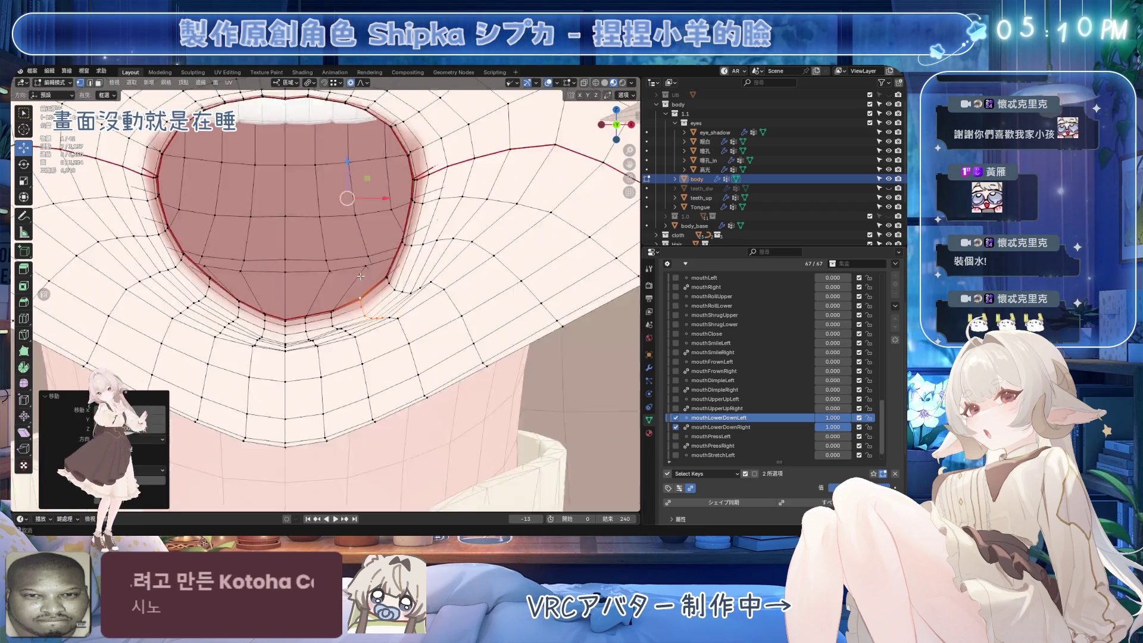
{"action": "scroll", "coordinate": [400, 348], "scroll_direction": "down", "scroll_amount": 4}
{"action": "left_click", "coordinate": [401, 266]}
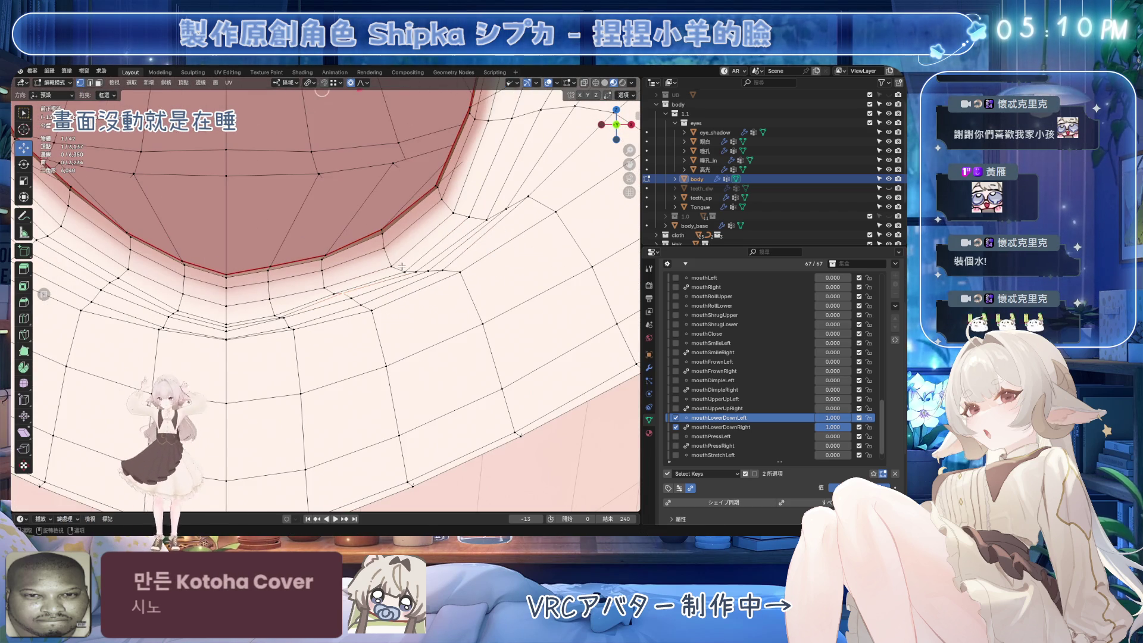
{"action": "key", "text": "g"}
{"action": "key", "text": "z"}
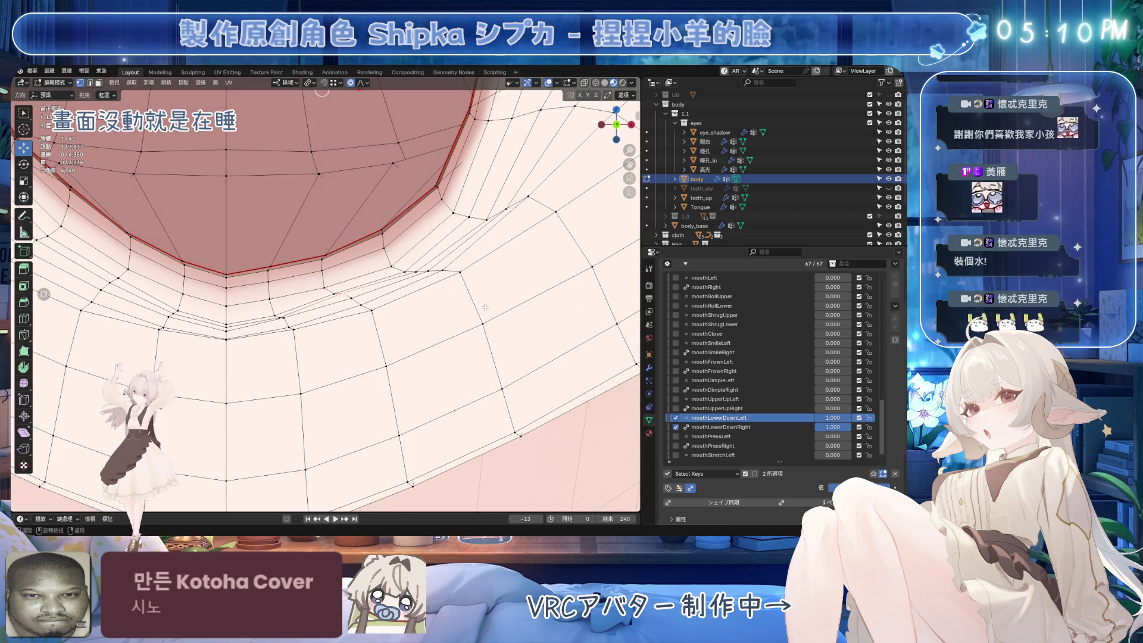
{"action": "left_click", "coordinate": [494, 332]}
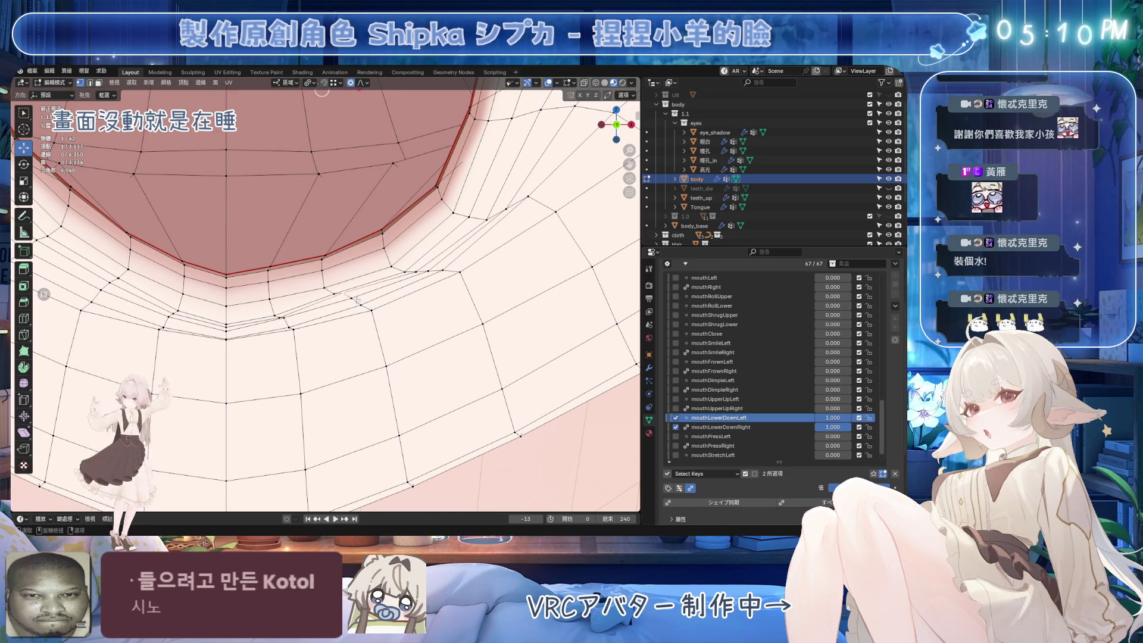
Pull the lip vertex further vertically from a new angle and preview mouthLowerDownLeft's strength.
{"action": "left_click_drag", "start_coordinate": [331, 119], "coordinate": [348, 171]}
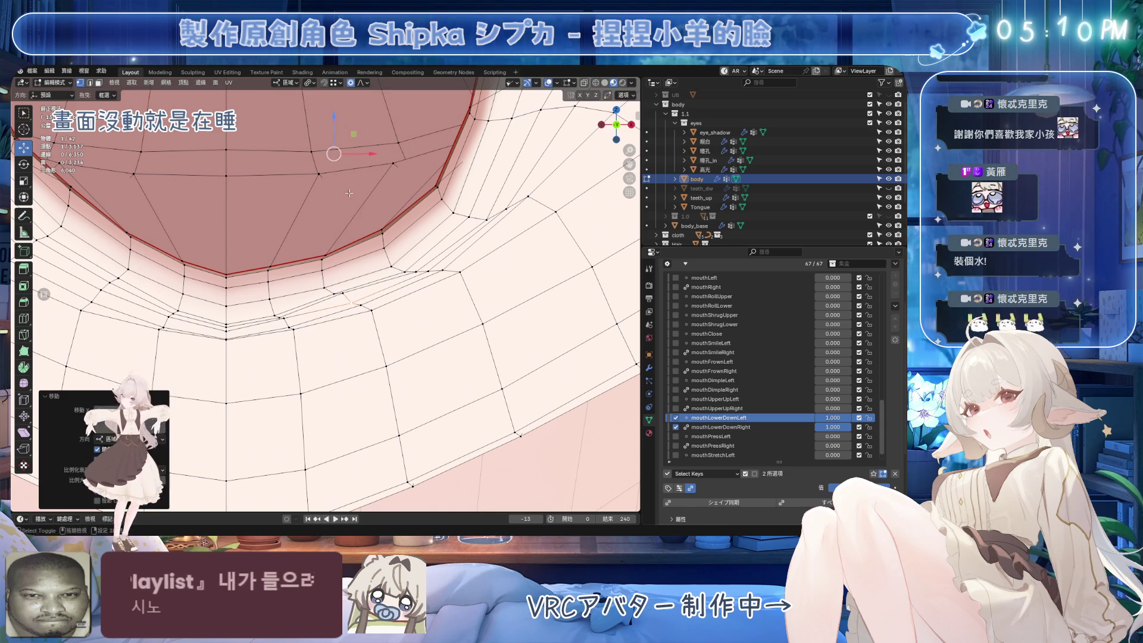
{"action": "key", "text": "KP_8"}
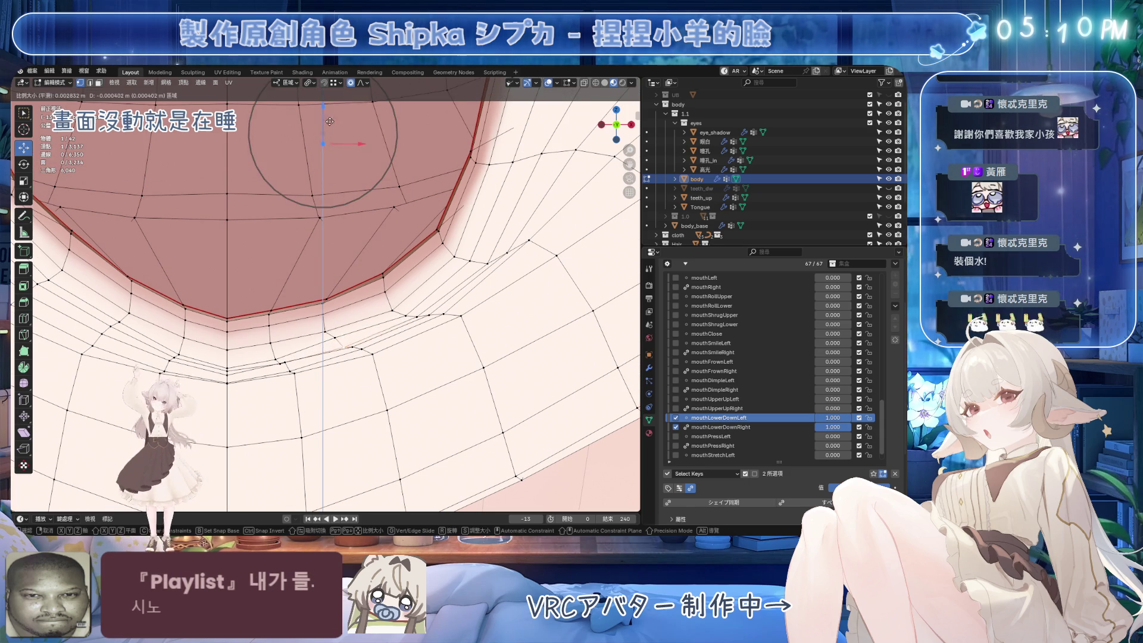
{"action": "key", "text": "KP_8"}
{"action": "left_click_drag", "start_coordinate": [324, 125], "coordinate": [328, 148]}
{"action": "mouse_move", "coordinate": [327, 149]}
{"action": "middle_mouse_down"}
{"action": "mouse_move", "coordinate": [286, 324]}
{"action": "mouse_move", "coordinate": [334, 316]}
{"action": "middle_mouse_up"}
{"action": "left_click_drag", "start_coordinate": [832, 418], "coordinate": [777, 422]}
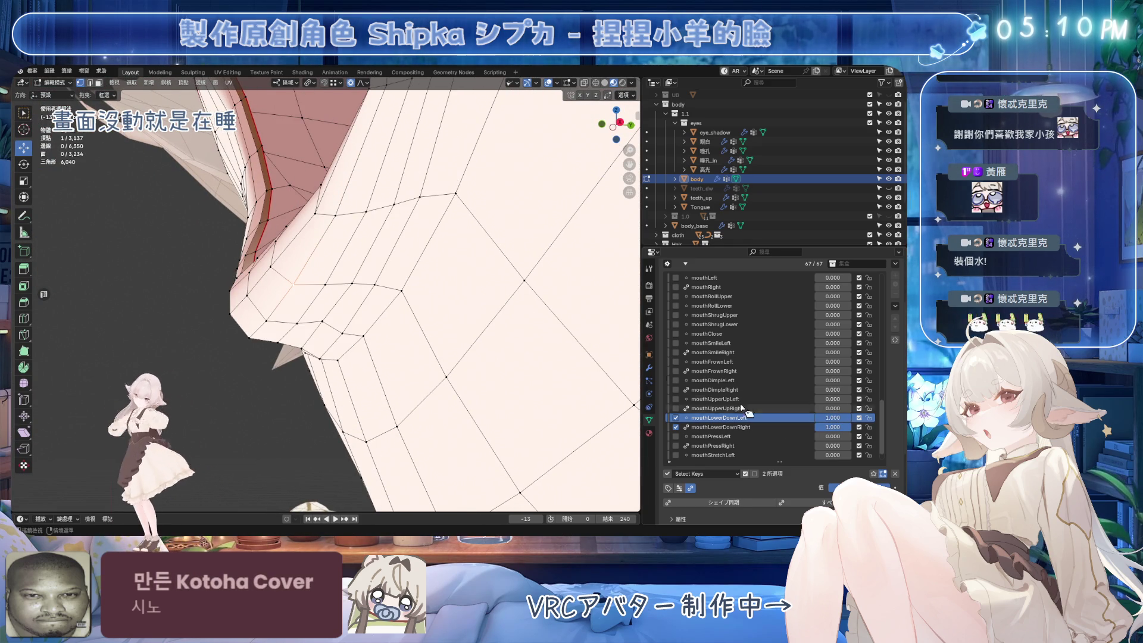
Set jawOpen to 0 and mouthLowerDownLeft to 1, varying its value to preview the blend.
{"action": "scroll", "coordinate": [780, 334], "scroll_direction": "up", "scroll_amount": 4}
{"action": "scroll", "coordinate": [786, 322], "scroll_direction": "up", "scroll_amount": 3}
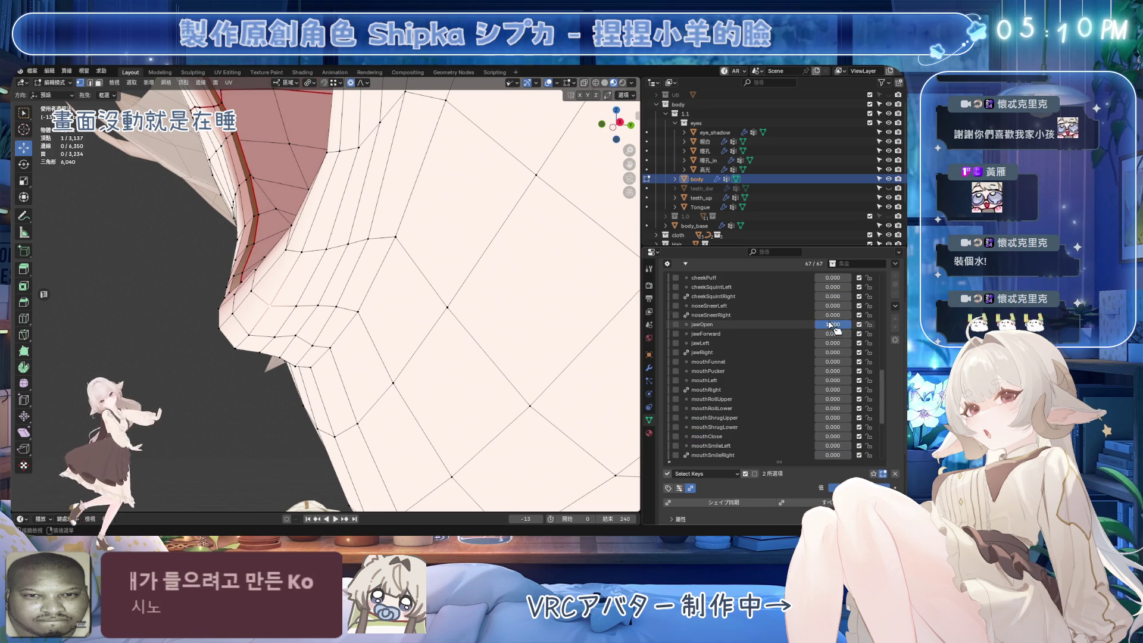
{"action": "left_click_drag", "start_coordinate": [833, 325], "coordinate": [810, 325]}
{"action": "mouse_move", "coordinate": [370, 280]}
{"action": "middle_mouse_down"}
{"action": "mouse_move", "coordinate": [338, 290]}
{"action": "mouse_move", "coordinate": [387, 275]}
{"action": "middle_mouse_up"}
{"action": "scroll", "coordinate": [834, 437], "scroll_direction": "down", "scroll_amount": 2}
{"action": "scroll", "coordinate": [837, 440], "scroll_direction": "down", "scroll_amount": 10}
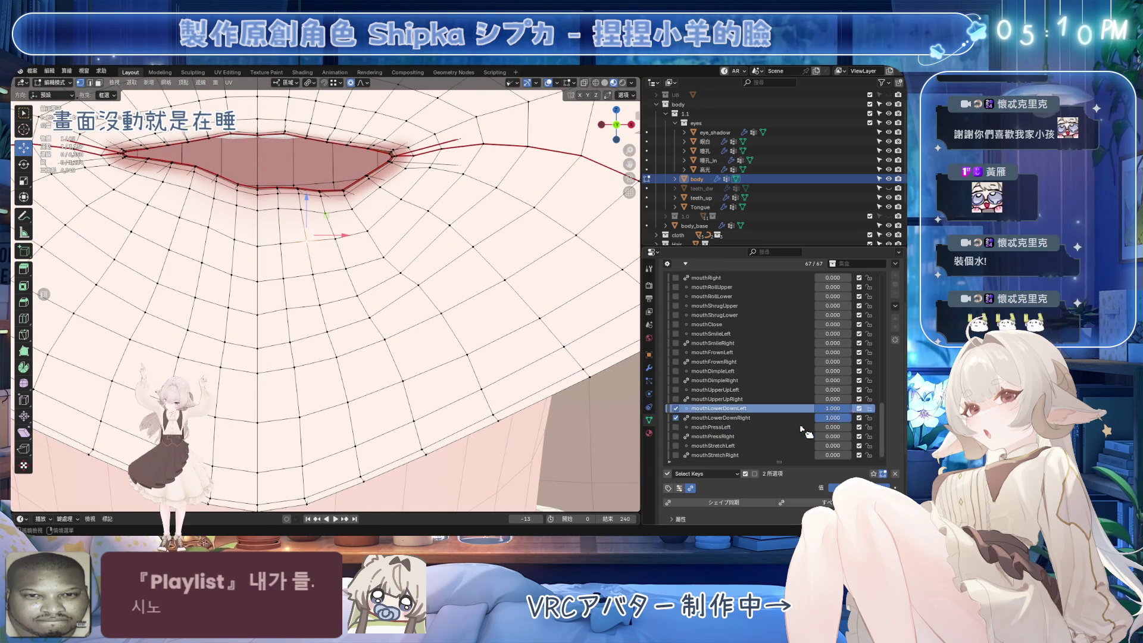
{"action": "mouse_move", "coordinate": [832, 399]}
{"action": "left_mouse_down"}
{"action": "mouse_move", "coordinate": [810, 405]}
{"action": "mouse_move", "coordinate": [848, 405]}
{"action": "left_mouse_up"}
{"action": "mouse_move", "coordinate": [411, 309]}
{"action": "middle_mouse_down"}
{"action": "mouse_move", "coordinate": [423, 312]}
{"action": "mouse_move", "coordinate": [361, 324]}
{"action": "middle_mouse_up"}
{"action": "mouse_move", "coordinate": [833, 399]}
{"action": "left_mouse_down"}
{"action": "mouse_move", "coordinate": [810, 399]}
{"action": "mouse_move", "coordinate": [845, 399]}
{"action": "left_mouse_up"}
{"action": "middle_click_drag", "start_coordinate": [307, 289], "coordinate": [256, 280]}
Smooth the lip in Sculpt Mode, save Emora_4X_4.blend, and return to Edit Mode.
{"action": "left_click", "coordinate": [64, 84]}
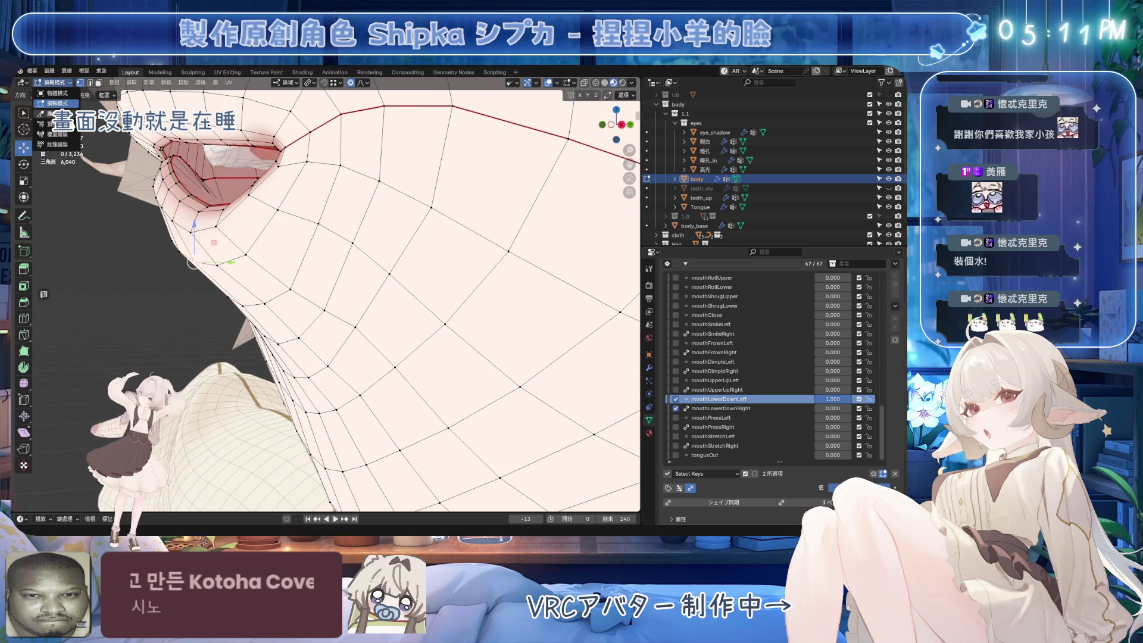
{"action": "left_click", "coordinate": [56, 113]}
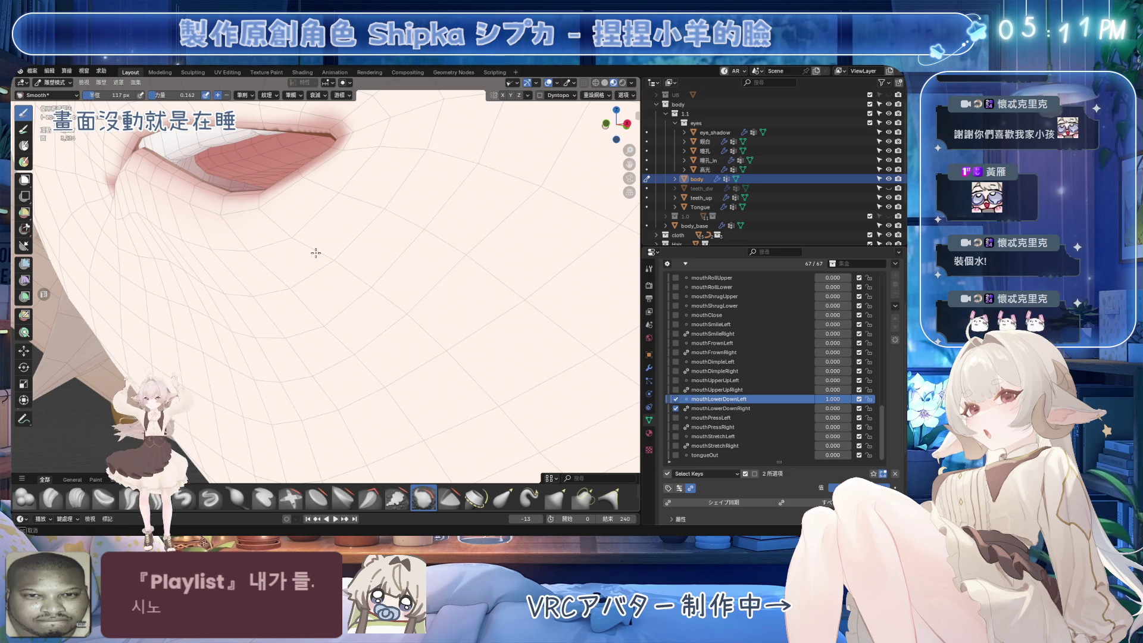
{"action": "mouse_move", "coordinate": [311, 372]}
{"action": "middle_mouse_down"}
{"action": "mouse_move", "coordinate": [337, 293]}
{"action": "mouse_move", "coordinate": [311, 225]}
{"action": "mouse_move", "coordinate": [406, 378]}
{"action": "middle_mouse_up"}
{"action": "key", "text": "ctrl+s"}
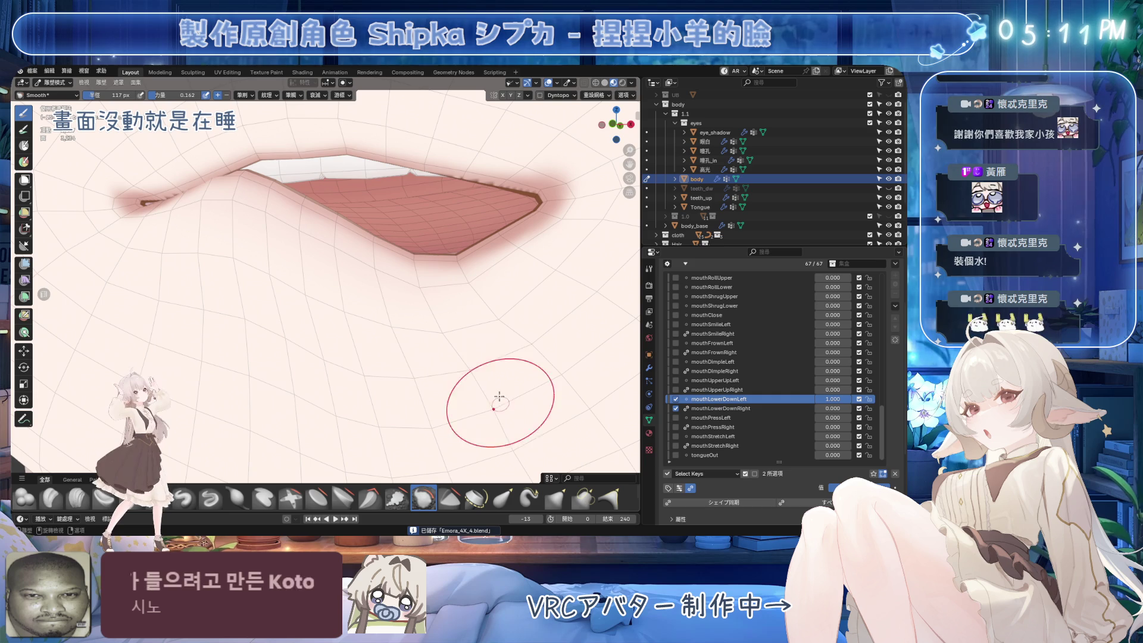
{"action": "middle_click_drag", "start_coordinate": [501, 404], "coordinate": [404, 324], "text": "shift"}
{"action": "key", "text": "Tab"}
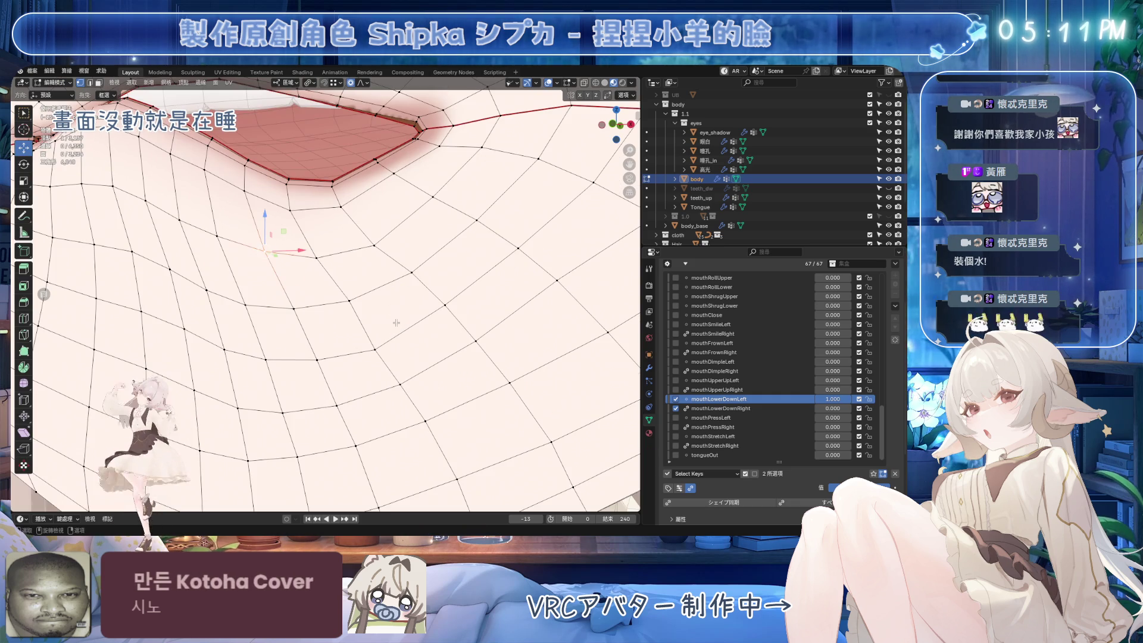
Reposition a lip vertex twice with proportional falloff and save the file.
{"action": "key", "text": "g"}
{"action": "scroll", "coordinate": [391, 328], "scroll_direction": "up", "scroll_amount": 4}
{"action": "left_click", "coordinate": [408, 356]}
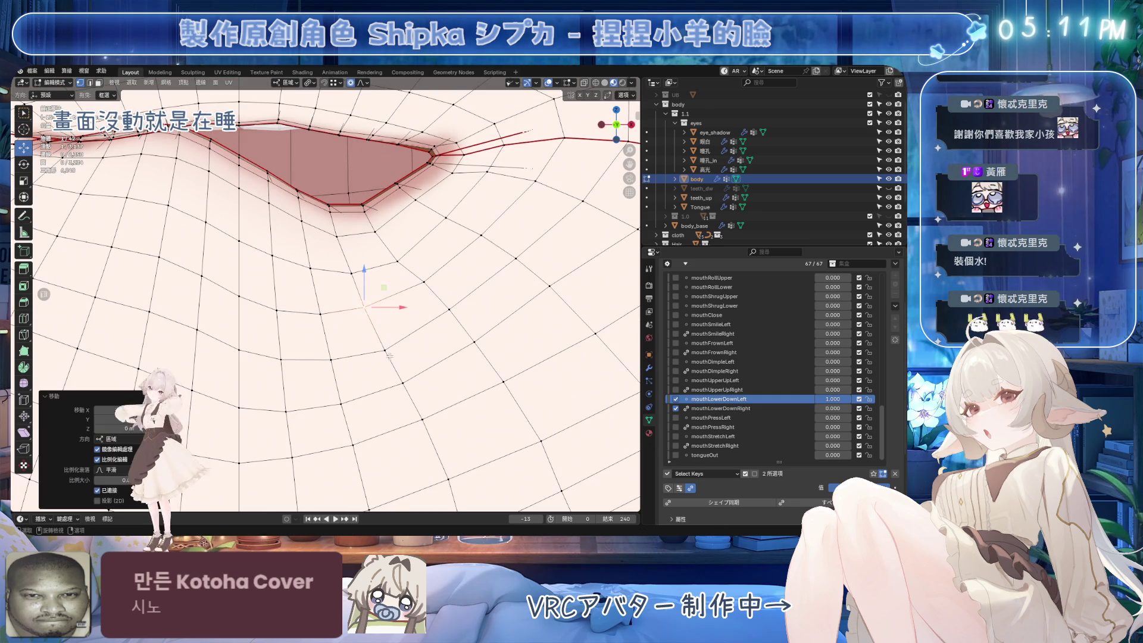
{"action": "key", "text": "g"}
{"action": "left_click", "coordinate": [442, 263]}
{"action": "scroll", "coordinate": [441, 263], "scroll_direction": "up", "scroll_amount": 2}
{"action": "middle_click_drag", "start_coordinate": [298, 196], "coordinate": [344, 255], "text": "shift"}
{"action": "key", "text": "ctrl+s"}
{"action": "scroll", "coordinate": [343, 255], "scroll_direction": "down", "scroll_amount": 2}
Compare against mouthLowerDownRight, then move a lower-lip vertex path on mouthLowerDownLeft.
{"action": "left_click", "coordinate": [720, 409]}
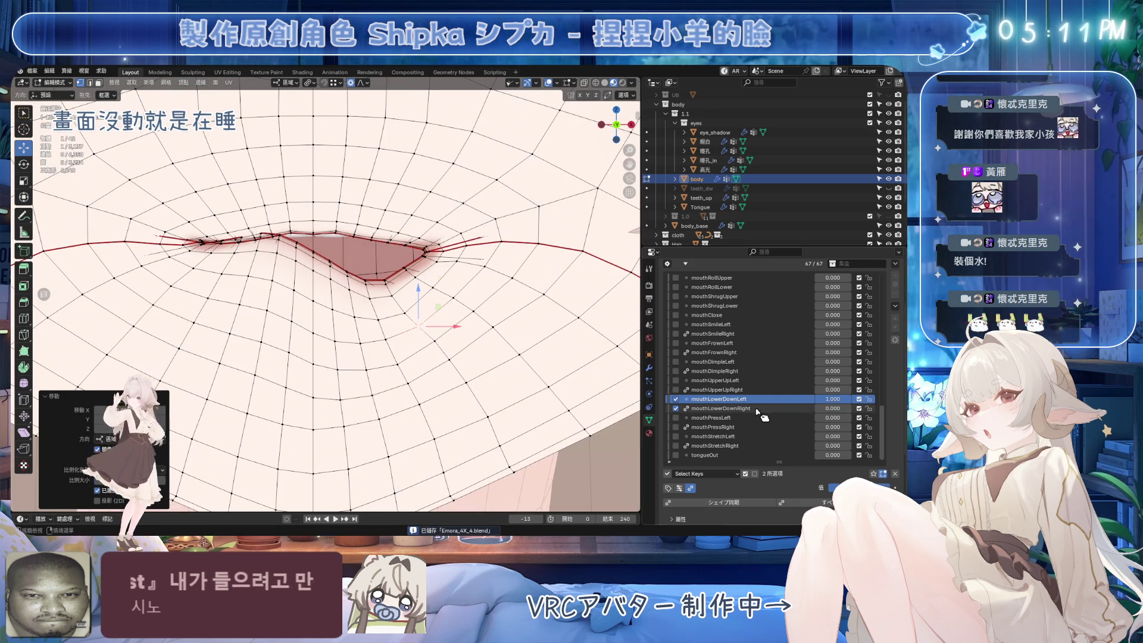
{"action": "mouse_move", "coordinate": [834, 421]}
{"action": "left_mouse_down"}
{"action": "mouse_move", "coordinate": [845, 422]}
{"action": "mouse_move", "coordinate": [834, 422]}
{"action": "left_mouse_up"}
{"action": "left_click", "coordinate": [720, 399]}
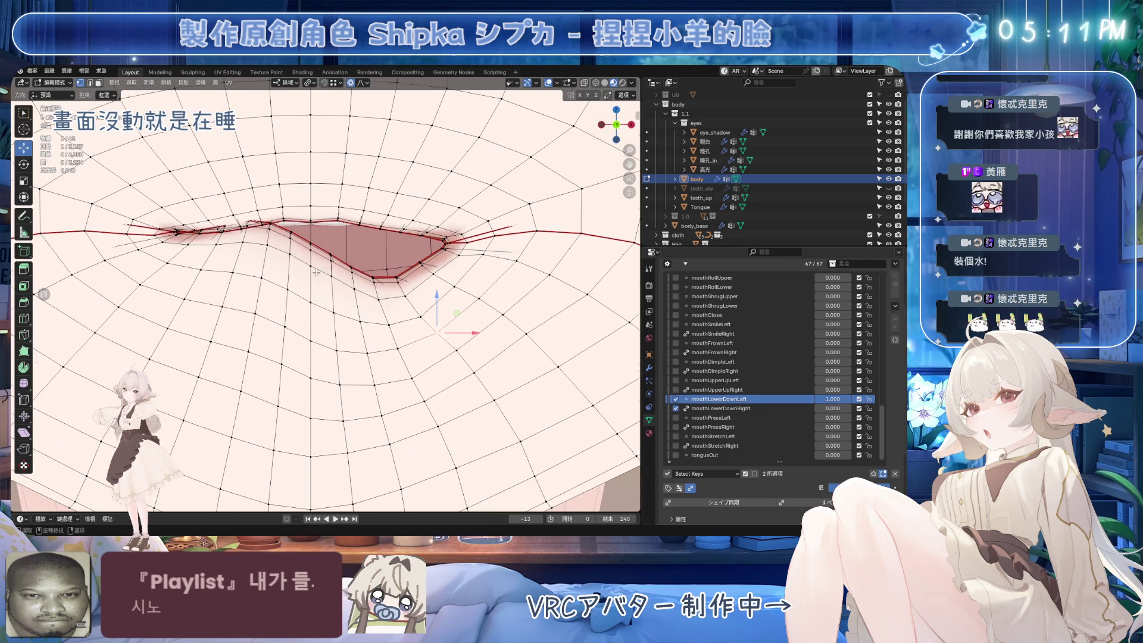
{"action": "left_click", "coordinate": [308, 209], "text": "ctrl"}
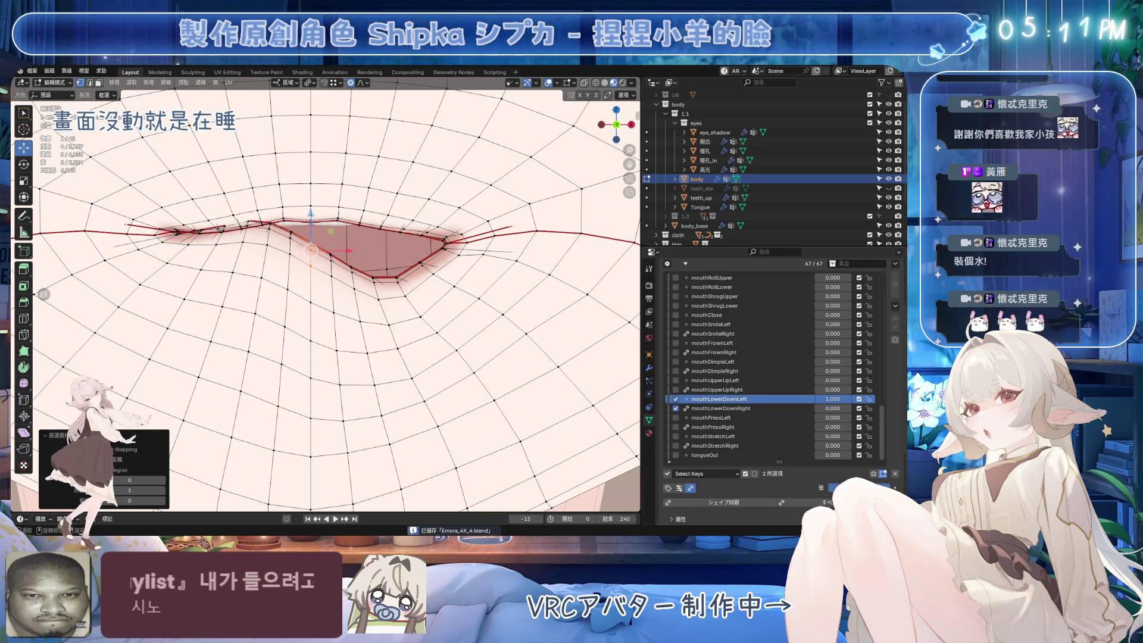
{"action": "key", "text": "g"}
{"action": "scroll", "coordinate": [316, 238], "scroll_direction": "down", "scroll_amount": 4}
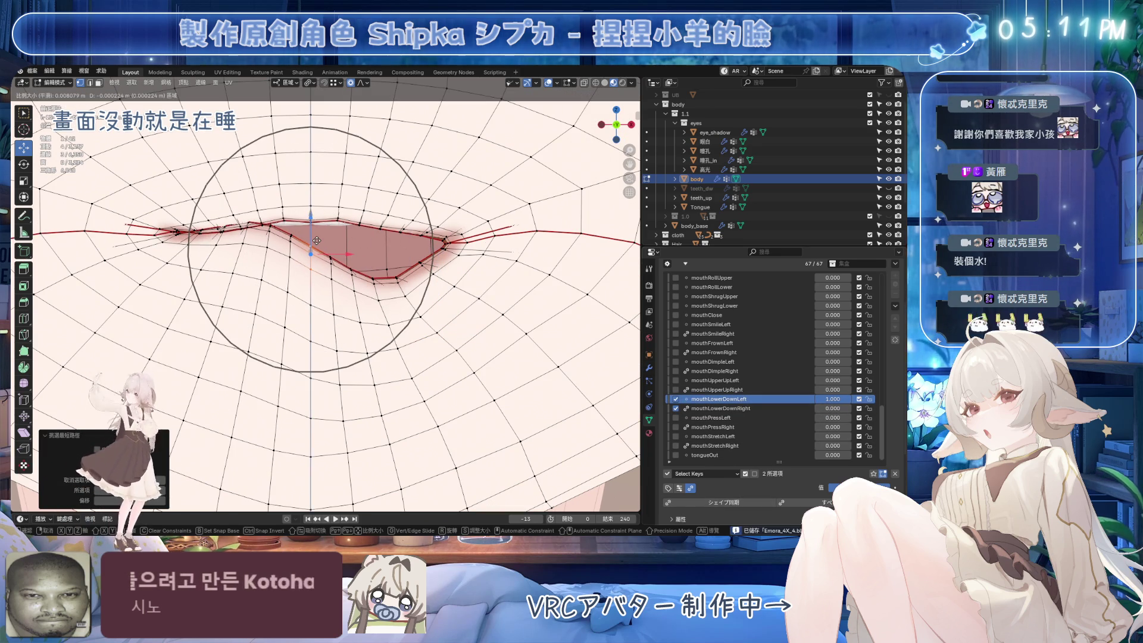
{"action": "left_click", "coordinate": [320, 254]}
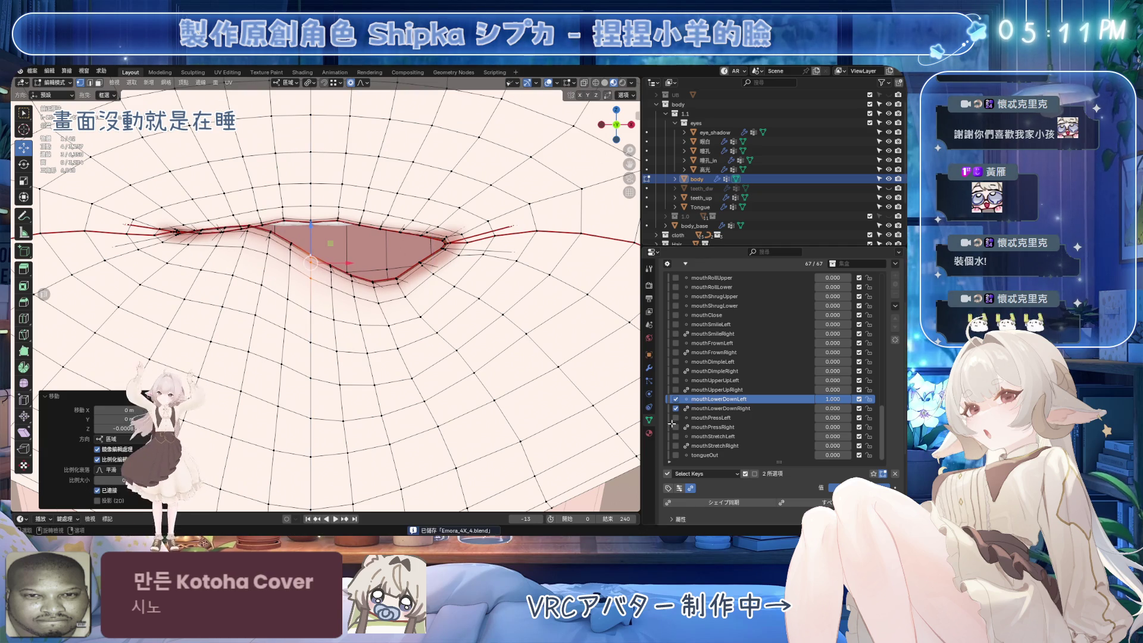
Set mouthLowerDownRight to 1.000, then nudge another mouthLowerDownLeft lower-lip path and save.
{"action": "left_click", "coordinate": [781, 409]}
{"action": "key", "text": "ctrl+s"}
{"action": "mouse_move", "coordinate": [833, 409]}
{"action": "left_mouse_down"}
{"action": "mouse_move", "coordinate": [875, 408]}
{"action": "mouse_move", "coordinate": [833, 408]}
{"action": "left_mouse_up"}
{"action": "left_click", "coordinate": [721, 398]}
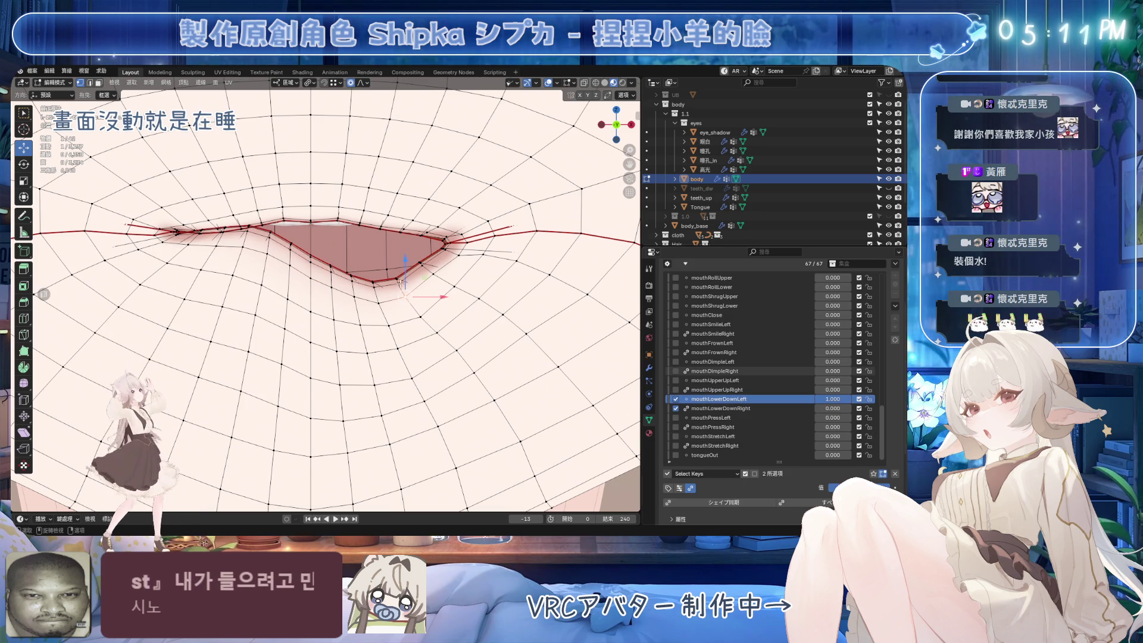
{"action": "left_click", "coordinate": [402, 267], "text": "ctrl"}
{"action": "left_click_drag", "start_coordinate": [404, 259], "coordinate": [403, 254]}
{"action": "key", "text": "ctrl+s"}
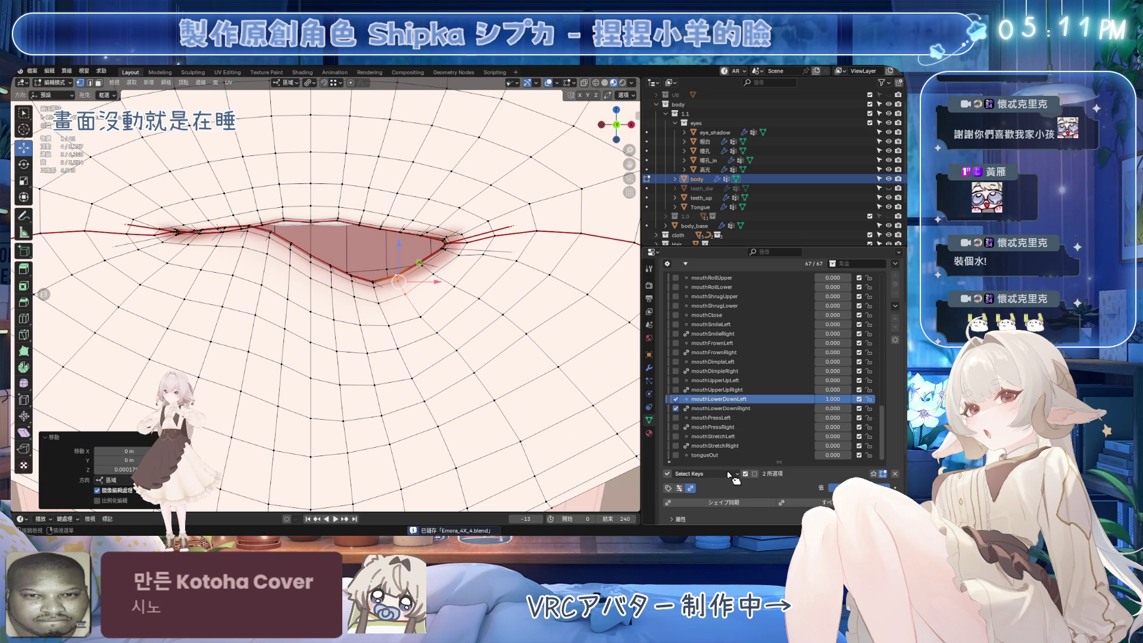
Vary mouthLowerDownRight and restore it to full, then move mouthLowerDownLeft lip vertices vertically.
{"action": "left_click", "coordinate": [720, 409]}
{"action": "left_click_drag", "start_coordinate": [833, 408], "coordinate": [857, 408]}
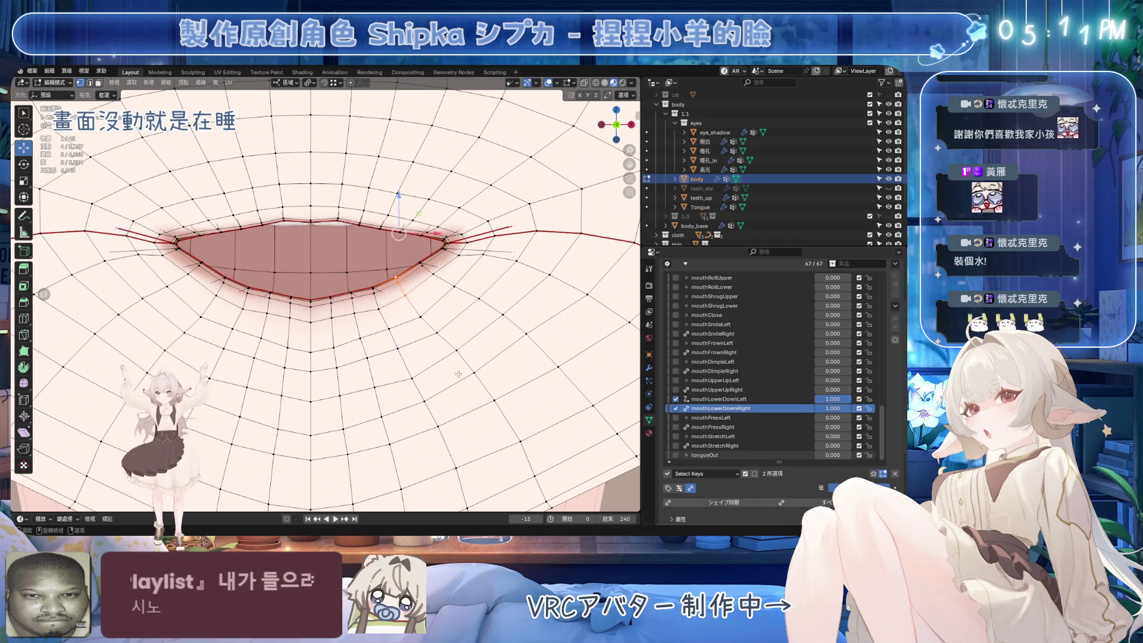
{"action": "mouse_move", "coordinate": [834, 409]}
{"action": "left_mouse_down"}
{"action": "mouse_move", "coordinate": [815, 409]}
{"action": "mouse_move", "coordinate": [858, 408]}
{"action": "left_mouse_up"}
{"action": "left_click", "coordinate": [719, 399]}
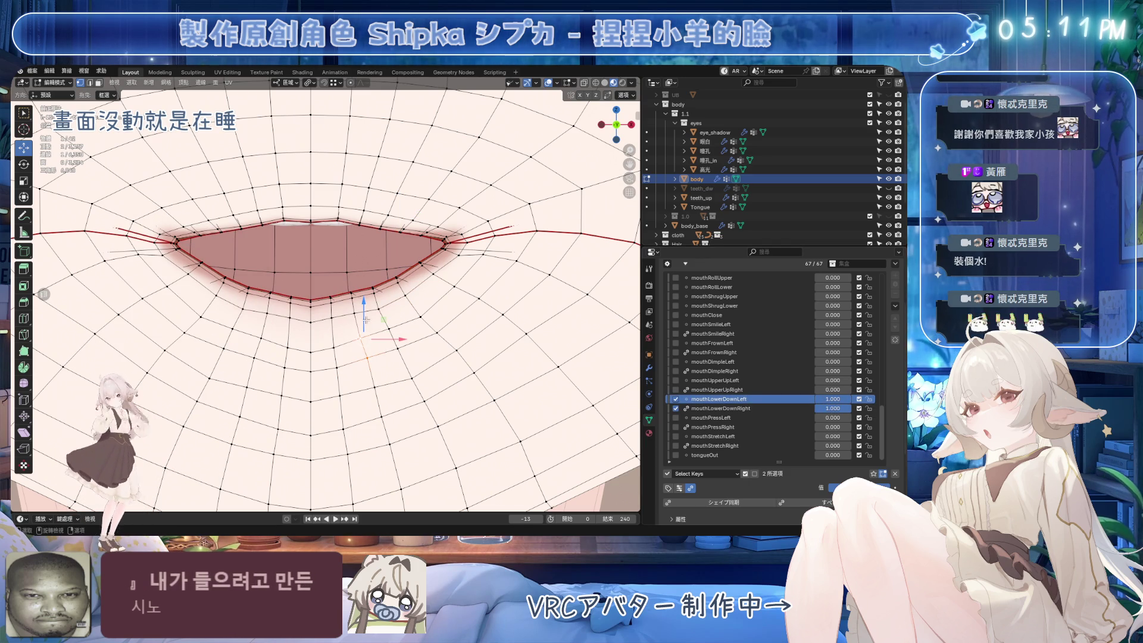
{"action": "left_click_drag", "start_coordinate": [365, 322], "coordinate": [369, 320]}
{"action": "left_click_drag", "start_coordinate": [380, 361], "coordinate": [382, 357]}
Move a single lower-lip vertex vertically and select further vertices along the lower lip.
{"action": "left_click", "coordinate": [395, 337]}
{"action": "mouse_move", "coordinate": [393, 311]}
{"action": "left_mouse_down"}
{"action": "mouse_move", "coordinate": [381, 357]}
{"action": "mouse_move", "coordinate": [360, 370]}
{"action": "mouse_move", "coordinate": [366, 390]}
{"action": "left_mouse_up"}
{"action": "left_click", "coordinate": [370, 388]}
{"action": "left_click", "coordinate": [354, 298]}
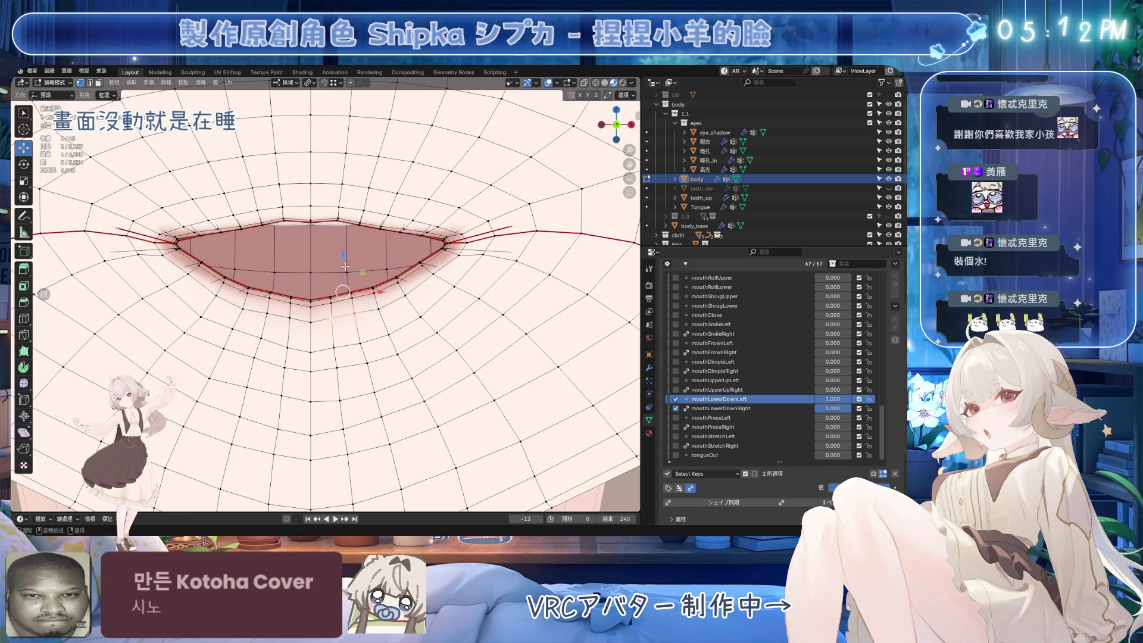
{"action": "left_click", "coordinate": [335, 299], "text": "ctrl"}
{"action": "scroll", "coordinate": [335, 299], "scroll_direction": "up", "scroll_amount": 2}
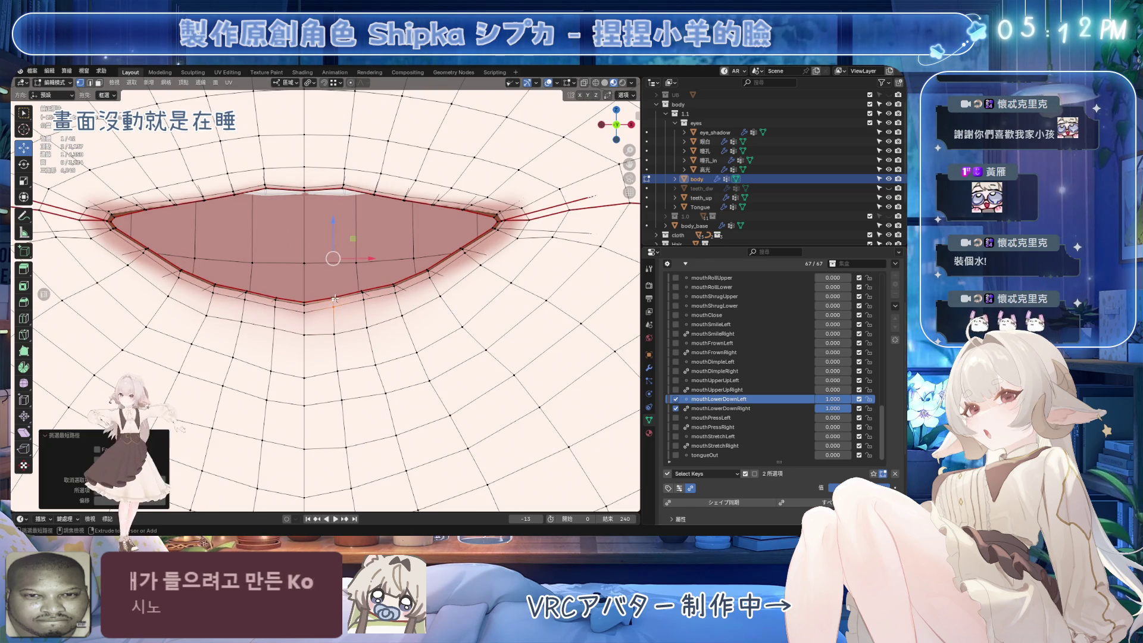
Move the extended lip-edge selection vertically, then toggle overlays to judge the lip shape.
{"action": "left_click", "coordinate": [366, 292], "text": "shift"}
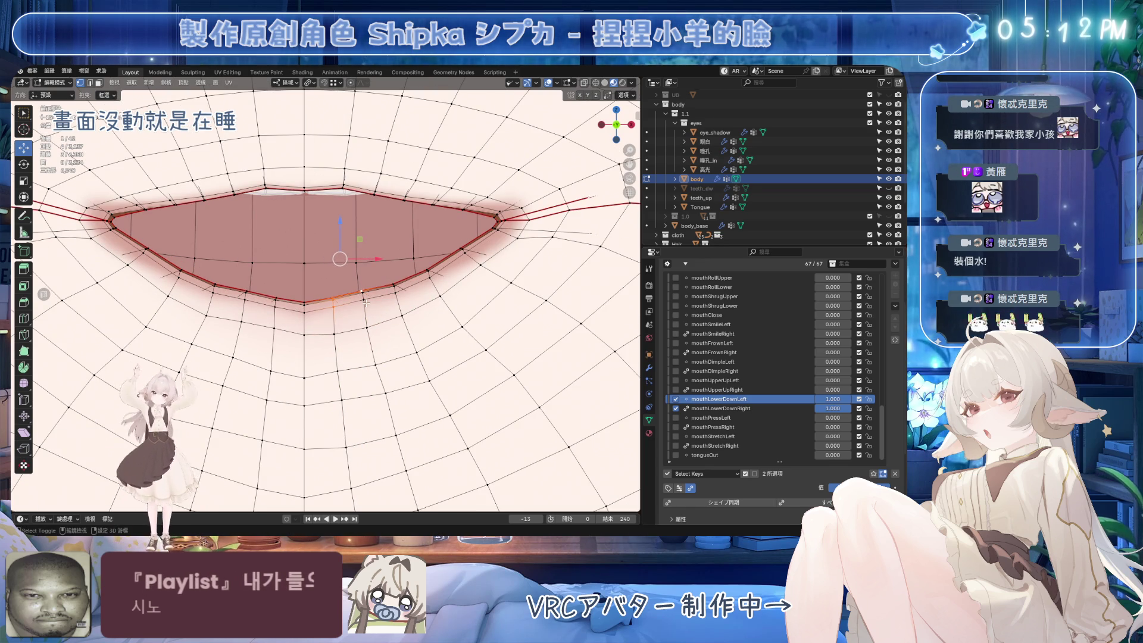
{"action": "left_click", "coordinate": [365, 302], "text": "ctrl"}
{"action": "left_click_drag", "start_coordinate": [348, 245], "coordinate": [357, 252]}
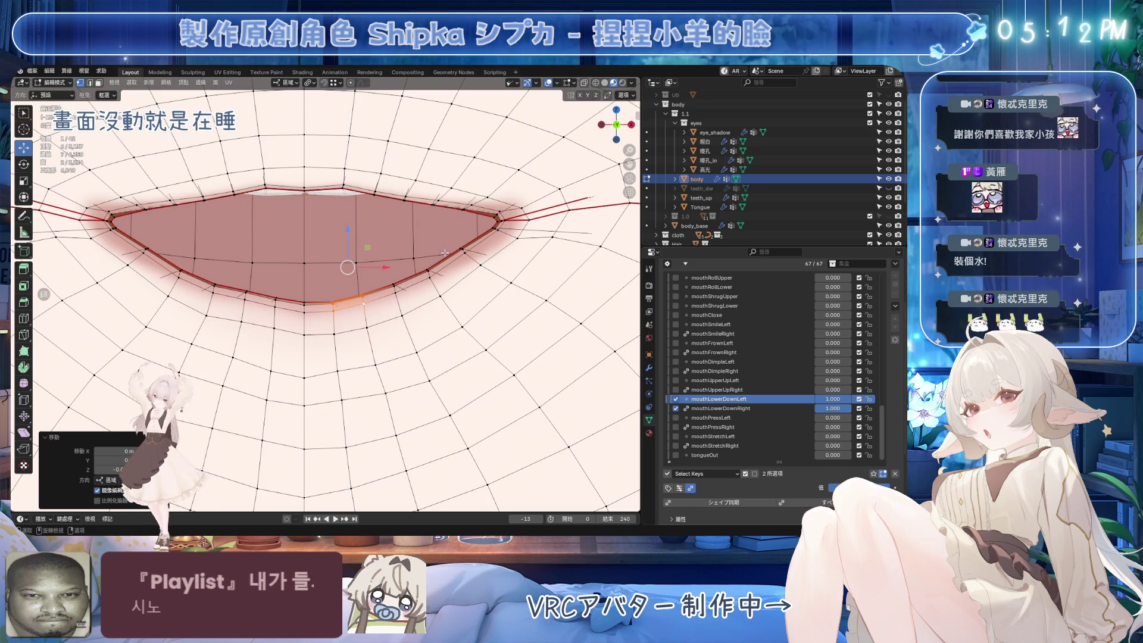
{"action": "left_click", "coordinate": [343, 301]}
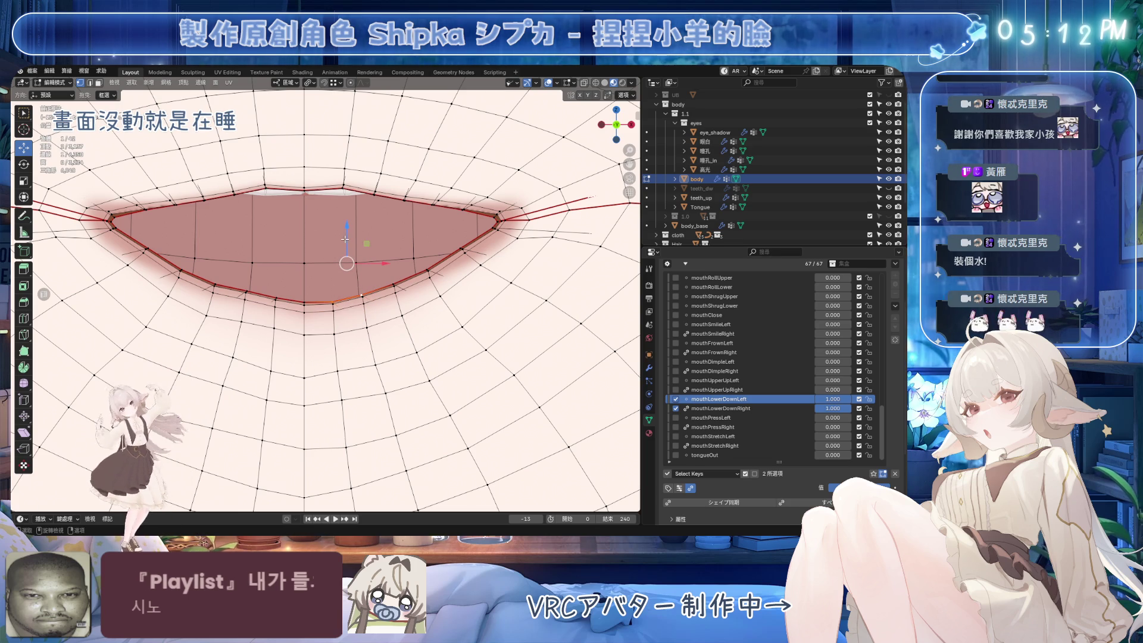
{"action": "left_click", "coordinate": [465, 293]}
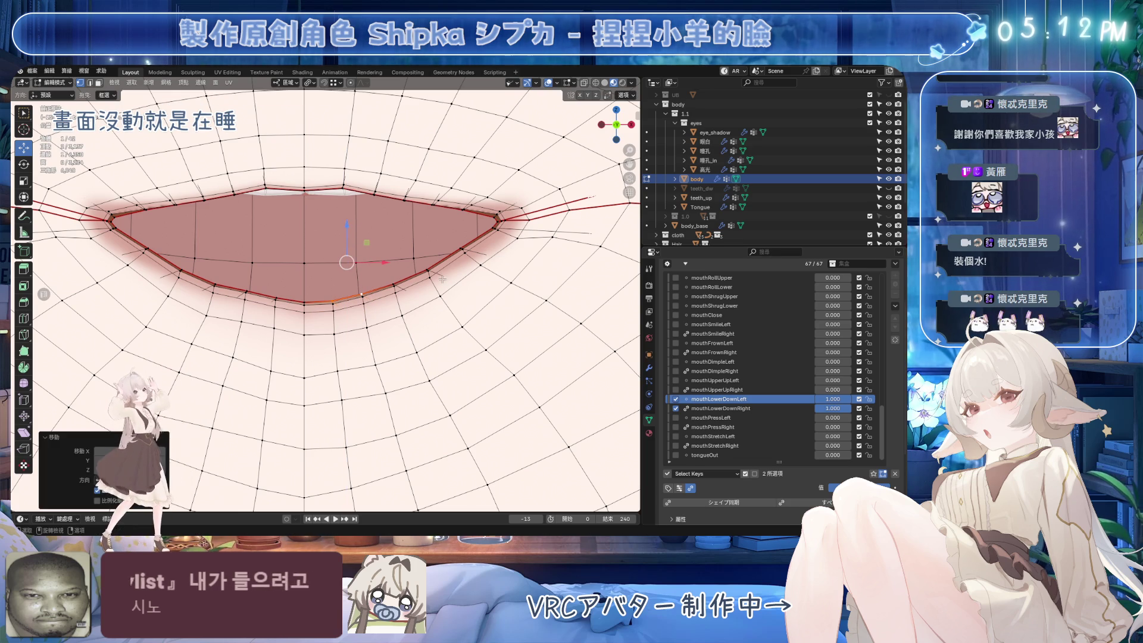
{"action": "left_click", "coordinate": [550, 83]}
{"action": "left_click", "coordinate": [550, 82]}
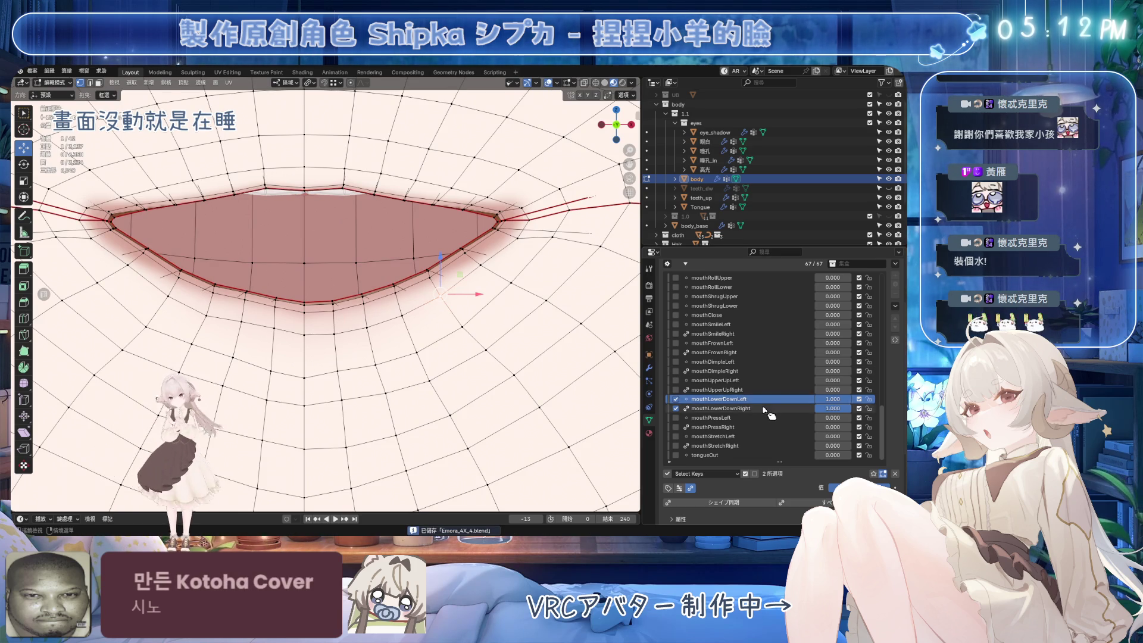
Alternate between mouthLowerDownRight and mouthLowerDownLeft, making small vertical lip-vertex adjustments.
{"action": "left_click", "coordinate": [720, 408]}
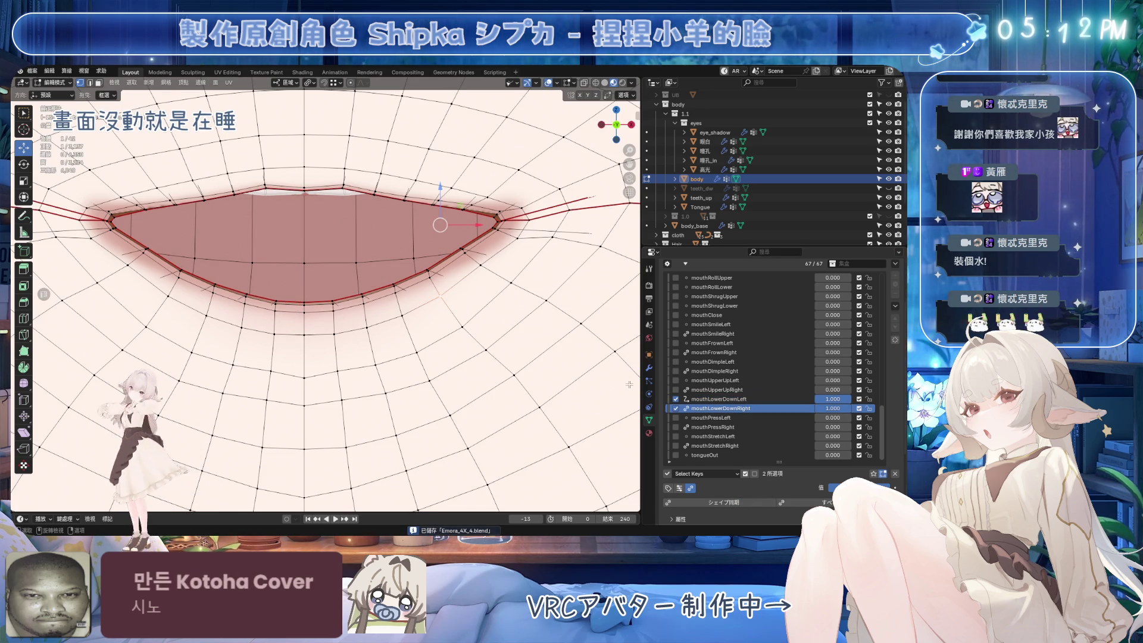
{"action": "left_click", "coordinate": [742, 399]}
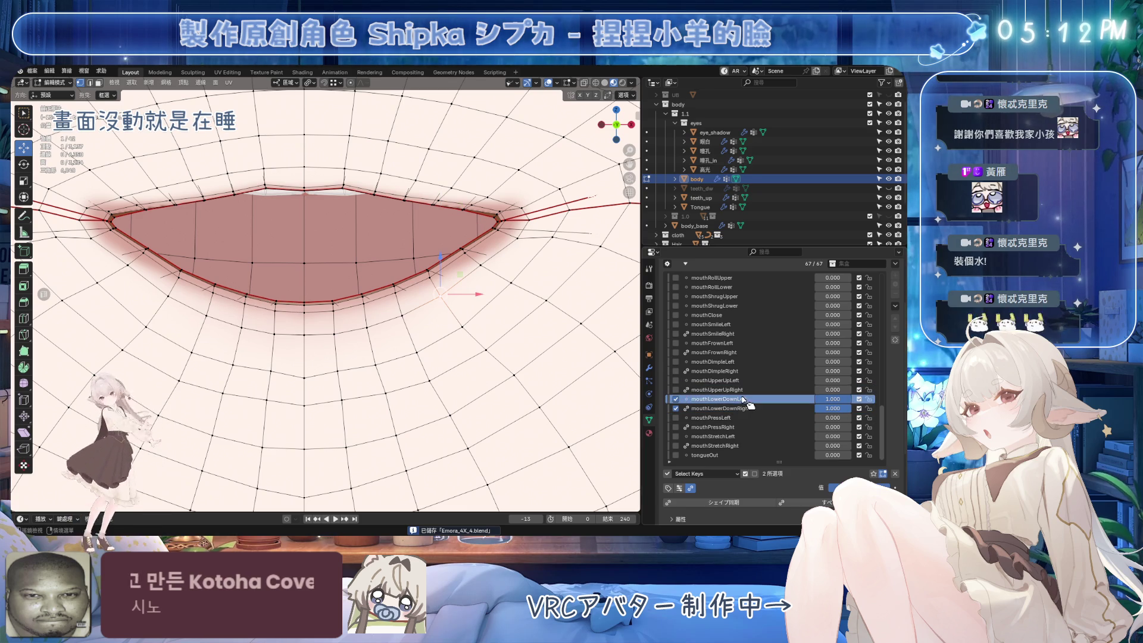
{"action": "left_click_drag", "start_coordinate": [308, 284], "coordinate": [310, 257]}
{"action": "left_click", "coordinate": [720, 408]}
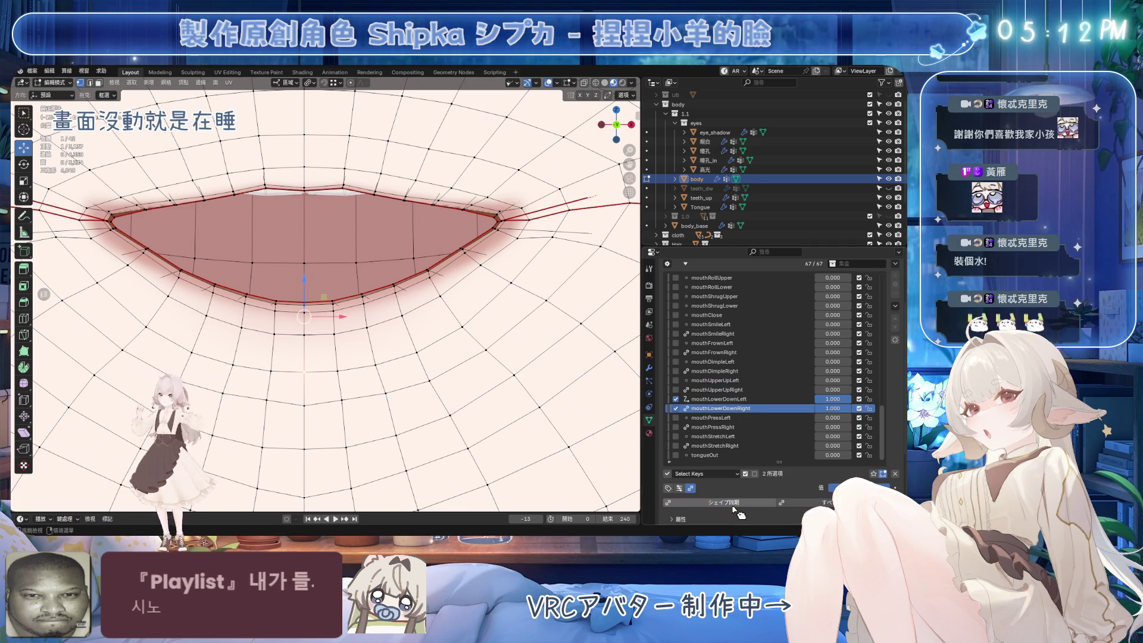
{"action": "left_click", "coordinate": [742, 399]}
{"action": "left_click_drag", "start_coordinate": [305, 328], "coordinate": [314, 323]}
Save, then briefly lower mouthLowerDownLeft to view mouthLowerDownRight alone and cancel.
{"action": "left_click", "coordinate": [721, 408]}
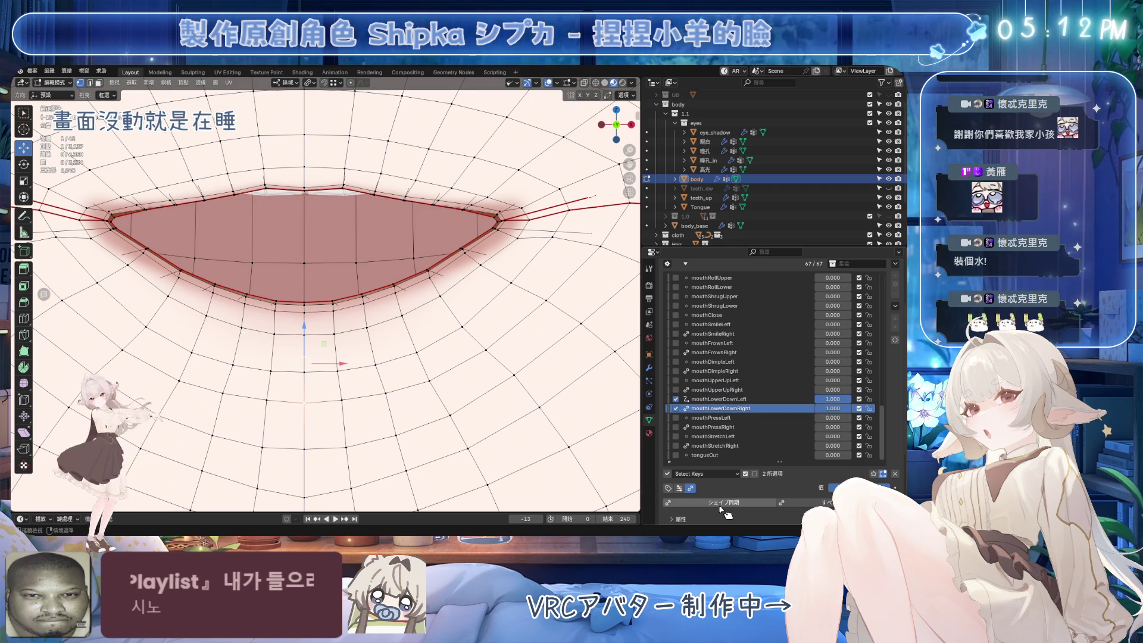
{"action": "mouse_move", "coordinate": [295, 446]}
{"action": "middle_mouse_down", "text": "shift"}
{"action": "mouse_move", "coordinate": [290, 419]}
{"action": "mouse_move", "coordinate": [351, 420]}
{"action": "mouse_move", "coordinate": [394, 399]}
{"action": "middle_mouse_up", "text": "shift"}
{"action": "key", "text": "ctrl+s"}
{"action": "mouse_move", "coordinate": [833, 399]}
{"action": "left_mouse_down"}
{"action": "mouse_move", "coordinate": [816, 399]}
{"action": "mouse_move", "coordinate": [841, 399]}
{"action": "mouse_move", "coordinate": [826, 399]}
{"action": "left_mouse_up"}
{"action": "right_click", "coordinate": [833, 399]}
Set mouthUpperUpRight to full strength and save the blend file.
{"action": "scroll", "coordinate": [326, 298], "scroll_direction": "down", "scroll_amount": 8}
{"action": "left_click_drag", "start_coordinate": [825, 390], "coordinate": [839, 389]}
{"action": "scroll", "coordinate": [594, 331], "scroll_direction": "up", "scroll_amount": 4}
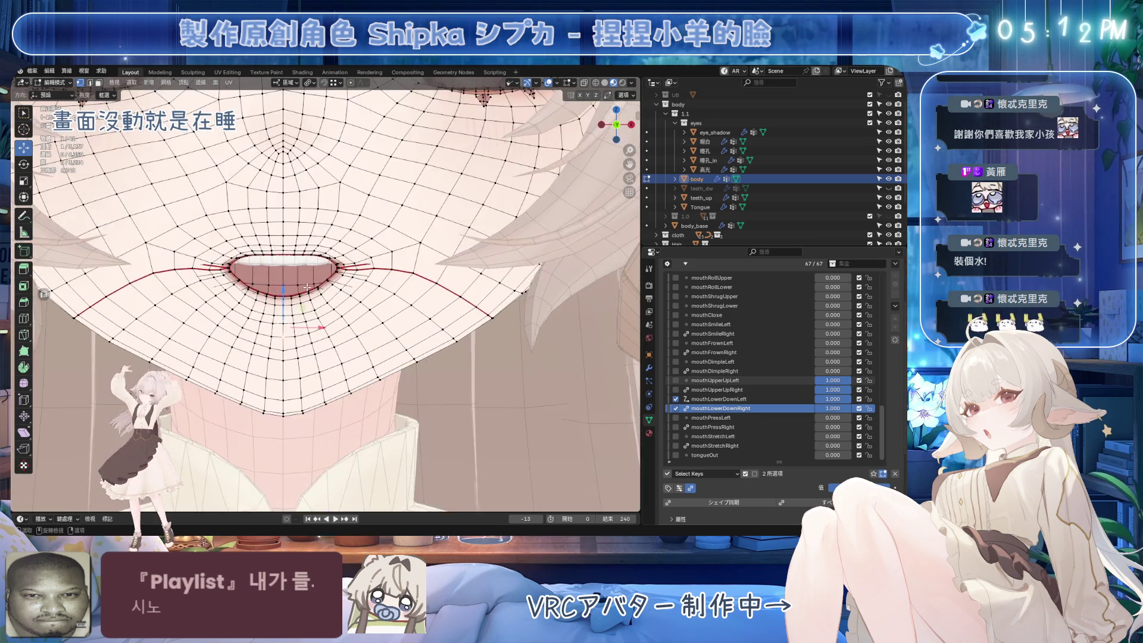
{"action": "key", "text": "ctrl+s"}
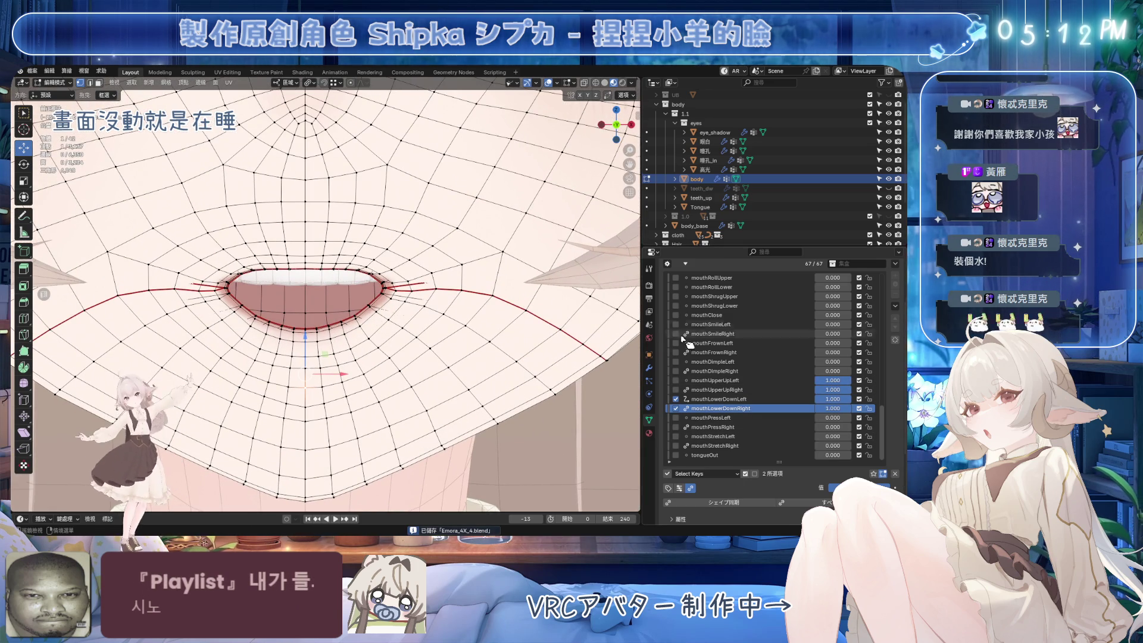
Preview jawOpen at 1.000, return it to 0, save, then set mouthLowerDownRight to full strength.
{"action": "scroll", "coordinate": [696, 331], "scroll_direction": "up", "scroll_amount": 5}
{"action": "left_click_drag", "start_coordinate": [830, 287], "coordinate": [858, 287]}
{"action": "mouse_move", "coordinate": [506, 334]}
{"action": "middle_mouse_down"}
{"action": "mouse_move", "coordinate": [427, 336]}
{"action": "mouse_move", "coordinate": [441, 306]}
{"action": "mouse_move", "coordinate": [442, 317]}
{"action": "middle_mouse_up"}
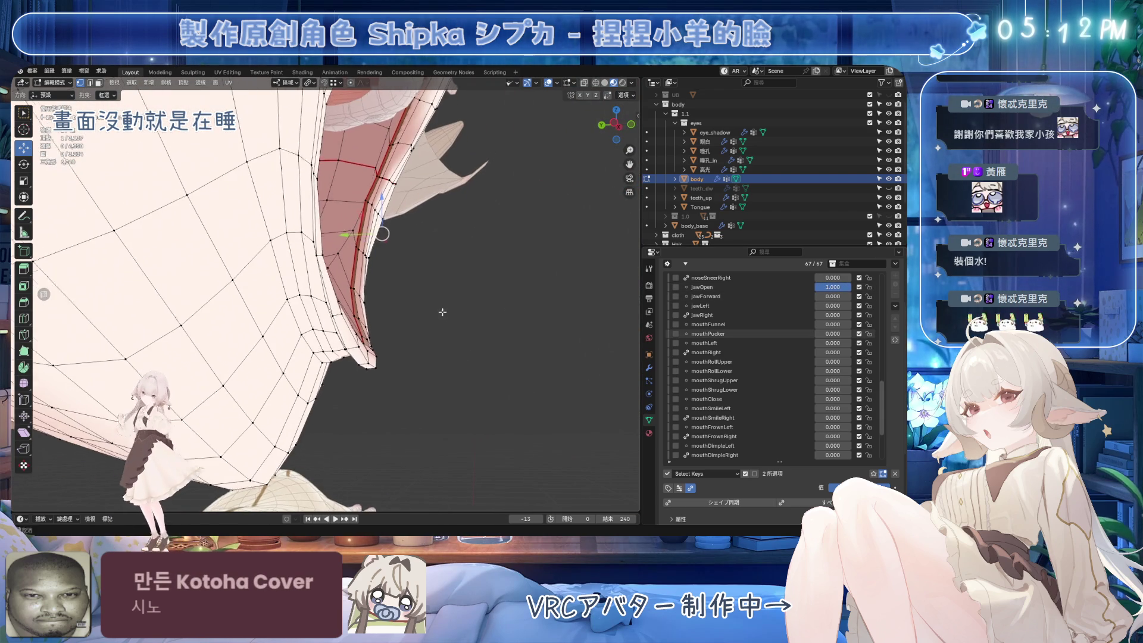
{"action": "left_click_drag", "start_coordinate": [849, 287], "coordinate": [816, 287]}
{"action": "mouse_move", "coordinate": [431, 292]}
{"action": "middle_mouse_down"}
{"action": "mouse_move", "coordinate": [438, 278]}
{"action": "mouse_move", "coordinate": [281, 335]}
{"action": "mouse_move", "coordinate": [536, 369]}
{"action": "middle_mouse_up"}
{"action": "scroll", "coordinate": [774, 411], "scroll_direction": "down", "scroll_amount": 3}
{"action": "key", "text": "ctrl+s"}
{"action": "left_click", "coordinate": [800, 408]}
{"action": "mouse_move", "coordinate": [831, 409]}
{"action": "left_mouse_down"}
{"action": "mouse_move", "coordinate": [816, 409]}
{"action": "mouse_move", "coordinate": [845, 393]}
{"action": "left_mouse_up"}
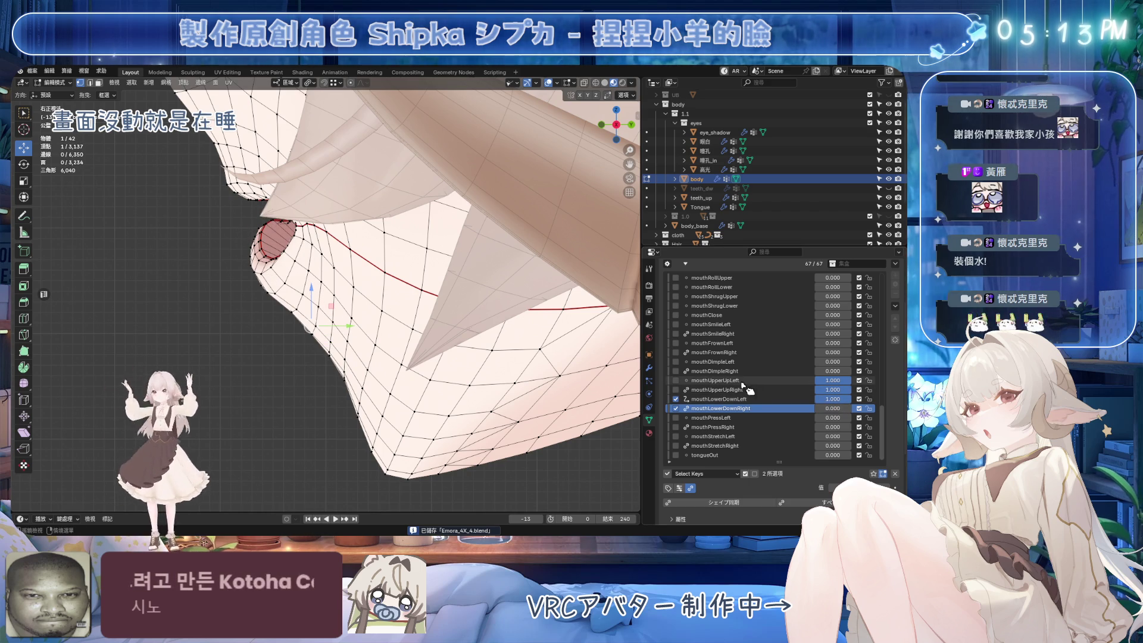
In mouthLowerDownLeft, slide two lower-lip vertices along Y, then preview mouthLowerDownRight partially.
{"action": "left_click", "coordinate": [721, 399]}
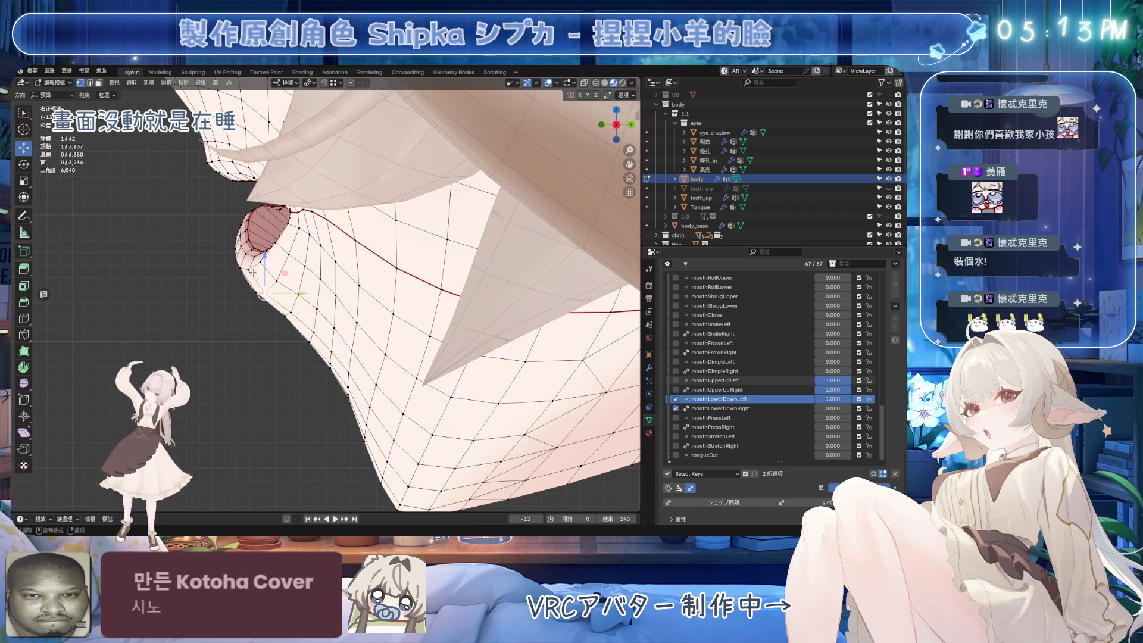
{"action": "key", "text": "ctrl+s"}
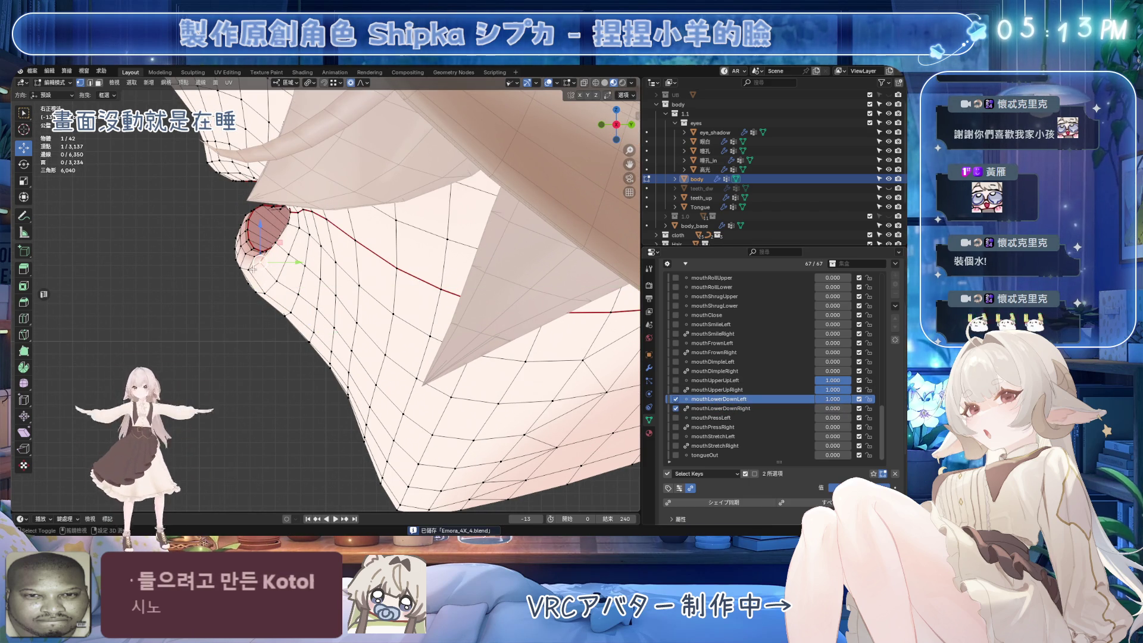
{"action": "left_click_drag", "start_coordinate": [283, 266], "coordinate": [340, 270]}
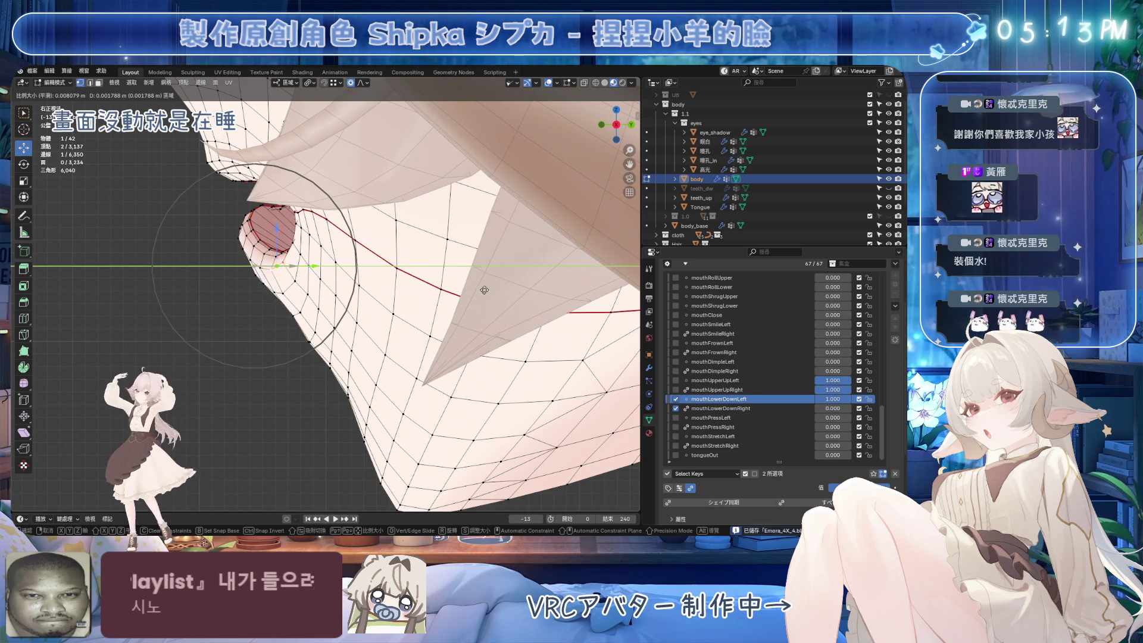
{"action": "key", "text": "Return"}
{"action": "left_click", "coordinate": [339, 346]}
{"action": "left_click_drag", "start_coordinate": [338, 346], "coordinate": [392, 342]}
{"action": "left_click", "coordinate": [721, 408]}
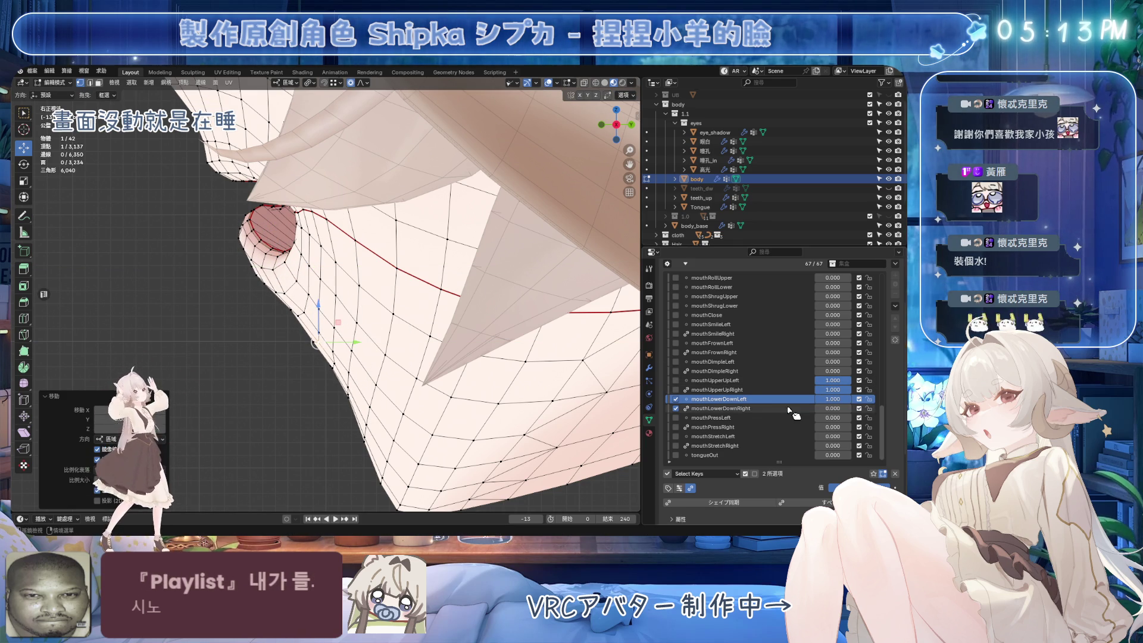
{"action": "mouse_move", "coordinate": [833, 408]}
{"action": "left_mouse_down"}
{"action": "mouse_move", "coordinate": [876, 409]}
{"action": "mouse_move", "coordinate": [816, 399]}
{"action": "mouse_move", "coordinate": [821, 411]}
{"action": "mouse_move", "coordinate": [869, 408]}
{"action": "left_mouse_up"}
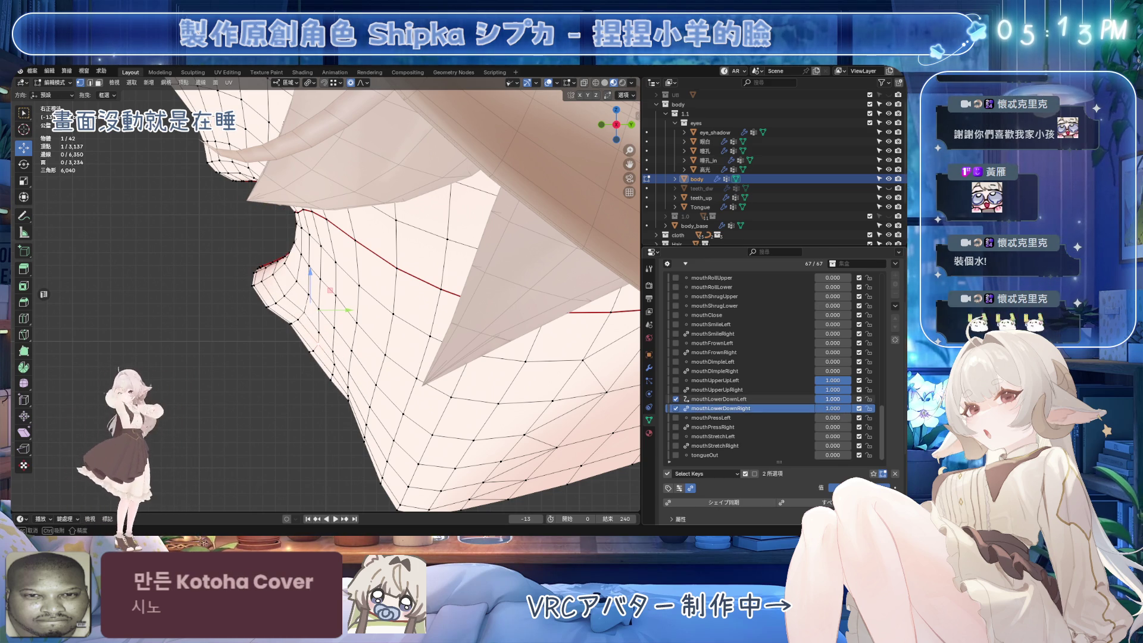
Back in mouthLowerDownLeft, move several lower-lip vertices along Y with proportional falloff.
{"action": "left_click", "coordinate": [718, 399]}
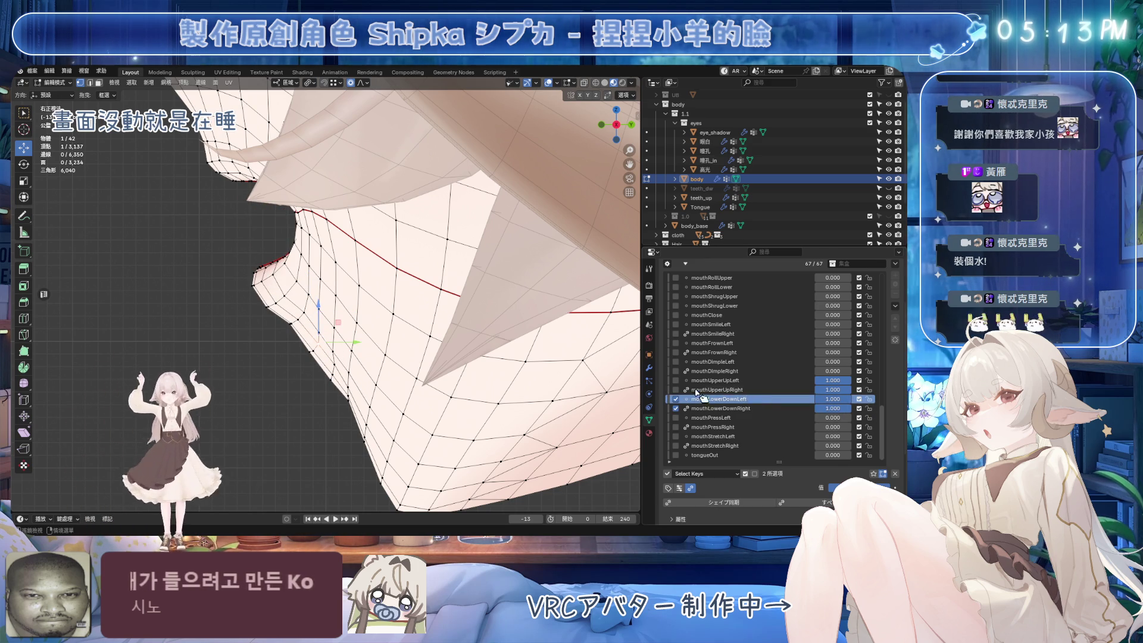
{"action": "key", "text": "g"}
{"action": "key", "text": "y"}
{"action": "key", "text": "y"}
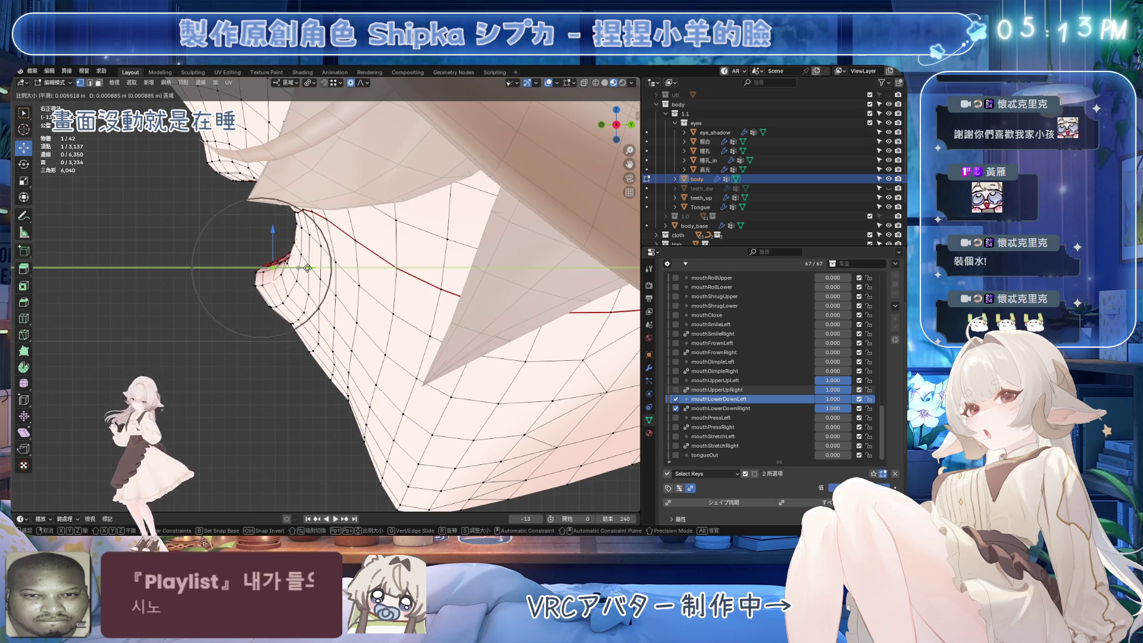
{"action": "left_click", "coordinate": [312, 269]}
{"action": "left_click", "coordinate": [331, 345]}
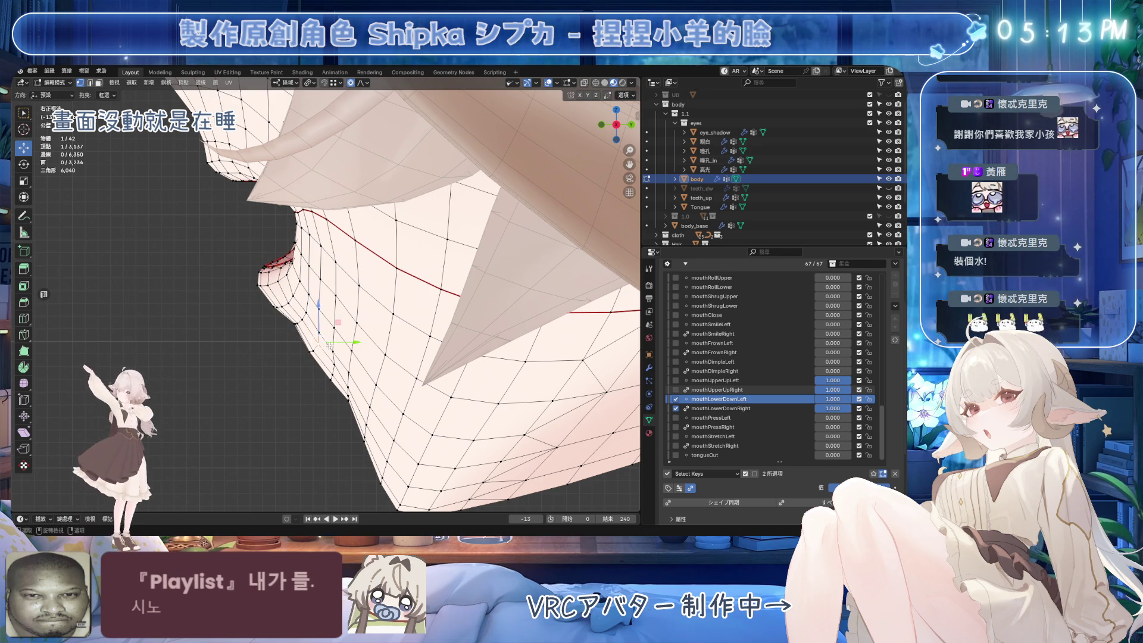
{"action": "key", "text": "g"}
{"action": "left_click", "coordinate": [344, 342]}
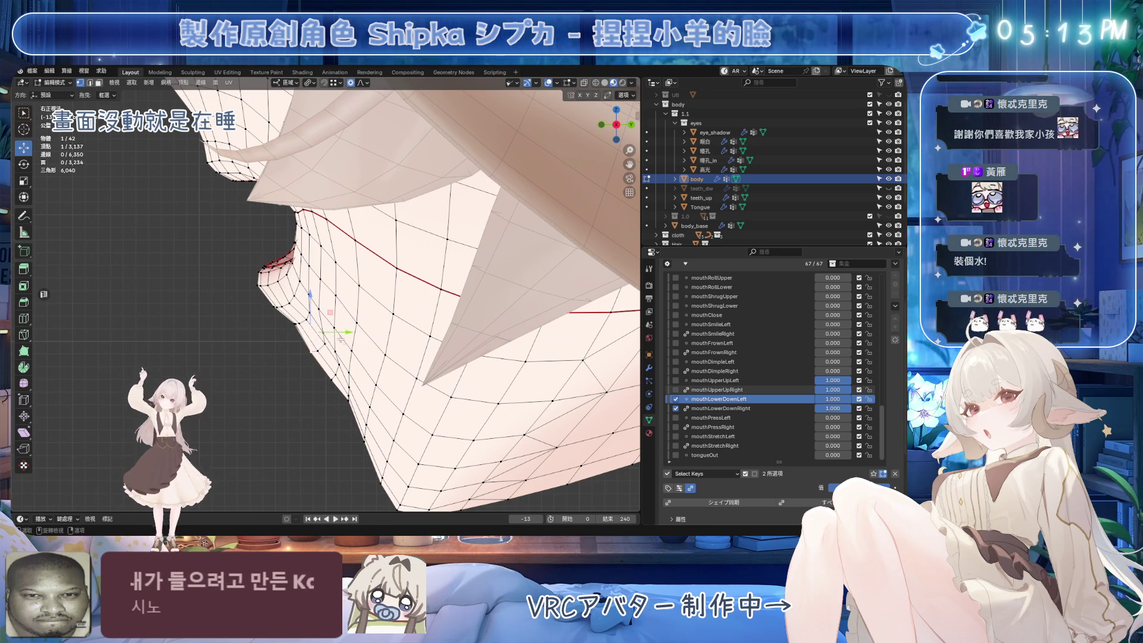
{"action": "key", "text": "g"}
{"action": "left_click", "coordinate": [369, 364]}
{"action": "key", "text": "g"}
{"action": "left_click", "coordinate": [361, 343]}
Make mouthLowerDownRight active again, turn the view to face the mouth, and save.
{"action": "left_click", "coordinate": [773, 418]}
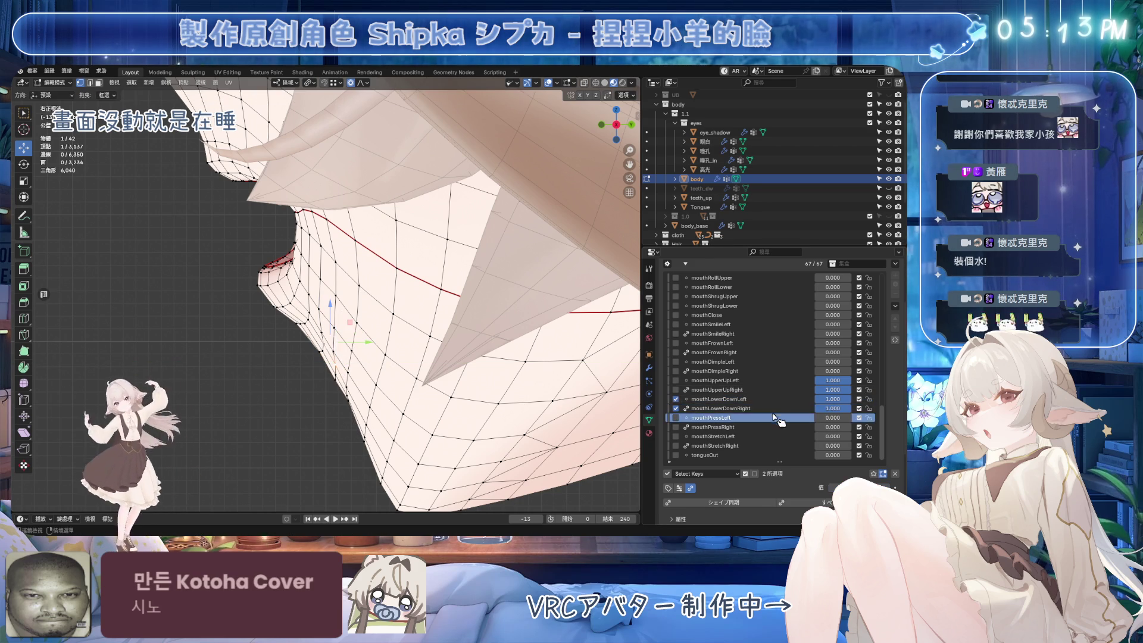
{"action": "left_click", "coordinate": [744, 408]}
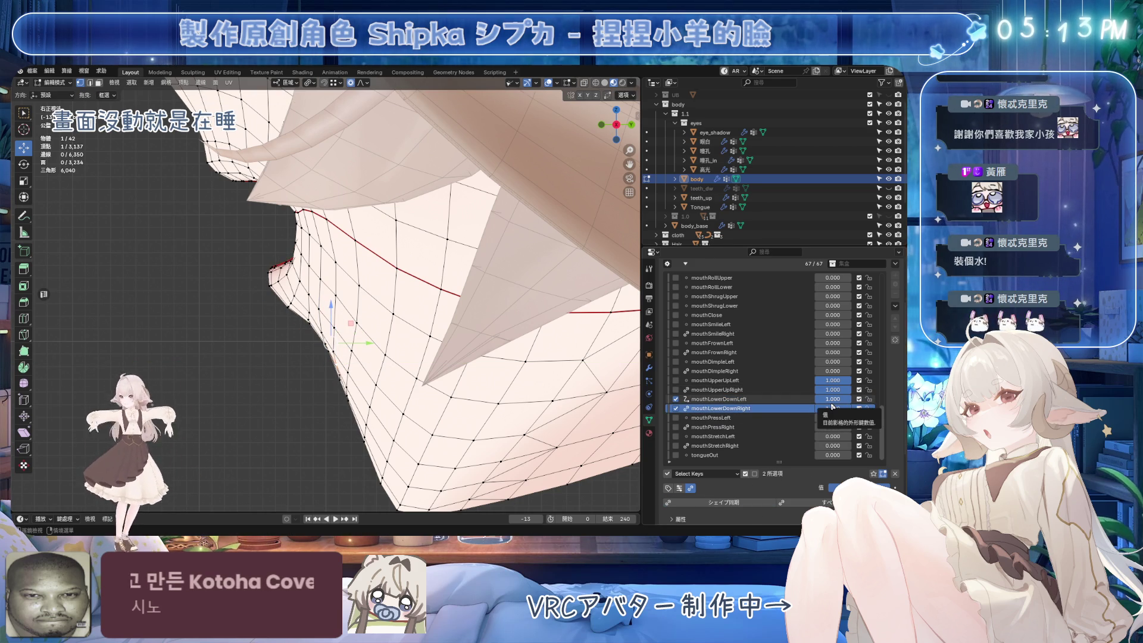
{"action": "middle_click_drag", "start_coordinate": [381, 334], "coordinate": [455, 319]}
{"action": "key", "text": "ctrl+s"}
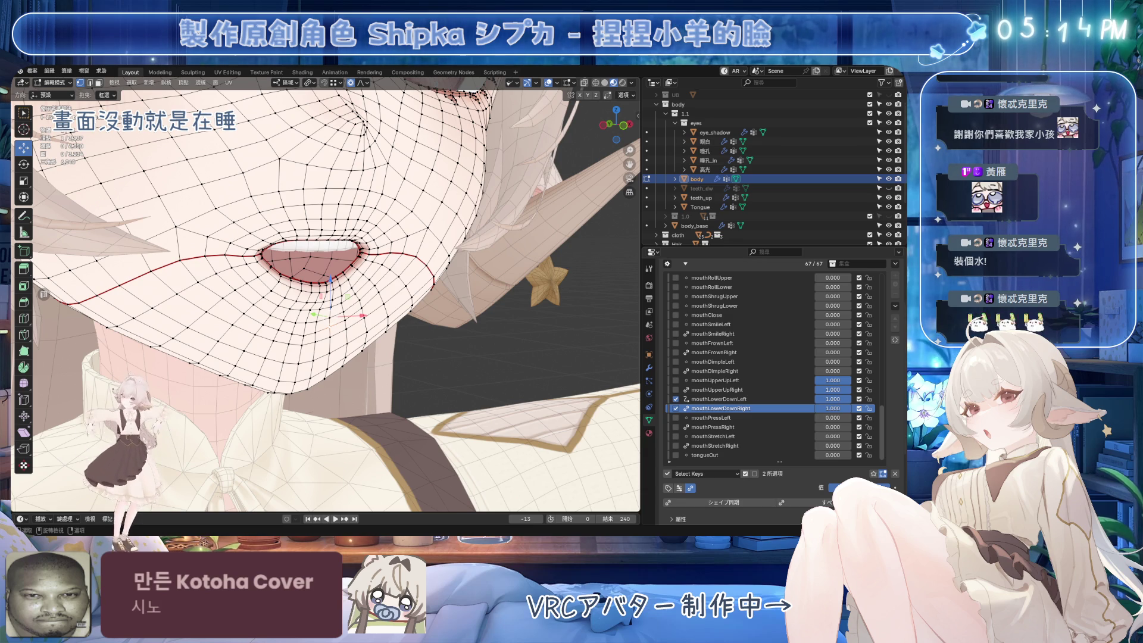
Set mouthLowerDownLeft back to full strength from a frontal view and save.
{"action": "middle_click_drag", "start_coordinate": [417, 358], "coordinate": [458, 371]}
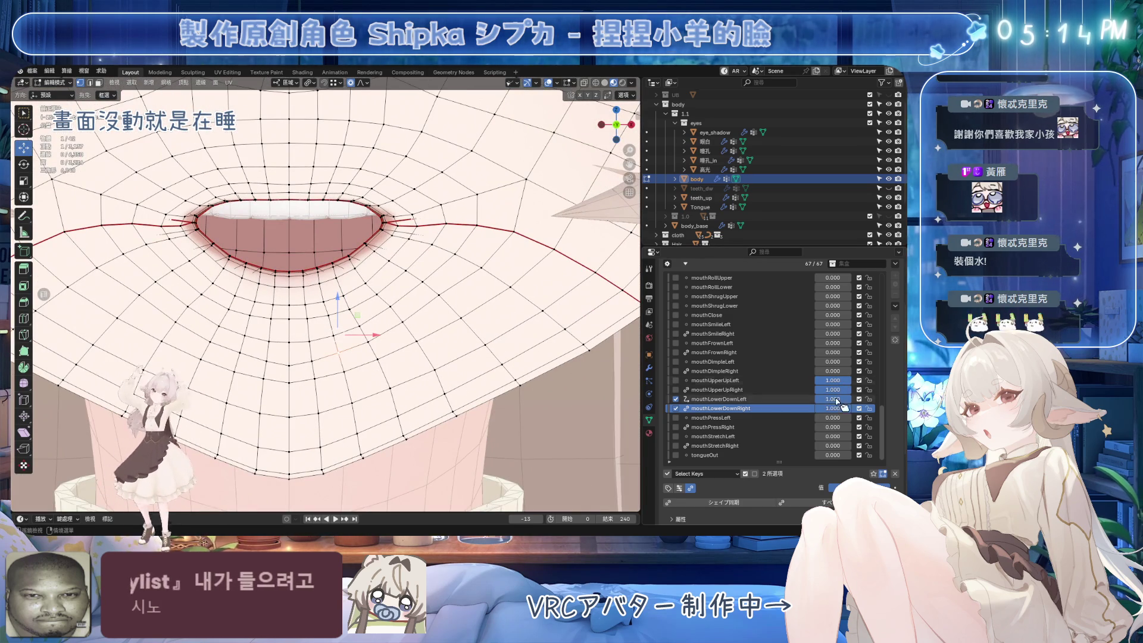
{"action": "left_click", "coordinate": [896, 475]}
{"action": "left_click_drag", "start_coordinate": [833, 399], "coordinate": [870, 407]}
{"action": "middle_click_drag", "start_coordinate": [452, 357], "coordinate": [429, 321]}
{"action": "key", "text": "ctrl+s"}
Open jawOpen fully and inspect the shaded face outside Edit Mode from an exact front view.
{"action": "scroll", "coordinate": [782, 365], "scroll_direction": "up", "scroll_amount": 3}
{"action": "left_click_drag", "start_coordinate": [833, 287], "coordinate": [869, 287]}
{"action": "mouse_move", "coordinate": [452, 268]}
{"action": "middle_mouse_down"}
{"action": "mouse_move", "coordinate": [544, 96]}
{"action": "mouse_move", "coordinate": [424, 316]}
{"action": "mouse_move", "coordinate": [434, 309]}
{"action": "middle_mouse_up"}
{"action": "key", "text": "shift+alt+z"}
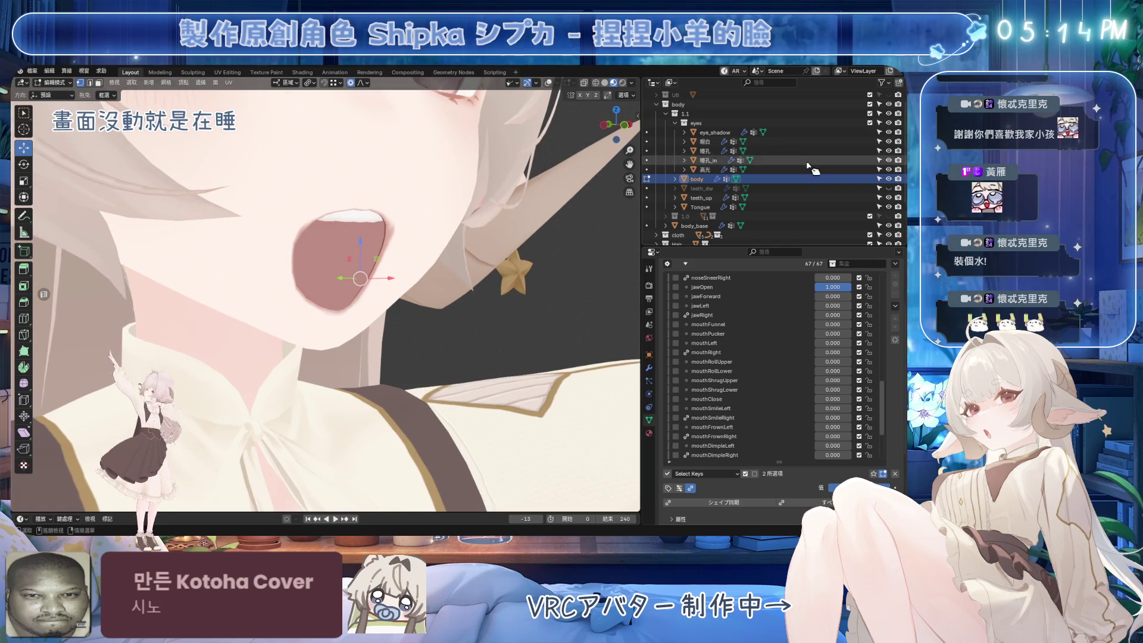
{"action": "mouse_move", "coordinate": [452, 268]}
{"action": "middle_mouse_down"}
{"action": "mouse_move", "coordinate": [441, 256]}
{"action": "mouse_move", "coordinate": [470, 280]}
{"action": "mouse_move", "coordinate": [458, 269]}
{"action": "mouse_move", "coordinate": [420, 283]}
{"action": "mouse_move", "coordinate": [435, 280]}
{"action": "middle_mouse_up"}
{"action": "scroll", "coordinate": [428, 277], "scroll_direction": "down", "scroll_amount": 5}
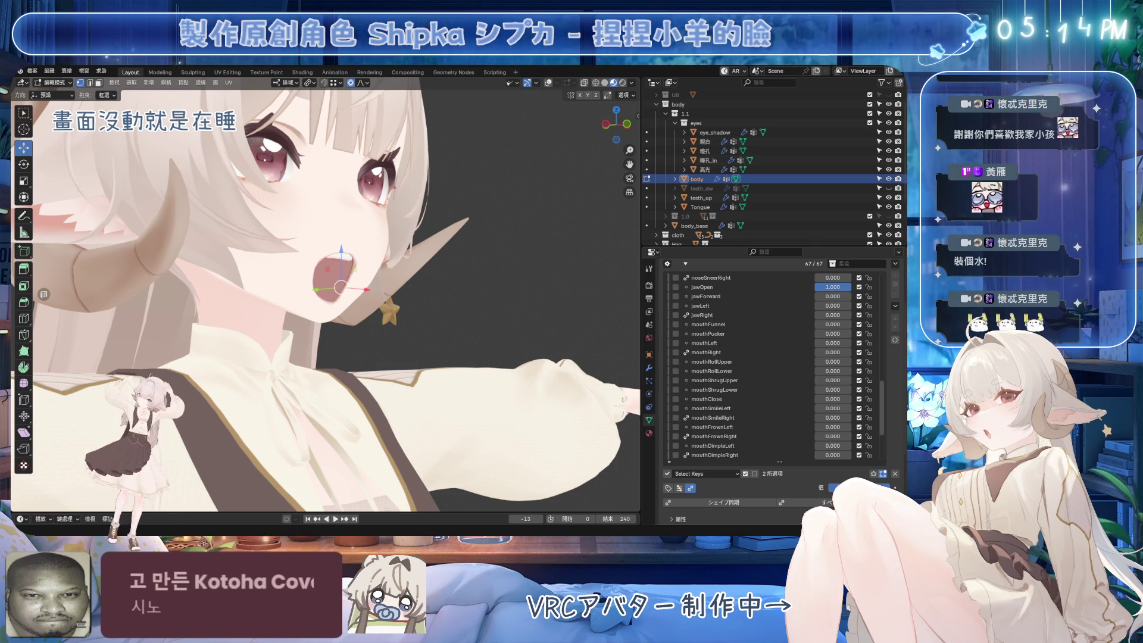
{"action": "middle_click_drag", "start_coordinate": [435, 280], "coordinate": [393, 283]}
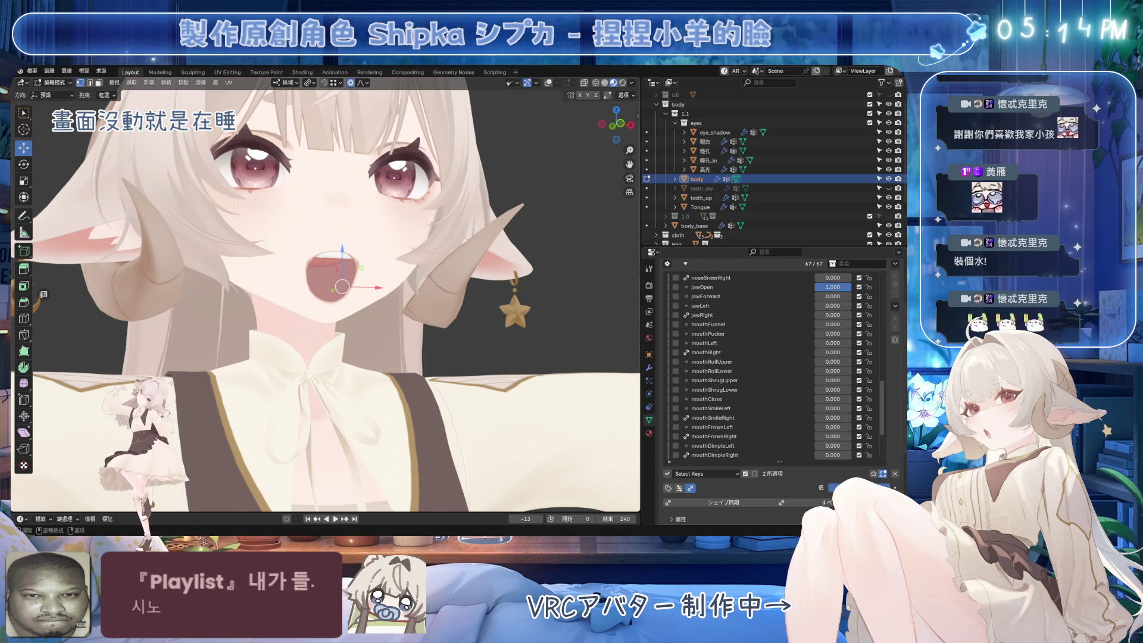
{"action": "key", "text": "KP_1"}
{"action": "scroll", "coordinate": [326, 295], "scroll_direction": "up", "scroll_amount": 3}
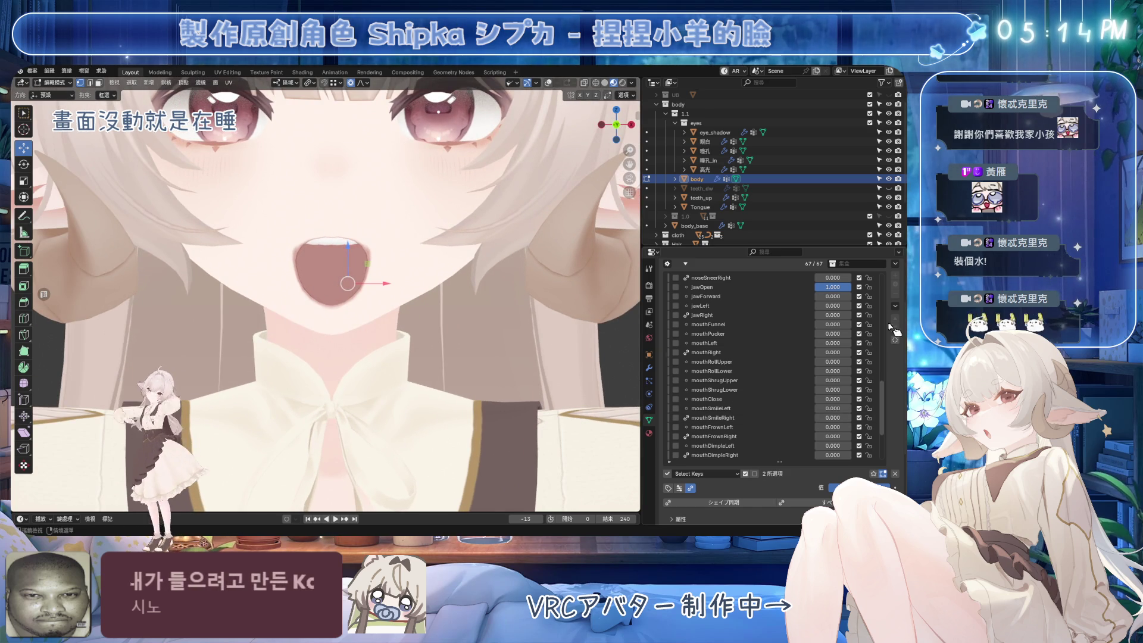
{"action": "scroll", "coordinate": [886, 396], "scroll_direction": "down", "scroll_amount": 3}
Raise mouthLowerDownRight and both lower-lip shapes to full strength, checking from a three-quarter view.
{"action": "left_click", "coordinate": [720, 408]}
{"action": "mouse_move", "coordinate": [832, 399]}
{"action": "left_mouse_down"}
{"action": "mouse_move", "coordinate": [851, 399]}
{"action": "mouse_move", "coordinate": [827, 409]}
{"action": "left_mouse_up"}
{"action": "scroll", "coordinate": [518, 319], "scroll_direction": "down", "scroll_amount": 5}
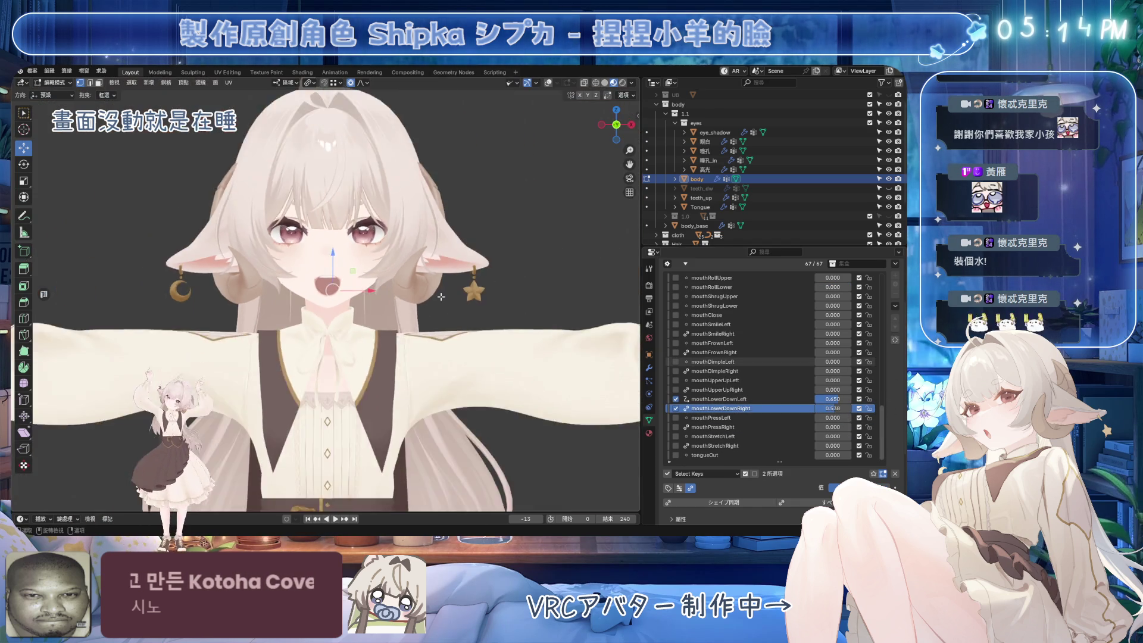
{"action": "scroll", "coordinate": [518, 319], "scroll_direction": "up", "scroll_amount": 5}
{"action": "middle_click_drag", "start_coordinate": [476, 309], "coordinate": [517, 318]}
{"action": "left_click_drag", "start_coordinate": [833, 399], "coordinate": [857, 409]}
{"action": "middle_click_drag", "start_coordinate": [616, 345], "coordinate": [536, 334]}
{"action": "scroll", "coordinate": [536, 333], "scroll_direction": "up", "scroll_amount": 4}
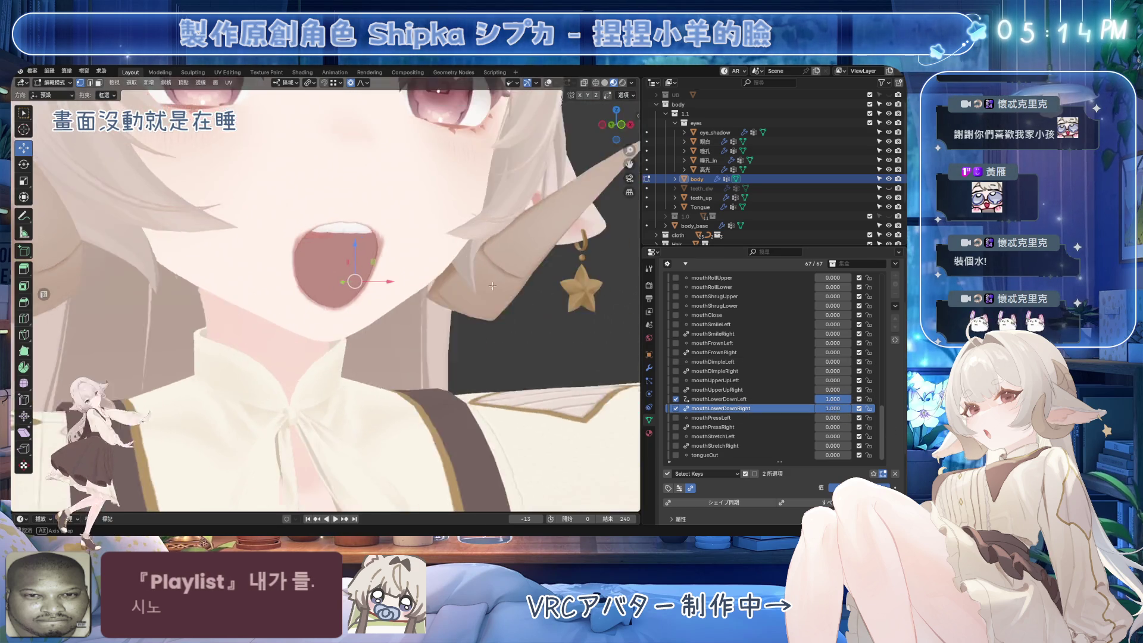
Return to mouthLowerDownLeft with the wireframe shown and start a Y-constrained lip vertex move.
{"action": "left_click", "coordinate": [745, 399]}
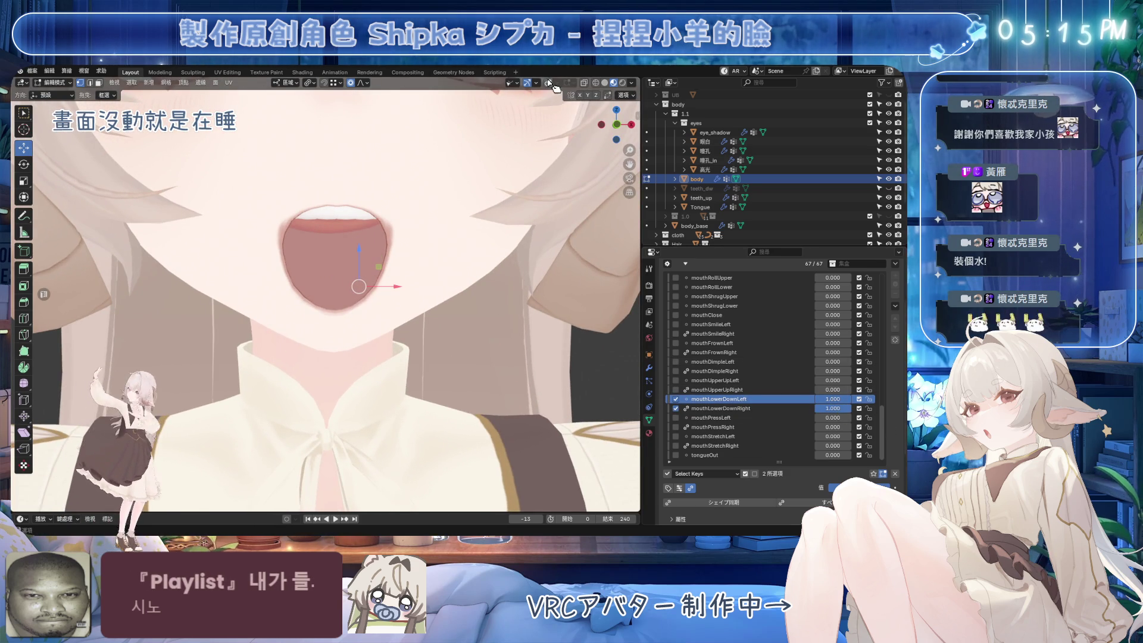
{"action": "left_click", "coordinate": [549, 83]}
{"action": "mouse_move", "coordinate": [417, 239]}
{"action": "middle_mouse_down"}
{"action": "mouse_move", "coordinate": [398, 290]}
{"action": "mouse_move", "coordinate": [404, 322]}
{"action": "mouse_move", "coordinate": [334, 277]}
{"action": "middle_mouse_up"}
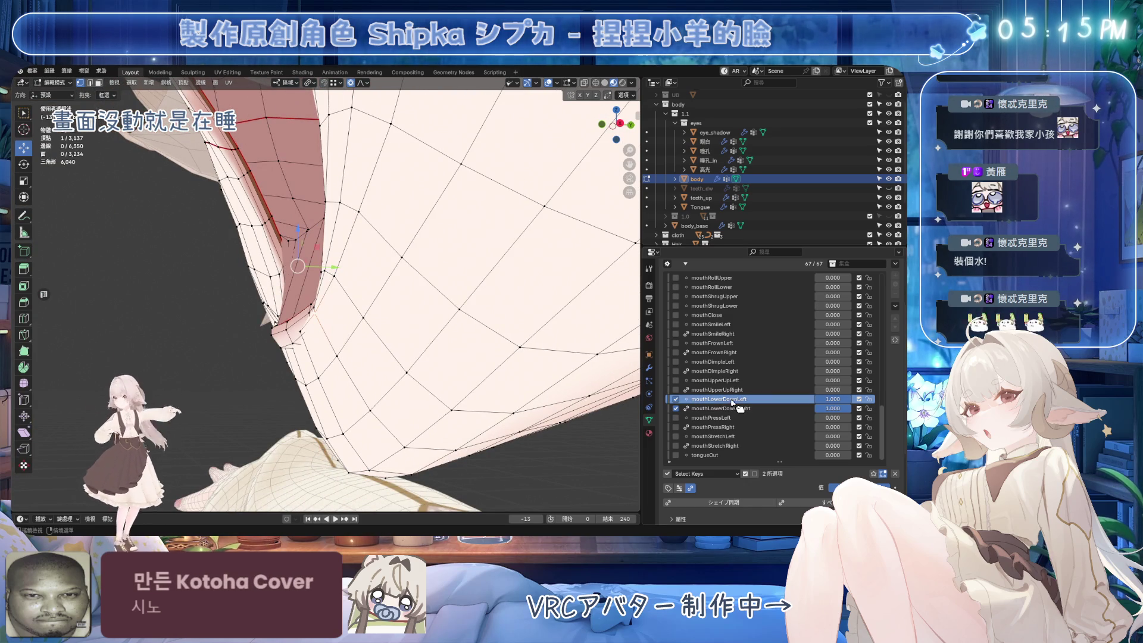
{"action": "key", "text": "g"}
{"action": "key", "text": "y"}
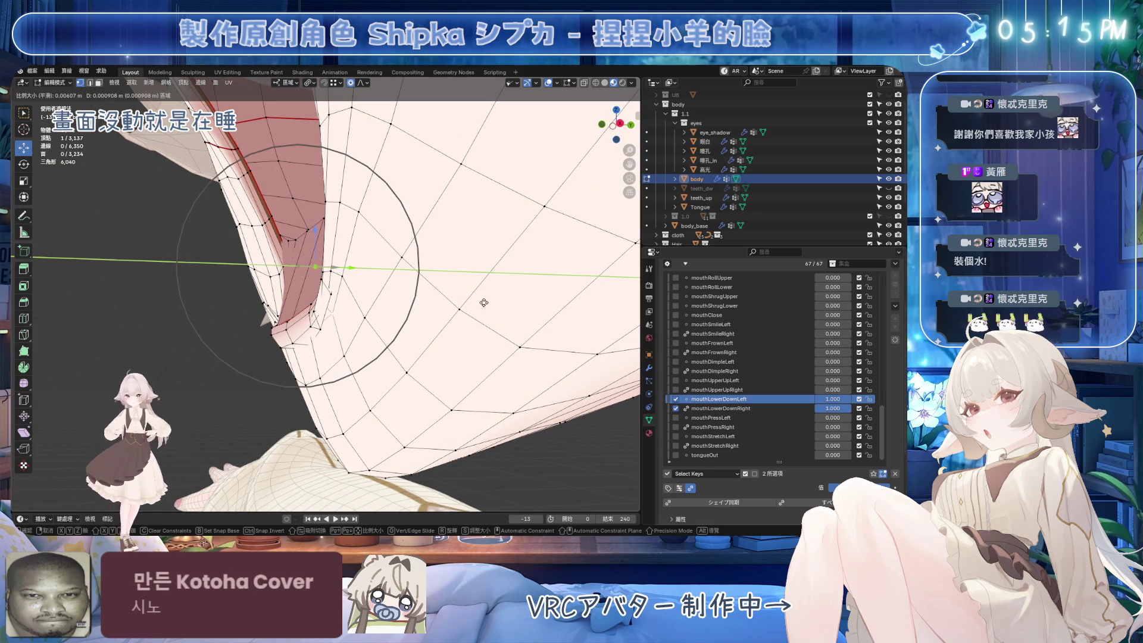
{"action": "left_click", "coordinate": [451, 311]}
{"action": "middle_click_drag", "start_coordinate": [451, 310], "coordinate": [43, 295]}
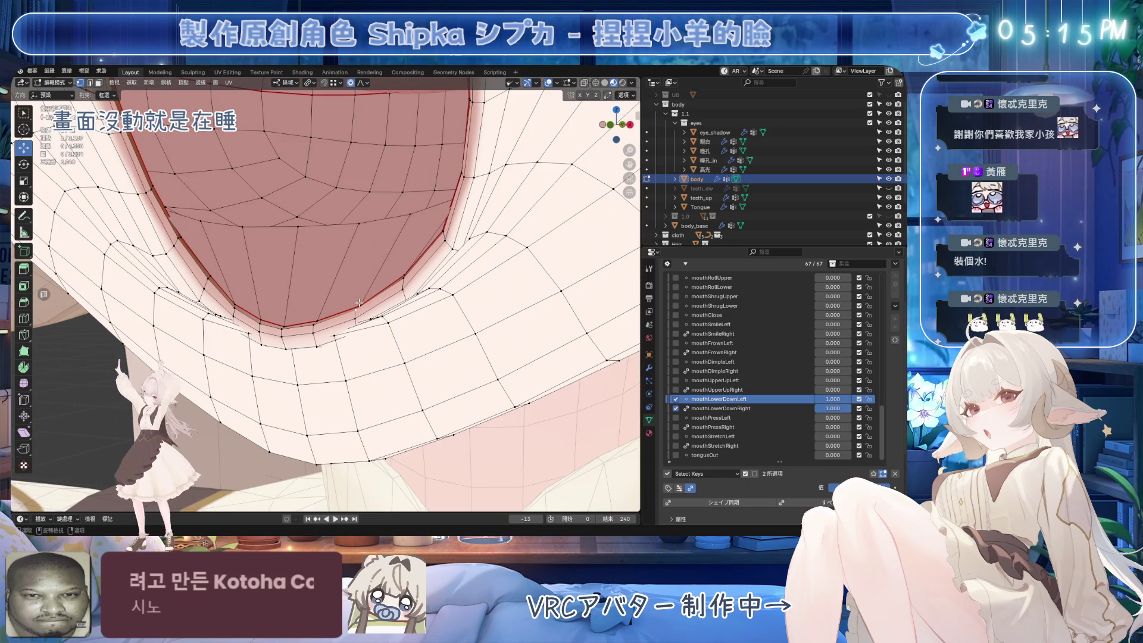
{"action": "middle_click_drag", "start_coordinate": [366, 284], "coordinate": [321, 227]}
{"action": "key", "text": "s"}
{"action": "key", "text": "z"}
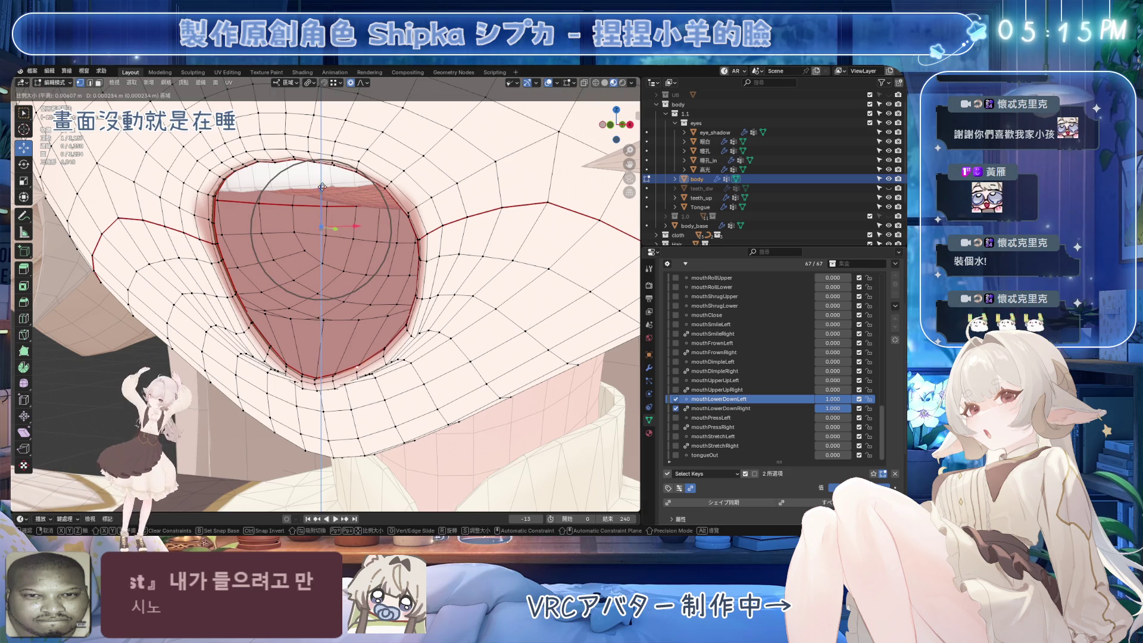
{"action": "scroll", "coordinate": [336, 95], "scroll_direction": "down", "scroll_amount": 6}
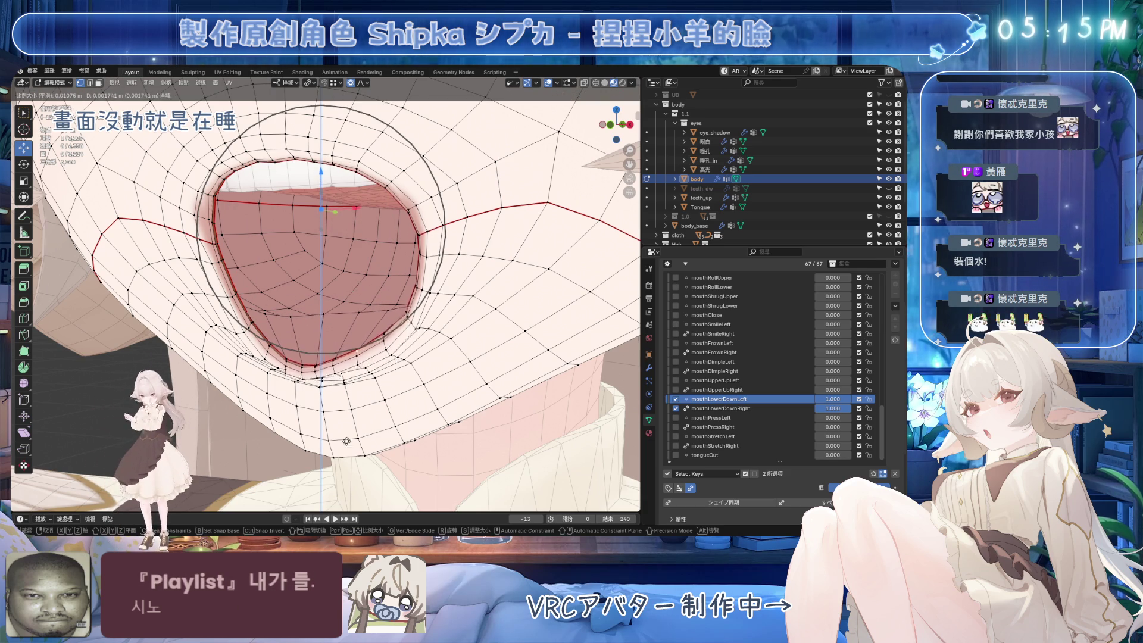
{"action": "left_click", "coordinate": [362, 311]}
{"action": "middle_click_drag", "start_coordinate": [362, 311], "coordinate": [430, 330]}
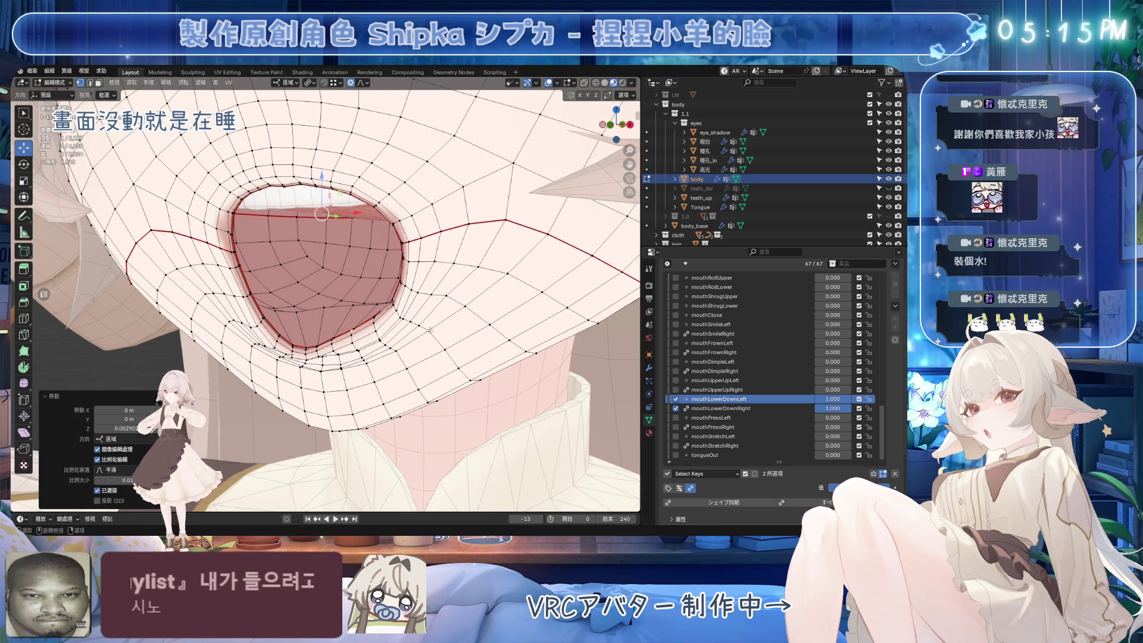
{"action": "scroll", "coordinate": [446, 331], "scroll_direction": "up", "scroll_amount": 4}
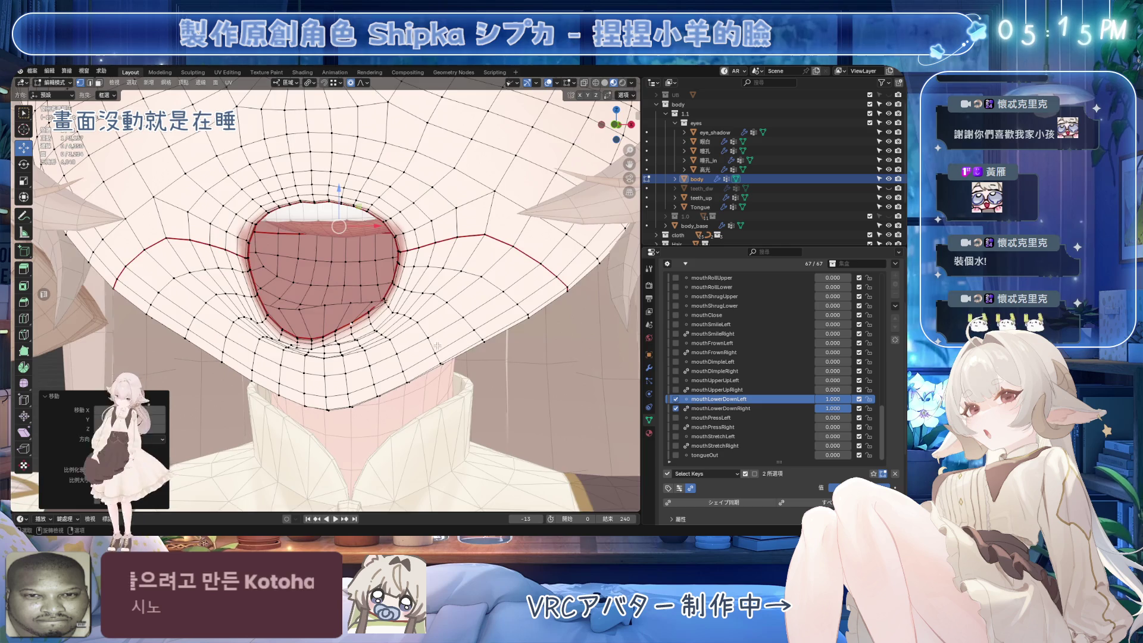
{"action": "mouse_move", "coordinate": [445, 337]}
{"action": "middle_mouse_down"}
{"action": "mouse_move", "coordinate": [371, 340]}
{"action": "mouse_move", "coordinate": [370, 291]}
{"action": "middle_mouse_up"}
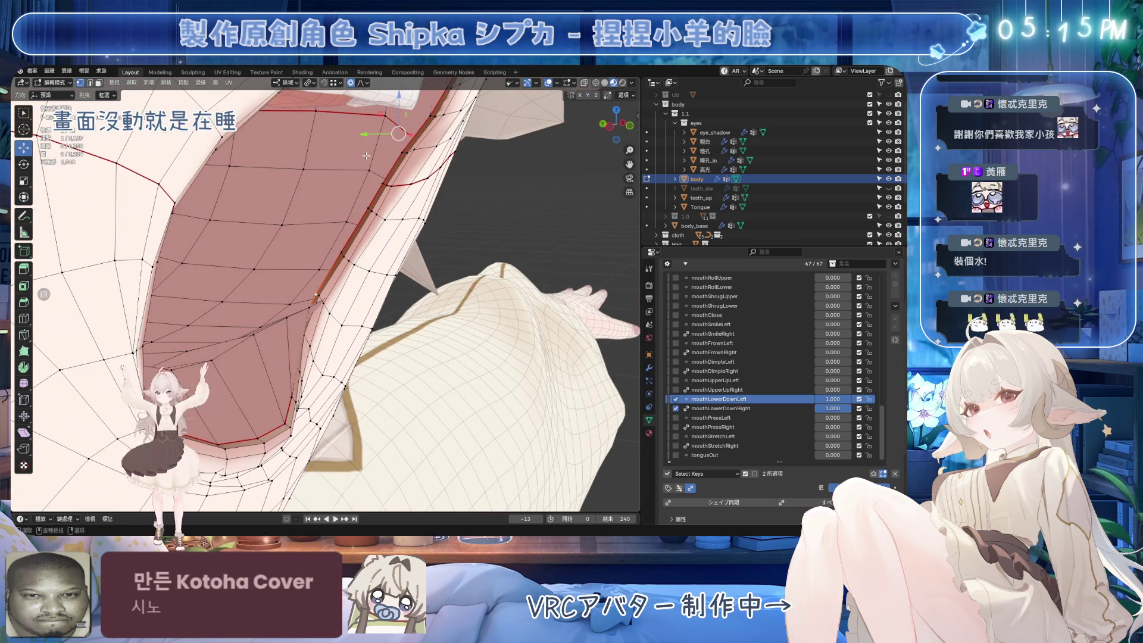
{"action": "left_click_drag", "start_coordinate": [372, 136], "coordinate": [394, 146]}
{"action": "left_click", "coordinate": [473, 186]}
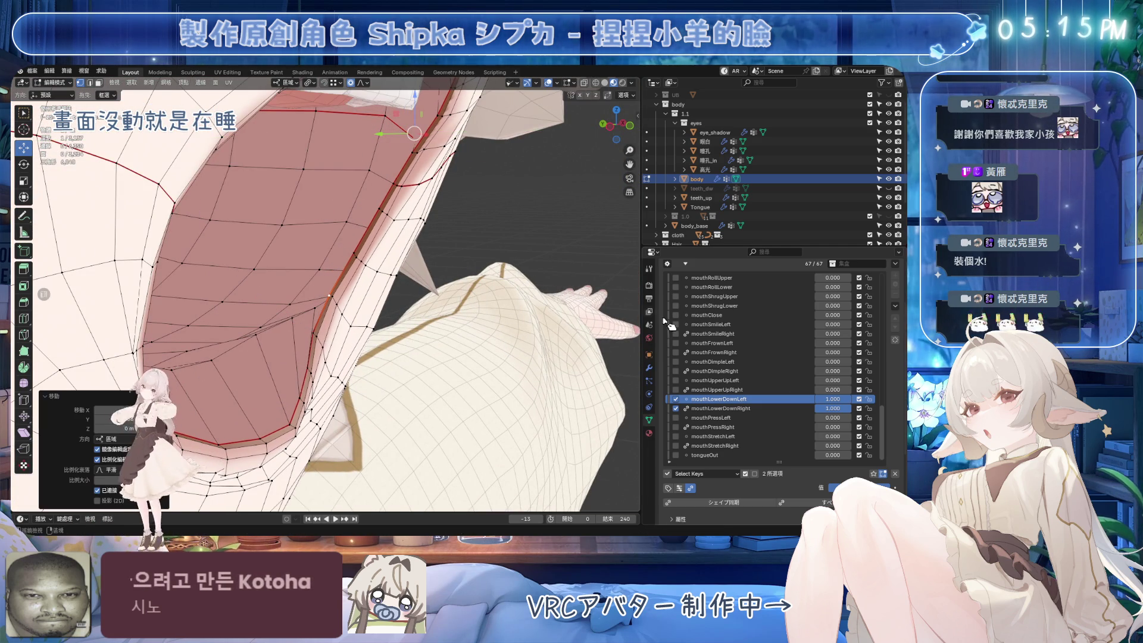
{"action": "left_click_drag", "start_coordinate": [817, 399], "coordinate": [852, 399]}
{"action": "mouse_move", "coordinate": [322, 322]}
{"action": "middle_mouse_down"}
{"action": "mouse_move", "coordinate": [331, 313]}
{"action": "mouse_move", "coordinate": [336, 342]}
{"action": "mouse_move", "coordinate": [319, 316]}
{"action": "mouse_move", "coordinate": [381, 302]}
{"action": "mouse_move", "coordinate": [441, 312]}
{"action": "middle_mouse_up"}
{"action": "key", "text": "ctrl+z"}
{"action": "key", "text": "ctrl+z"}
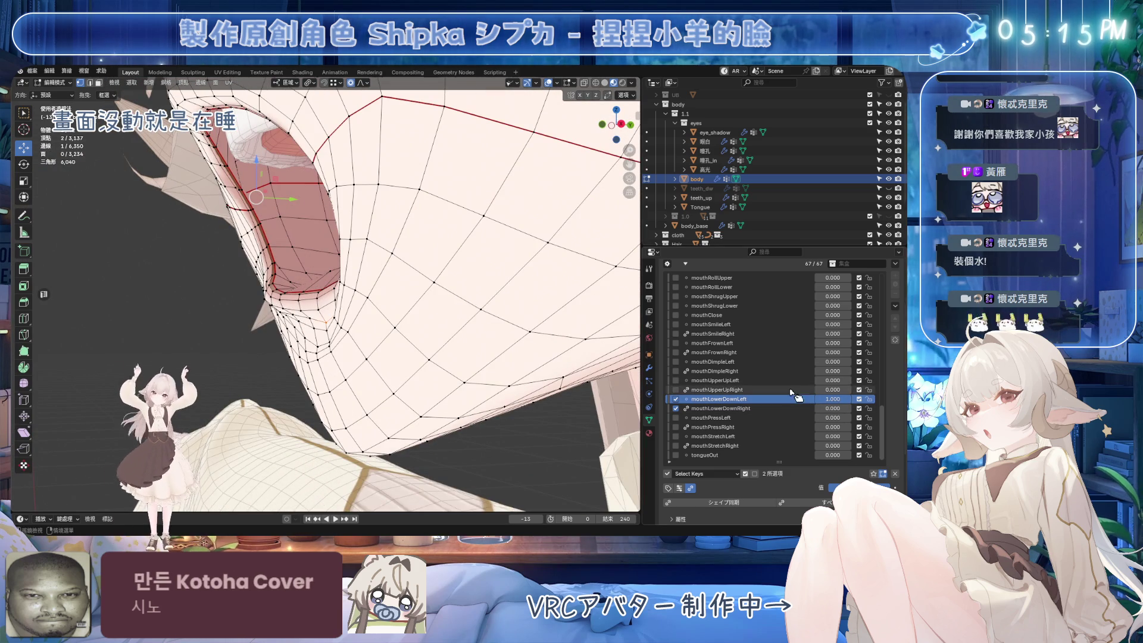
{"action": "middle_click_drag", "start_coordinate": [310, 233], "coordinate": [327, 229]}
Adjust the lip vertices along Y with proportional falloff and check from the side.
{"action": "key", "text": "s"}
{"action": "key", "text": "y"}
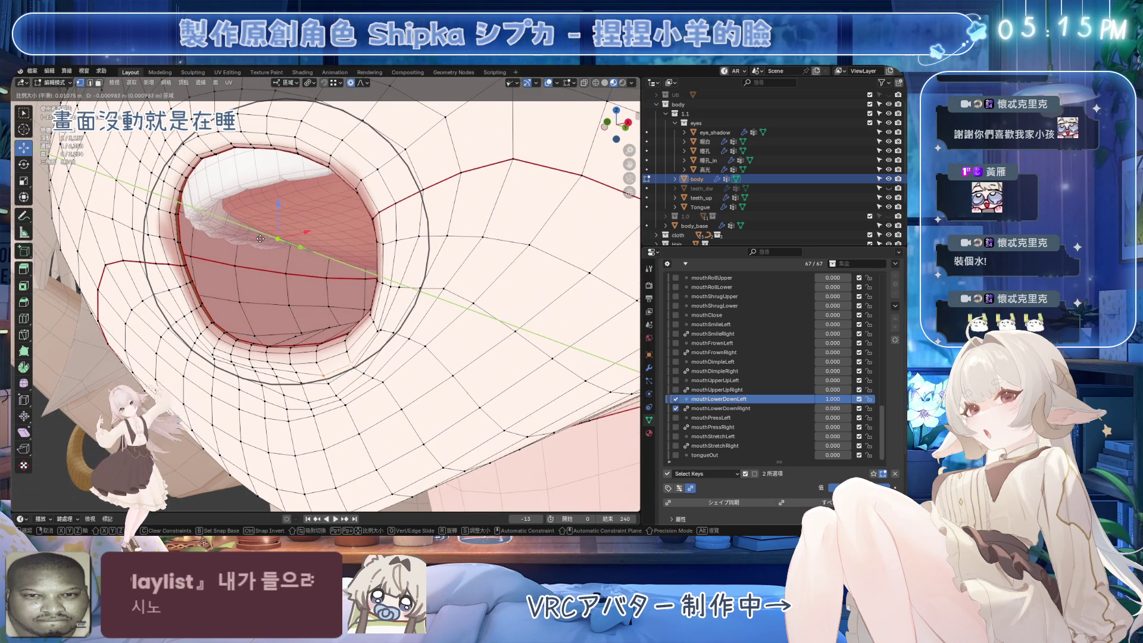
{"action": "left_click", "coordinate": [260, 238]}
{"action": "mouse_move", "coordinate": [260, 238]}
{"action": "middle_mouse_down"}
{"action": "mouse_move", "coordinate": [349, 297]}
{"action": "mouse_move", "coordinate": [370, 326]}
{"action": "middle_mouse_up"}
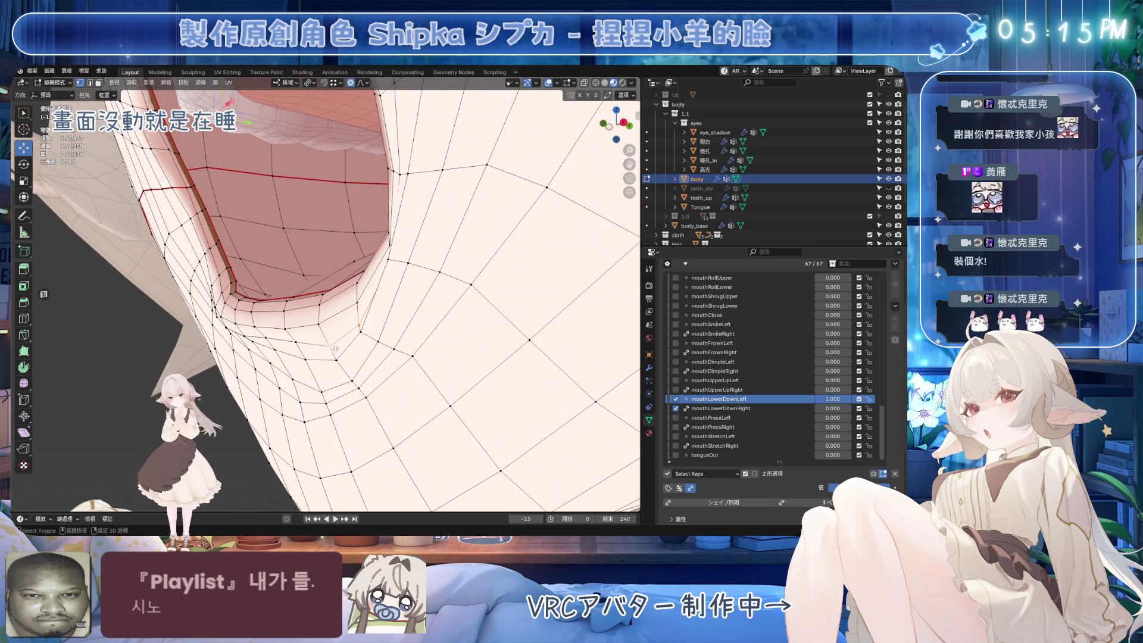
{"action": "scroll", "coordinate": [336, 350], "scroll_direction": "up", "scroll_amount": 2}
Slide a lip edge and lip-corner vertices along the mesh to refine the fold.
{"action": "key", "text": "g"}
{"action": "key", "text": "g"}
{"action": "left_click", "coordinate": [418, 304]}
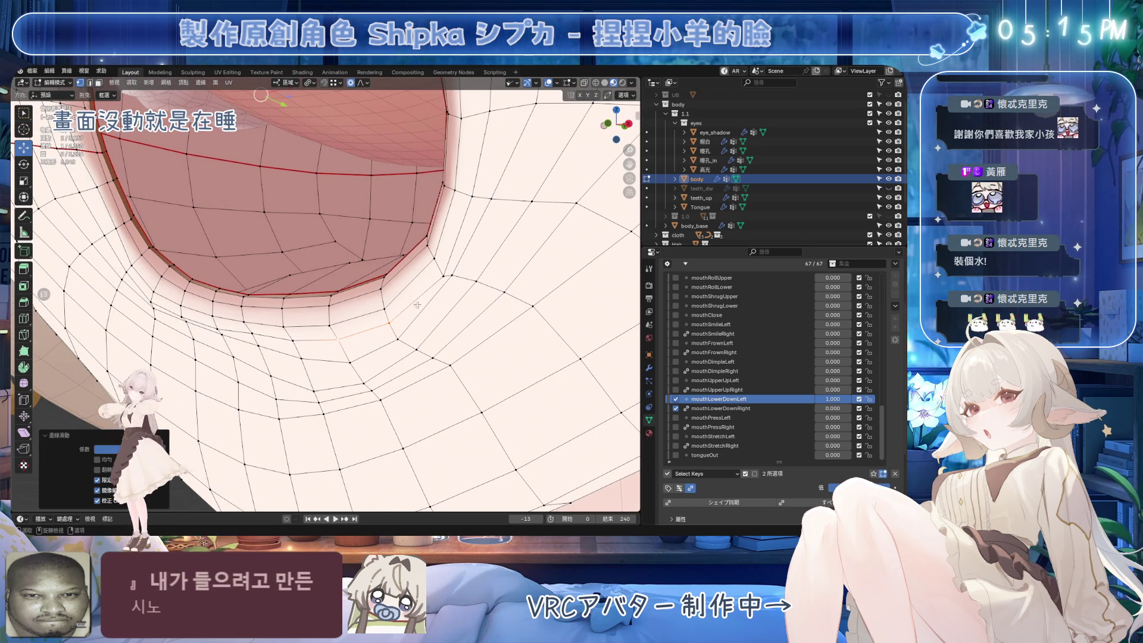
{"action": "key", "text": "g"}
{"action": "key", "text": "g"}
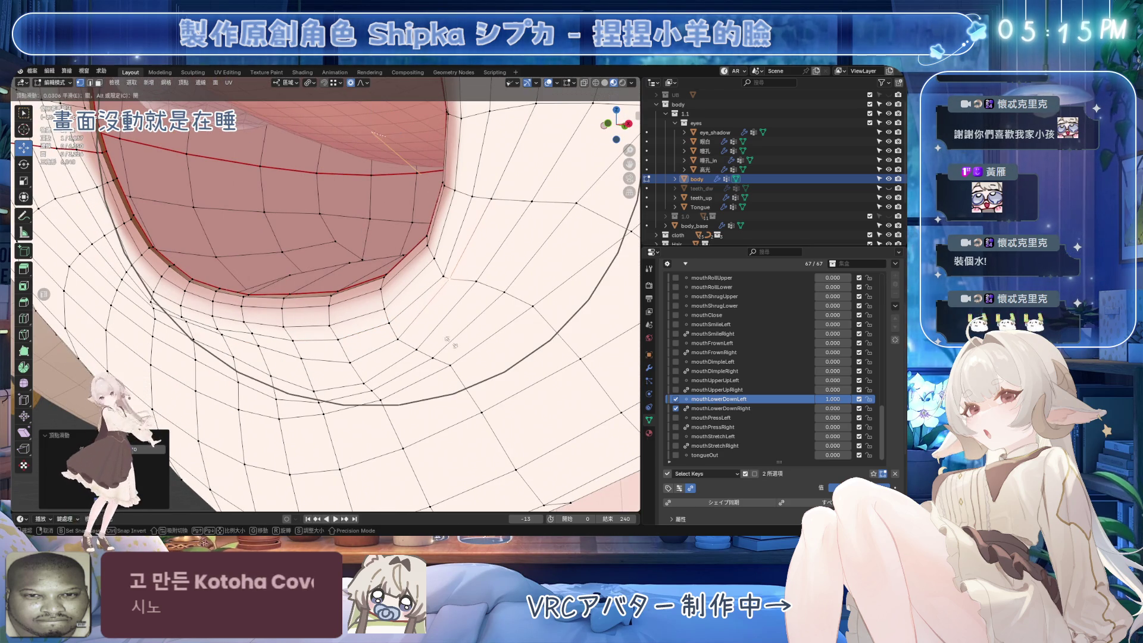
{"action": "left_click", "coordinate": [441, 337]}
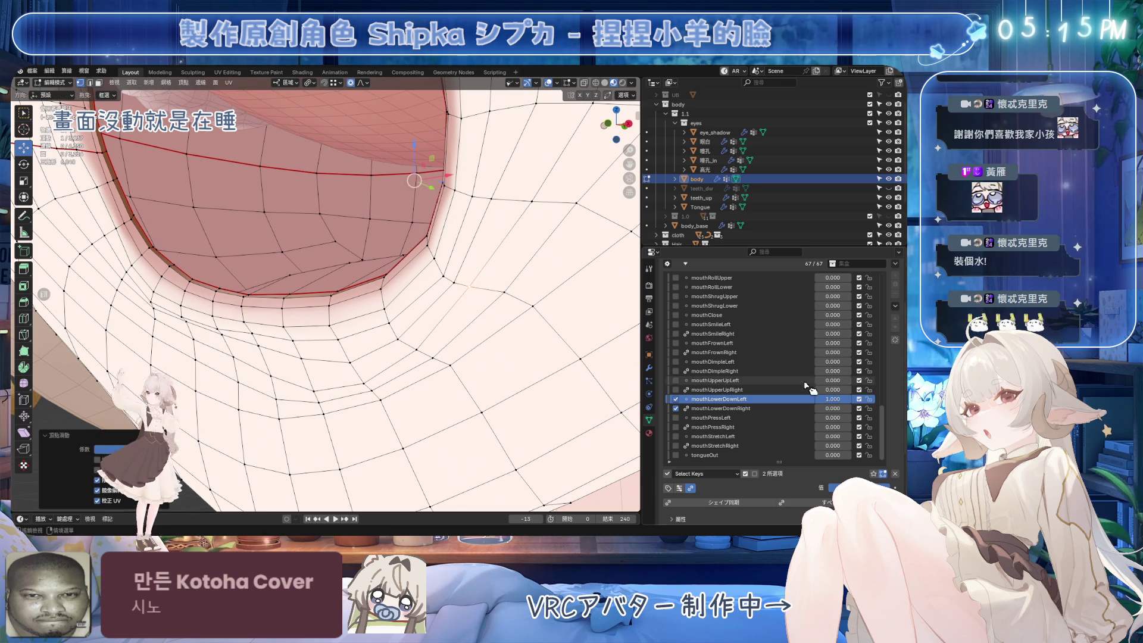
{"action": "middle_click_drag", "start_coordinate": [471, 293], "coordinate": [519, 300]}
{"action": "key", "text": "shift+v"}
{"action": "left_click", "coordinate": [427, 241]}
Slide another corner vertex, edge-slide a two-vertex lip selection, and save the .blend file.
{"action": "mouse_move", "coordinate": [291, 253]}
{"action": "middle_mouse_down"}
{"action": "mouse_move", "coordinate": [322, 366]}
{"action": "mouse_move", "coordinate": [301, 341]}
{"action": "middle_mouse_up"}
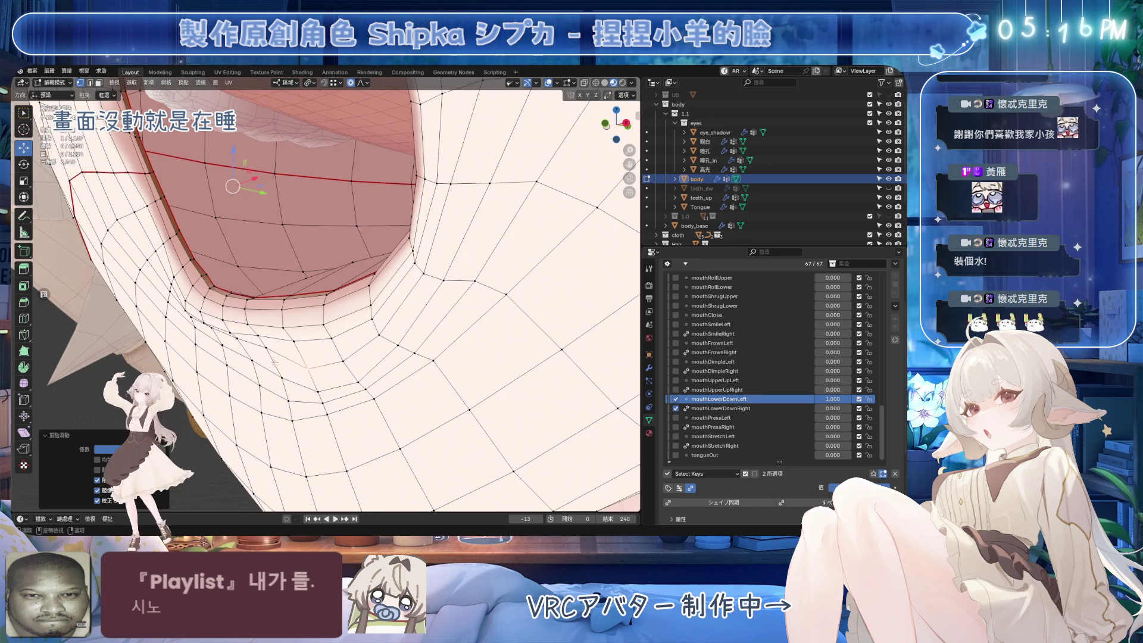
{"action": "middle_click_drag", "start_coordinate": [300, 341], "coordinate": [367, 334]}
{"action": "key", "text": "shift+v"}
{"action": "key", "text": "Escape"}
{"action": "key", "text": "shift+v"}
{"action": "left_click", "coordinate": [271, 342]}
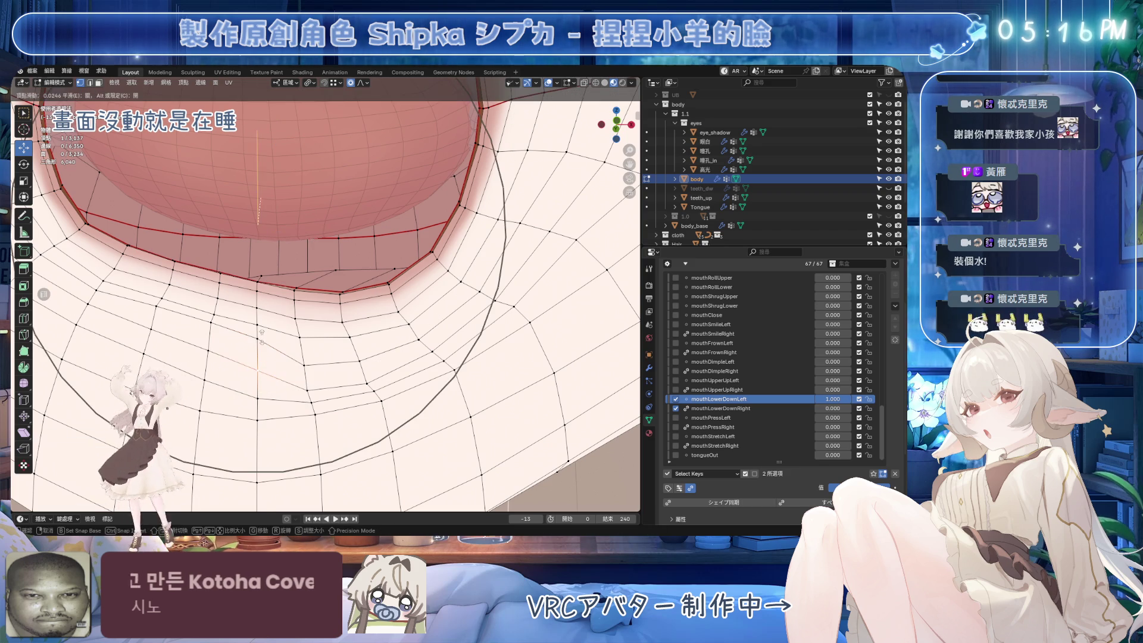
{"action": "left_click", "coordinate": [307, 390], "text": "shift"}
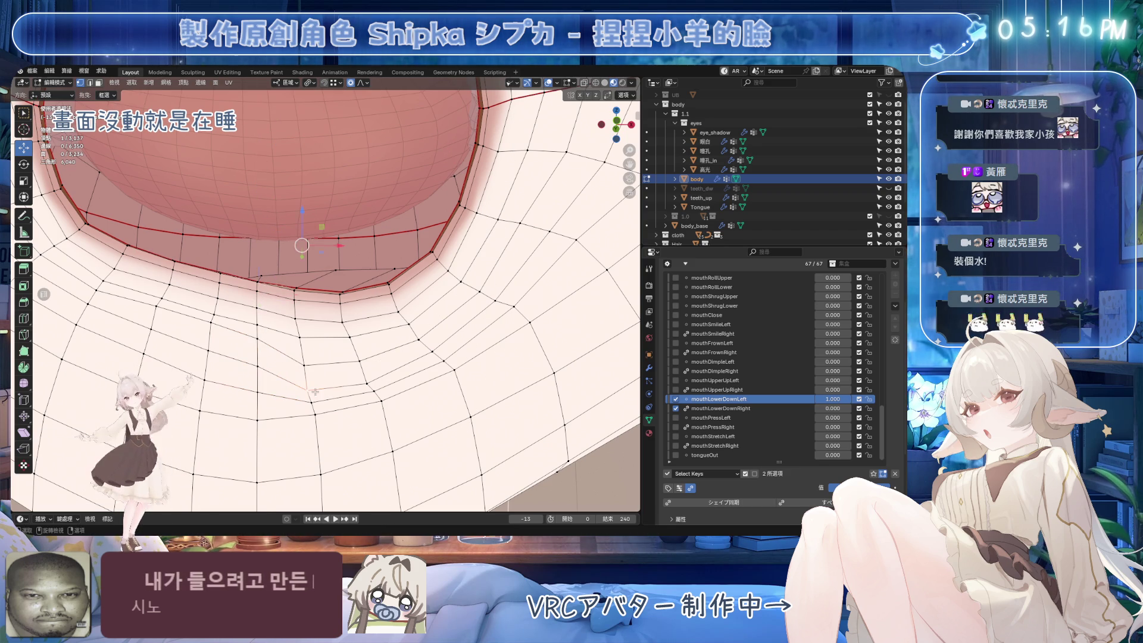
{"action": "key", "text": "g"}
{"action": "key", "text": "g"}
{"action": "left_click", "coordinate": [381, 329]}
{"action": "key", "text": "ctrl+s"}
{"action": "mouse_move", "coordinate": [382, 329]}
{"action": "middle_mouse_down"}
{"action": "mouse_move", "coordinate": [341, 355]}
{"action": "mouse_move", "coordinate": [476, 370]}
{"action": "middle_mouse_up"}
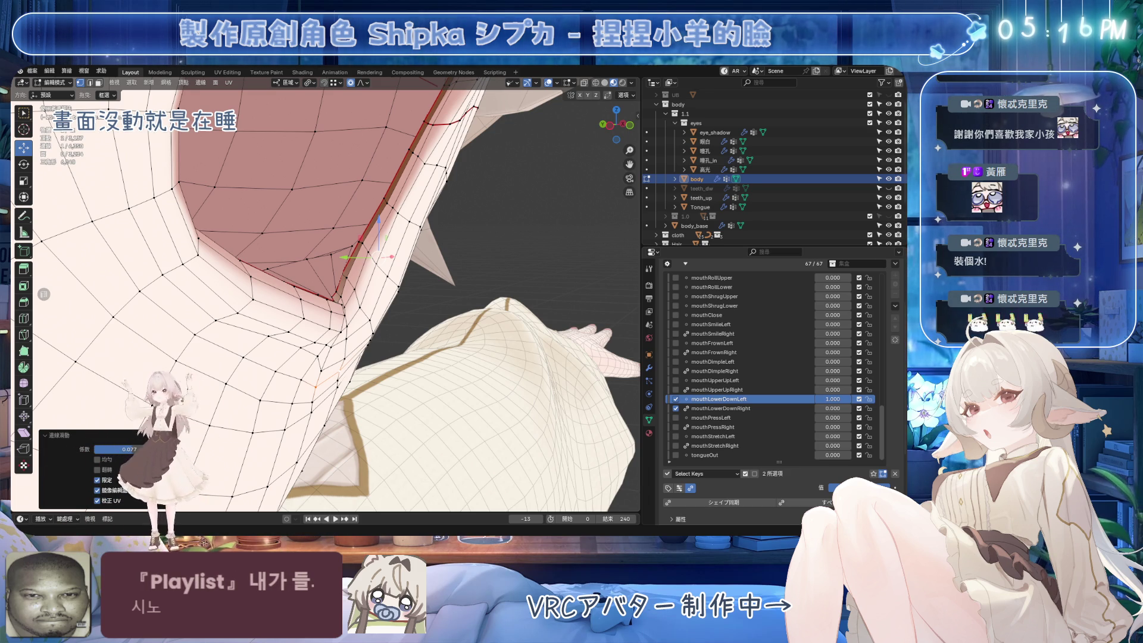
{"action": "middle_click_drag", "start_coordinate": [357, 309], "coordinate": [395, 310]}
Move the selected lip vertices along Y, preview mouthLowerDownLeft, and nudge a vertex left.
{"action": "key", "text": "g"}
{"action": "key", "text": "y"}
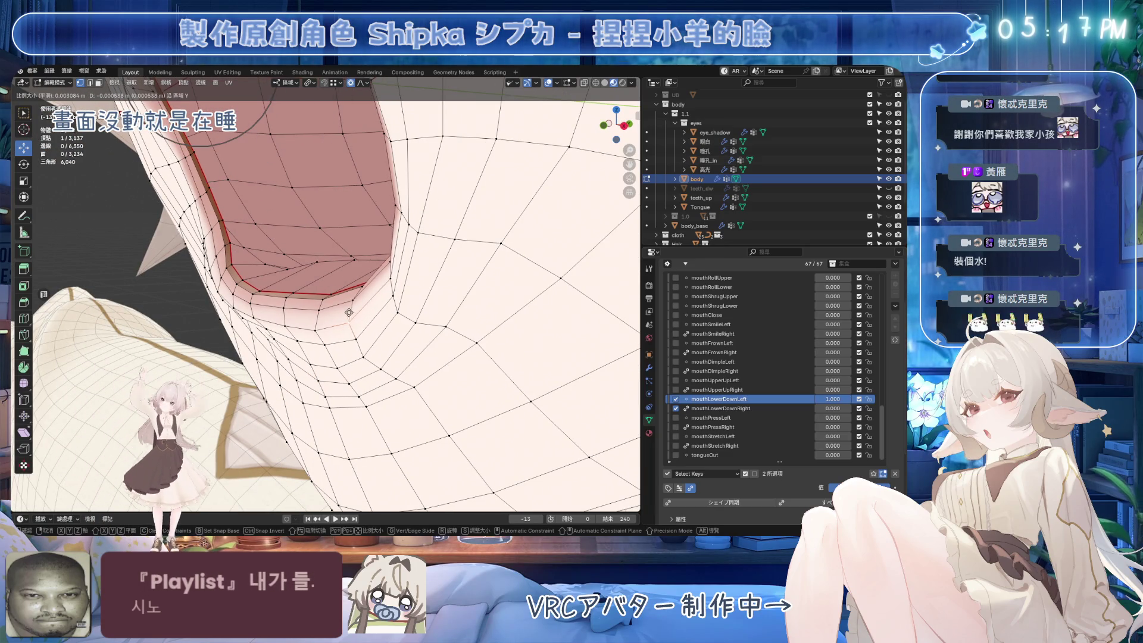
{"action": "left_click", "coordinate": [316, 314]}
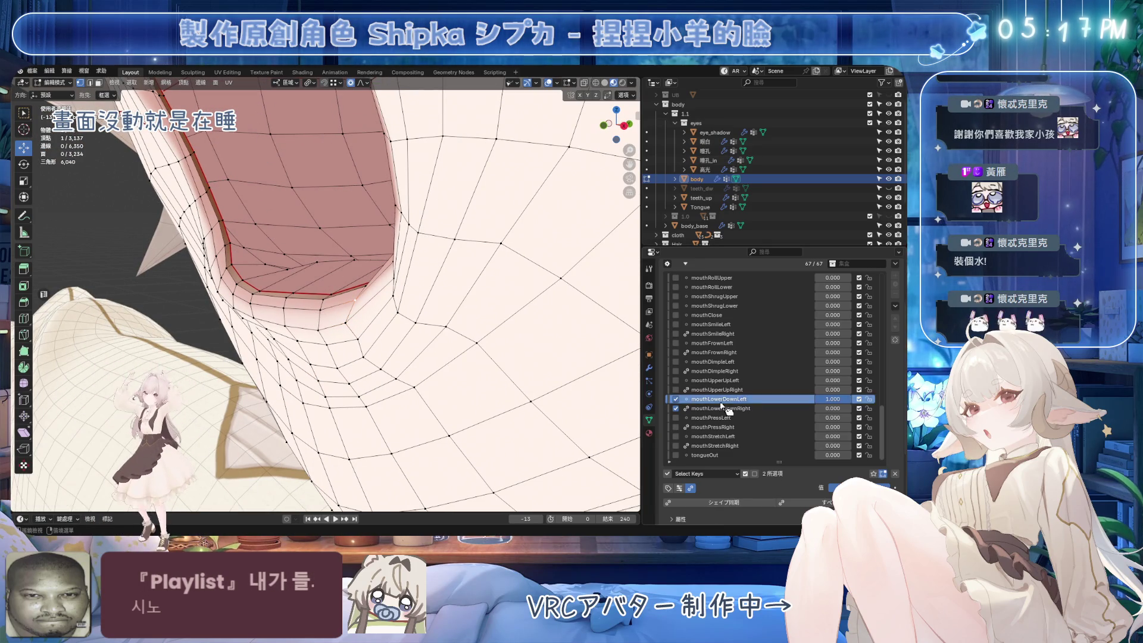
{"action": "mouse_move", "coordinate": [852, 405]}
{"action": "left_mouse_down"}
{"action": "mouse_move", "coordinate": [817, 405]}
{"action": "mouse_move", "coordinate": [853, 405]}
{"action": "left_mouse_up"}
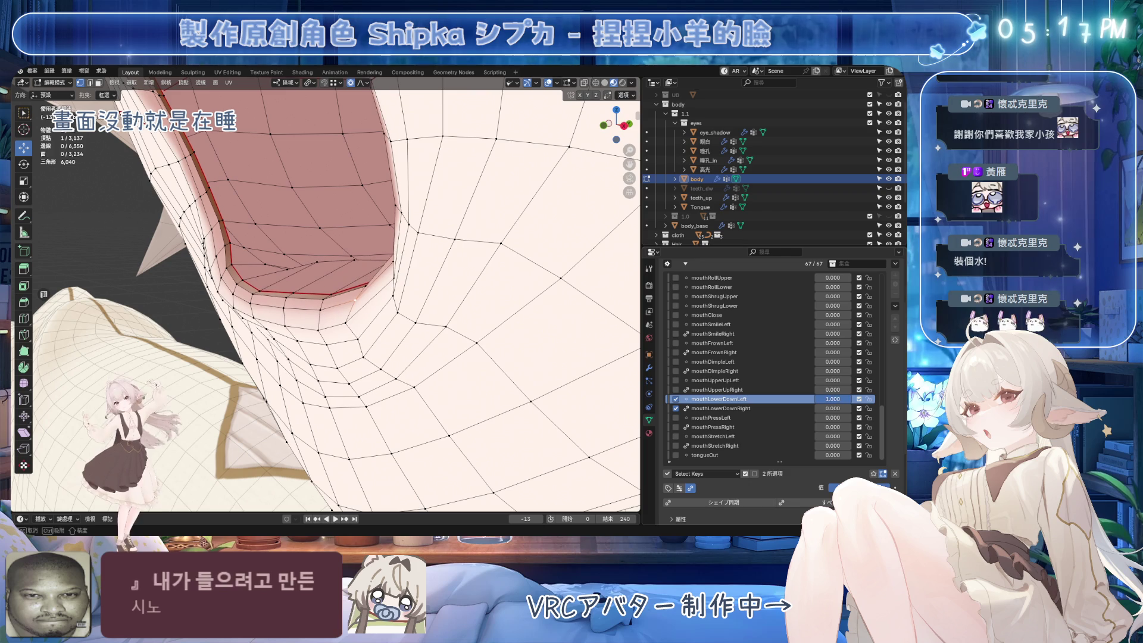
{"action": "middle_click_drag", "start_coordinate": [353, 345], "coordinate": [264, 219]}
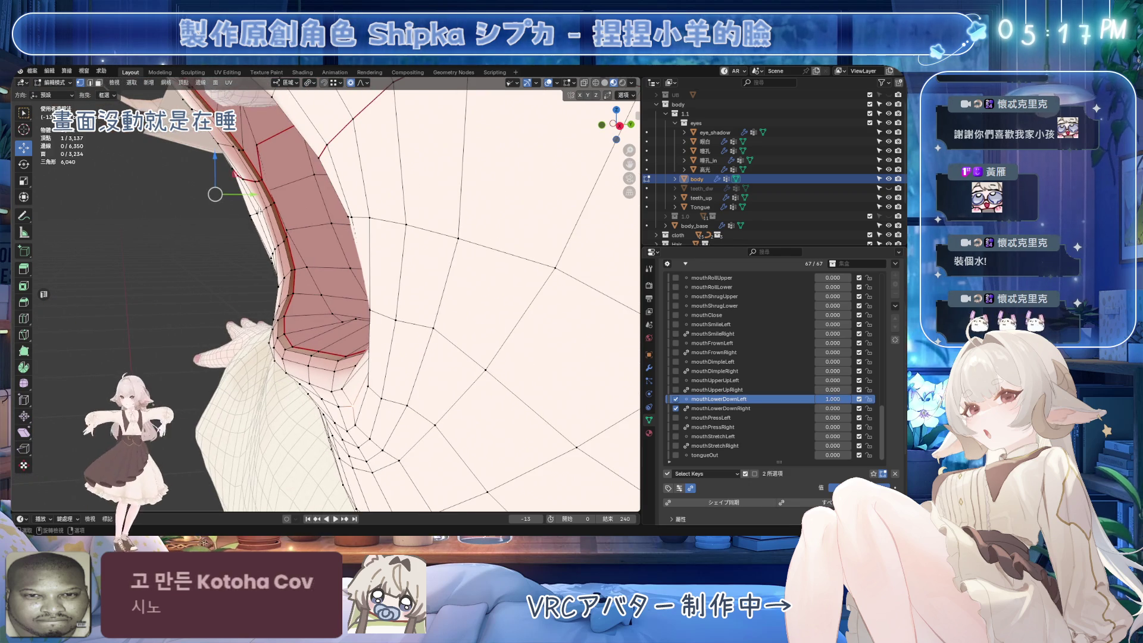
{"action": "scroll", "coordinate": [312, 186], "scroll_direction": "up", "scroll_amount": 3}
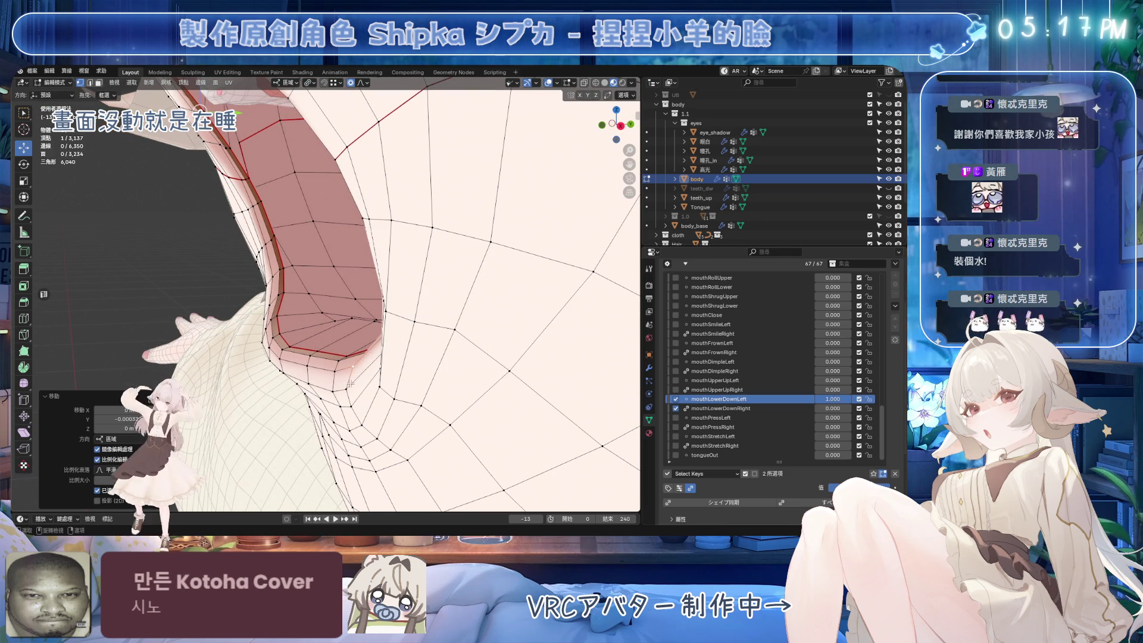
{"action": "left_click_drag", "start_coordinate": [237, 192], "coordinate": [229, 193]}
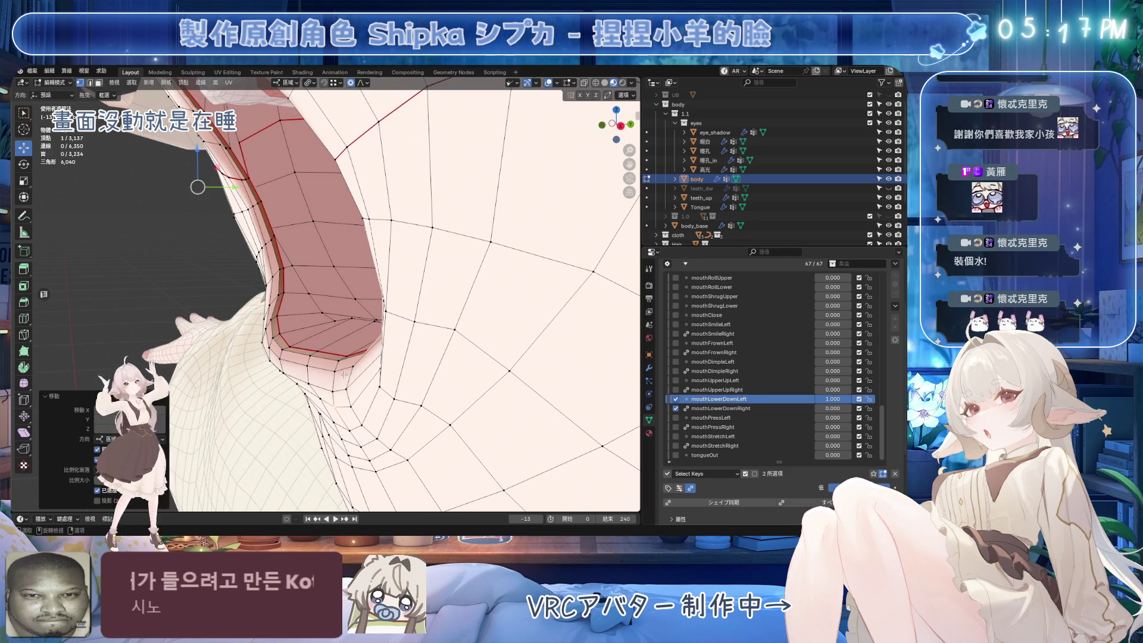
Nudge the lip-corner vertex further left and save Emora_4X_4.blend.
{"action": "mouse_move", "coordinate": [321, 400]}
{"action": "middle_mouse_down"}
{"action": "mouse_move", "coordinate": [457, 353]}
{"action": "mouse_move", "coordinate": [216, 353]}
{"action": "mouse_move", "coordinate": [290, 281]}
{"action": "middle_mouse_up"}
{"action": "left_click_drag", "start_coordinate": [243, 152], "coordinate": [237, 151]}
{"action": "key", "text": "g"}
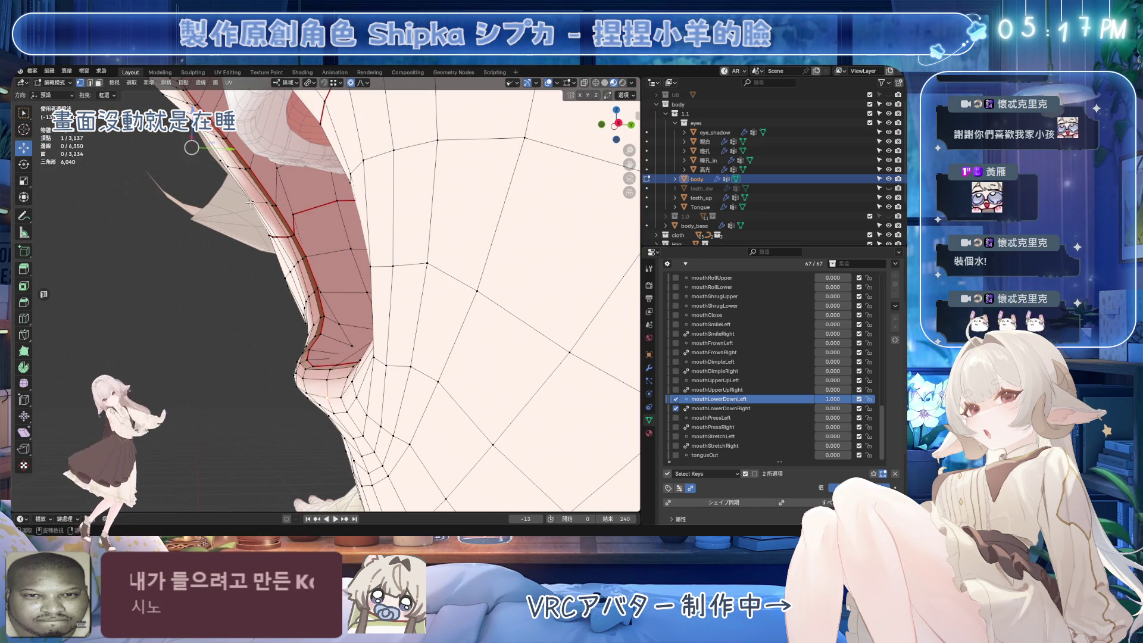
{"action": "left_click", "coordinate": [191, 147]}
{"action": "mouse_move", "coordinate": [192, 148]}
{"action": "middle_mouse_down"}
{"action": "mouse_move", "coordinate": [443, 384]}
{"action": "mouse_move", "coordinate": [542, 369]}
{"action": "middle_mouse_up"}
{"action": "key", "text": "ctrl+s"}
Make mouthLowerDownRight the active shape key and centre the lower lip in view.
{"action": "key", "text": "g"}
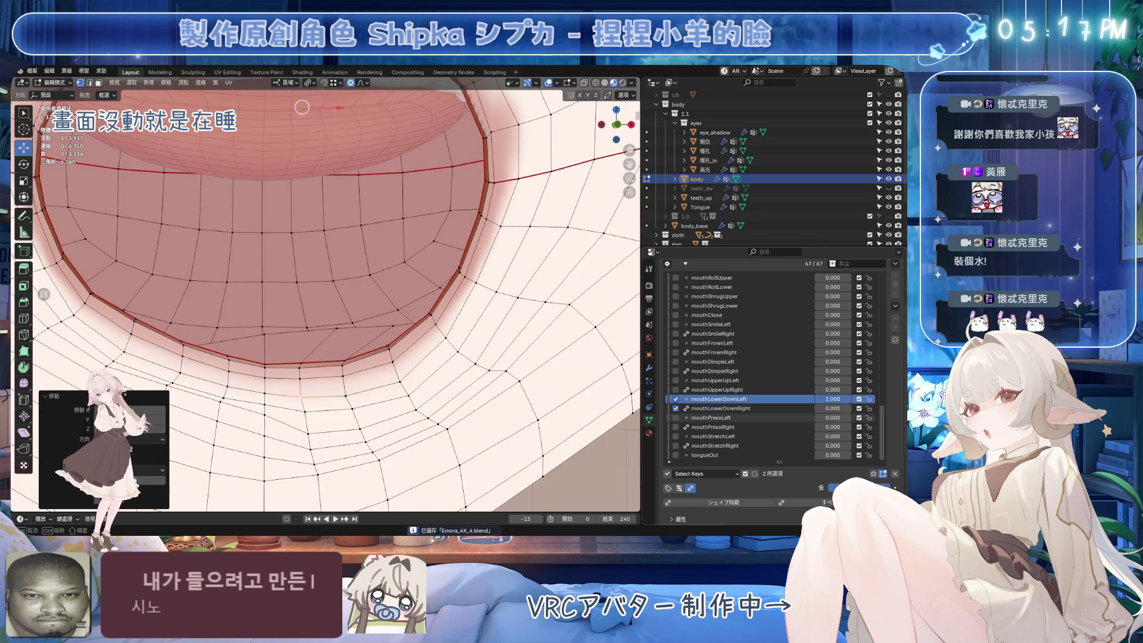
{"action": "left_click", "coordinate": [720, 409]}
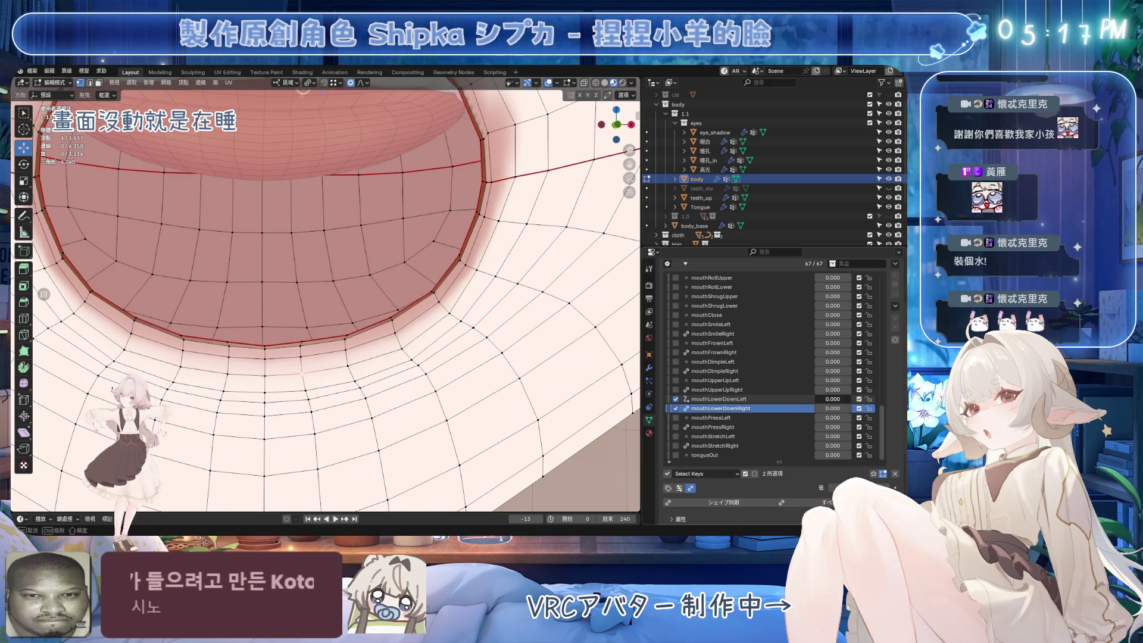
{"action": "mouse_move", "coordinate": [336, 345]}
{"action": "middle_mouse_down", "text": "shift"}
{"action": "mouse_move", "coordinate": [389, 327]}
{"action": "mouse_move", "coordinate": [345, 347]}
{"action": "middle_mouse_up", "text": "shift"}
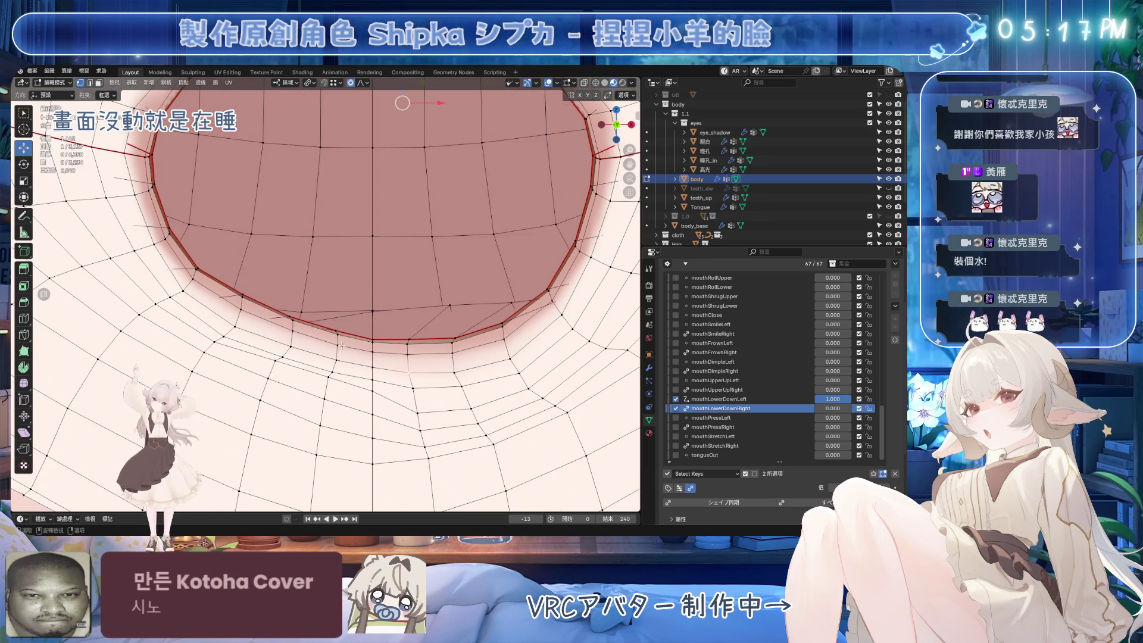
Extend the lip selection and blend it from another shape via Vertex > Blend from Shape in mouthLowerDownLeft.
{"action": "left_click", "coordinate": [220, 337], "text": "shift"}
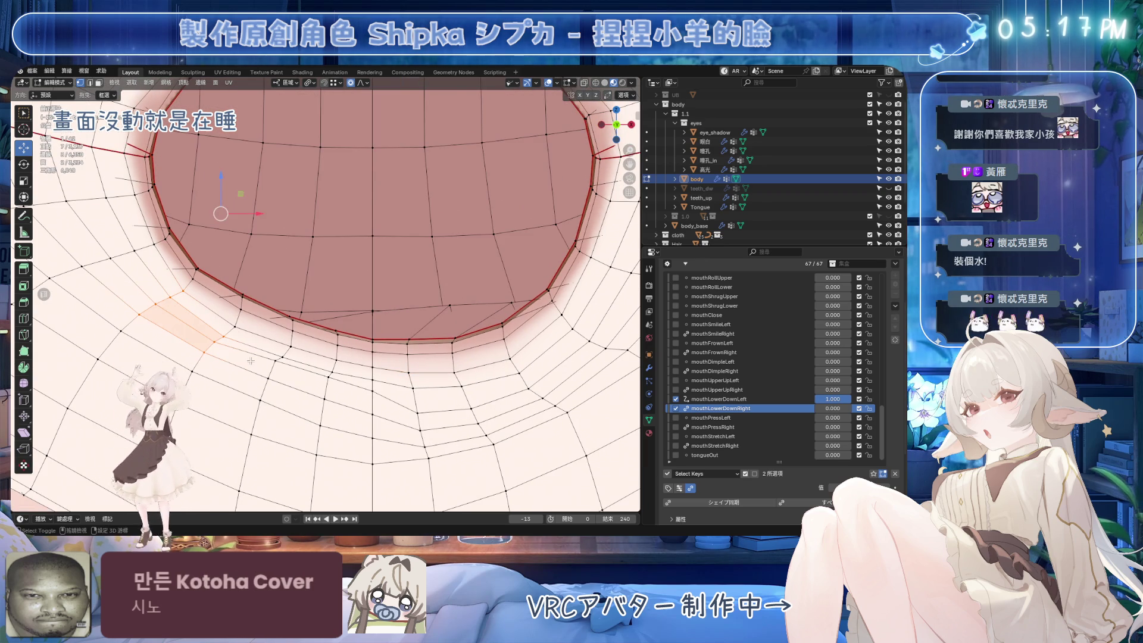
{"action": "key", "text": "ctrl+s"}
{"action": "left_click", "coordinate": [719, 399]}
{"action": "left_click_drag", "start_coordinate": [833, 399], "coordinate": [822, 399]}
{"action": "key", "text": "Escape"}
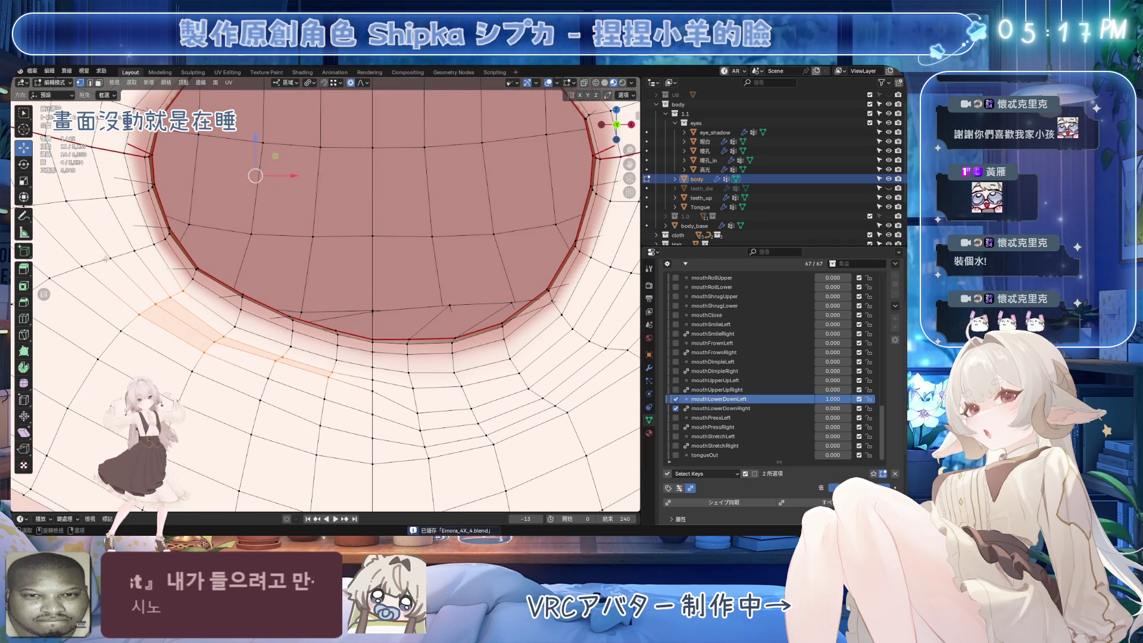
{"action": "left_click", "coordinate": [185, 84]}
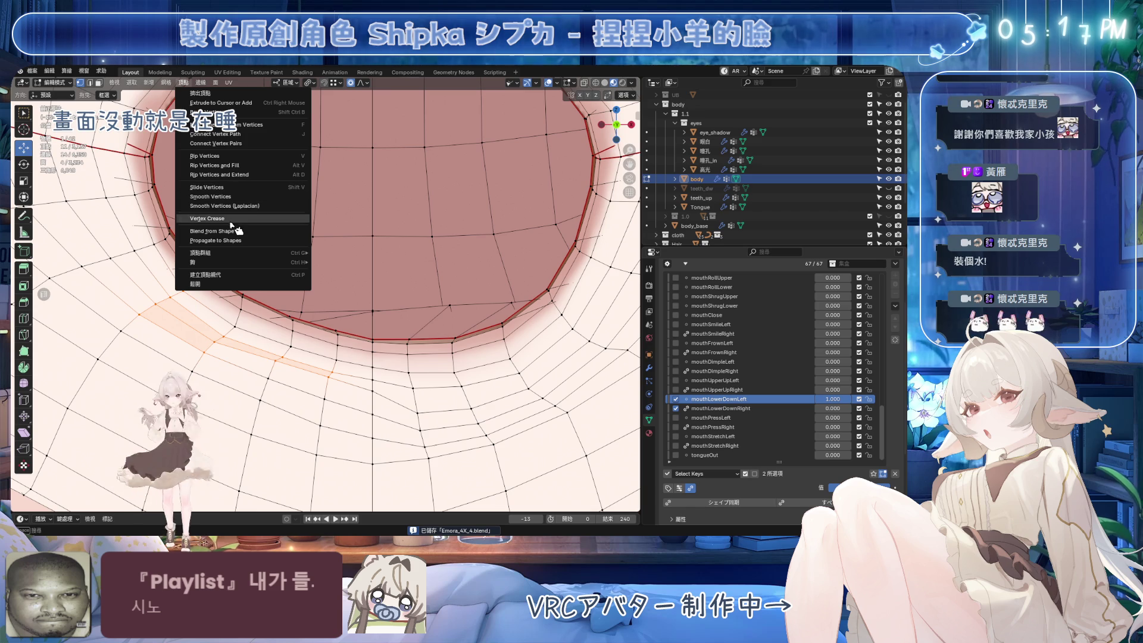
{"action": "left_click", "coordinate": [231, 228]}
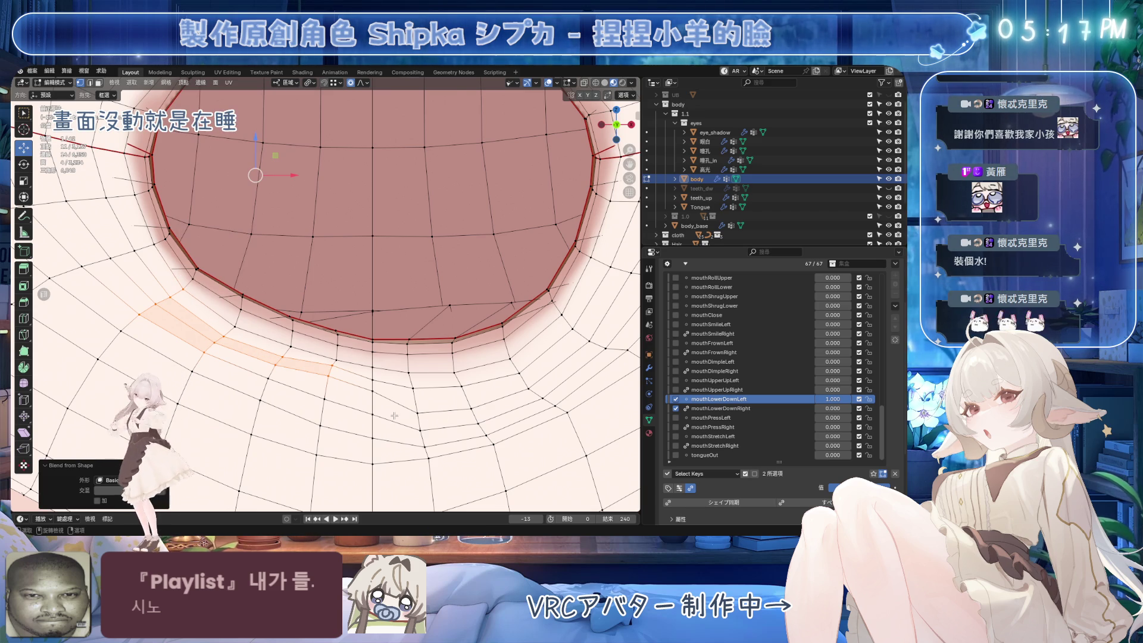
{"action": "left_click_drag", "start_coordinate": [833, 399], "coordinate": [835, 399]}
Move a single lower-lip edge downward in mouthLowerDownLeft.
{"action": "left_click", "coordinate": [349, 194]}
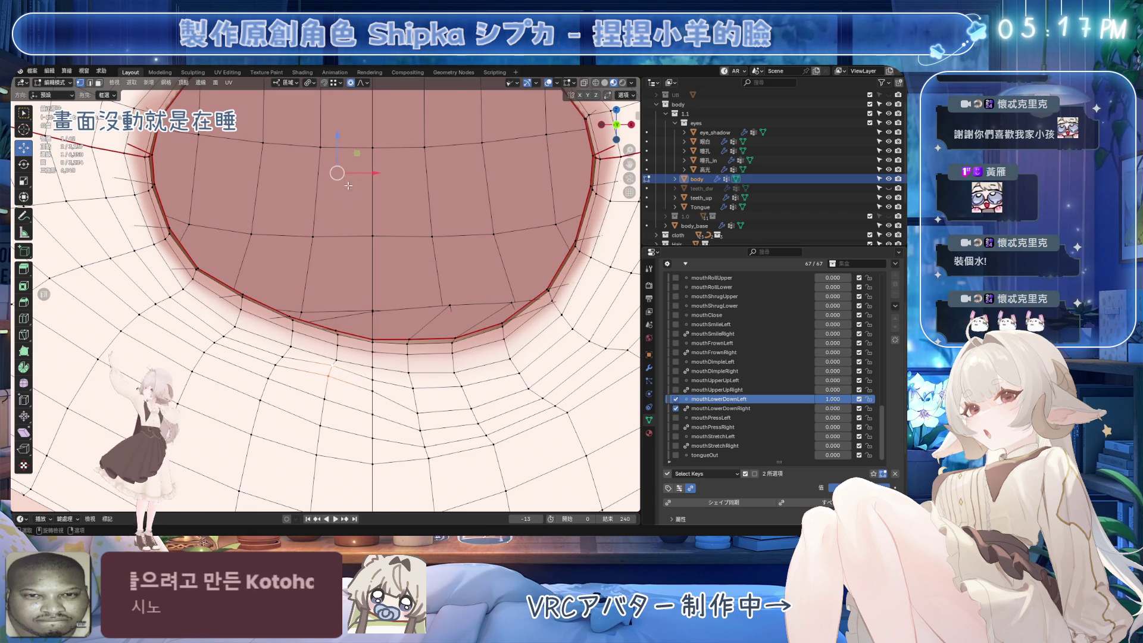
{"action": "left_click_drag", "start_coordinate": [336, 138], "coordinate": [336, 145]}
{"action": "mouse_move", "coordinate": [846, 399]}
{"action": "left_mouse_down"}
{"action": "mouse_move", "coordinate": [818, 399]}
{"action": "mouse_move", "coordinate": [852, 400]}
{"action": "left_mouse_up"}
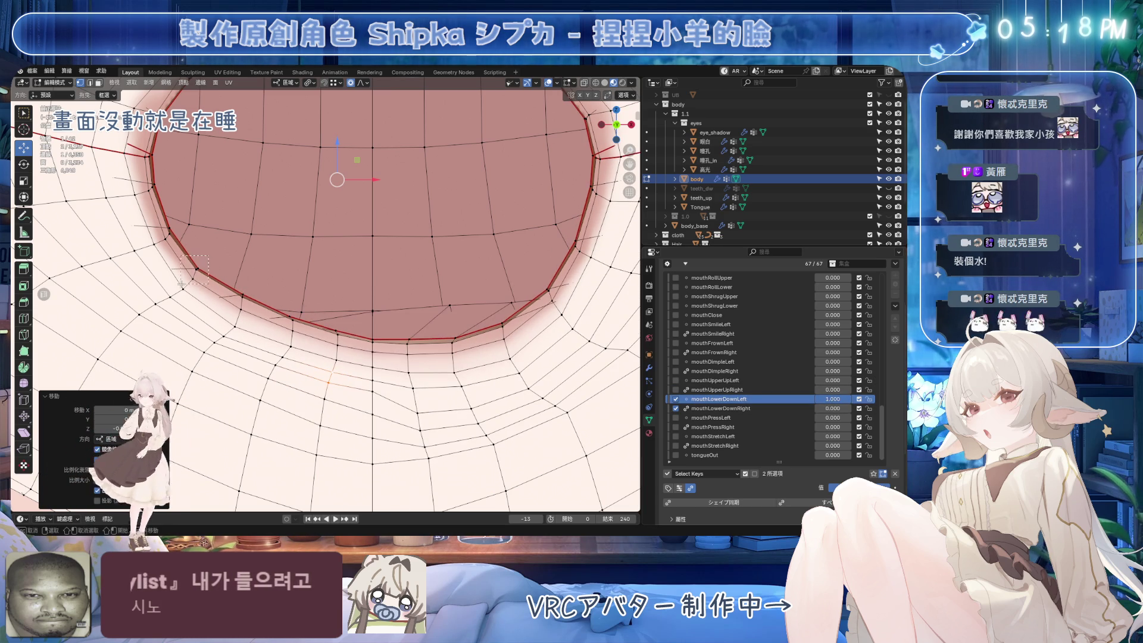
Apply Blend from Shape to the lower-left mouth-corner vertices and preview the result.
{"action": "left_click_drag", "start_coordinate": [181, 285], "coordinate": [188, 290]}
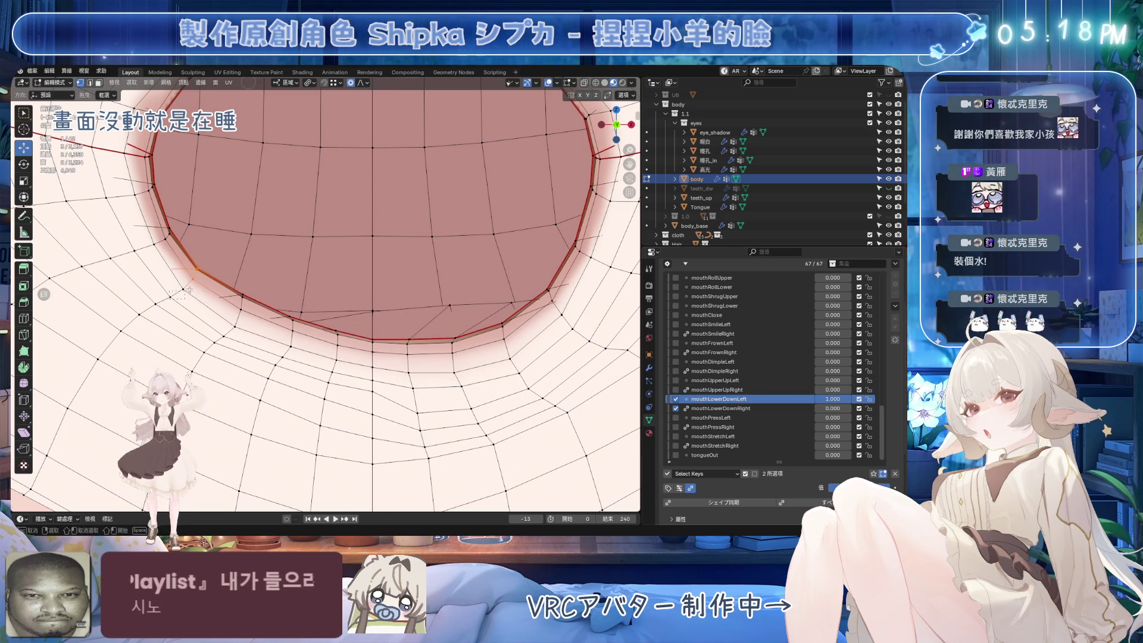
{"action": "left_click", "coordinate": [185, 82]}
{"action": "left_click", "coordinate": [212, 232]}
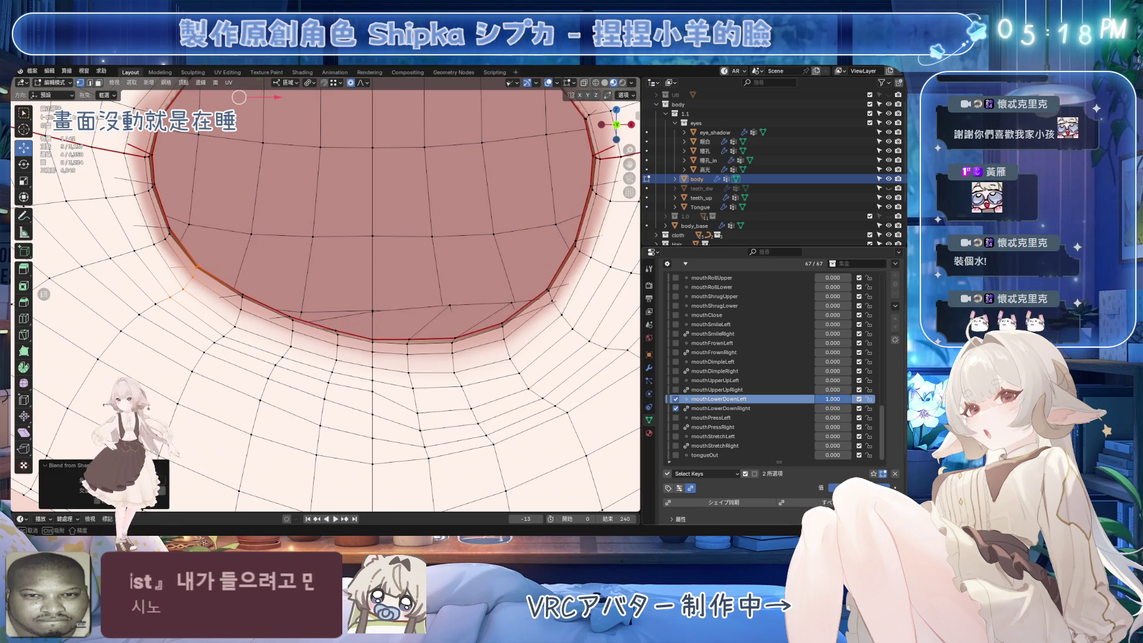
{"action": "left_click", "coordinate": [237, 295], "text": "ctrl"}
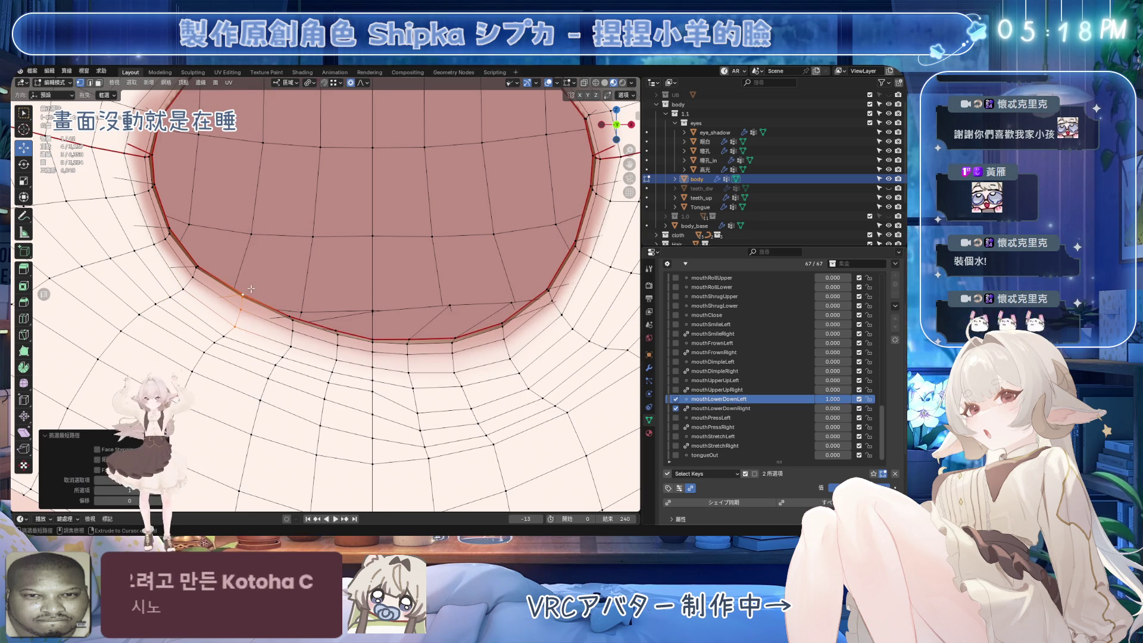
{"action": "left_click", "coordinate": [180, 83]}
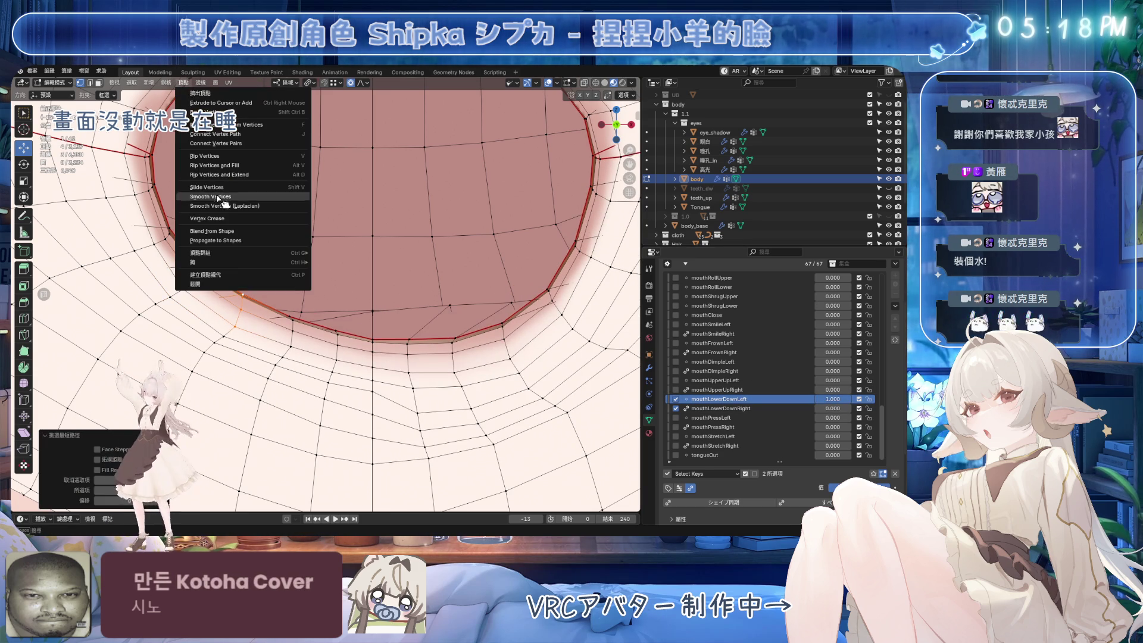
{"action": "left_click", "coordinate": [221, 232]}
{"action": "mouse_move", "coordinate": [832, 399]}
{"action": "left_mouse_down"}
{"action": "mouse_move", "coordinate": [798, 399]}
{"action": "mouse_move", "coordinate": [834, 399]}
{"action": "left_mouse_up"}
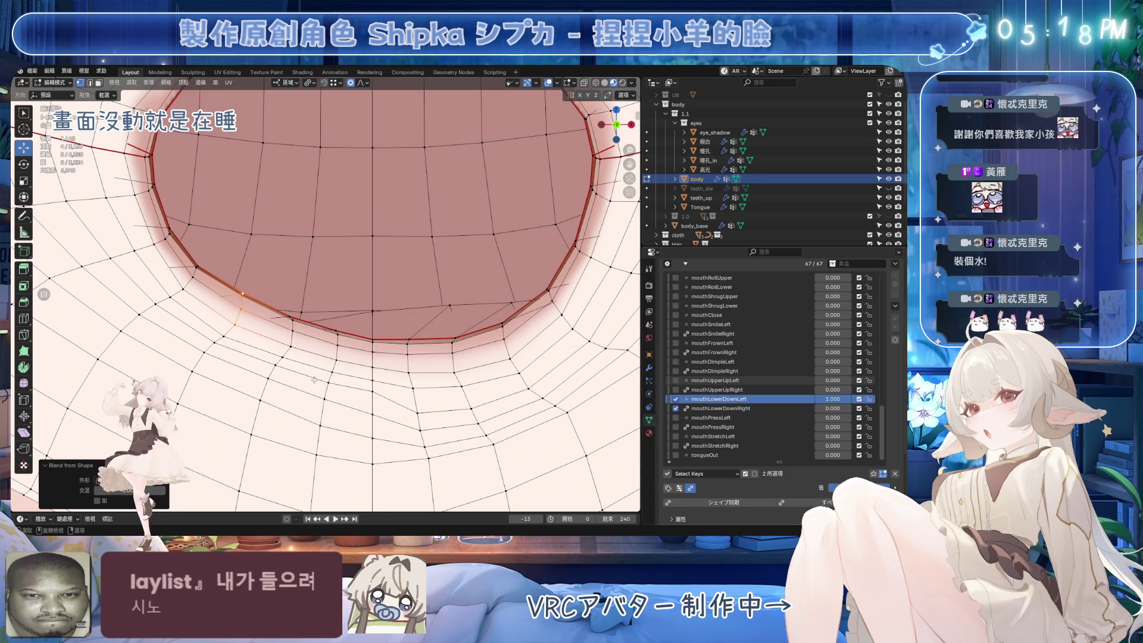
Nudge one lower-lip vertex, compare against mouthLowerDownRight, and save.
{"action": "left_click", "coordinate": [292, 169]}
{"action": "left_click_drag", "start_coordinate": [294, 136], "coordinate": [296, 140]}
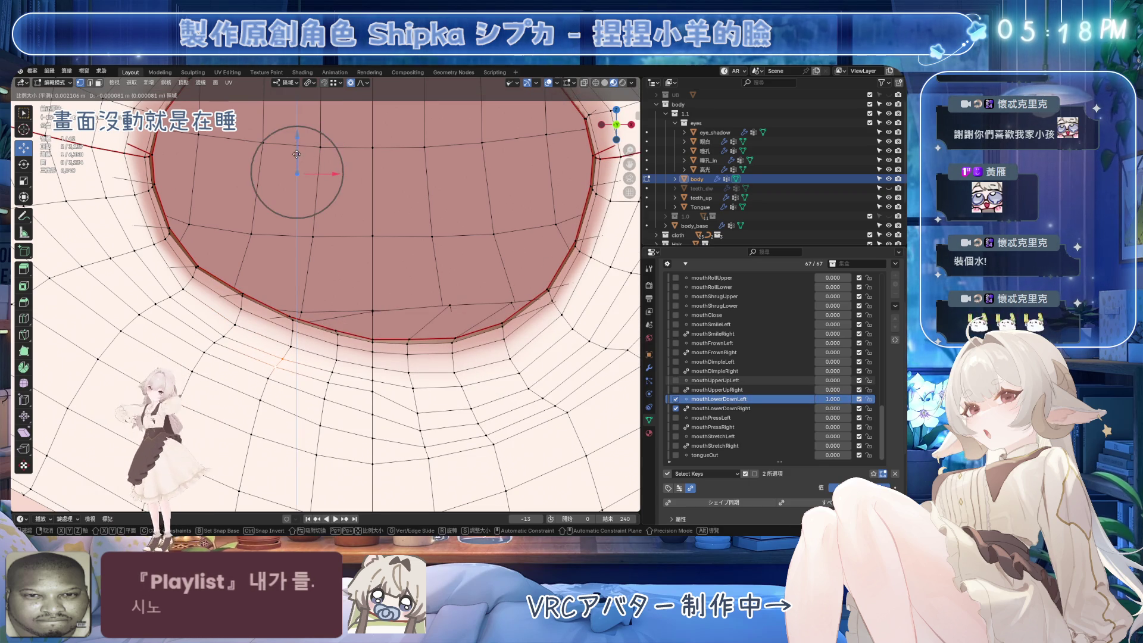
{"action": "left_click_drag", "start_coordinate": [840, 399], "coordinate": [858, 408]}
{"action": "left_click", "coordinate": [767, 409]}
{"action": "key", "text": "ctrl+s"}
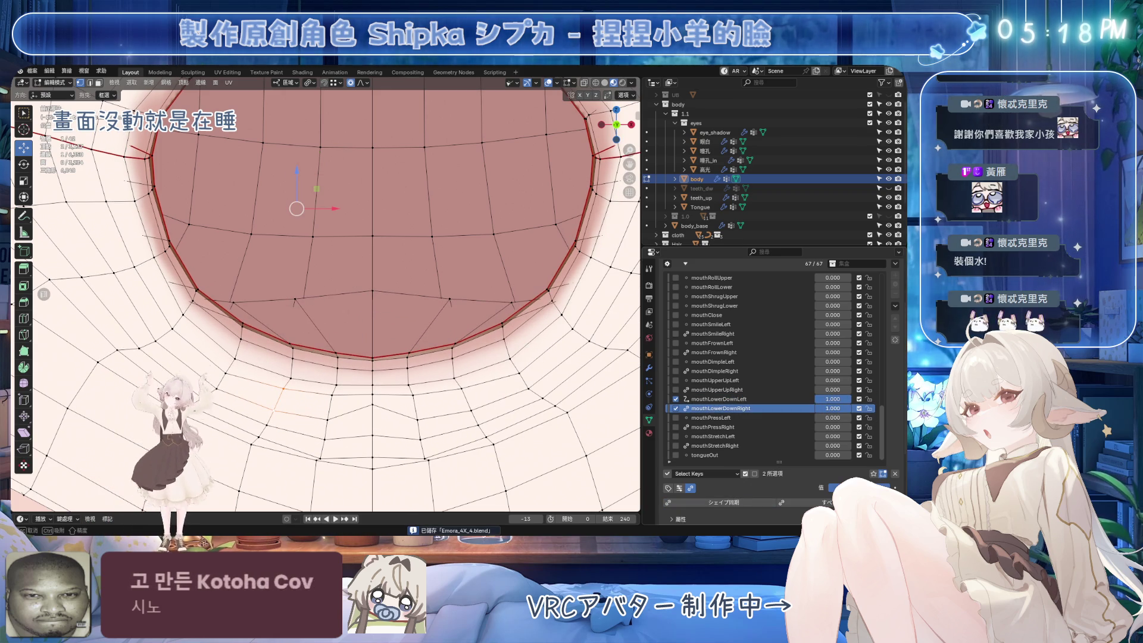
Vertex-slide lower-lip vertices of mouthLowerDownLeft along their edges.
{"action": "left_click", "coordinate": [720, 399]}
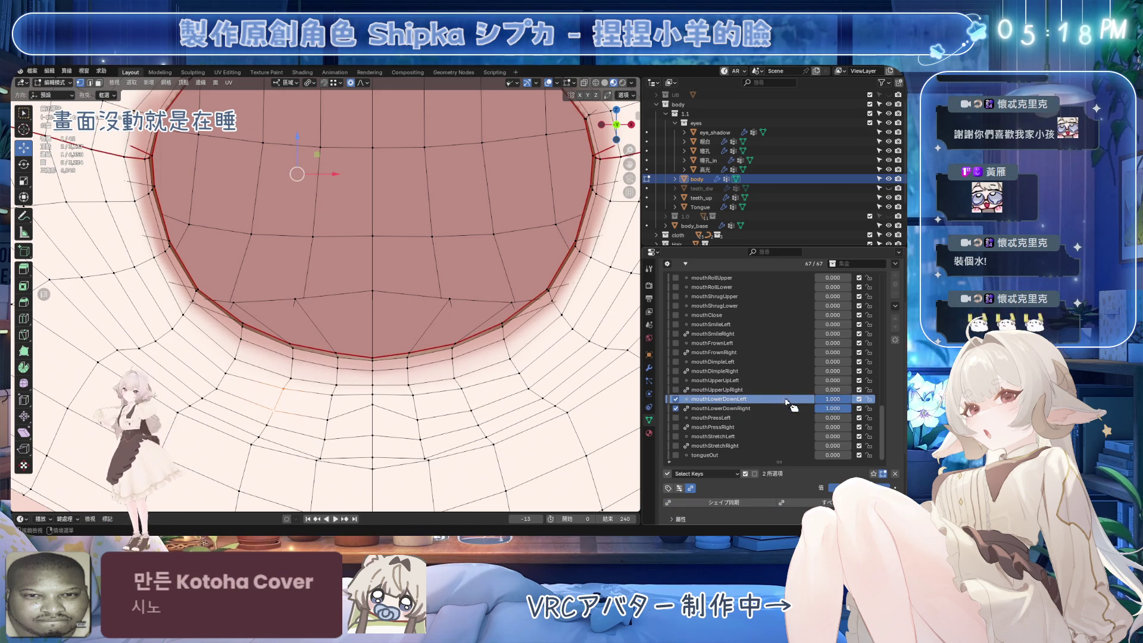
{"action": "middle_click_drag", "start_coordinate": [421, 381], "coordinate": [385, 329], "text": "shift"}
{"action": "key", "text": "g"}
{"action": "key", "text": "g"}
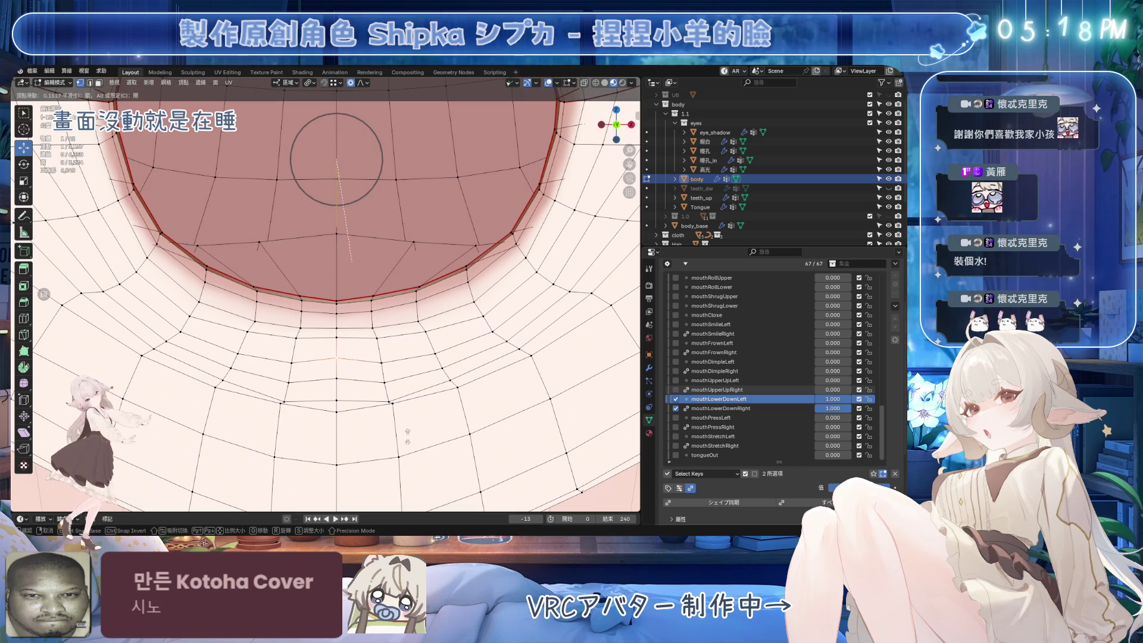
{"action": "left_click", "coordinate": [393, 405]}
{"action": "key", "text": "g"}
{"action": "key", "text": "g"}
{"action": "left_click", "coordinate": [342, 408]}
{"action": "key", "text": "g"}
{"action": "key", "text": "g"}
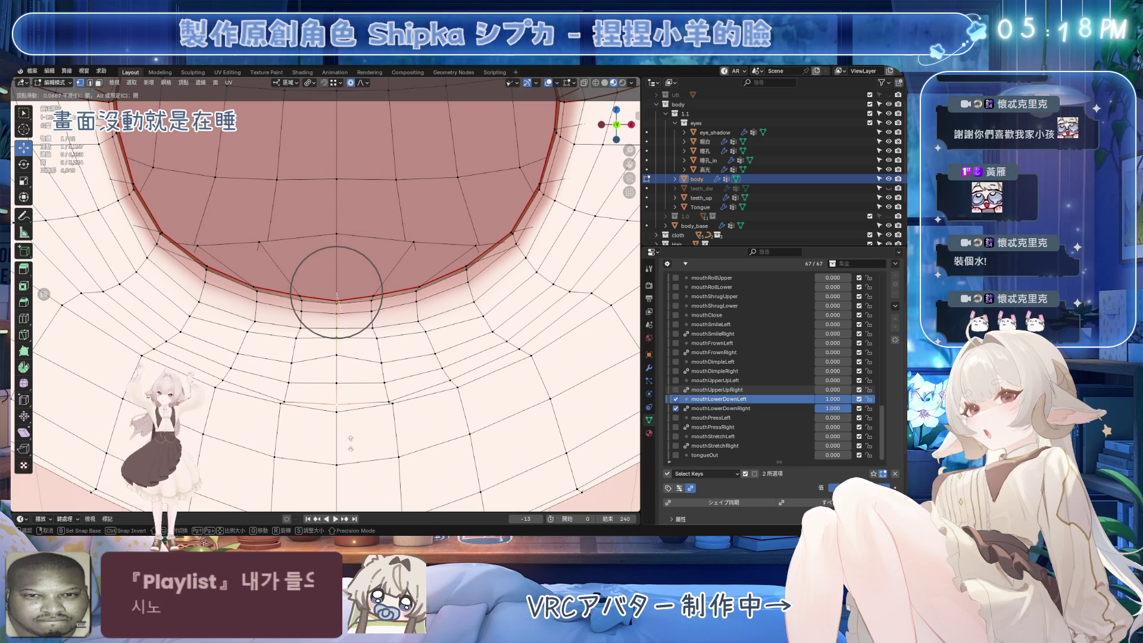
{"action": "right_click", "coordinate": [351, 442]}
Alternate between mouthLowerDownRight and mouthLowerDownLeft, sliding further lip vertices to match.
{"action": "left_click", "coordinate": [720, 408]}
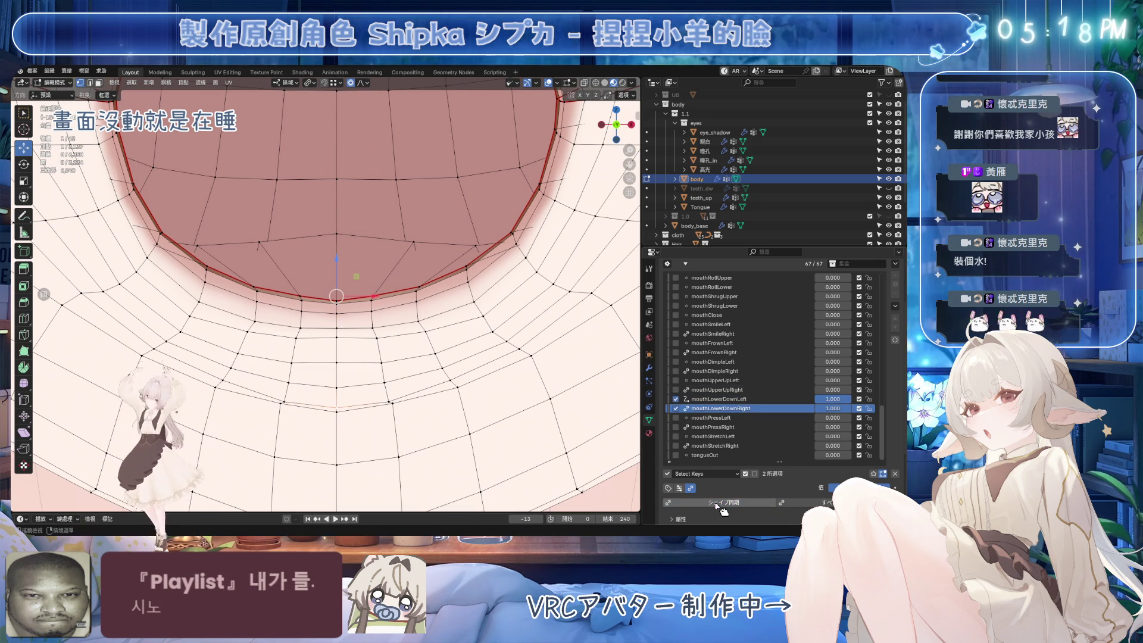
{"action": "left_click", "coordinate": [718, 399]}
{"action": "key", "text": "g"}
{"action": "key", "text": "g"}
{"action": "left_click", "coordinate": [416, 336]}
{"action": "left_click", "coordinate": [721, 409]}
{"action": "left_click", "coordinate": [724, 503]}
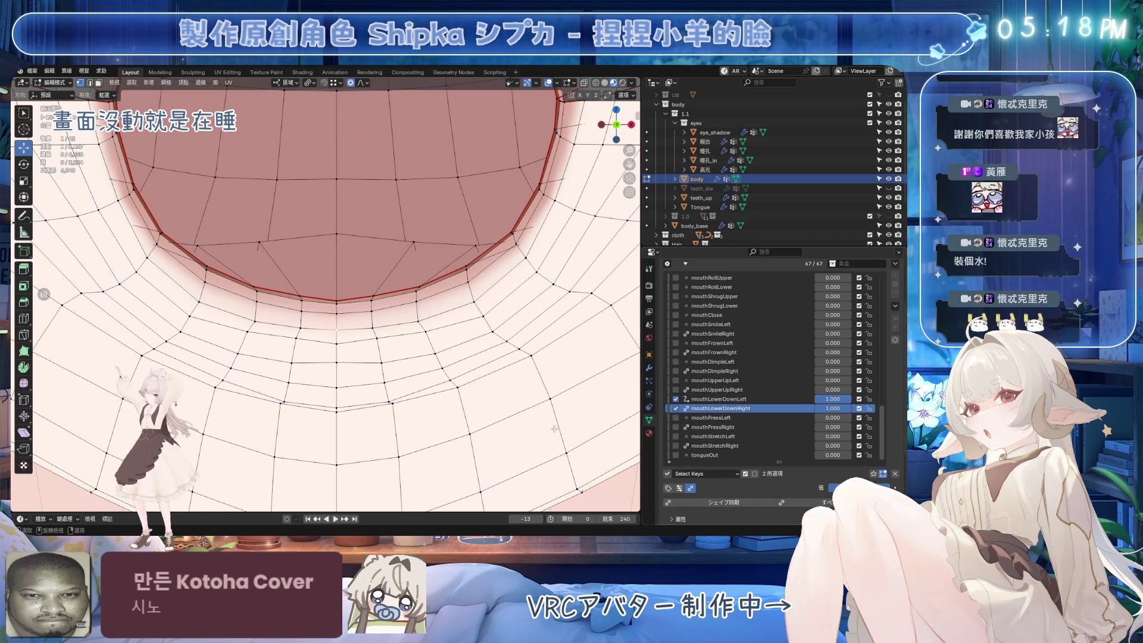
{"action": "left_click", "coordinate": [719, 399]}
{"action": "key", "text": "g"}
{"action": "key", "text": "g"}
{"action": "left_click", "coordinate": [387, 329]}
{"action": "left_click", "coordinate": [721, 409]}
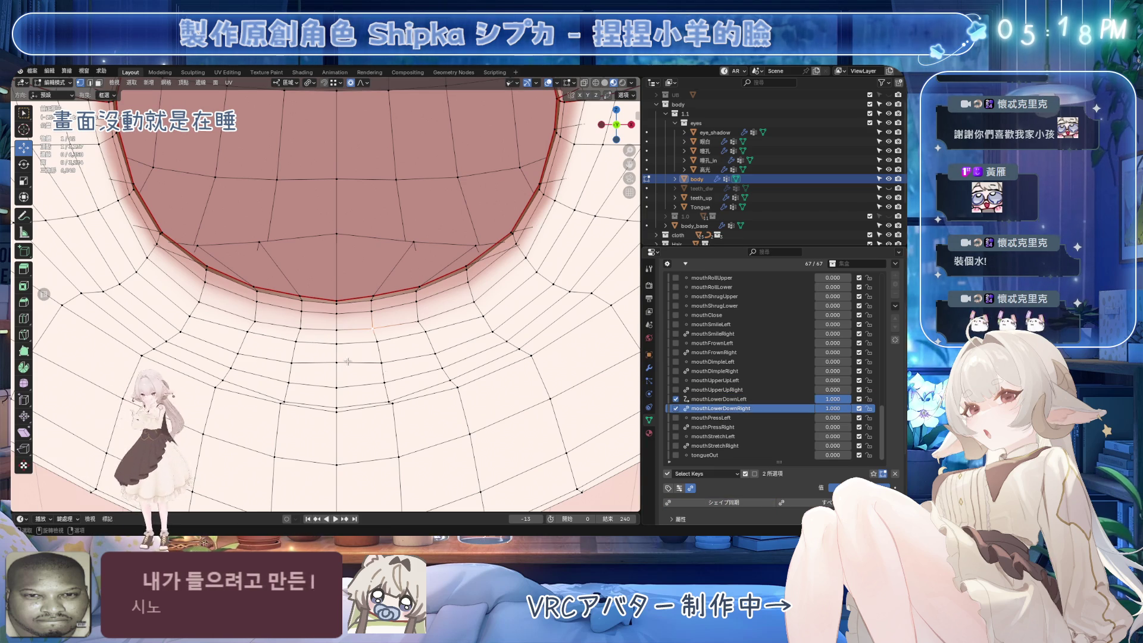
Keep sliding lip vertices, checking mouthLowerDownLeft against mouthLowerDownRight after each.
{"action": "left_click", "coordinate": [719, 399]}
{"action": "key", "text": "g"}
{"action": "key", "text": "g"}
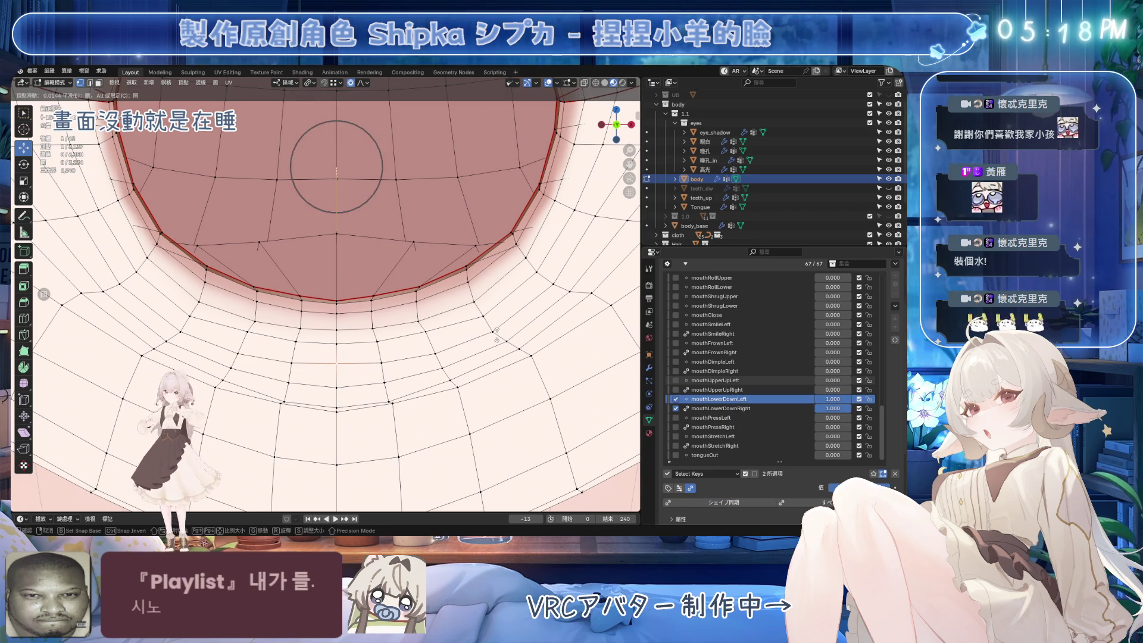
{"action": "key", "text": "Return"}
{"action": "left_click", "coordinate": [694, 408]}
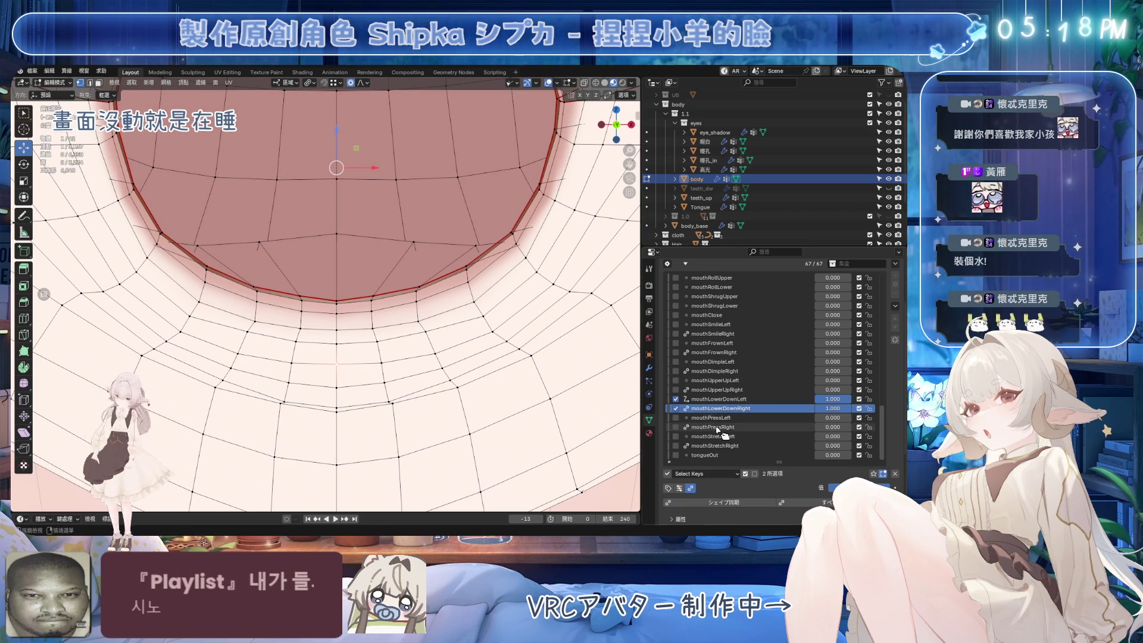
{"action": "left_click", "coordinate": [721, 399]}
{"action": "key", "text": "g"}
{"action": "key", "text": "g"}
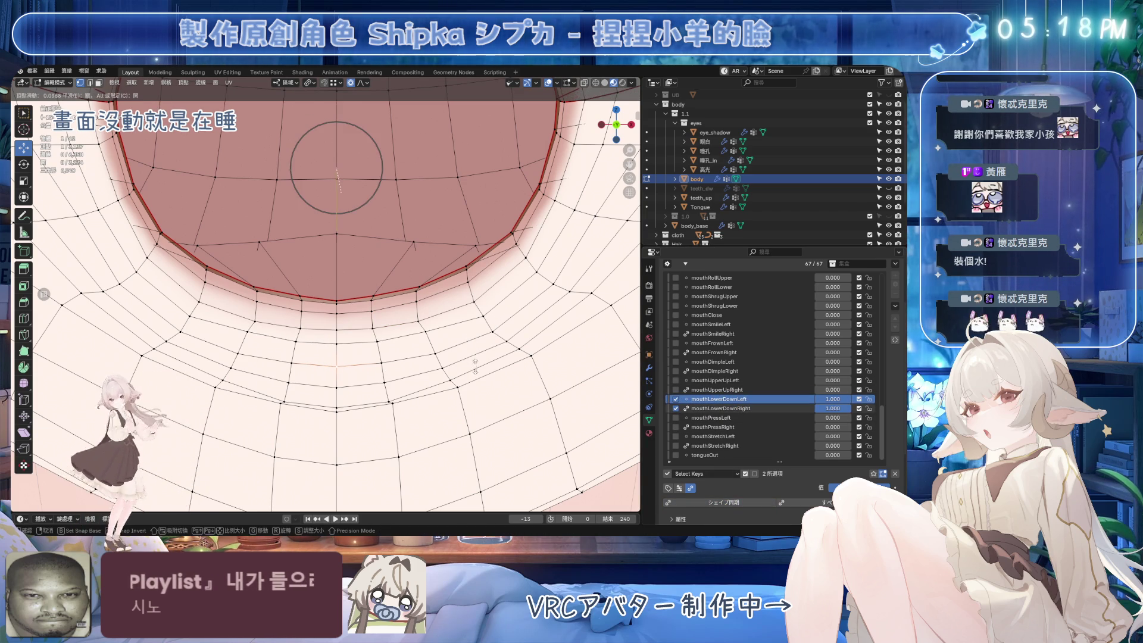
{"action": "left_click", "coordinate": [476, 361]}
{"action": "left_click", "coordinate": [720, 409]}
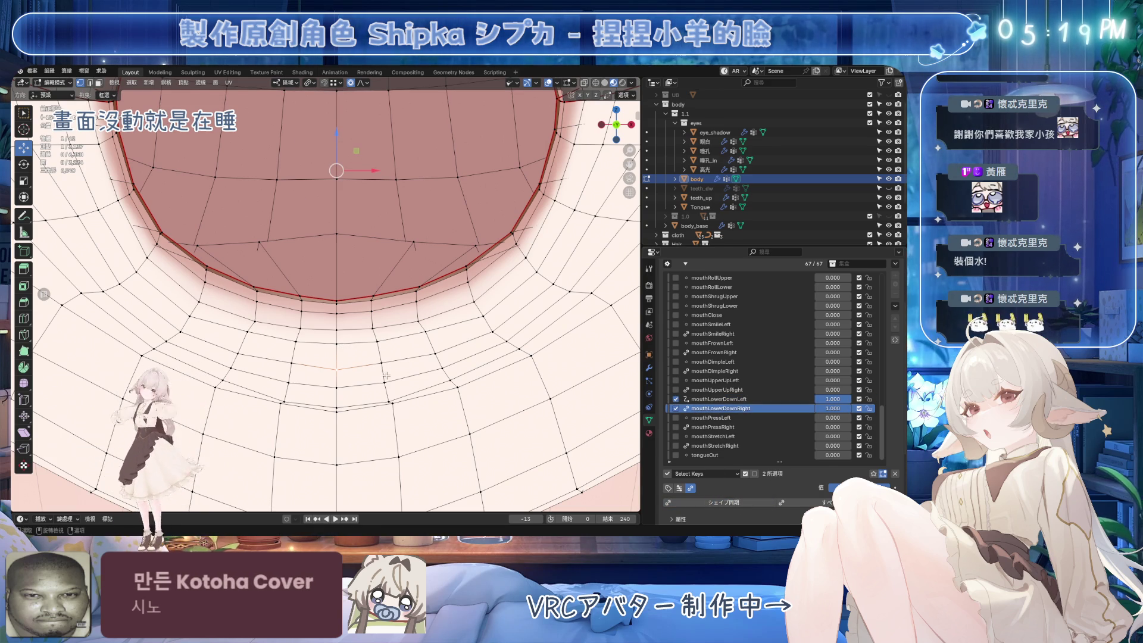
{"action": "left_click", "coordinate": [720, 399]}
{"action": "left_click", "coordinate": [721, 409]}
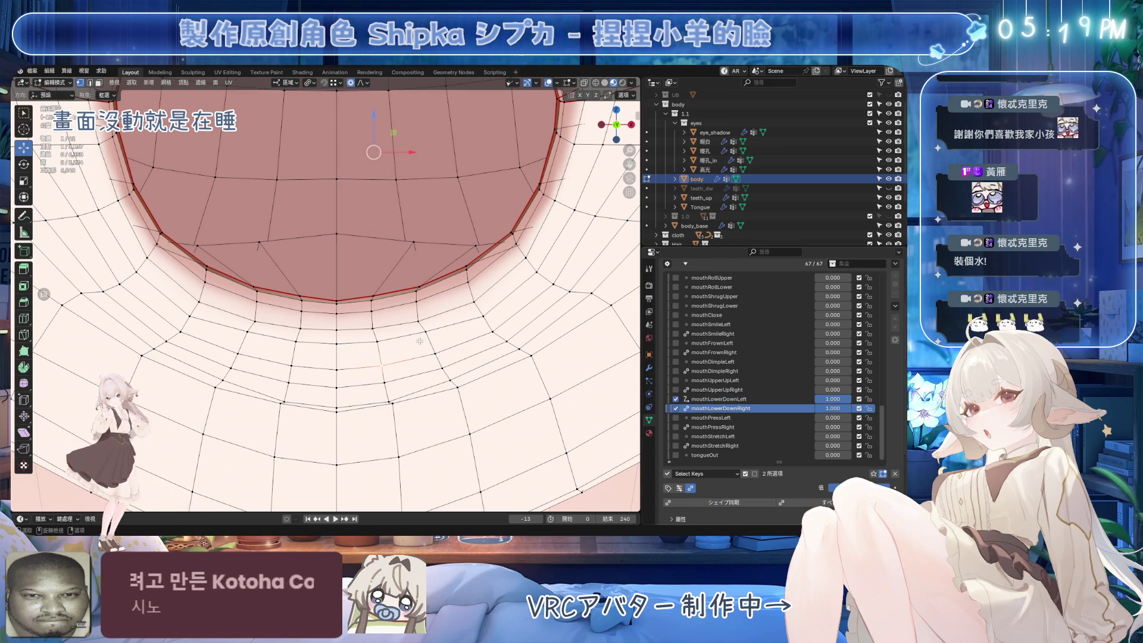
Undo the last change, redo two lip slides with Shift+V, compare, and save.
{"action": "key", "text": "ctrl+z"}
{"action": "key", "text": "ctrl+z"}
{"action": "key", "text": "ctrl+z"}
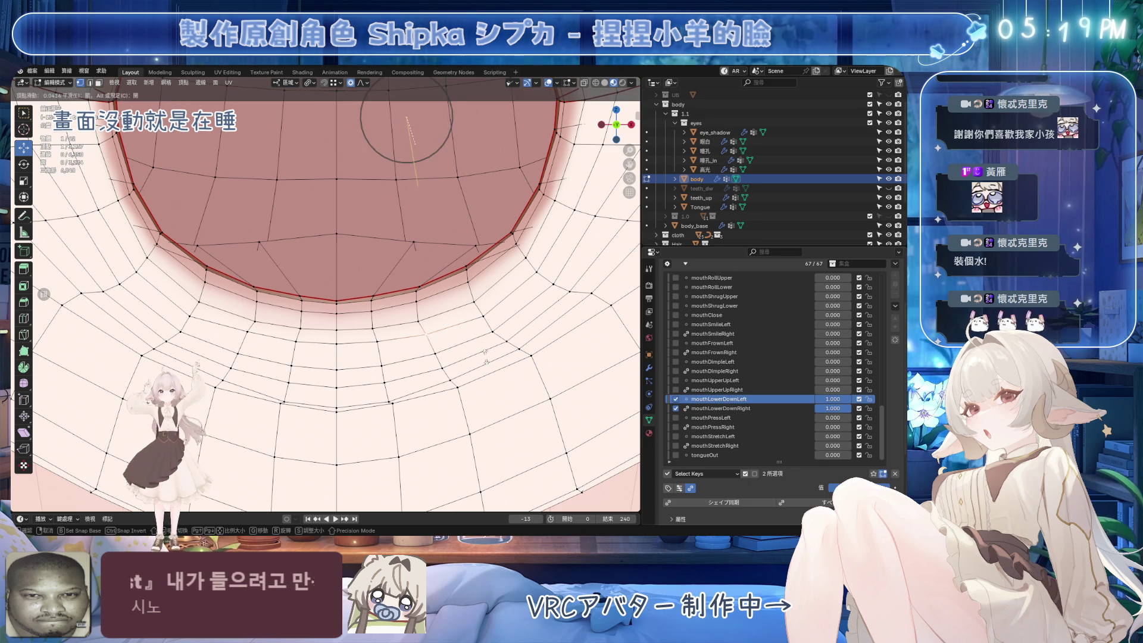
{"action": "key", "text": "shift+v"}
{"action": "left_click", "coordinate": [384, 356]}
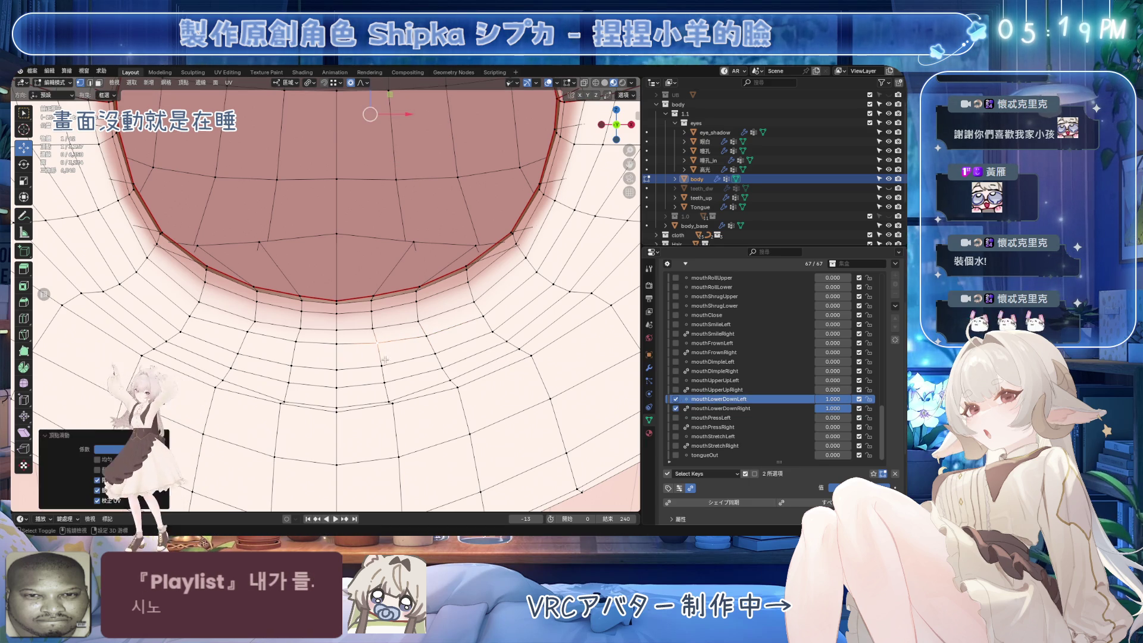
{"action": "key", "text": "shift+v"}
{"action": "left_click", "coordinate": [374, 330]}
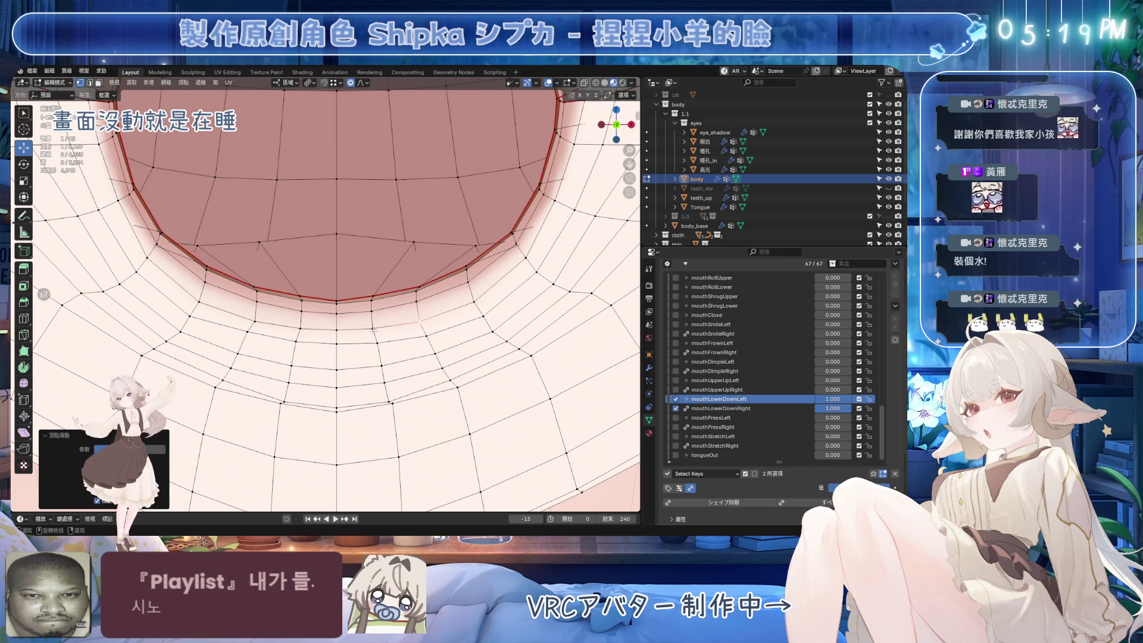
{"action": "left_click", "coordinate": [721, 408]}
{"action": "key", "text": "ctrl+s"}
{"action": "scroll", "coordinate": [358, 298], "scroll_direction": "down", "scroll_amount": 3}
Preview mouthLowerDownLeft at 0.900 and slide the first vertices below the lower lip.
{"action": "mouse_move", "coordinate": [357, 298]}
{"action": "middle_mouse_down"}
{"action": "mouse_move", "coordinate": [453, 343]}
{"action": "mouse_move", "coordinate": [387, 354]}
{"action": "middle_mouse_up"}
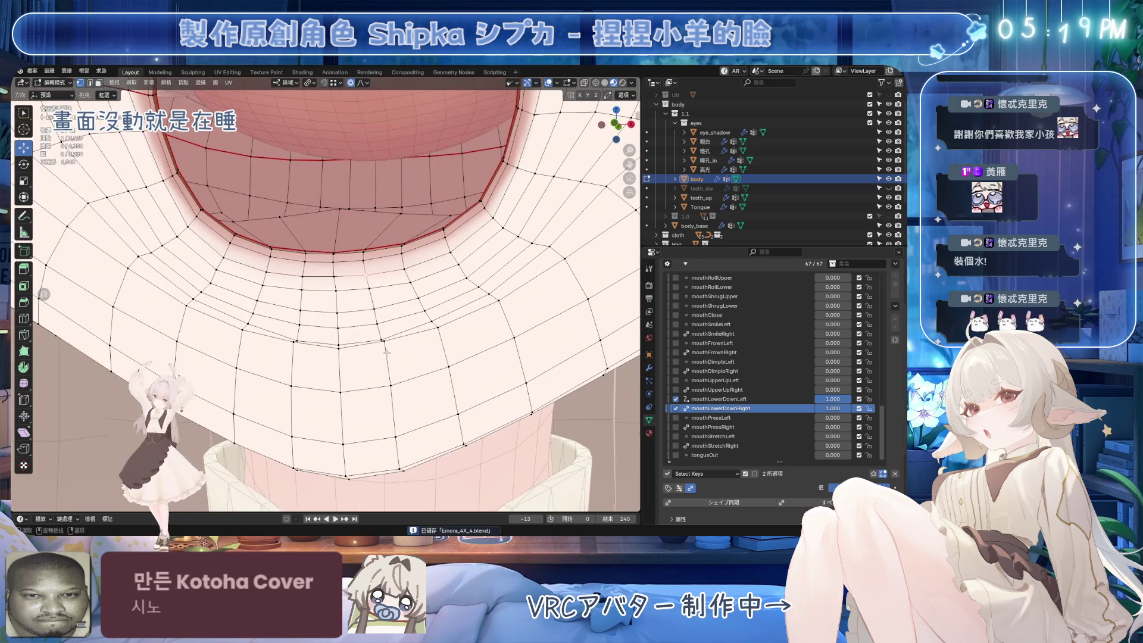
{"action": "left_click", "coordinate": [719, 399]}
{"action": "mouse_move", "coordinate": [832, 399]}
{"action": "left_mouse_down"}
{"action": "mouse_move", "coordinate": [819, 399]}
{"action": "mouse_move", "coordinate": [833, 399]}
{"action": "left_mouse_up"}
{"action": "middle_click_drag", "start_coordinate": [381, 285], "coordinate": [404, 305]}
{"action": "key", "text": "g"}
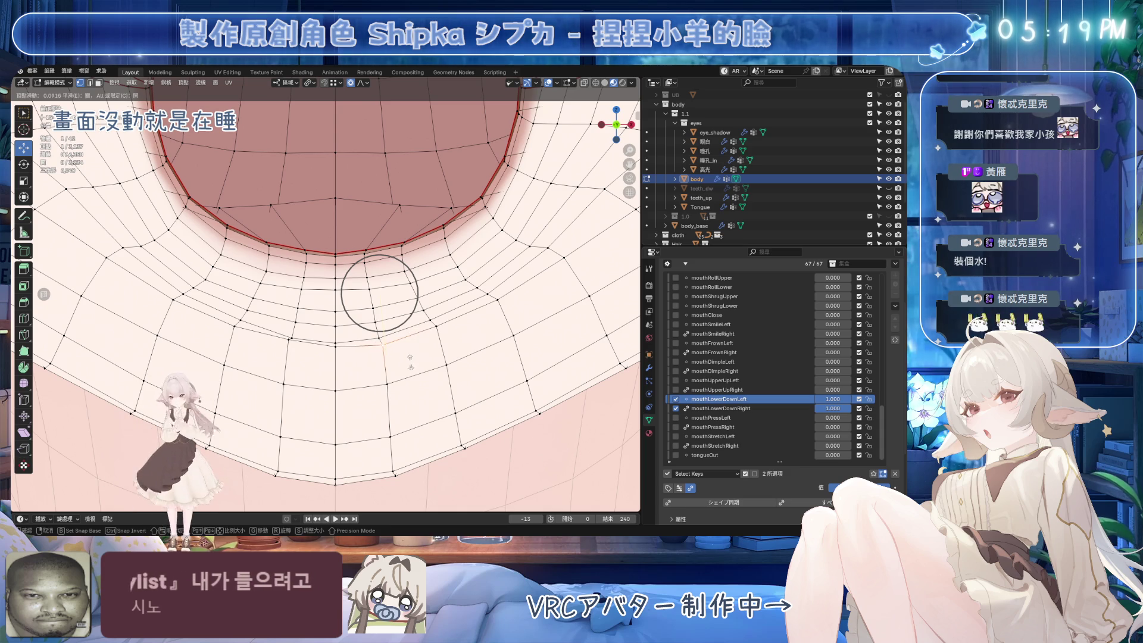
{"action": "left_click", "coordinate": [409, 369]}
{"action": "key", "text": "g"}
{"action": "key", "text": "g"}
{"action": "left_click", "coordinate": [448, 351]}
{"action": "key", "text": "g"}
{"action": "key", "text": "g"}
{"action": "left_click", "coordinate": [401, 355]}
Slide the lower-centre lip vertex and its neighbours along their edges.
{"action": "key", "text": "g"}
{"action": "key", "text": "g"}
{"action": "left_click", "coordinate": [374, 349]}
{"action": "key", "text": "g"}
{"action": "key", "text": "g"}
{"action": "left_click", "coordinate": [344, 352]}
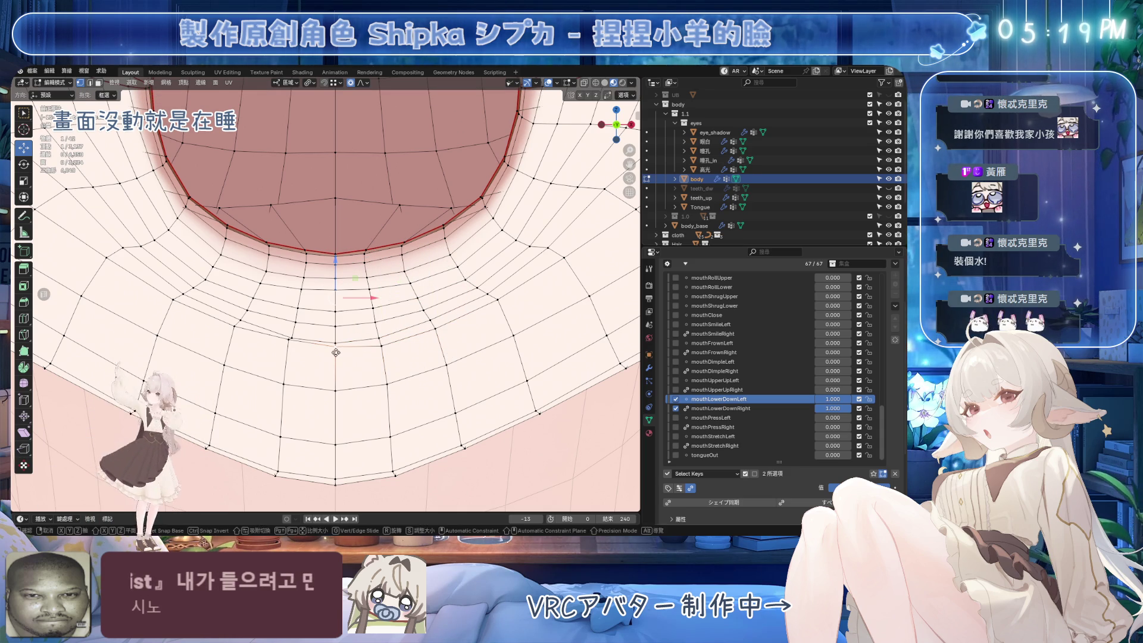
{"action": "key", "text": "g"}
{"action": "key", "text": "g"}
{"action": "left_click", "coordinate": [340, 365]}
Make one more slide, compare with mouthLowerDownRight, zoom out, and save.
{"action": "left_click", "coordinate": [720, 409]}
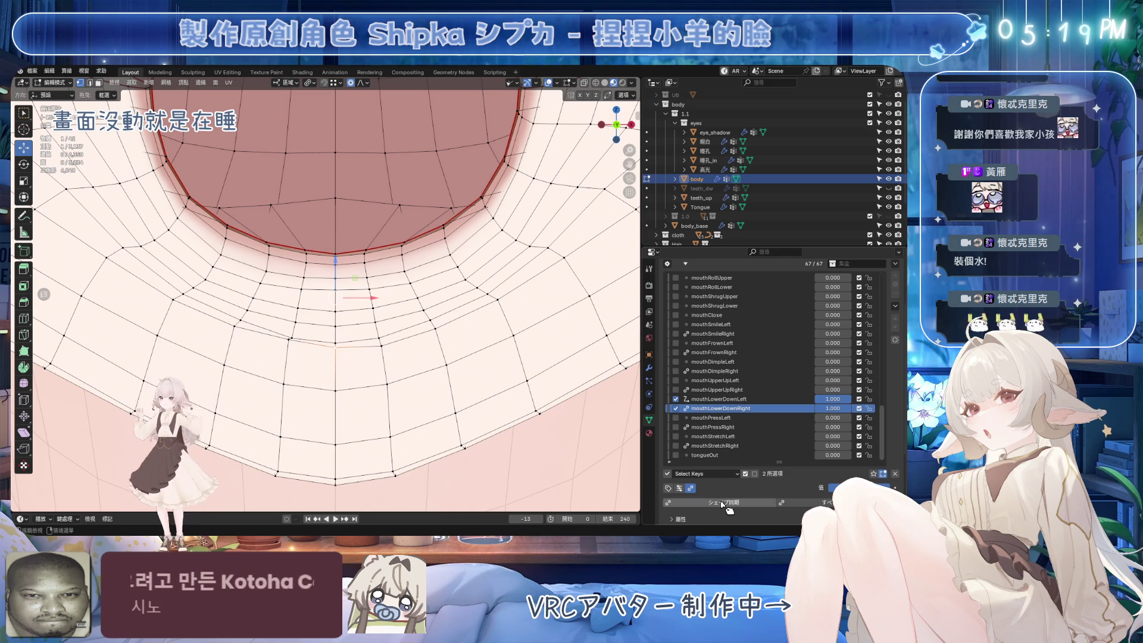
{"action": "left_click", "coordinate": [720, 399]}
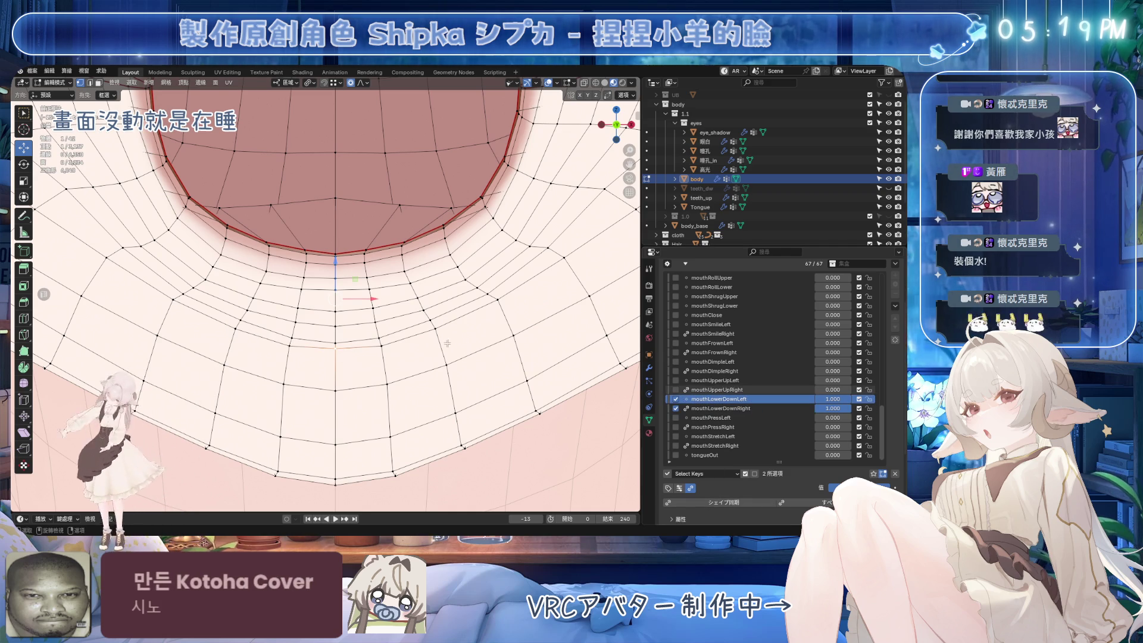
{"action": "key", "text": "g"}
{"action": "key", "text": "g"}
{"action": "left_click", "coordinate": [447, 357]}
{"action": "left_click", "coordinate": [720, 408]}
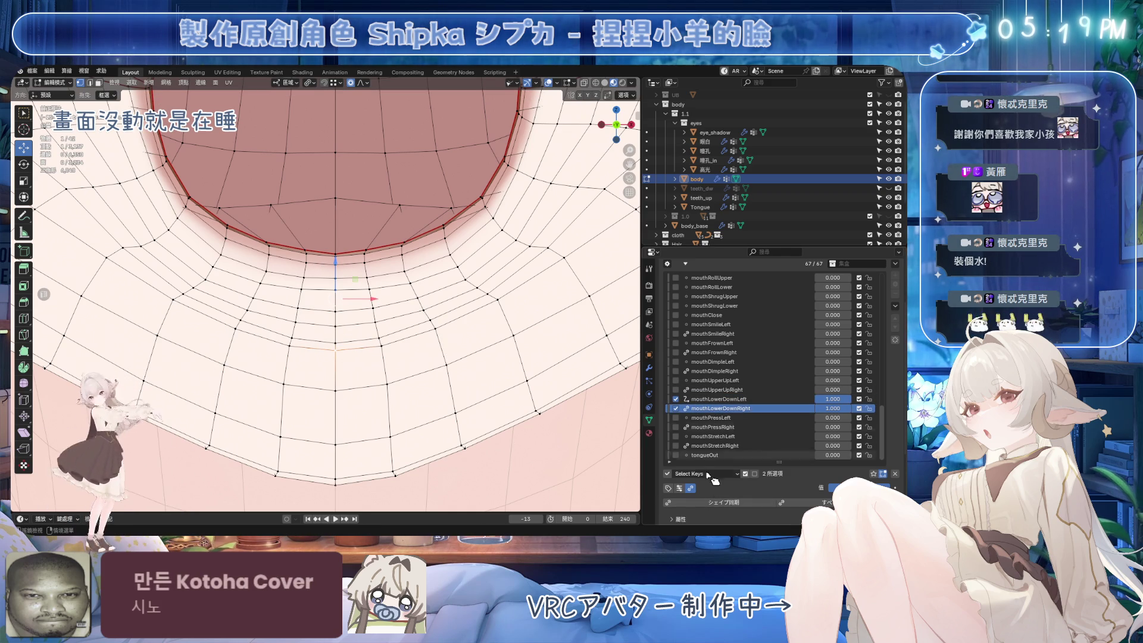
{"action": "scroll", "coordinate": [597, 443], "scroll_direction": "down", "scroll_amount": 4}
{"action": "mouse_move", "coordinate": [597, 444]}
{"action": "middle_mouse_down"}
{"action": "mouse_move", "coordinate": [431, 310]}
{"action": "mouse_move", "coordinate": [440, 316]}
{"action": "mouse_move", "coordinate": [417, 328]}
{"action": "mouse_move", "coordinate": [429, 292]}
{"action": "middle_mouse_up"}
{"action": "key", "text": "ctrl+s"}
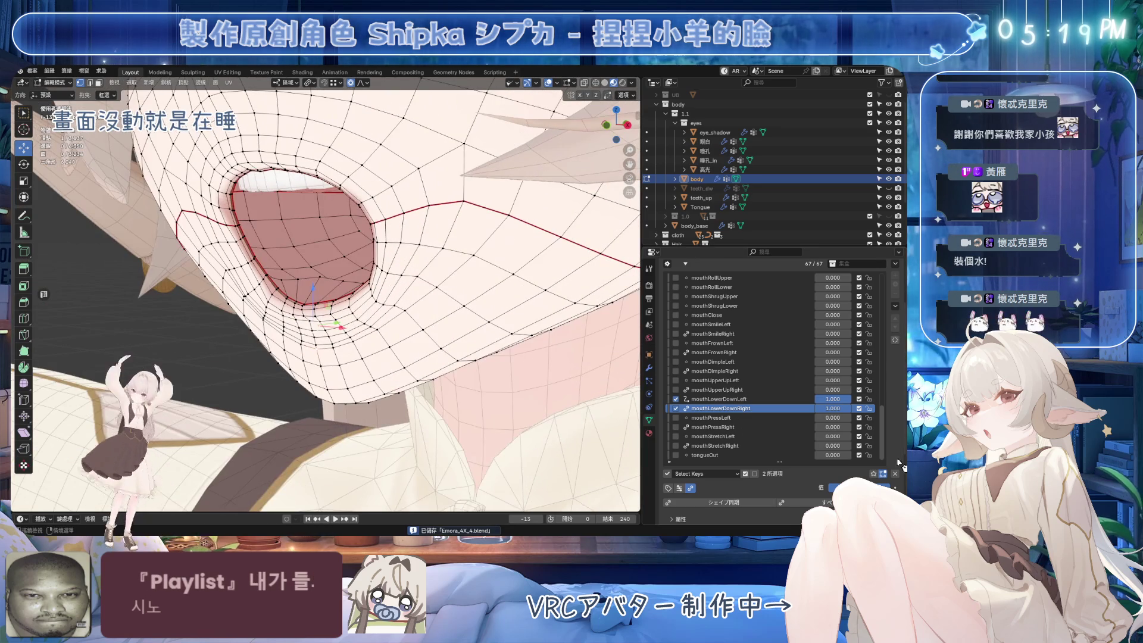
Preview mouthLowerDownRight off, then raise it to 0.750 in front view and save.
{"action": "left_click_drag", "start_coordinate": [888, 487], "coordinate": [821, 488]}
{"action": "key", "text": "KP_1"}
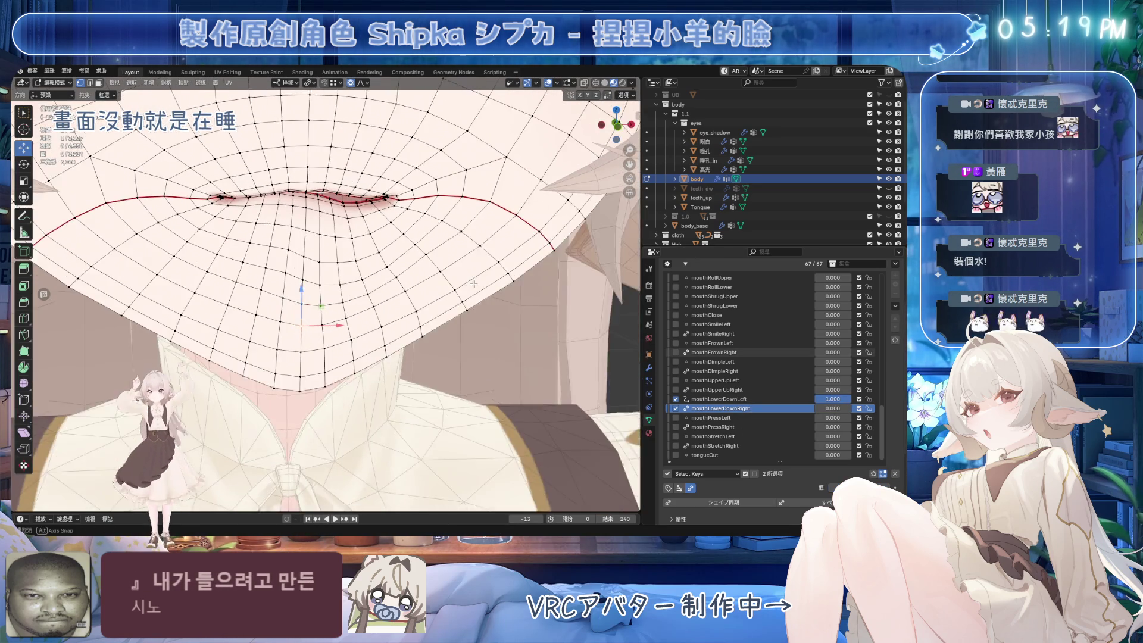
{"action": "mouse_move", "coordinate": [831, 408]}
{"action": "left_mouse_down"}
{"action": "mouse_move", "coordinate": [890, 408]}
{"action": "mouse_move", "coordinate": [816, 400]}
{"action": "mouse_move", "coordinate": [846, 395]}
{"action": "left_mouse_up"}
{"action": "scroll", "coordinate": [344, 257], "scroll_direction": "up", "scroll_amount": 2}
{"action": "key", "text": "ctrl+s"}
{"action": "scroll", "coordinate": [799, 335], "scroll_direction": "up", "scroll_amount": 3}
{"action": "scroll", "coordinate": [808, 332], "scroll_direction": "down", "scroll_amount": 2}
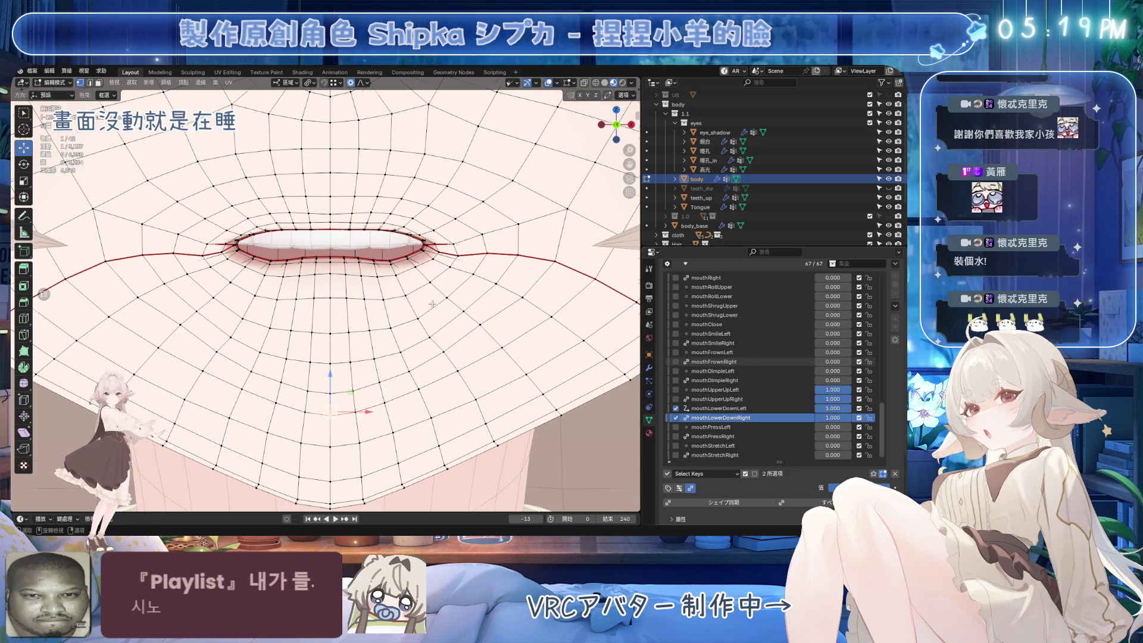
{"action": "scroll", "coordinate": [429, 304], "scroll_direction": "down", "scroll_amount": 3}
{"action": "scroll", "coordinate": [429, 304], "scroll_direction": "down", "scroll_amount": 3}
{"action": "key", "text": "ctrl+s"}
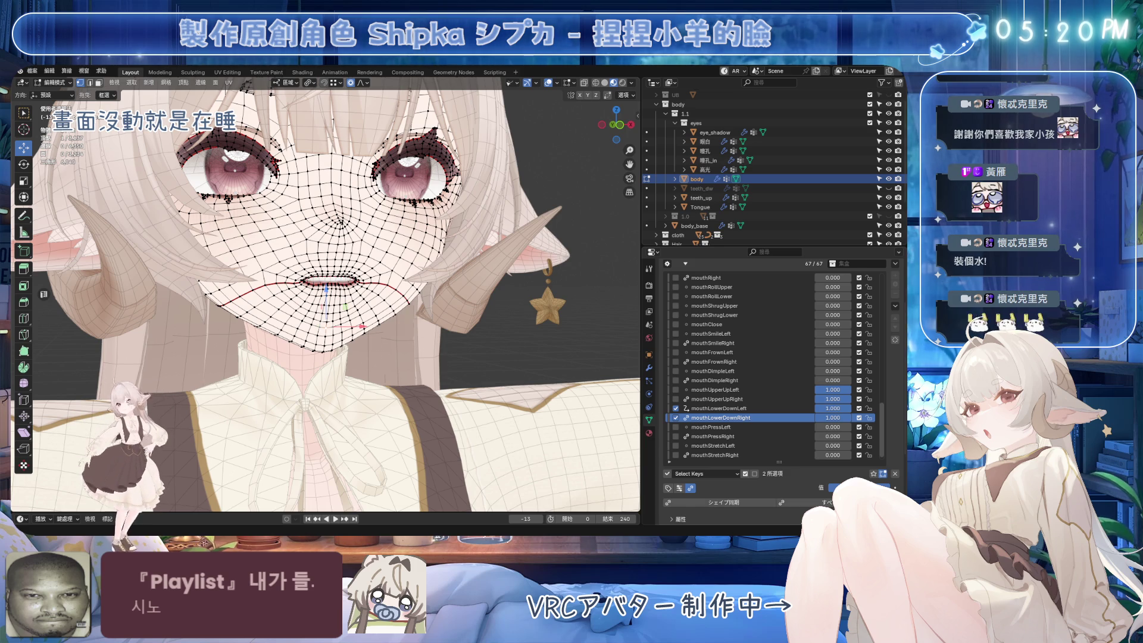
Raise mouthLowerDownLeft to full strength, checking the mouth from below and the front.
{"action": "scroll", "coordinate": [461, 317], "scroll_direction": "up", "scroll_amount": 5}
{"action": "mouse_move", "coordinate": [461, 317]}
{"action": "middle_mouse_down"}
{"action": "mouse_move", "coordinate": [330, 314]}
{"action": "mouse_move", "coordinate": [334, 280]}
{"action": "mouse_move", "coordinate": [226, 280]}
{"action": "middle_mouse_up"}
{"action": "key", "text": "ctrl+s"}
{"action": "left_click_drag", "start_coordinate": [844, 430], "coordinate": [854, 411]}
{"action": "key", "text": "KP_1"}
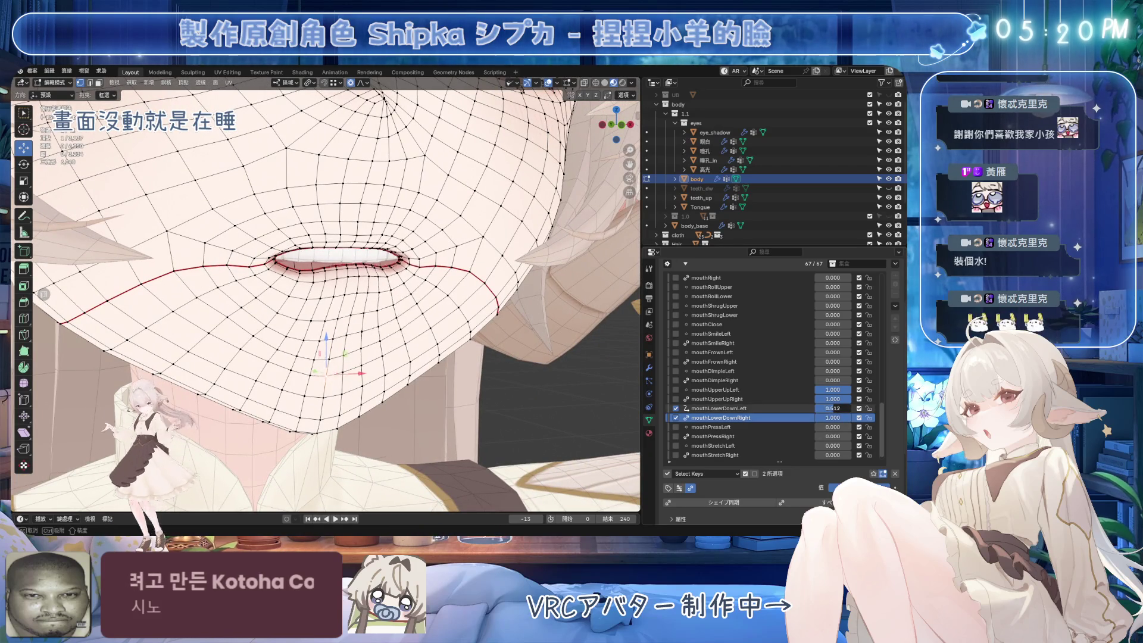
{"action": "left_click_drag", "start_coordinate": [833, 409], "coordinate": [851, 410]}
{"action": "middle_click_drag", "start_coordinate": [429, 333], "coordinate": [471, 346]}
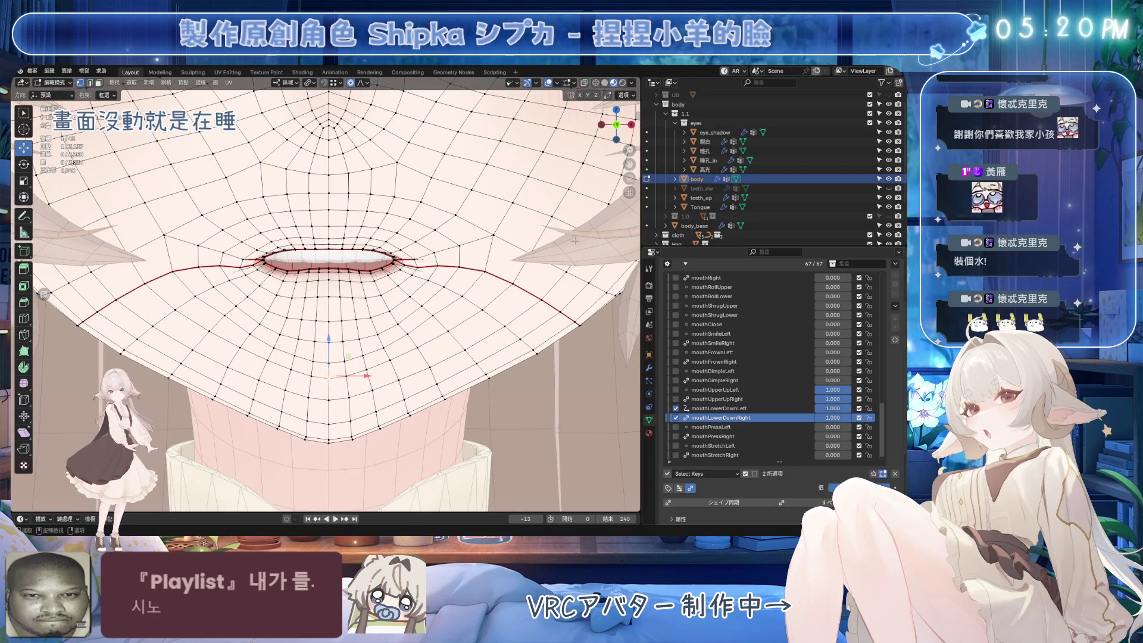
Set jawOpen to 1.000, turn off viewport overlays, save, and orbit around the open mouth.
{"action": "scroll", "coordinate": [760, 309], "scroll_direction": "up", "scroll_amount": 5}
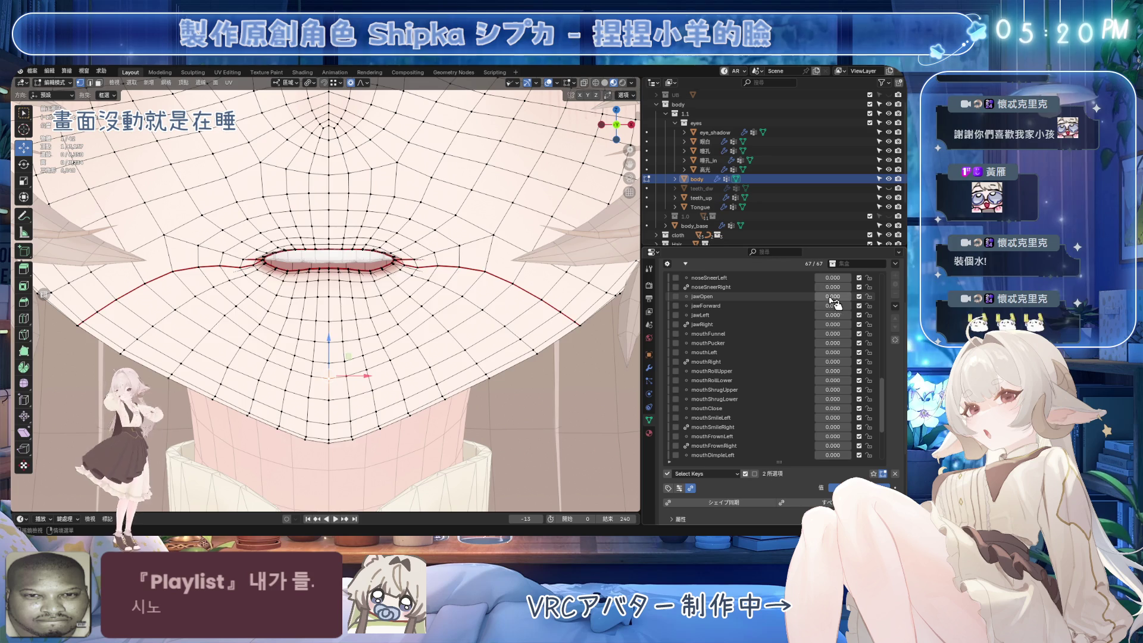
{"action": "left_click_drag", "start_coordinate": [833, 296], "coordinate": [857, 296]}
{"action": "scroll", "coordinate": [407, 356], "scroll_direction": "down", "scroll_amount": 8}
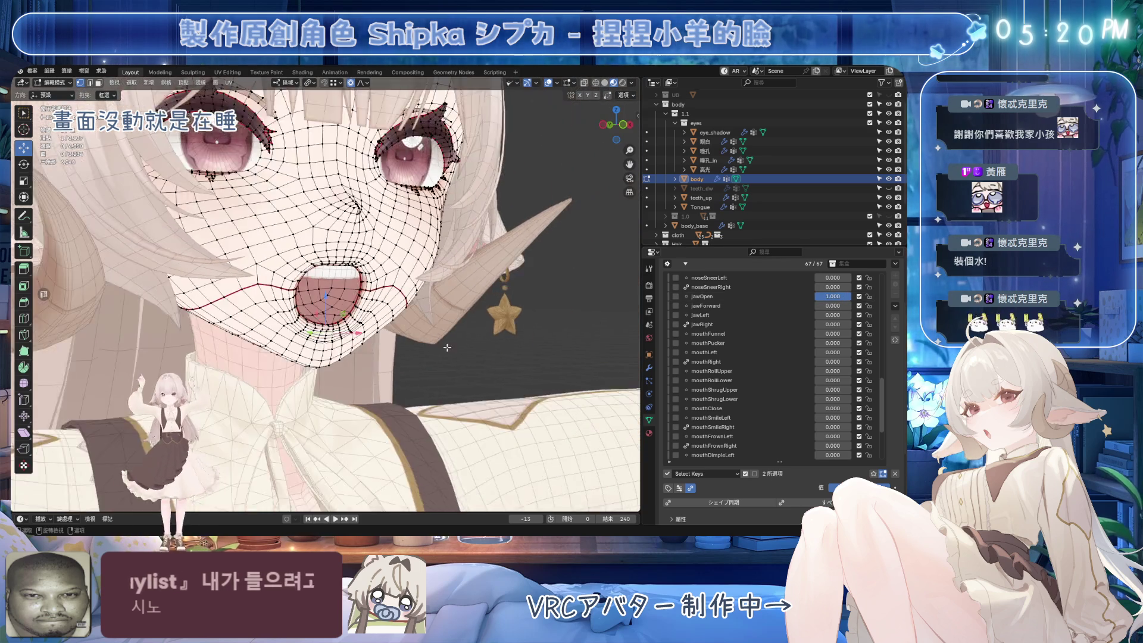
{"action": "scroll", "coordinate": [774, 393], "scroll_direction": "down", "scroll_amount": 2}
{"action": "scroll", "coordinate": [798, 404], "scroll_direction": "down", "scroll_amount": 3}
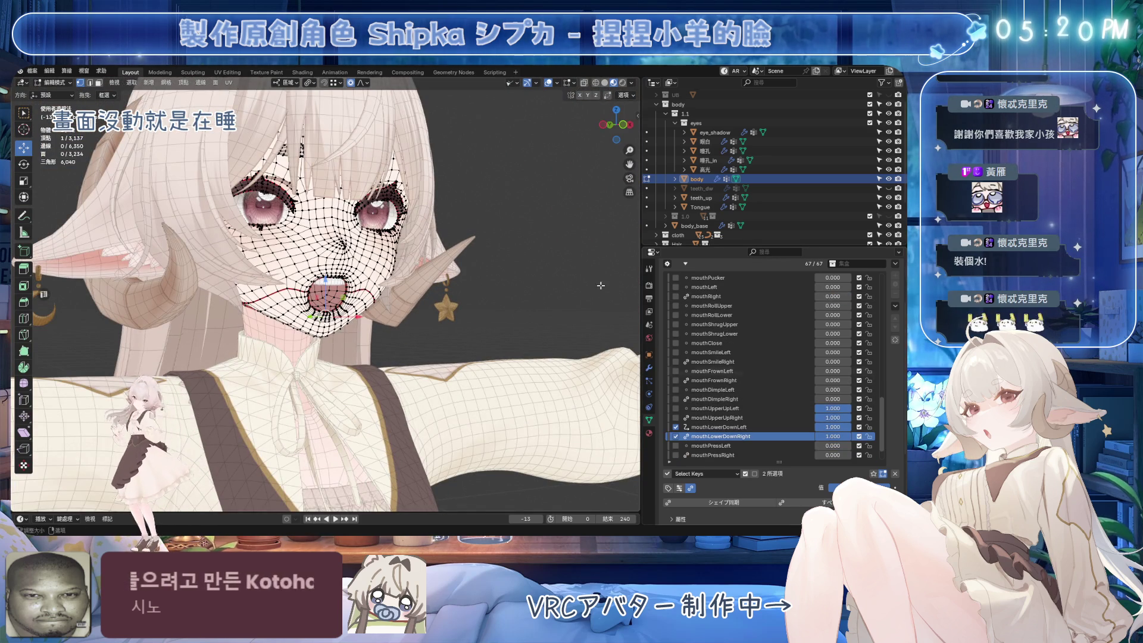
{"action": "left_click", "coordinate": [549, 82]}
{"action": "key", "text": "ctrl+s"}
{"action": "mouse_move", "coordinate": [334, 292]}
{"action": "middle_mouse_down"}
{"action": "mouse_move", "coordinate": [464, 292]}
{"action": "mouse_move", "coordinate": [481, 313]}
{"action": "mouse_move", "coordinate": [353, 318]}
{"action": "mouse_move", "coordinate": [535, 320]}
{"action": "middle_mouse_up"}
{"action": "scroll", "coordinate": [465, 291], "scroll_direction": "up", "scroll_amount": 4}
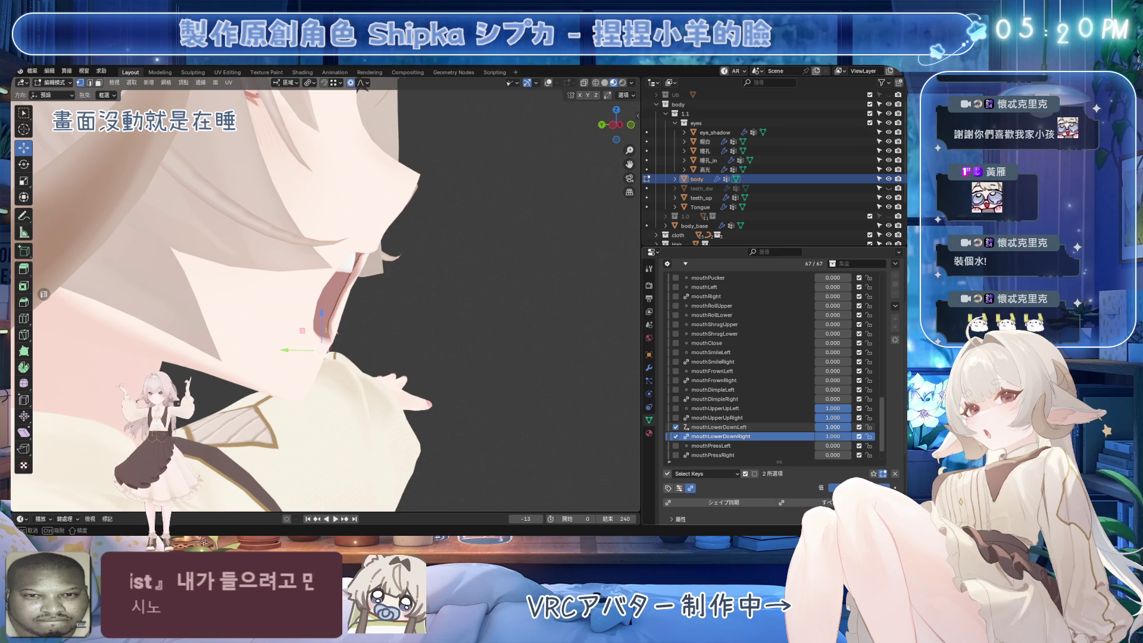
{"action": "mouse_move", "coordinate": [453, 358]}
{"action": "middle_mouse_down"}
{"action": "mouse_move", "coordinate": [417, 352]}
{"action": "mouse_move", "coordinate": [448, 351]}
{"action": "mouse_move", "coordinate": [455, 336]}
{"action": "mouse_move", "coordinate": [460, 361]}
{"action": "mouse_move", "coordinate": [484, 339]}
{"action": "middle_mouse_up"}
Undo the lip shape key changes to close the mouth, nudge mouthLowerDownRight, and save.
{"action": "scroll", "coordinate": [448, 351], "scroll_direction": "up", "scroll_amount": 3}
{"action": "scroll", "coordinate": [461, 362], "scroll_direction": "down", "scroll_amount": 2}
{"action": "mouse_move", "coordinate": [548, 314]}
{"action": "middle_mouse_down"}
{"action": "mouse_move", "coordinate": [468, 316]}
{"action": "mouse_move", "coordinate": [456, 332]}
{"action": "middle_mouse_up"}
{"action": "scroll", "coordinate": [455, 332], "scroll_direction": "up", "scroll_amount": 3}
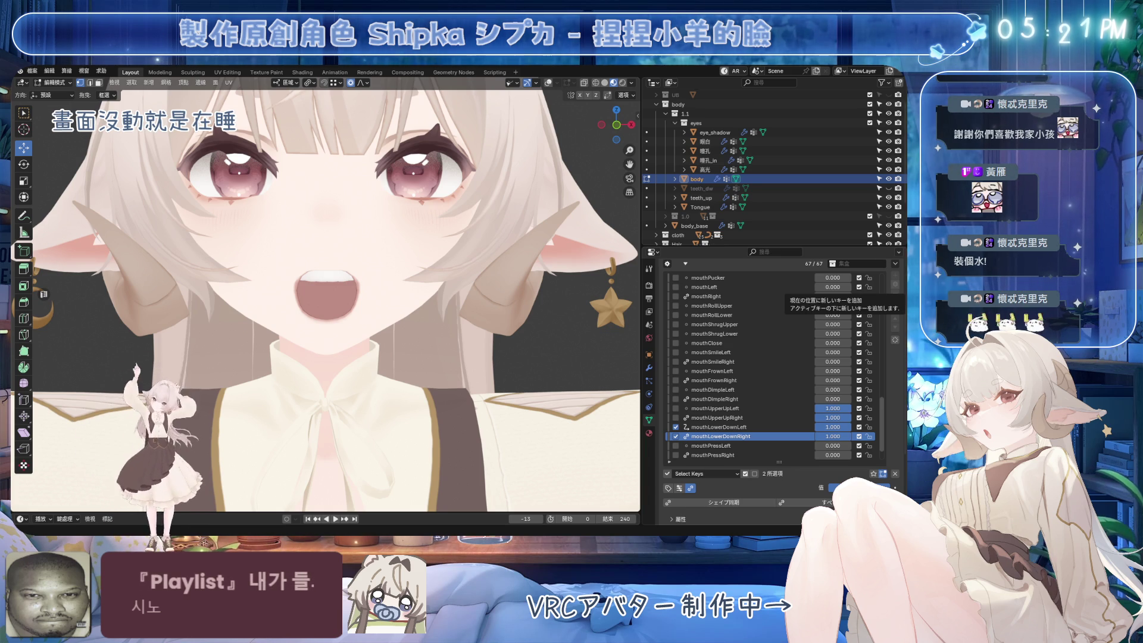
{"action": "scroll", "coordinate": [334, 297], "scroll_direction": "up", "scroll_amount": 3}
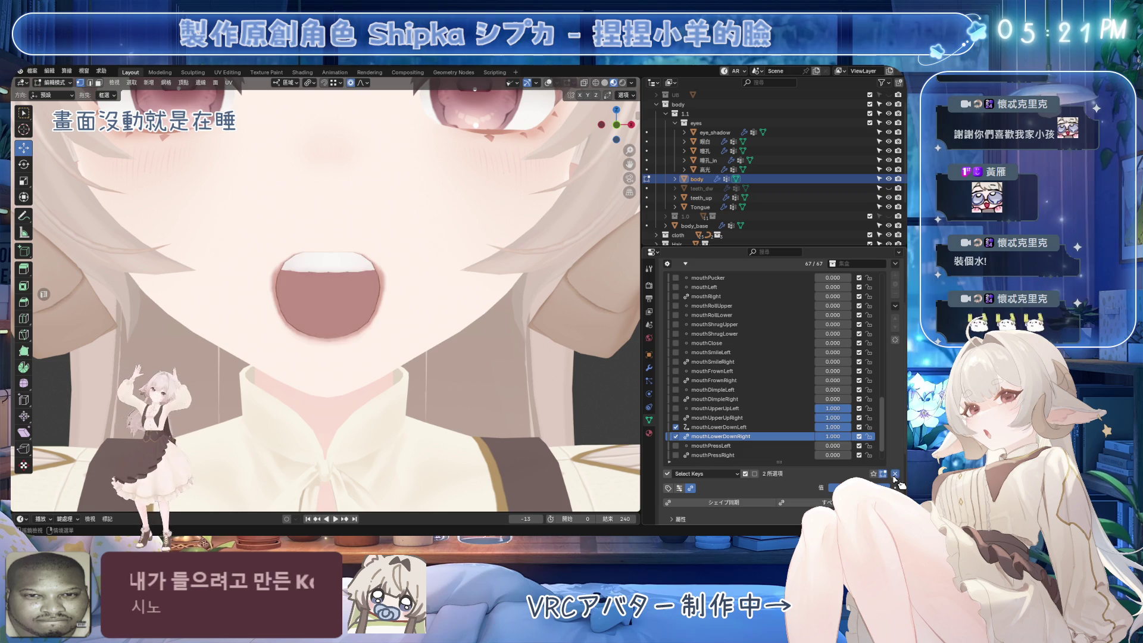
{"action": "key", "text": "ctrl+z"}
{"action": "left_click_drag", "start_coordinate": [834, 435], "coordinate": [834, 409]}
{"action": "scroll", "coordinate": [469, 304], "scroll_direction": "down", "scroll_amount": 5}
{"action": "key", "text": "ctrl+s"}
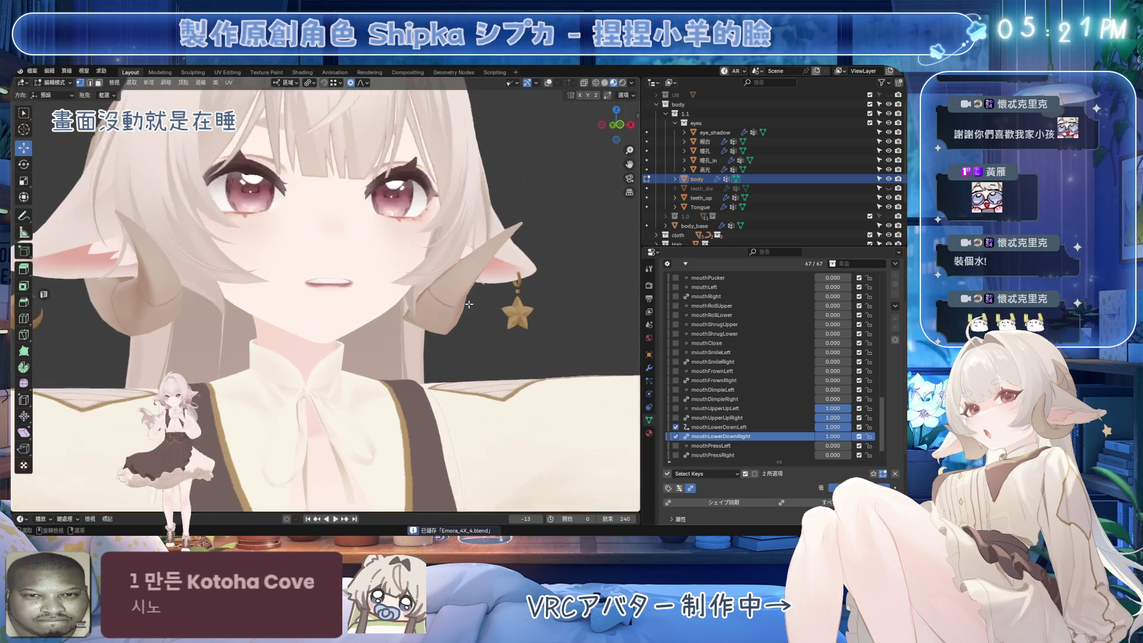
Raise mouthFunnel to 1.000 and turn viewport overlays back on in a front view.
{"action": "scroll", "coordinate": [431, 287], "scroll_direction": "up", "scroll_amount": 2}
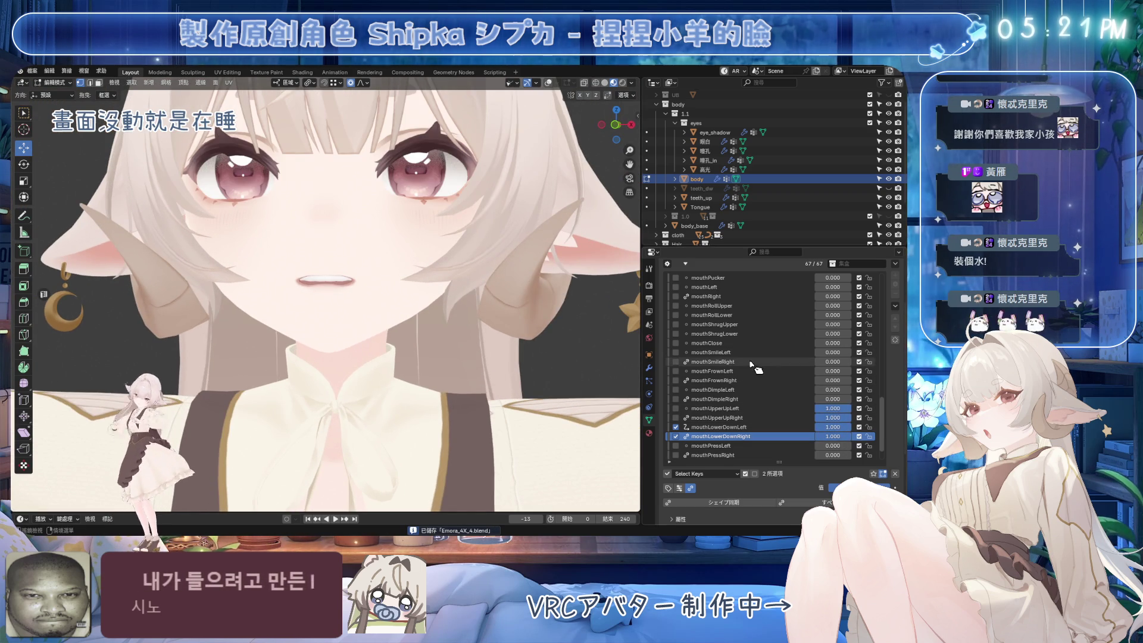
{"action": "scroll", "coordinate": [751, 371], "scroll_direction": "up", "scroll_amount": 4}
{"action": "mouse_move", "coordinate": [833, 315]}
{"action": "left_mouse_down"}
{"action": "mouse_move", "coordinate": [864, 315]}
{"action": "mouse_move", "coordinate": [839, 309]}
{"action": "left_mouse_up"}
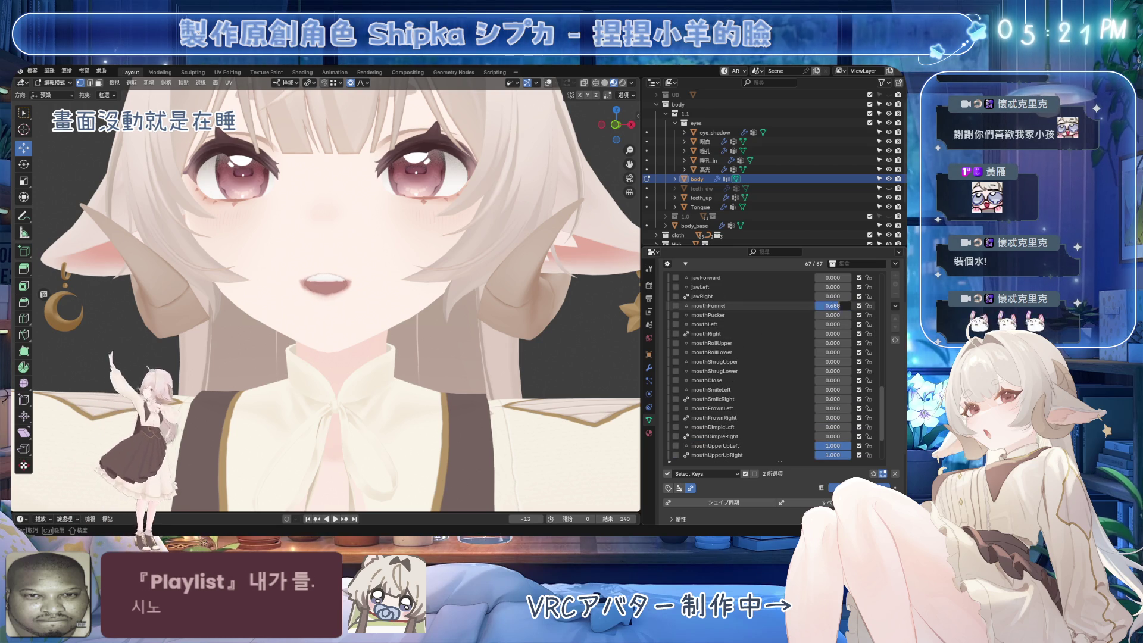
{"action": "mouse_move", "coordinate": [428, 310]}
{"action": "middle_mouse_down"}
{"action": "mouse_move", "coordinate": [411, 298]}
{"action": "mouse_move", "coordinate": [399, 310]}
{"action": "mouse_move", "coordinate": [451, 317]}
{"action": "mouse_move", "coordinate": [547, 93]}
{"action": "middle_mouse_up"}
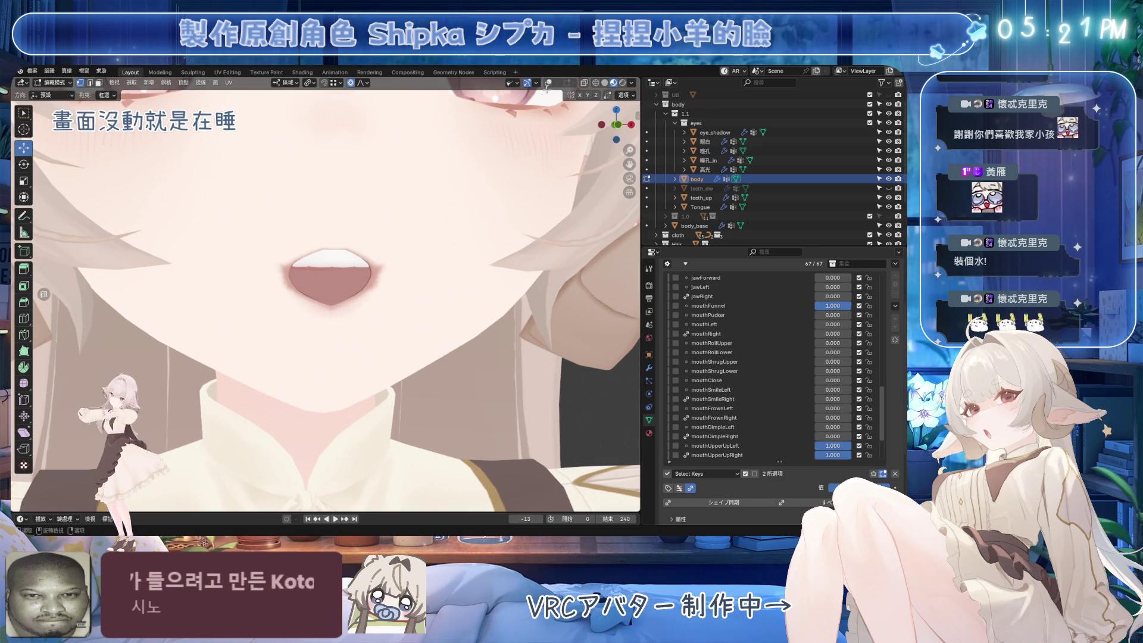
{"action": "left_click", "coordinate": [549, 84]}
{"action": "mouse_move", "coordinate": [417, 250]}
{"action": "middle_mouse_down"}
{"action": "mouse_move", "coordinate": [393, 268]}
{"action": "mouse_move", "coordinate": [417, 256]}
{"action": "middle_mouse_up"}
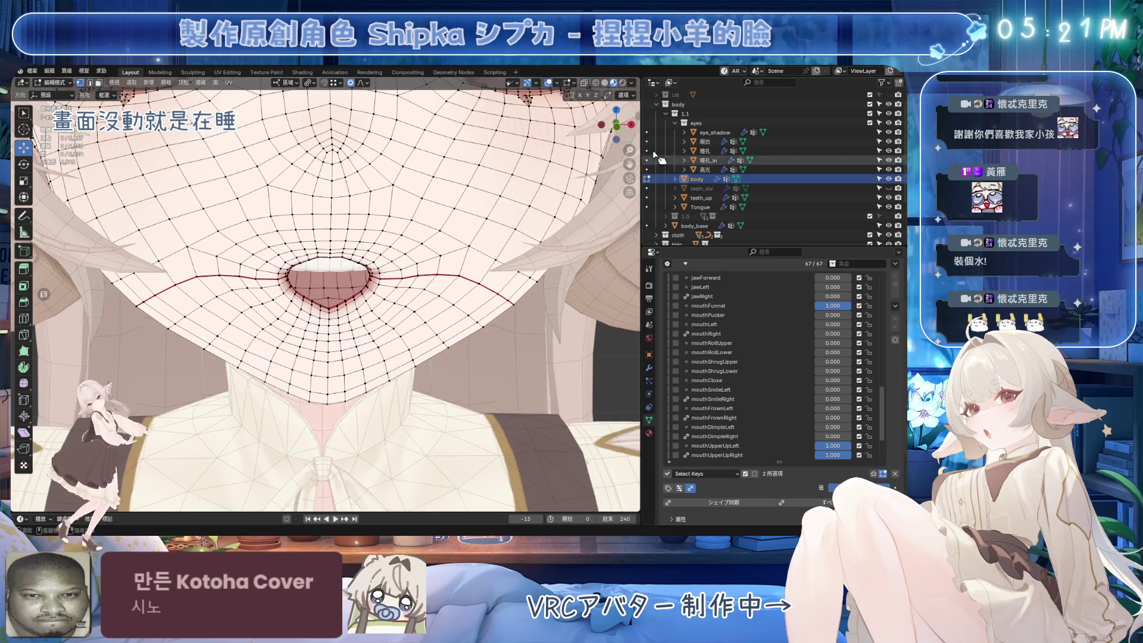
Reset the shape keys, set mouthLowerDownLeft to full strength and raise jawOpen.
{"action": "left_click", "coordinate": [897, 472]}
{"action": "scroll", "coordinate": [834, 417], "scroll_direction": "down", "scroll_amount": 2}
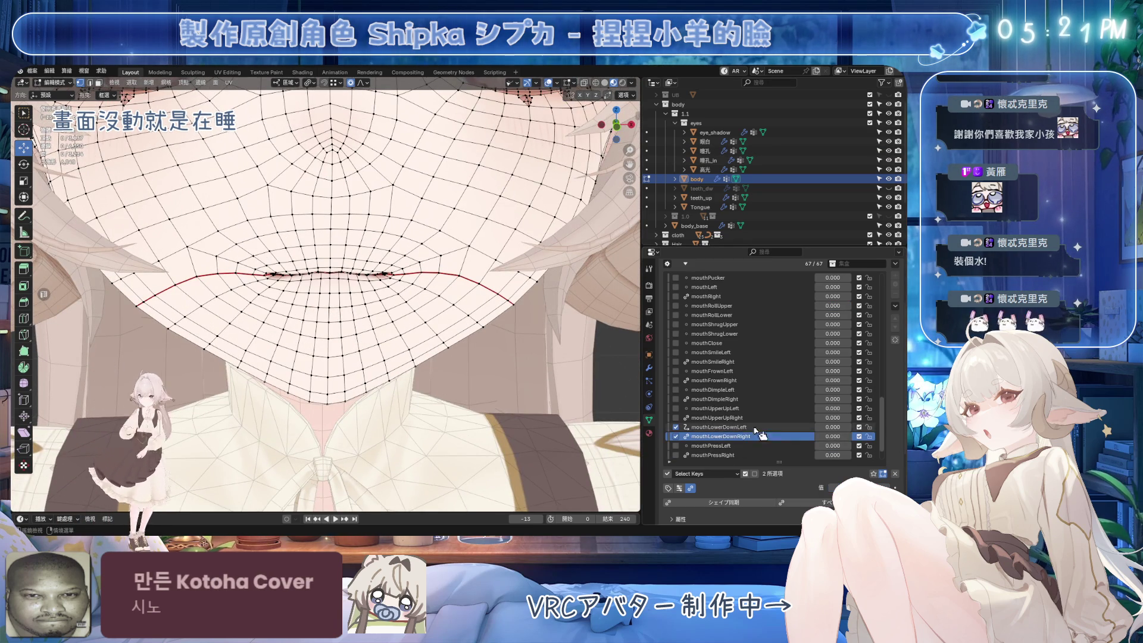
{"action": "left_click", "coordinate": [833, 435]}
{"action": "mouse_move", "coordinate": [832, 427]}
{"action": "left_mouse_down"}
{"action": "mouse_move", "coordinate": [870, 427]}
{"action": "mouse_move", "coordinate": [831, 436]}
{"action": "left_mouse_up"}
{"action": "scroll", "coordinate": [795, 305], "scroll_direction": "up", "scroll_amount": 2}
{"action": "scroll", "coordinate": [798, 302], "scroll_direction": "up", "scroll_amount": 1}
{"action": "left_click_drag", "start_coordinate": [833, 287], "coordinate": [858, 287]}
{"action": "scroll", "coordinate": [823, 427], "scroll_direction": "down", "scroll_amount": 4}
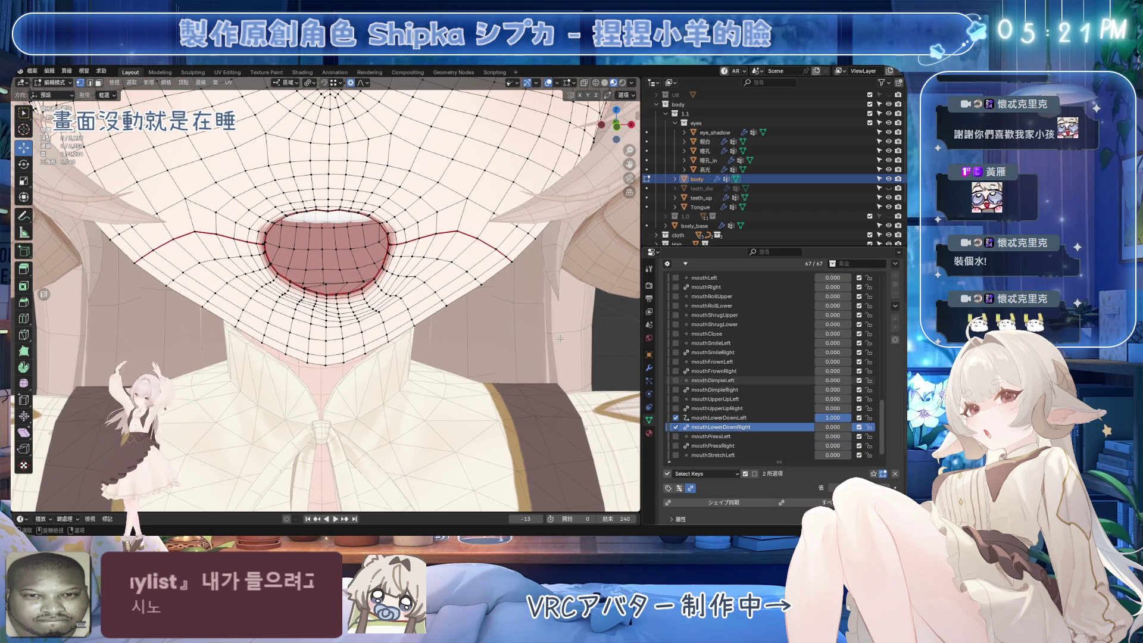
{"action": "scroll", "coordinate": [417, 286], "scroll_direction": "up", "scroll_amount": 3}
Lower the selected lower-lip rim vertices slightly in mouthLowerDownLeft.
{"action": "middle_click_drag", "start_coordinate": [417, 286], "coordinate": [426, 289]}
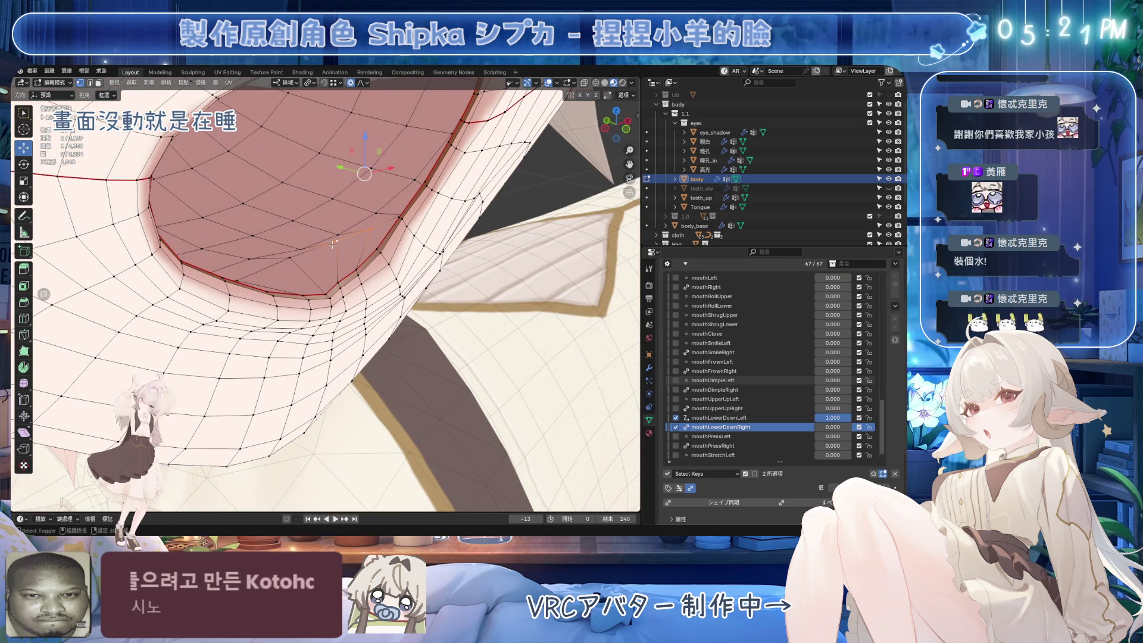
{"action": "mouse_move", "coordinate": [293, 261]}
{"action": "middle_mouse_down"}
{"action": "mouse_move", "coordinate": [325, 271]}
{"action": "mouse_move", "coordinate": [364, 254]}
{"action": "middle_mouse_up"}
{"action": "left_click_drag", "start_coordinate": [326, 137], "coordinate": [318, 189]}
{"action": "left_click_drag", "start_coordinate": [314, 284], "coordinate": [315, 283]}
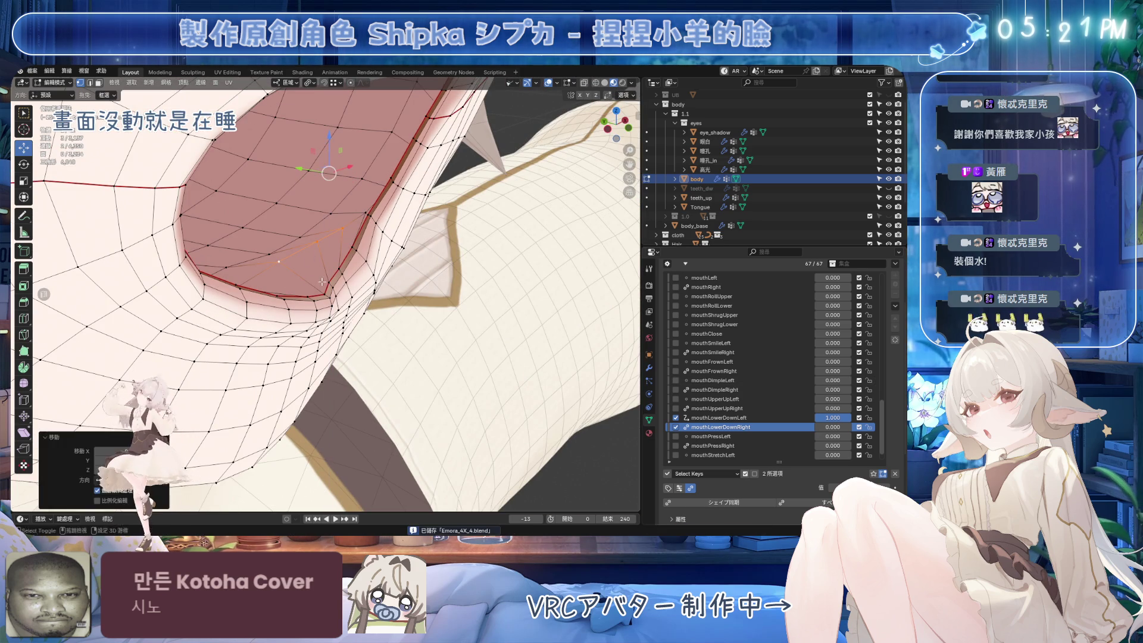
{"action": "key", "text": "ctrl+z"}
{"action": "left_click_drag", "start_coordinate": [332, 133], "coordinate": [331, 169]}
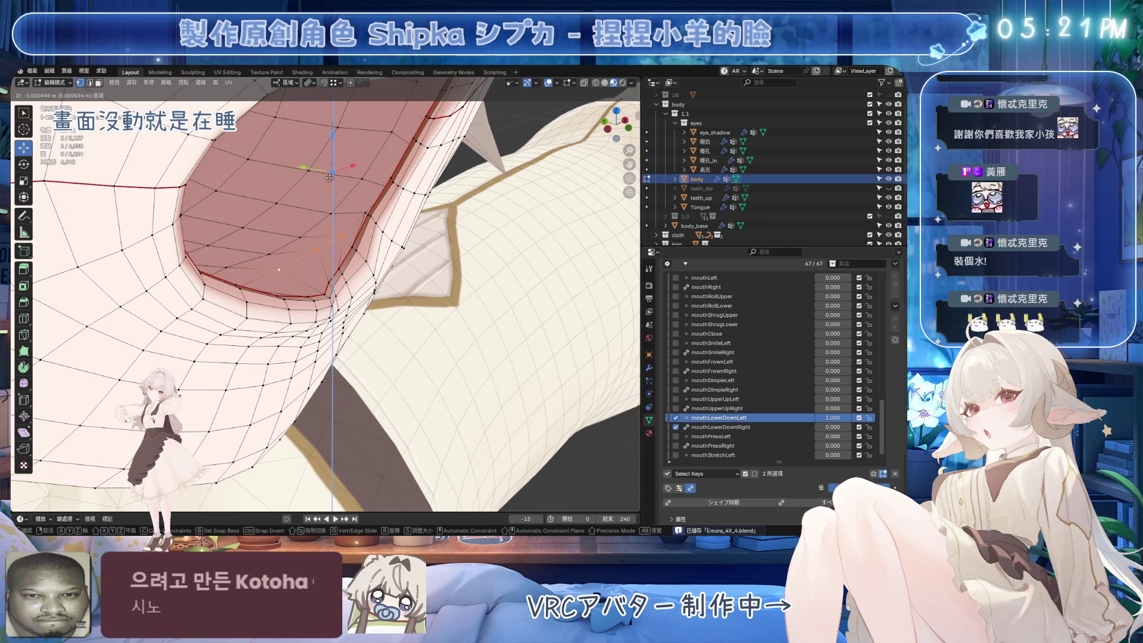
{"action": "left_click_drag", "start_coordinate": [328, 307], "coordinate": [328, 306]}
{"action": "middle_click_drag", "start_coordinate": [328, 306], "coordinate": [364, 324]}
{"action": "scroll", "coordinate": [336, 310], "scroll_direction": "up", "scroll_amount": 2}
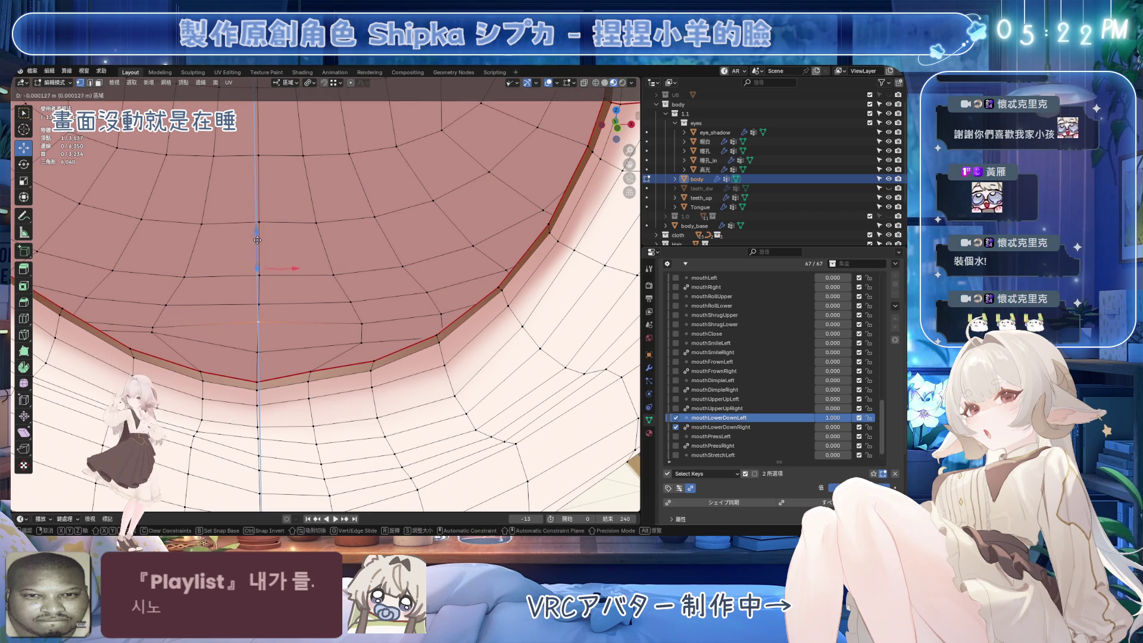
Select another lip rim vertex and move it into place with G.
{"action": "left_click", "coordinate": [363, 324]}
{"action": "middle_click_drag", "start_coordinate": [371, 282], "coordinate": [436, 278]}
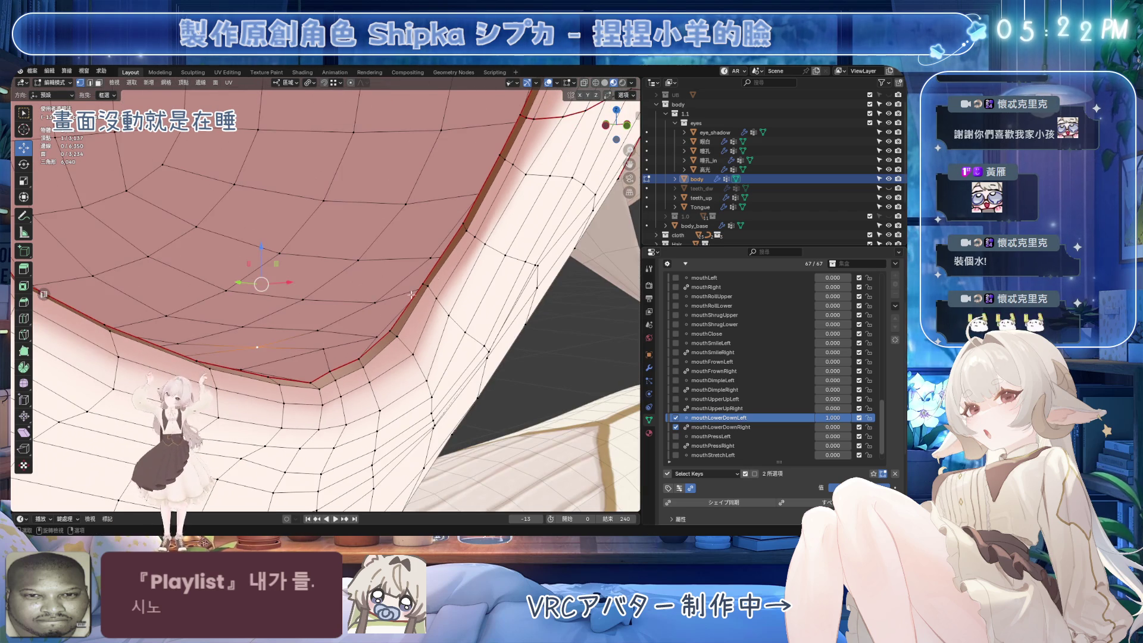
{"action": "left_click_drag", "start_coordinate": [329, 206], "coordinate": [355, 218]}
{"action": "mouse_move", "coordinate": [356, 218]}
{"action": "middle_mouse_down"}
{"action": "mouse_move", "coordinate": [122, 307]}
{"action": "mouse_move", "coordinate": [286, 280]}
{"action": "mouse_move", "coordinate": [431, 327]}
{"action": "mouse_move", "coordinate": [360, 225]}
{"action": "mouse_move", "coordinate": [470, 227]}
{"action": "middle_mouse_up"}
{"action": "scroll", "coordinate": [285, 280], "scroll_direction": "down", "scroll_amount": 5}
{"action": "scroll", "coordinate": [321, 256], "scroll_direction": "up", "scroll_amount": 5}
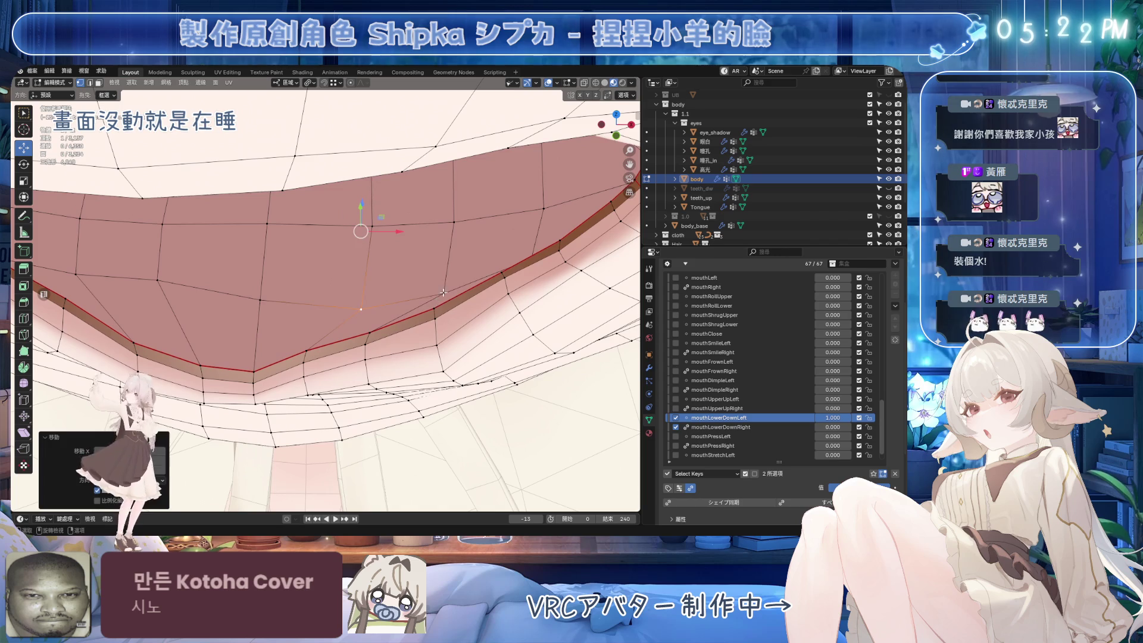
{"action": "key", "text": "g"}
{"action": "left_click", "coordinate": [254, 234]}
Reposition the next rim vertices with G and check them from the side view.
{"action": "left_click", "coordinate": [421, 294]}
{"action": "key", "text": "g"}
{"action": "left_click", "coordinate": [411, 279]}
{"action": "mouse_move", "coordinate": [411, 279]}
{"action": "middle_mouse_down"}
{"action": "mouse_move", "coordinate": [426, 261]}
{"action": "mouse_move", "coordinate": [355, 234]}
{"action": "mouse_move", "coordinate": [327, 312]}
{"action": "mouse_move", "coordinate": [357, 333]}
{"action": "middle_mouse_up"}
{"action": "key", "text": "g"}
{"action": "left_click", "coordinate": [420, 205]}
{"action": "key", "text": "KP_3"}
Set mouthLowerDownRight to 1.0, save, and return to mouthLowerDownLeft's Vertex menu.
{"action": "left_click", "coordinate": [739, 427]}
{"action": "key", "text": "ctrl+s"}
{"action": "mouse_move", "coordinate": [857, 488]}
{"action": "left_mouse_down"}
{"action": "mouse_move", "coordinate": [893, 488]}
{"action": "mouse_move", "coordinate": [829, 488]}
{"action": "left_mouse_up"}
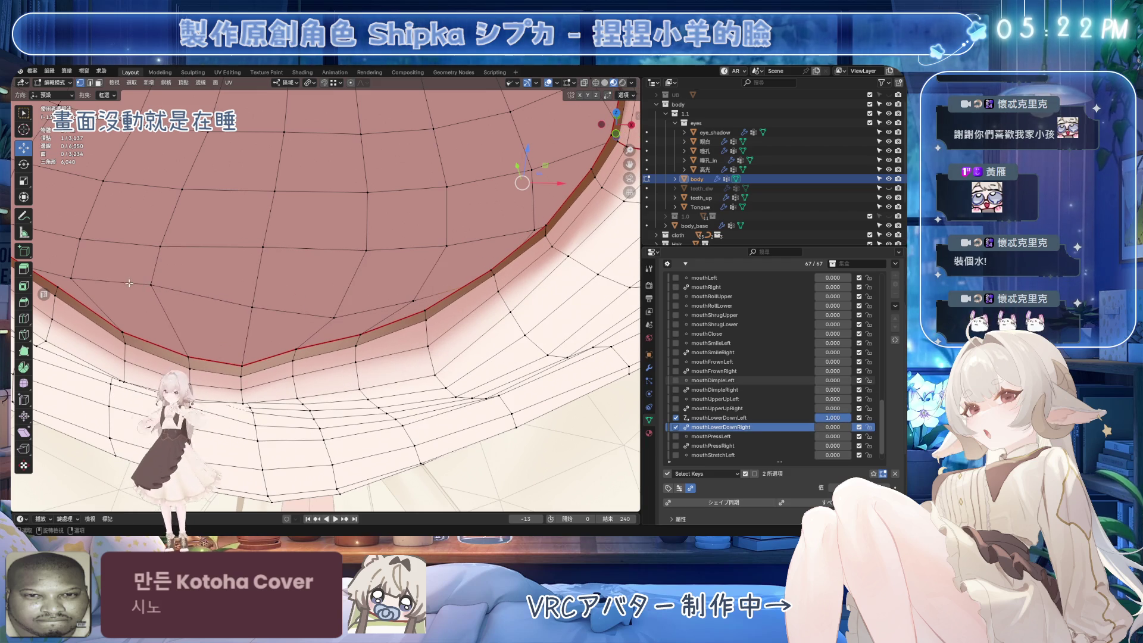
{"action": "middle_click_drag", "start_coordinate": [84, 276], "coordinate": [279, 285]}
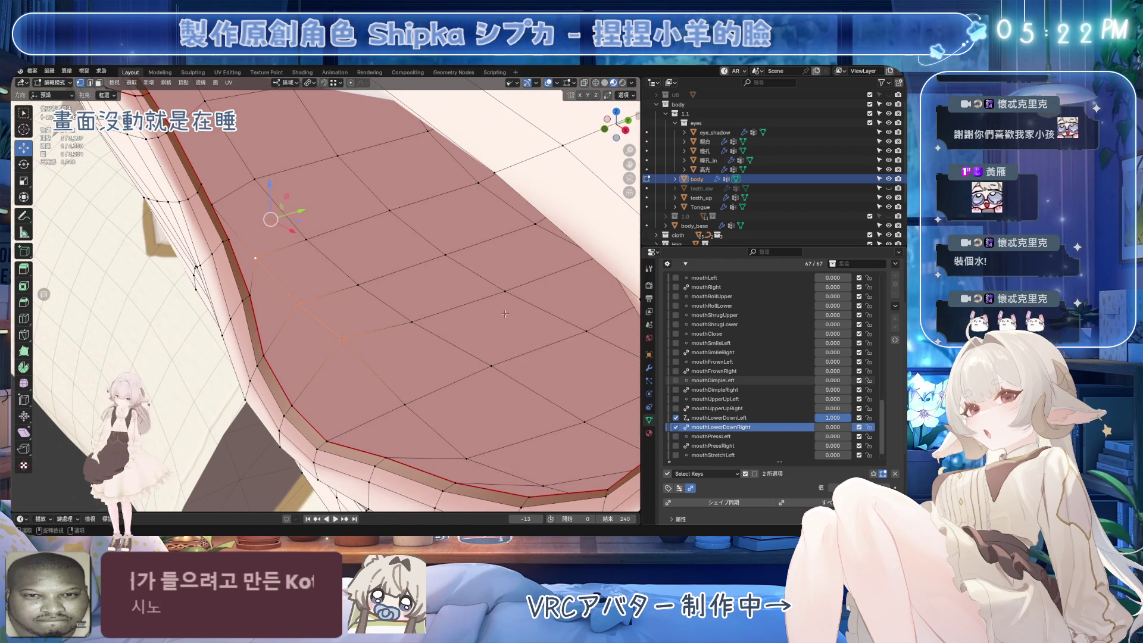
{"action": "left_click", "coordinate": [721, 418]}
{"action": "left_click", "coordinate": [182, 83]}
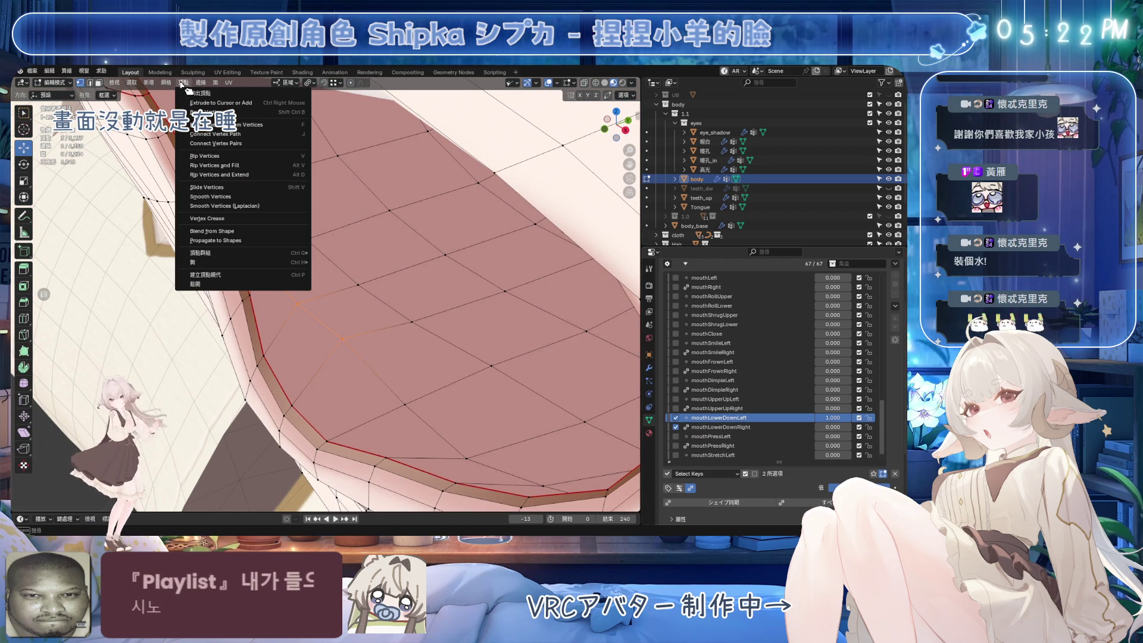
Blend the lip vertices from another shape, preview mouthLowerDownRight at full strength, and save.
{"action": "left_click", "coordinate": [228, 231]}
{"action": "key", "text": "ctrl+s"}
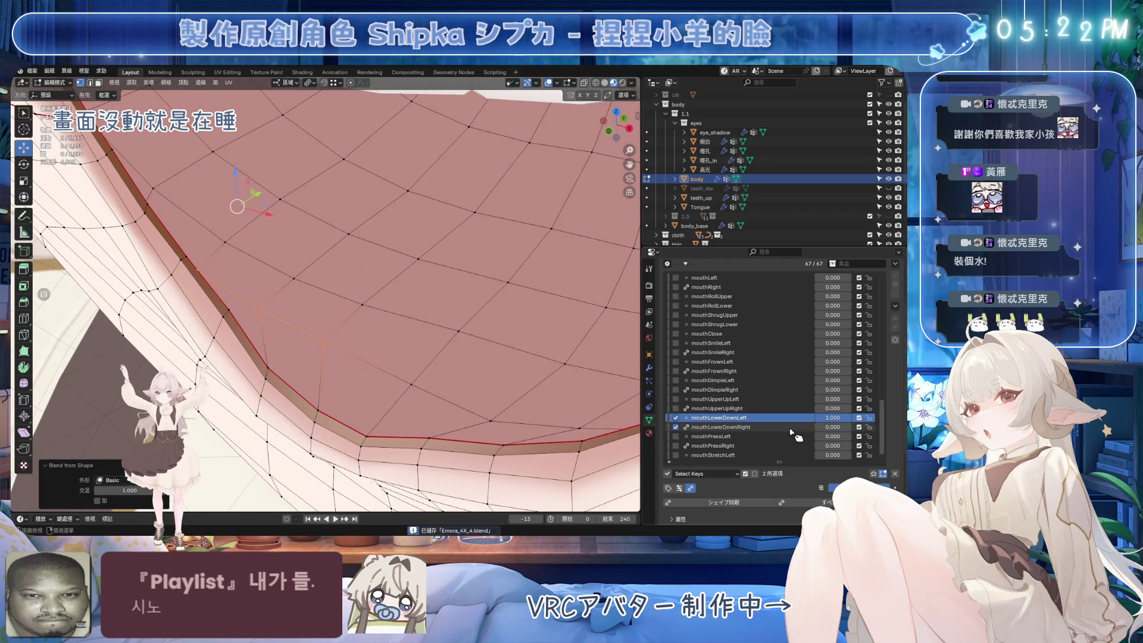
{"action": "left_click", "coordinate": [721, 427]}
{"action": "left_click_drag", "start_coordinate": [858, 487], "coordinate": [893, 488]}
{"action": "mouse_move", "coordinate": [321, 274]}
{"action": "middle_mouse_down"}
{"action": "mouse_move", "coordinate": [450, 322]}
{"action": "mouse_move", "coordinate": [310, 337]}
{"action": "mouse_move", "coordinate": [286, 360]}
{"action": "mouse_move", "coordinate": [361, 362]}
{"action": "middle_mouse_up"}
{"action": "scroll", "coordinate": [303, 331], "scroll_direction": "up", "scroll_amount": 2}
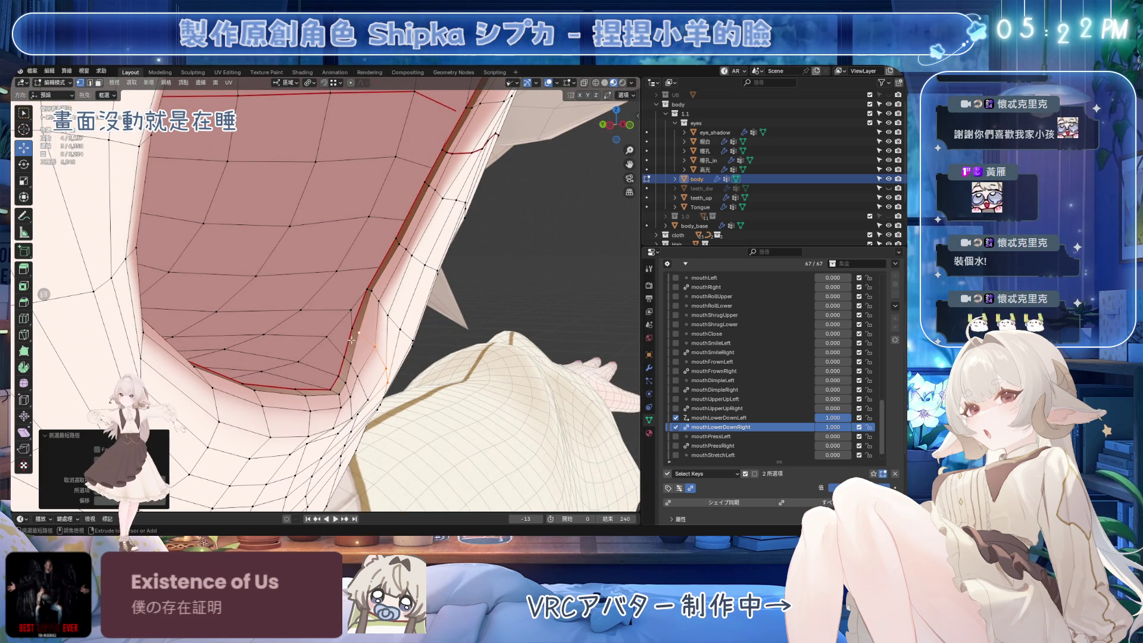
{"action": "key", "text": "ctrl+s"}
Nudge individual lower-lip rim vertices along Y in mouthLowerDownLeft.
{"action": "left_click", "coordinate": [719, 417]}
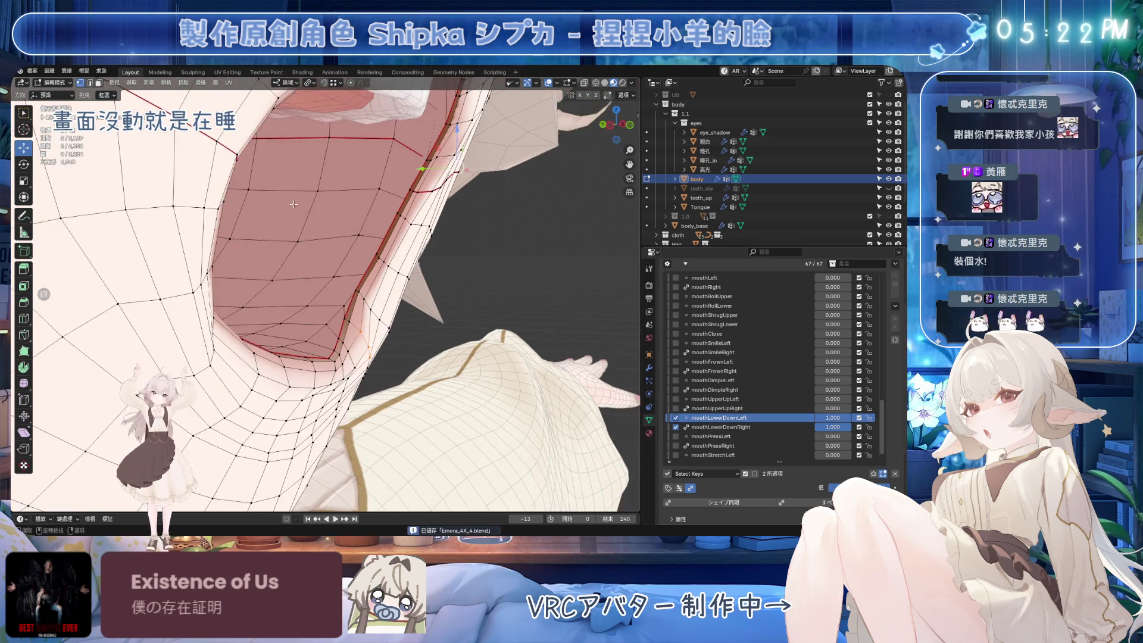
{"action": "left_click_drag", "start_coordinate": [402, 191], "coordinate": [376, 194]}
{"action": "mouse_move", "coordinate": [376, 194]}
{"action": "middle_mouse_down"}
{"action": "mouse_move", "coordinate": [359, 322]}
{"action": "mouse_move", "coordinate": [235, 209]}
{"action": "mouse_move", "coordinate": [343, 278]}
{"action": "middle_mouse_up"}
{"action": "left_click", "coordinate": [234, 209]}
{"action": "left_click_drag", "start_coordinate": [334, 264], "coordinate": [311, 268]}
{"action": "mouse_move", "coordinate": [311, 268]}
{"action": "middle_mouse_down"}
{"action": "mouse_move", "coordinate": [331, 285]}
{"action": "mouse_move", "coordinate": [309, 197]}
{"action": "middle_mouse_up"}
{"action": "left_click_drag", "start_coordinate": [309, 198], "coordinate": [333, 227]}
{"action": "middle_click_drag", "start_coordinate": [323, 231], "coordinate": [317, 164]}
{"action": "left_click_drag", "start_coordinate": [316, 163], "coordinate": [375, 169]}
Make mouthLowerDownRight the active shape key and save the avatar file.
{"action": "left_click", "coordinate": [747, 427]}
{"action": "key", "text": "ctrl+s"}
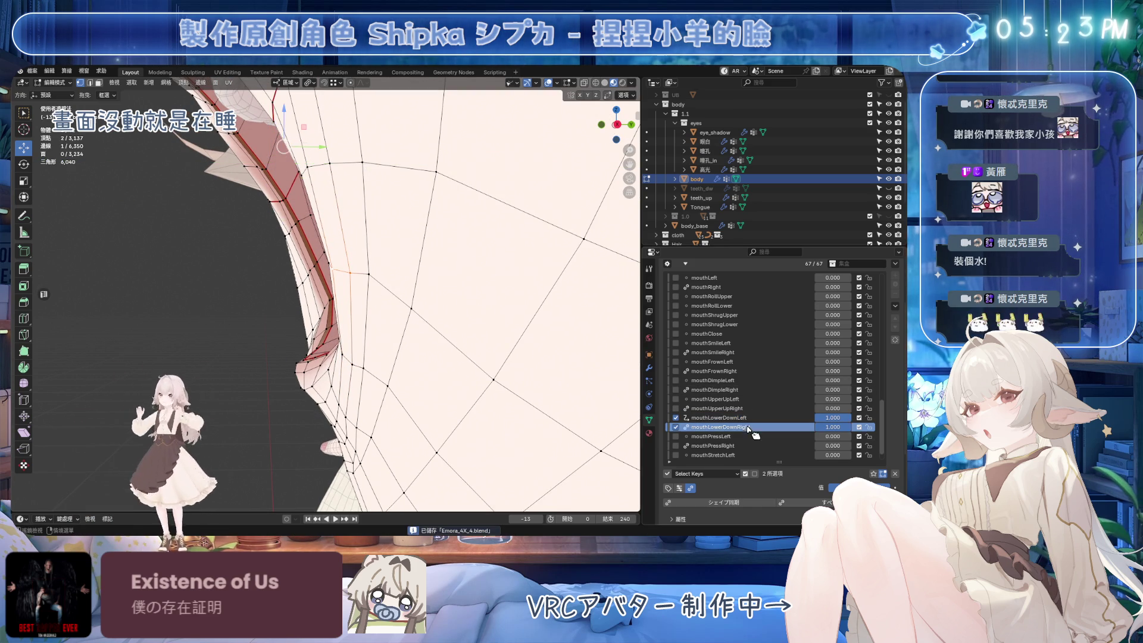
{"action": "mouse_move", "coordinate": [441, 321]}
{"action": "middle_mouse_down"}
{"action": "mouse_move", "coordinate": [453, 336]}
{"action": "mouse_move", "coordinate": [401, 263]}
{"action": "mouse_move", "coordinate": [414, 202]}
{"action": "middle_mouse_up"}
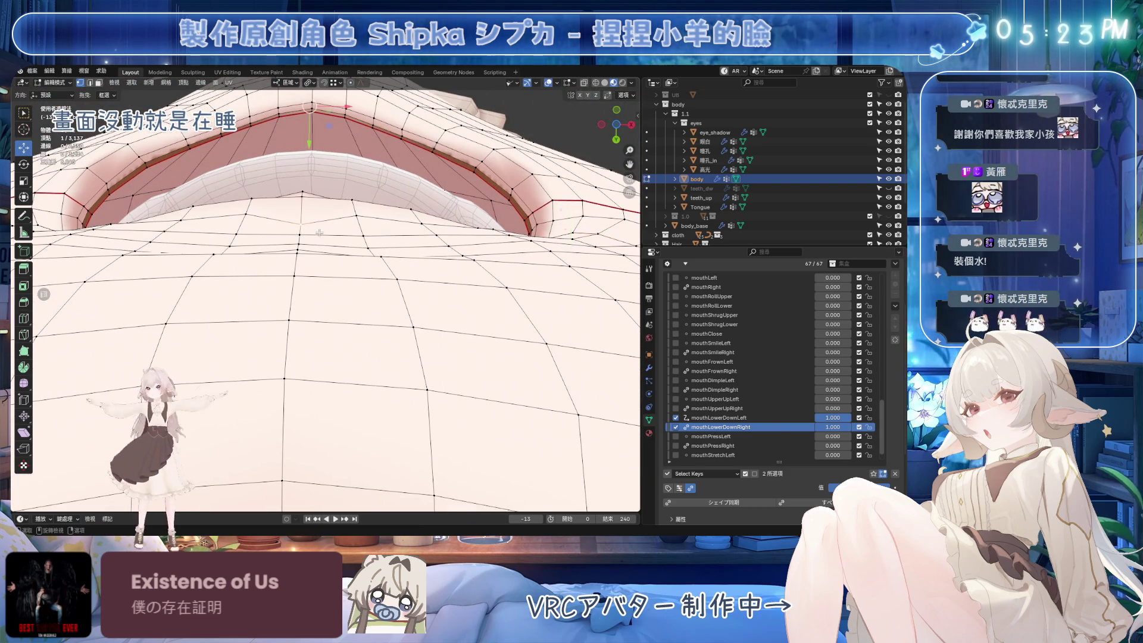
Nudge lip vertices in mouthLowerDownLeft, comparing against mouthLowerDownRight, and save.
{"action": "left_click", "coordinate": [718, 417]}
{"action": "key", "text": "g"}
{"action": "left_click", "coordinate": [427, 238]}
{"action": "left_click", "coordinate": [720, 427]}
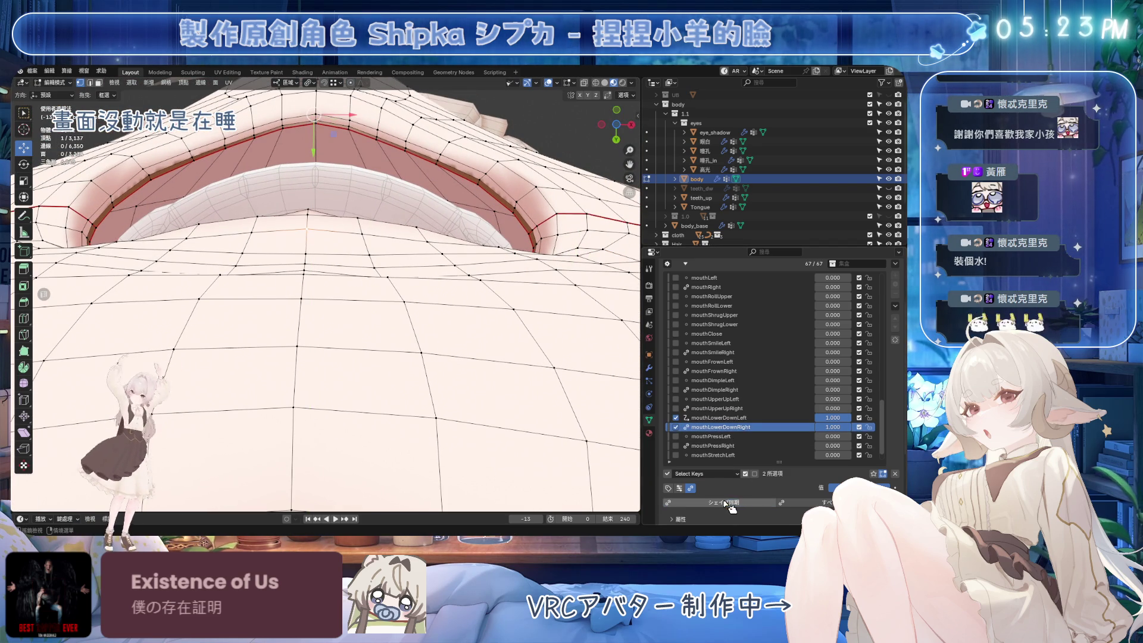
{"action": "middle_click_drag", "start_coordinate": [418, 274], "coordinate": [387, 329]}
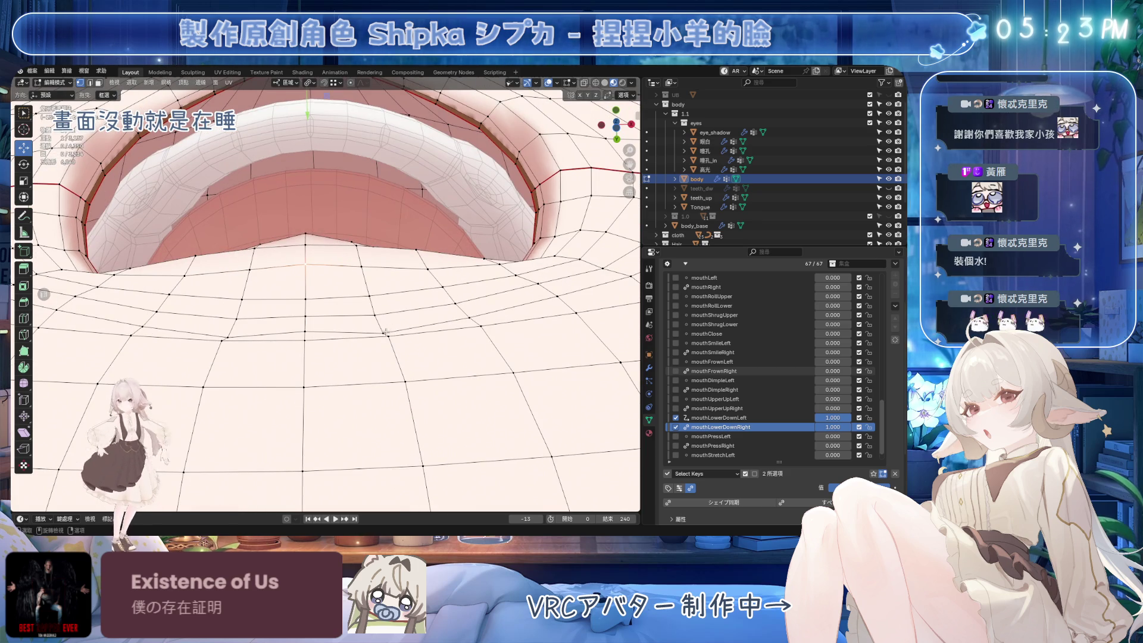
{"action": "left_click", "coordinate": [719, 417]}
{"action": "middle_click_drag", "start_coordinate": [405, 256], "coordinate": [420, 220]}
{"action": "key", "text": "ctrl+s"}
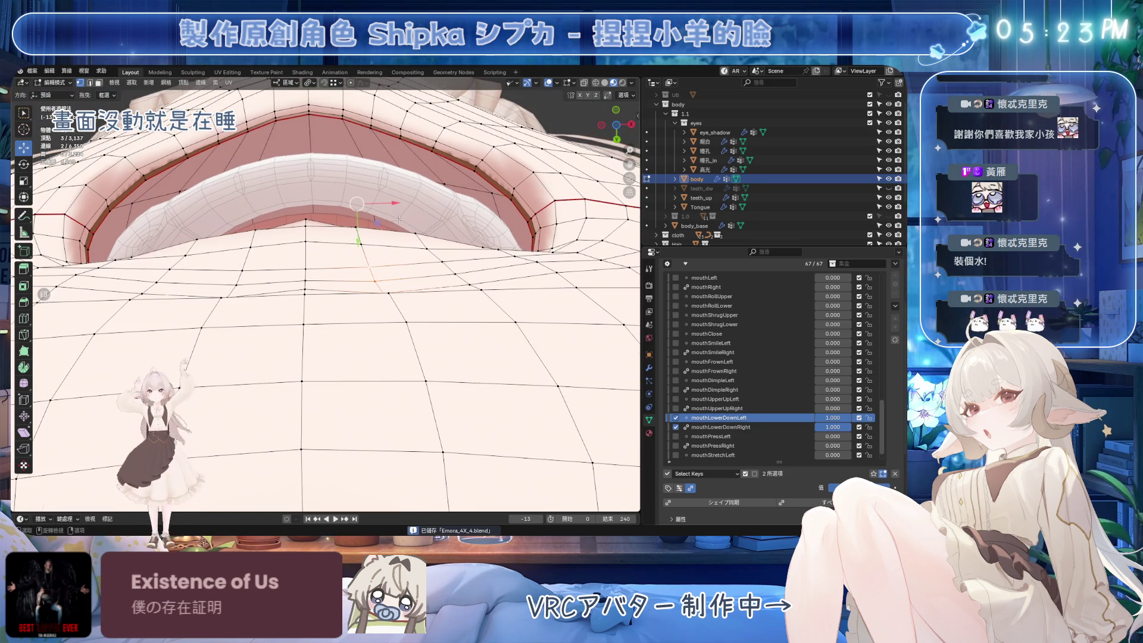
{"action": "left_click_drag", "start_coordinate": [358, 240], "coordinate": [357, 226]}
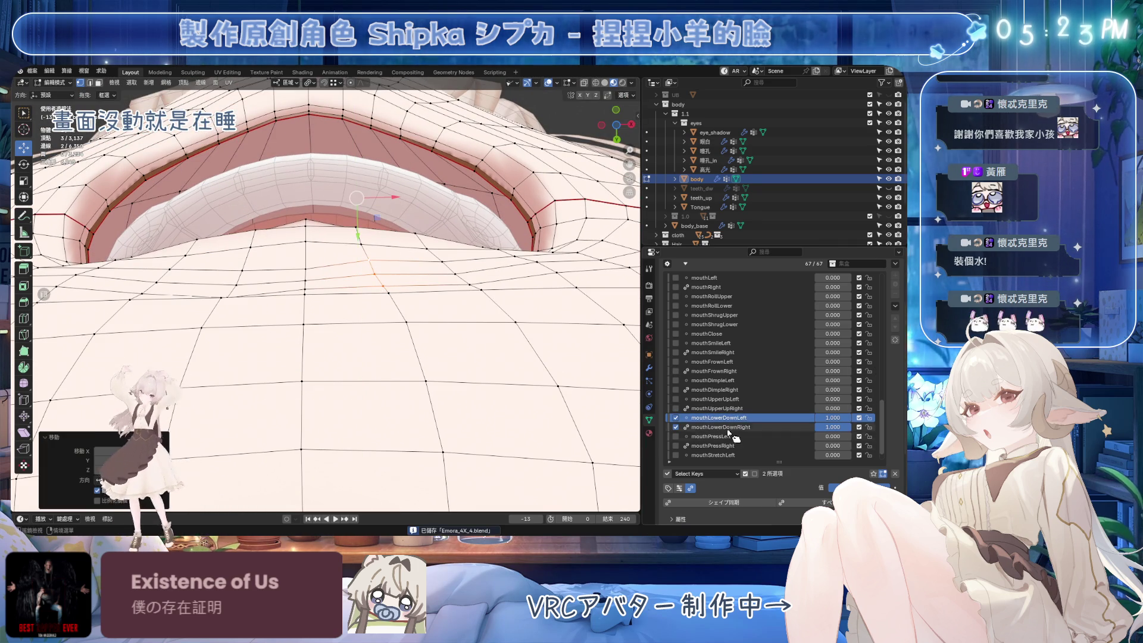
Shift three edge vertices along Y, toggling between both mouthLowerDown keys to compare.
{"action": "left_click", "coordinate": [720, 427]}
{"action": "left_click", "coordinate": [306, 289], "text": "ctrl"}
{"action": "left_click", "coordinate": [719, 418]}
{"action": "left_click_drag", "start_coordinate": [308, 237], "coordinate": [311, 208]}
{"action": "left_click", "coordinate": [721, 427]}
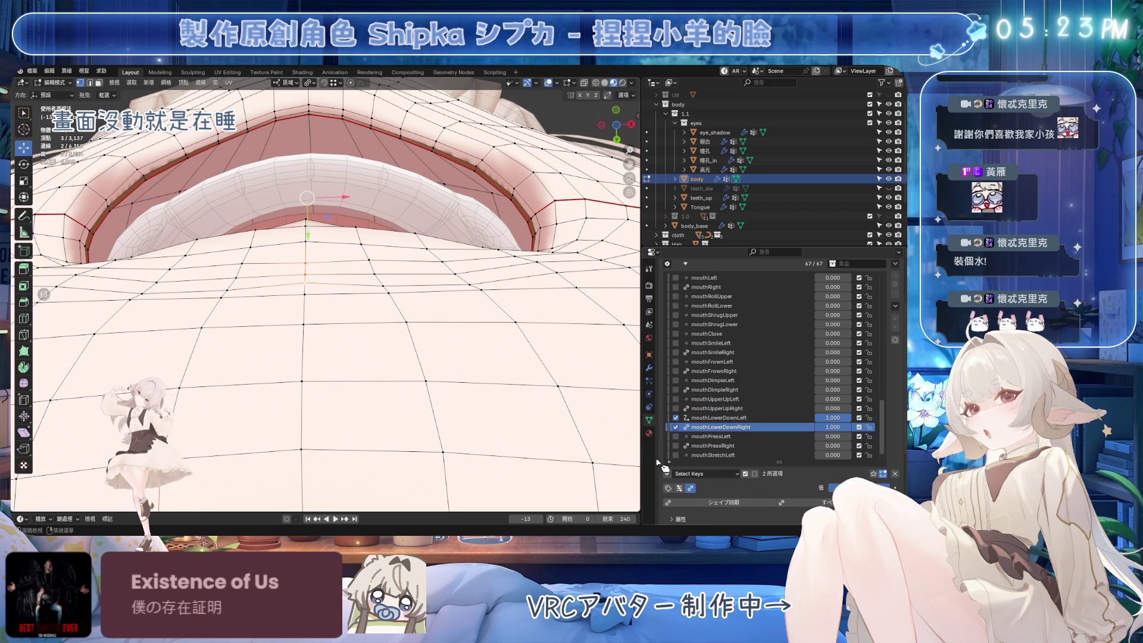
{"action": "left_click", "coordinate": [718, 418]}
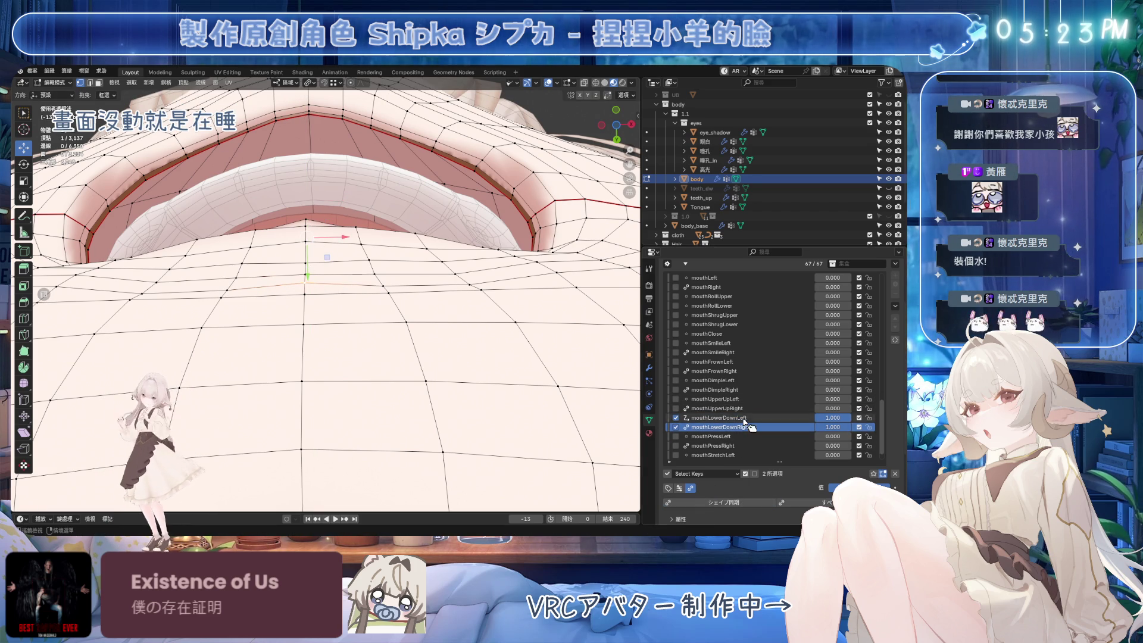
{"action": "left_click_drag", "start_coordinate": [308, 271], "coordinate": [310, 269]}
{"action": "left_click", "coordinate": [767, 428]}
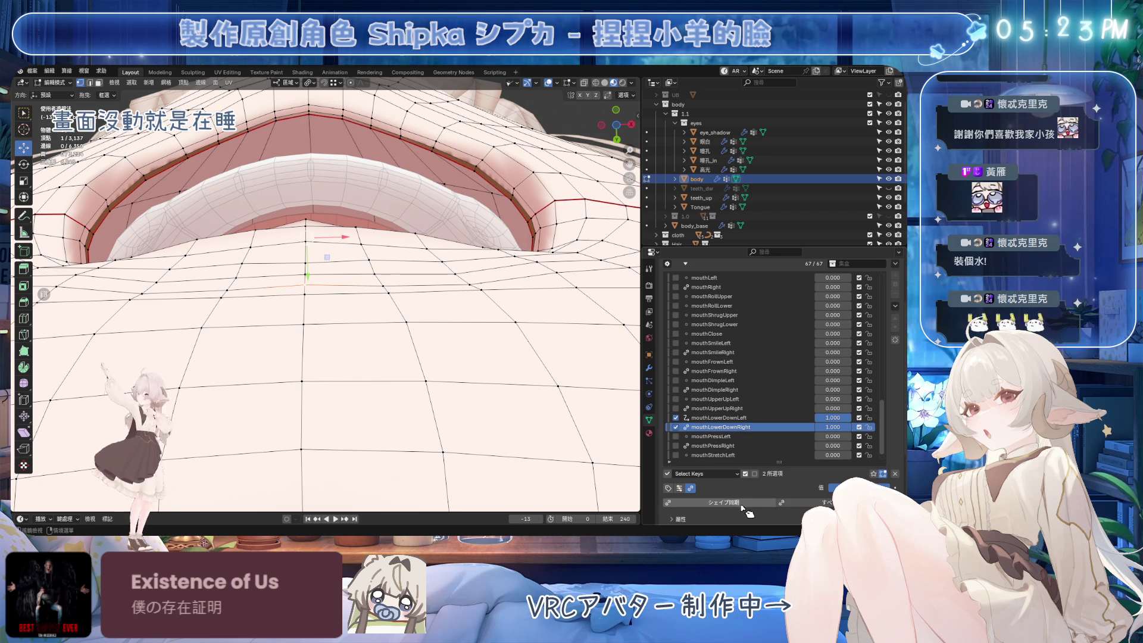
{"action": "left_click", "coordinate": [719, 418]}
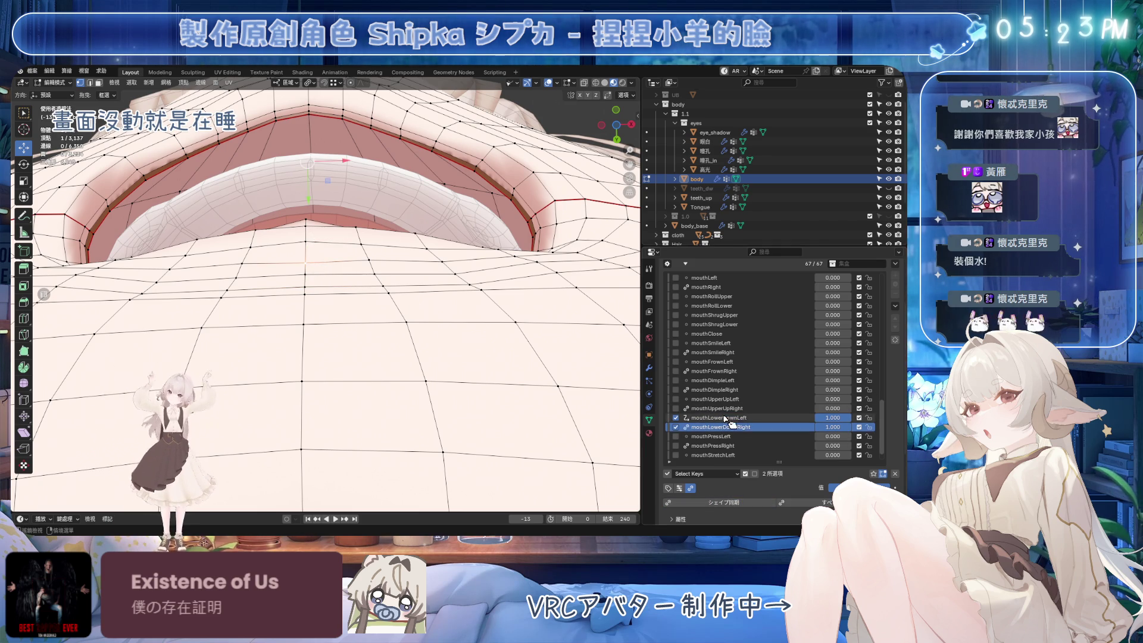
{"action": "left_click_drag", "start_coordinate": [310, 196], "coordinate": [311, 179]}
{"action": "left_click", "coordinate": [721, 427]}
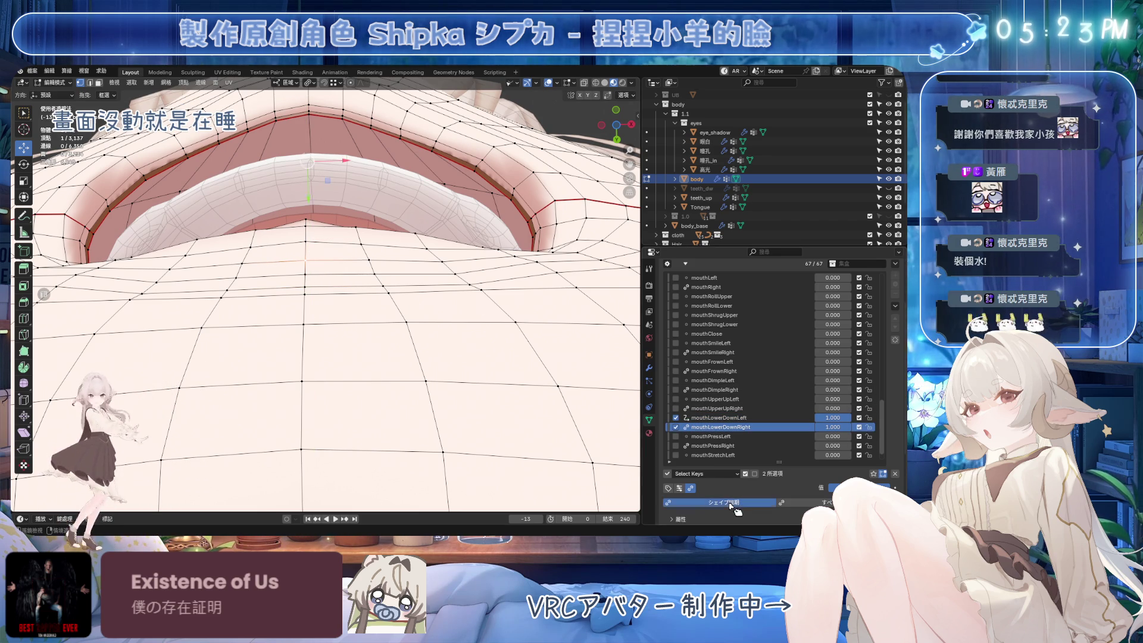
Move a three-vertex lip path and two adjacent vertices along Y, then save.
{"action": "left_click", "coordinate": [451, 266], "text": "ctrl"}
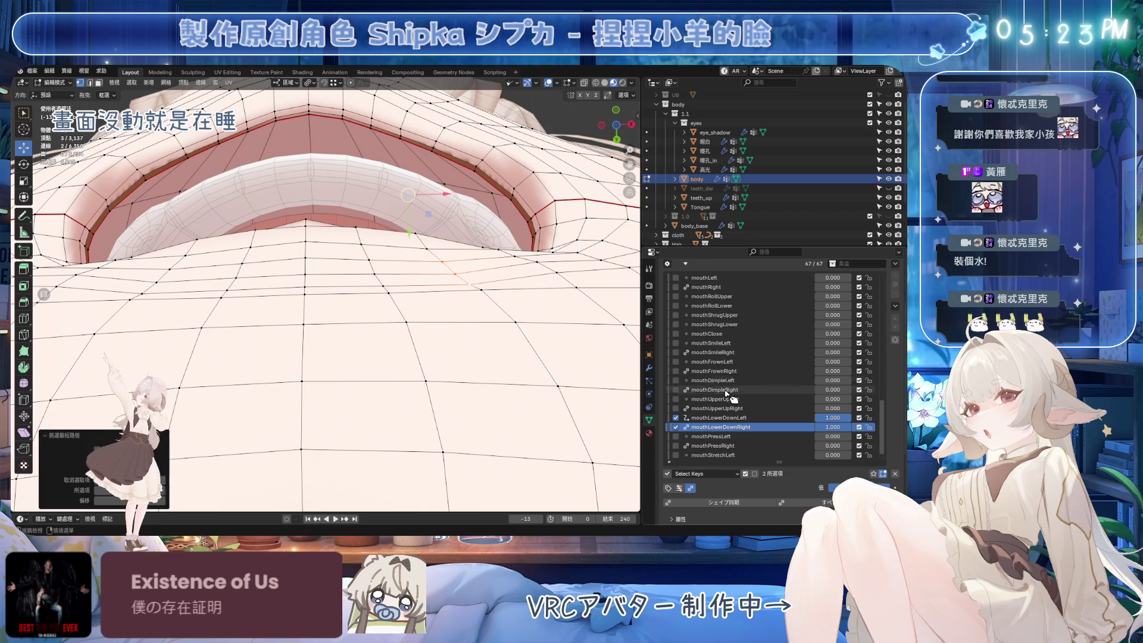
{"action": "left_click", "coordinate": [719, 417]}
{"action": "left_click_drag", "start_coordinate": [422, 231], "coordinate": [415, 222]}
{"action": "left_click", "coordinate": [374, 271]}
{"action": "left_click", "coordinate": [370, 258], "text": "ctrl"}
{"action": "mouse_move", "coordinate": [363, 251]}
{"action": "left_mouse_down"}
{"action": "mouse_move", "coordinate": [362, 240]}
{"action": "mouse_move", "coordinate": [426, 245]}
{"action": "mouse_move", "coordinate": [427, 236]}
{"action": "left_mouse_up"}
{"action": "left_click", "coordinate": [426, 256]}
{"action": "left_click", "coordinate": [455, 271], "text": "shift"}
{"action": "key", "text": "ctrl+s"}
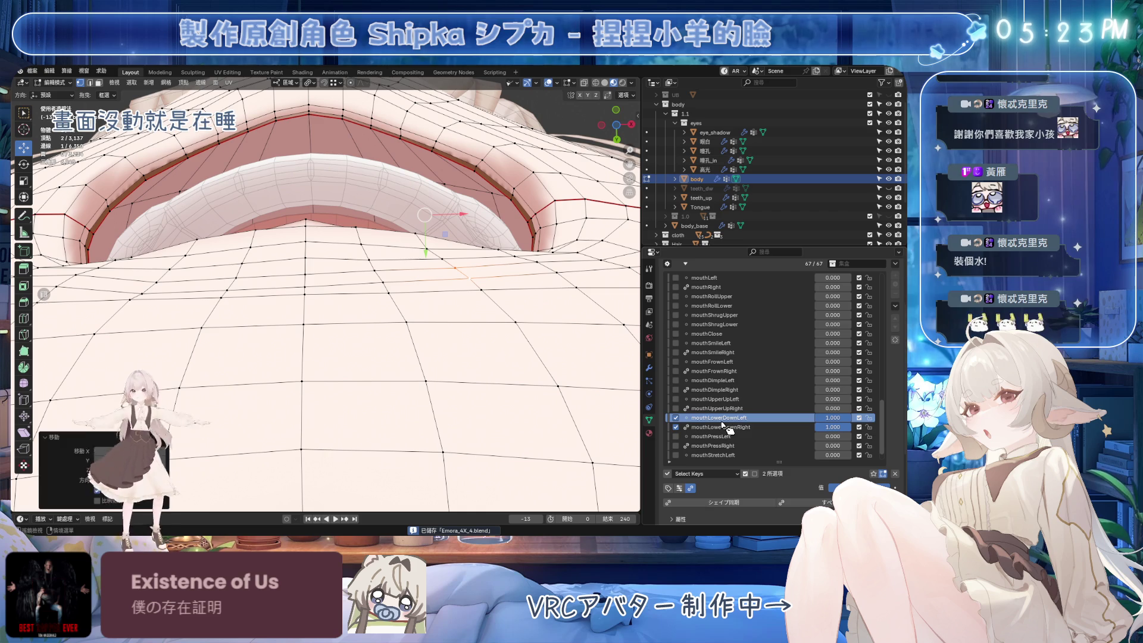
Move two more selected lip vertices along Y in mouthLowerDownLeft and compare.
{"action": "left_click", "coordinate": [725, 428]}
{"action": "left_click", "coordinate": [307, 283]}
{"action": "left_click", "coordinate": [720, 417]}
{"action": "left_click", "coordinate": [306, 257], "text": "shift"}
{"action": "left_click_drag", "start_coordinate": [309, 255], "coordinate": [309, 253]}
{"action": "left_click", "coordinate": [309, 253]}
{"action": "left_click", "coordinate": [721, 427]}
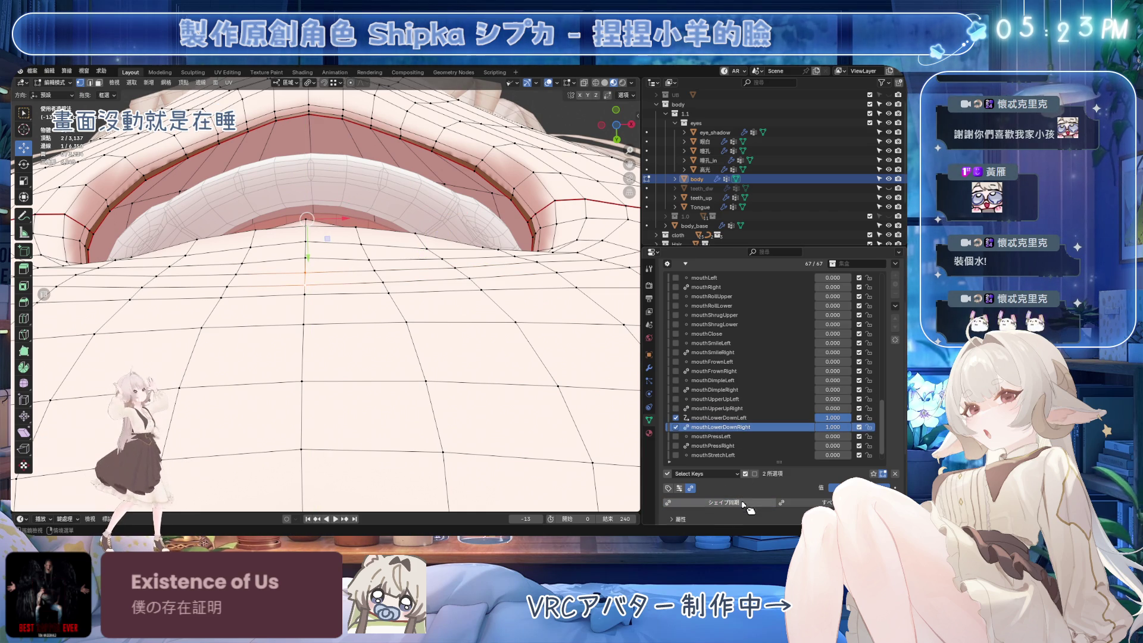
{"action": "left_click", "coordinate": [720, 417]}
Select a higher lip vertex and a three-vertex shortest path, then save the file.
{"action": "left_click", "coordinate": [314, 191]}
{"action": "left_click", "coordinate": [721, 427]}
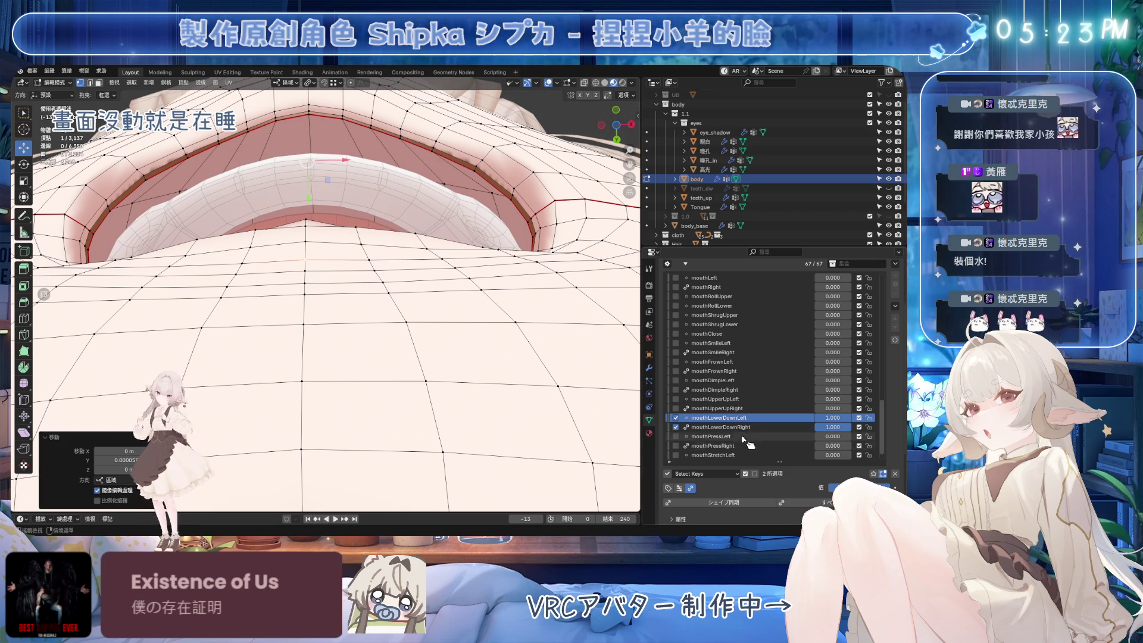
{"action": "mouse_move", "coordinate": [321, 261]}
{"action": "middle_mouse_down"}
{"action": "mouse_move", "coordinate": [353, 269]}
{"action": "mouse_move", "coordinate": [301, 369]}
{"action": "mouse_move", "coordinate": [339, 280]}
{"action": "mouse_move", "coordinate": [407, 284]}
{"action": "mouse_move", "coordinate": [359, 286]}
{"action": "middle_mouse_up"}
{"action": "left_click", "coordinate": [301, 368], "text": "ctrl"}
{"action": "key", "text": "ctrl+s"}
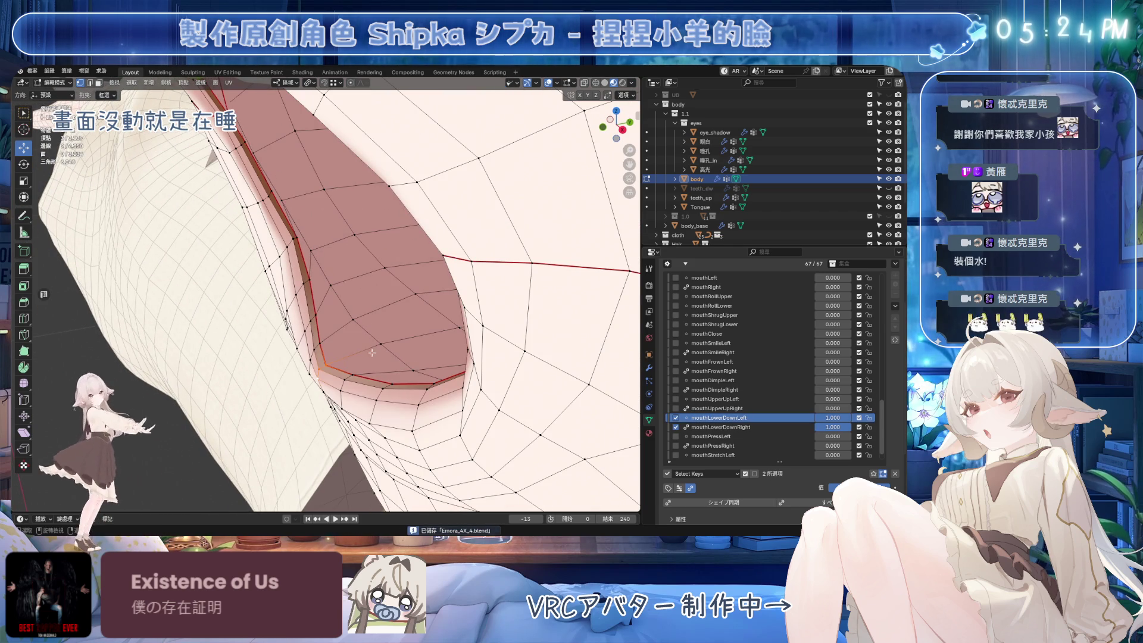
Move selected mouth-corner vertices along local Y in mouthLowerDownLeft, comparing with mouthLowerDownRight.
{"action": "key", "text": "g"}
{"action": "key", "text": "y"}
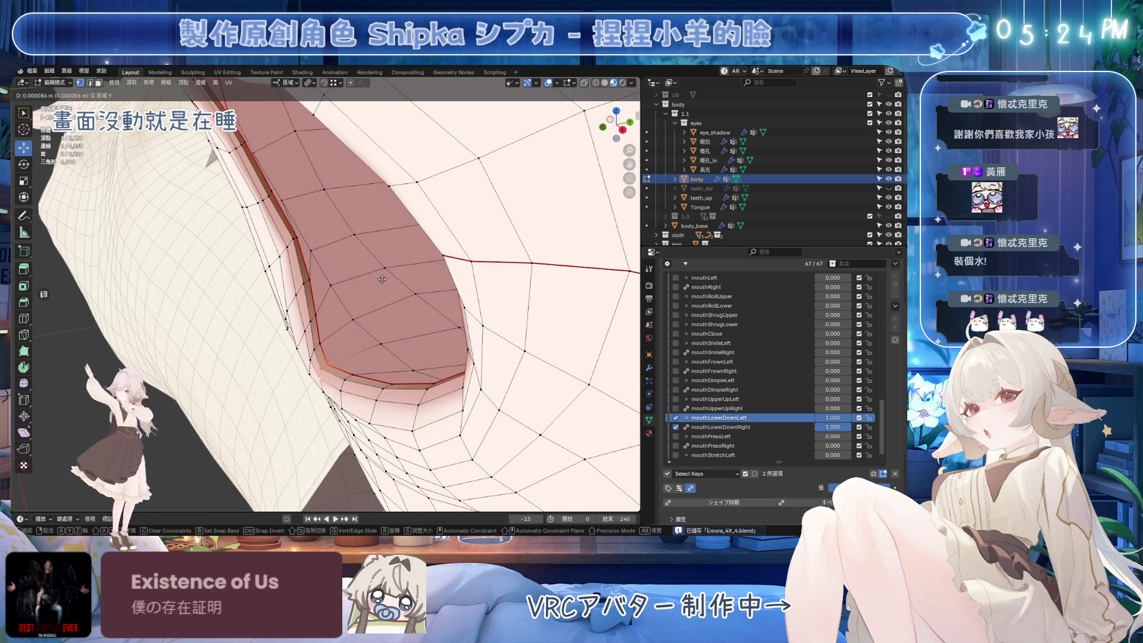
{"action": "left_click", "coordinate": [380, 280]}
{"action": "left_click", "coordinate": [721, 427]}
{"action": "mouse_move", "coordinate": [513, 431]}
{"action": "middle_mouse_down"}
{"action": "mouse_move", "coordinate": [373, 290]}
{"action": "mouse_move", "coordinate": [450, 380]}
{"action": "mouse_move", "coordinate": [398, 273]}
{"action": "mouse_move", "coordinate": [199, 304]}
{"action": "mouse_move", "coordinate": [343, 352]}
{"action": "middle_mouse_up"}
{"action": "left_click", "coordinate": [719, 418]}
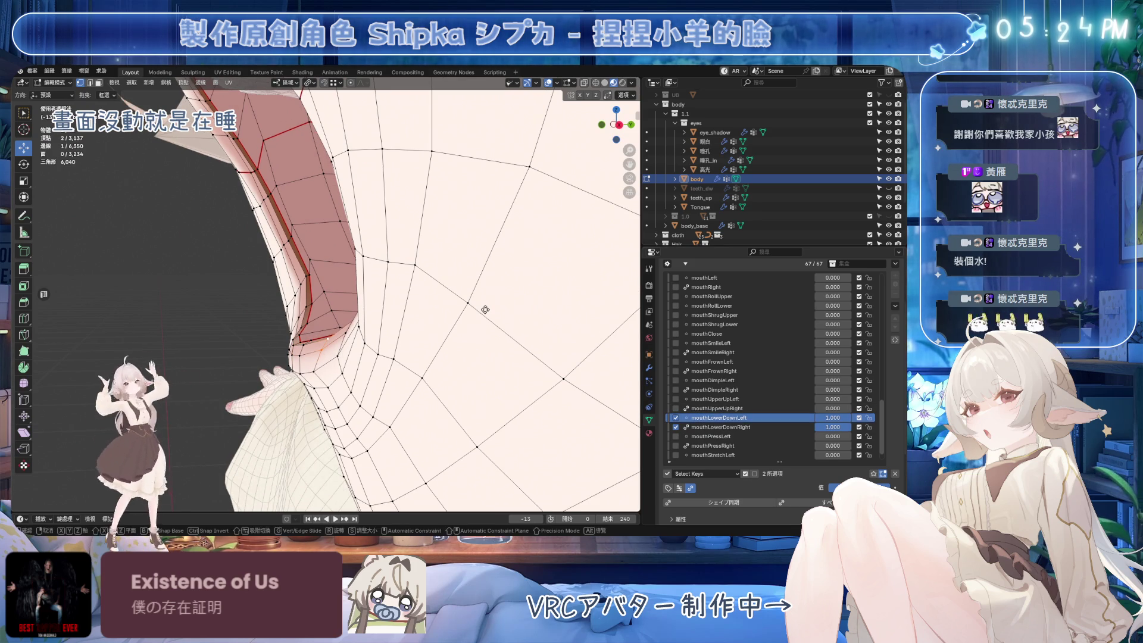
{"action": "key", "text": "g"}
{"action": "key", "text": "y"}
{"action": "key", "text": "y"}
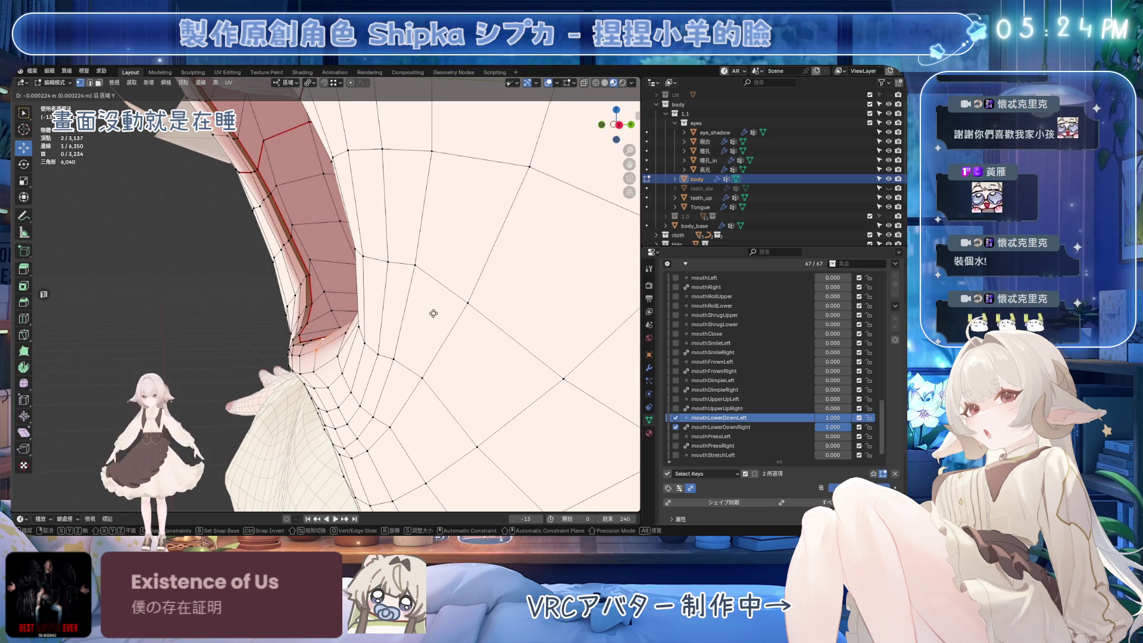
{"action": "left_click", "coordinate": [434, 311]}
{"action": "left_click", "coordinate": [744, 427]}
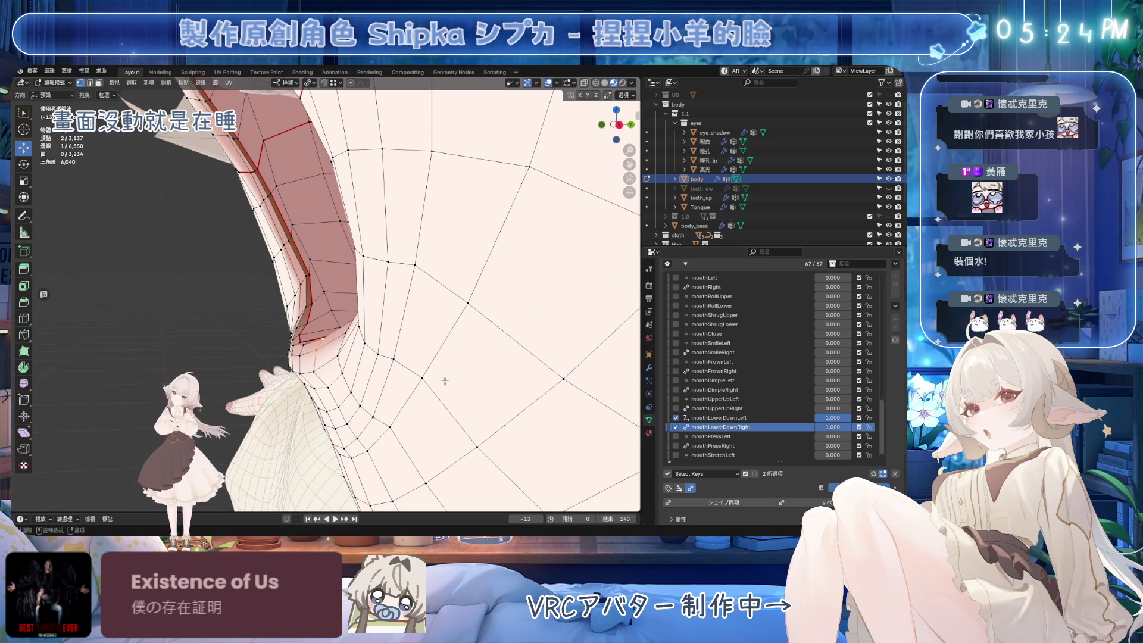
{"action": "middle_click_drag", "start_coordinate": [312, 327], "coordinate": [339, 323]}
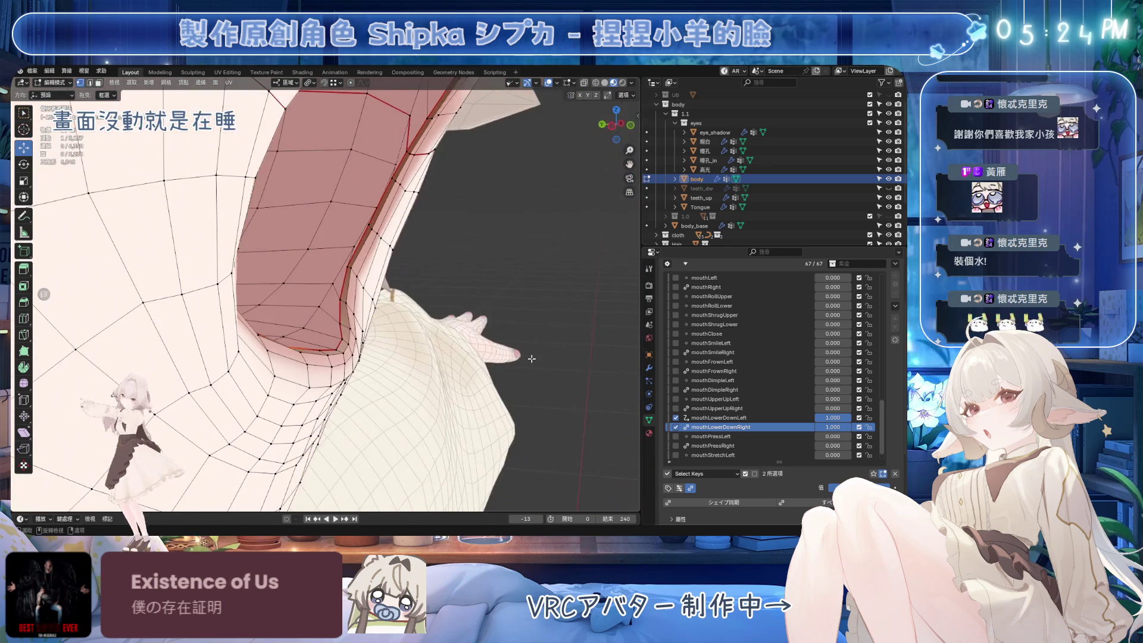
Nudge two more mouth-corner vertices along Y, then make mouthLowerDownRight active.
{"action": "left_click", "coordinate": [739, 418]}
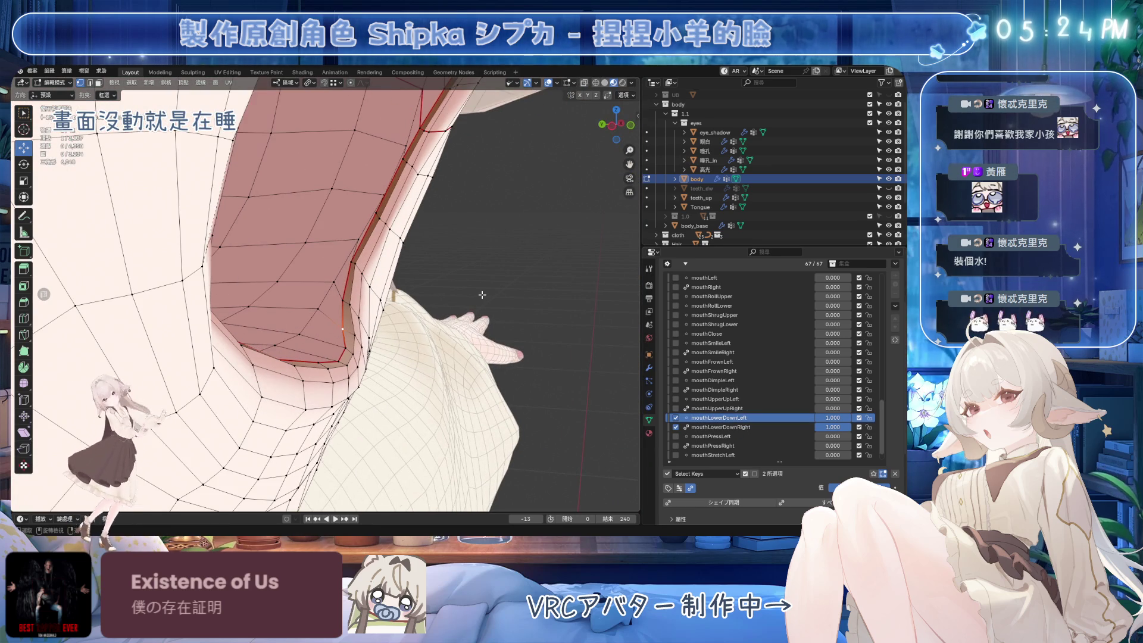
{"action": "key", "text": "g"}
{"action": "key", "text": "y"}
{"action": "left_click", "coordinate": [515, 315]}
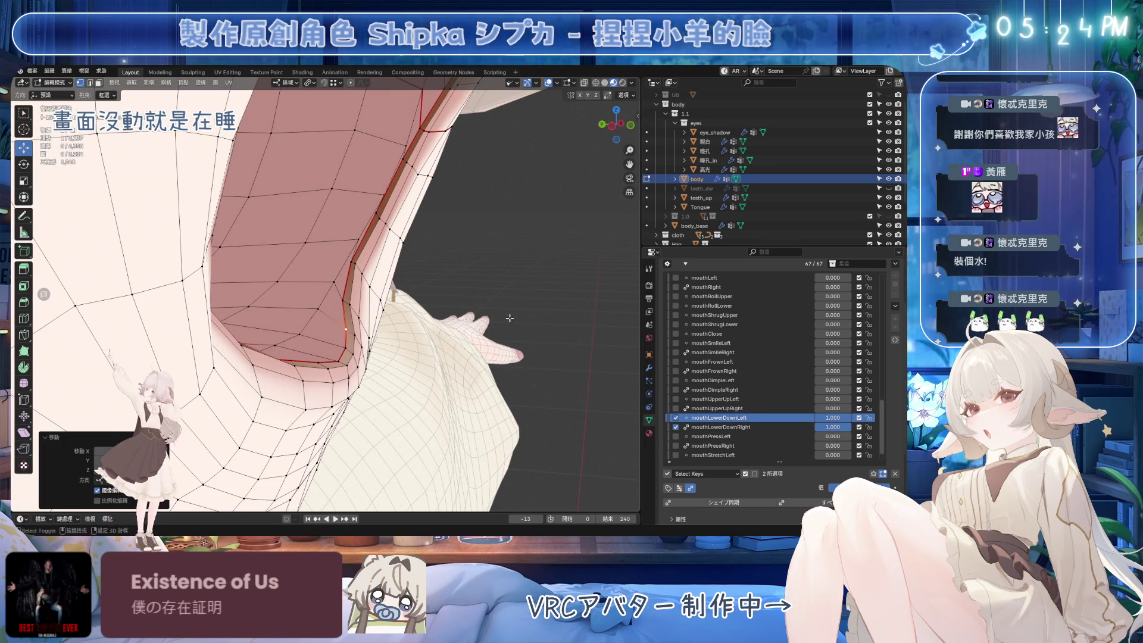
{"action": "left_click", "coordinate": [346, 301]}
{"action": "key", "text": "g"}
{"action": "key", "text": "y"}
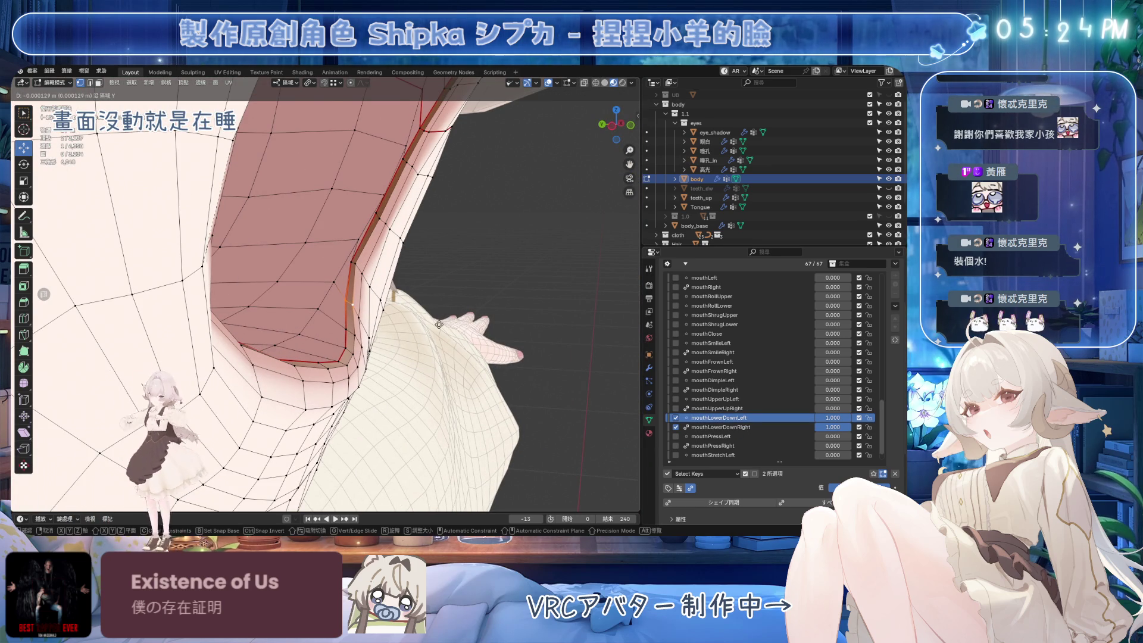
{"action": "left_click", "coordinate": [352, 302]}
{"action": "left_click", "coordinate": [738, 427]}
{"action": "scroll", "coordinate": [548, 288], "scroll_direction": "up", "scroll_amount": 3}
{"action": "middle_click_drag", "start_coordinate": [549, 288], "coordinate": [536, 297]}
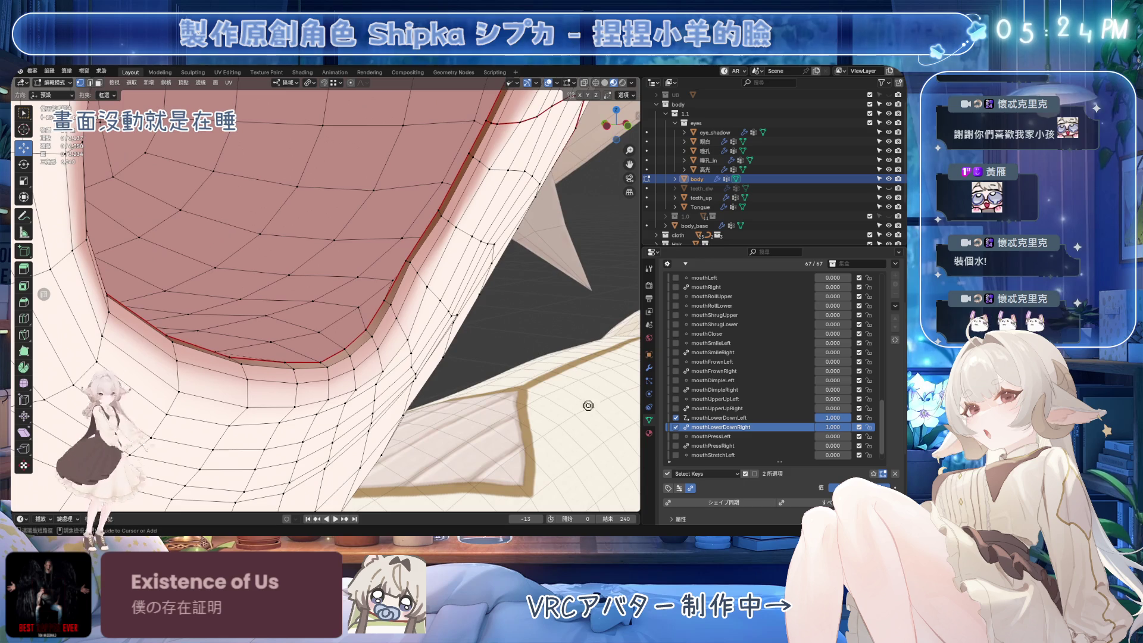
{"action": "key", "text": "ctrl+s"}
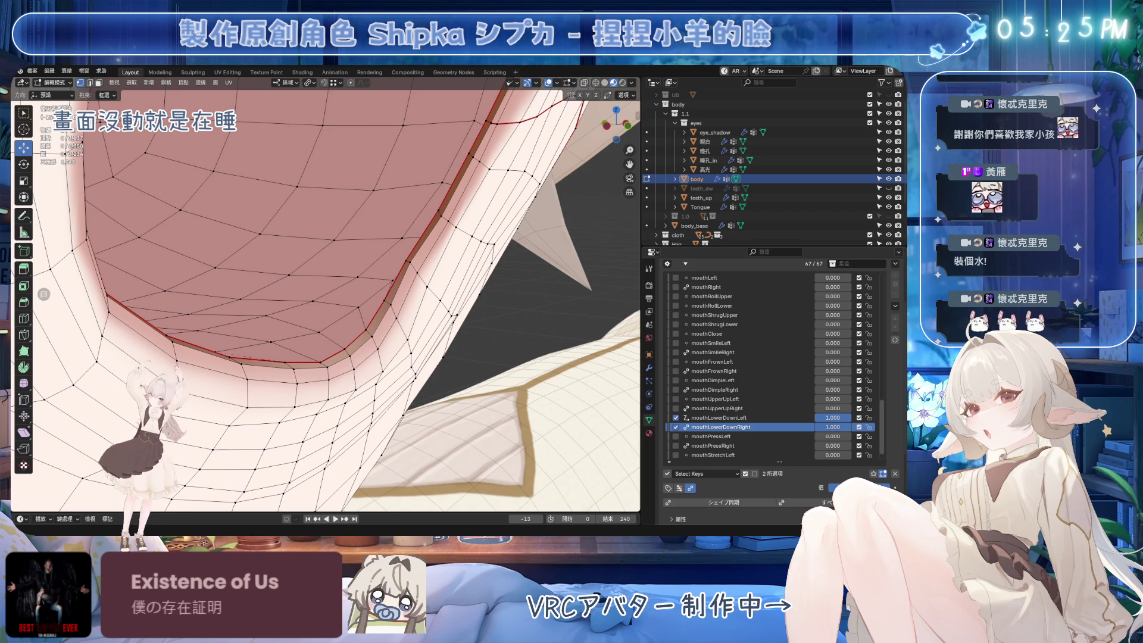
On the mouthLowerDownLeft key, select three mouth-corner vertices and try nudging them along Y.
{"action": "mouse_move", "coordinate": [334, 310]}
{"action": "middle_mouse_down"}
{"action": "mouse_move", "coordinate": [319, 301]}
{"action": "mouse_move", "coordinate": [304, 325]}
{"action": "mouse_move", "coordinate": [424, 333]}
{"action": "mouse_move", "coordinate": [345, 299]}
{"action": "mouse_move", "coordinate": [429, 298]}
{"action": "middle_mouse_up"}
{"action": "left_click", "coordinate": [346, 298]}
{"action": "left_click", "coordinate": [330, 313], "text": "ctrl"}
{"action": "left_click", "coordinate": [719, 417]}
{"action": "key", "text": "g"}
{"action": "key", "text": "y"}
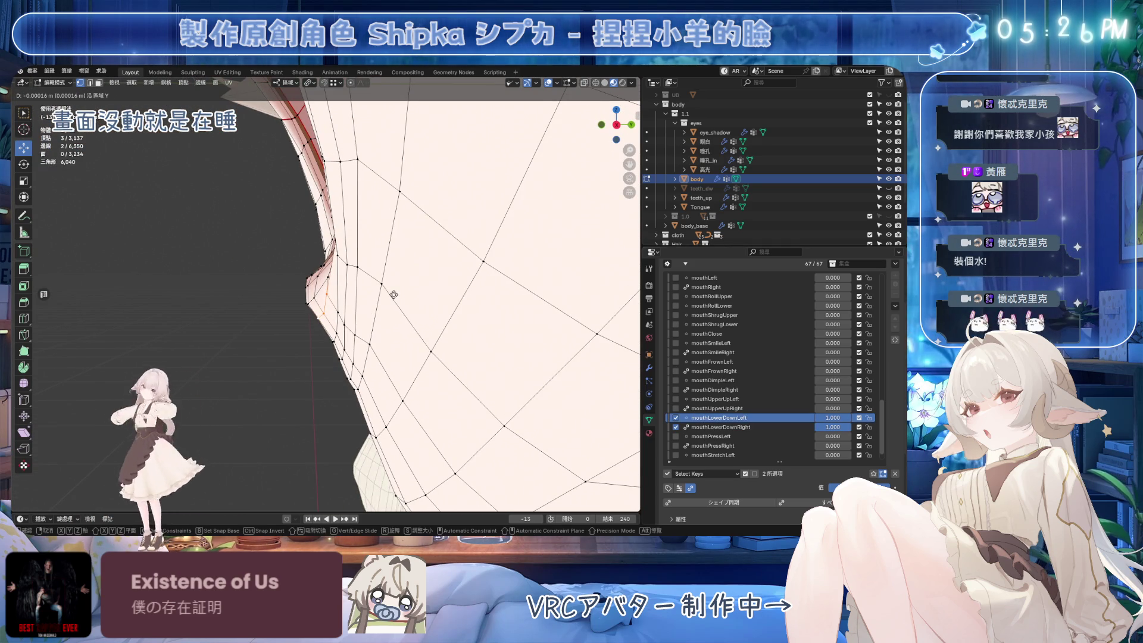
{"action": "key", "text": "Escape"}
Move a single vertex near the mouth corner slightly along Y and save the file.
{"action": "left_click", "coordinate": [323, 296]}
{"action": "key", "text": "g"}
{"action": "key", "text": "y"}
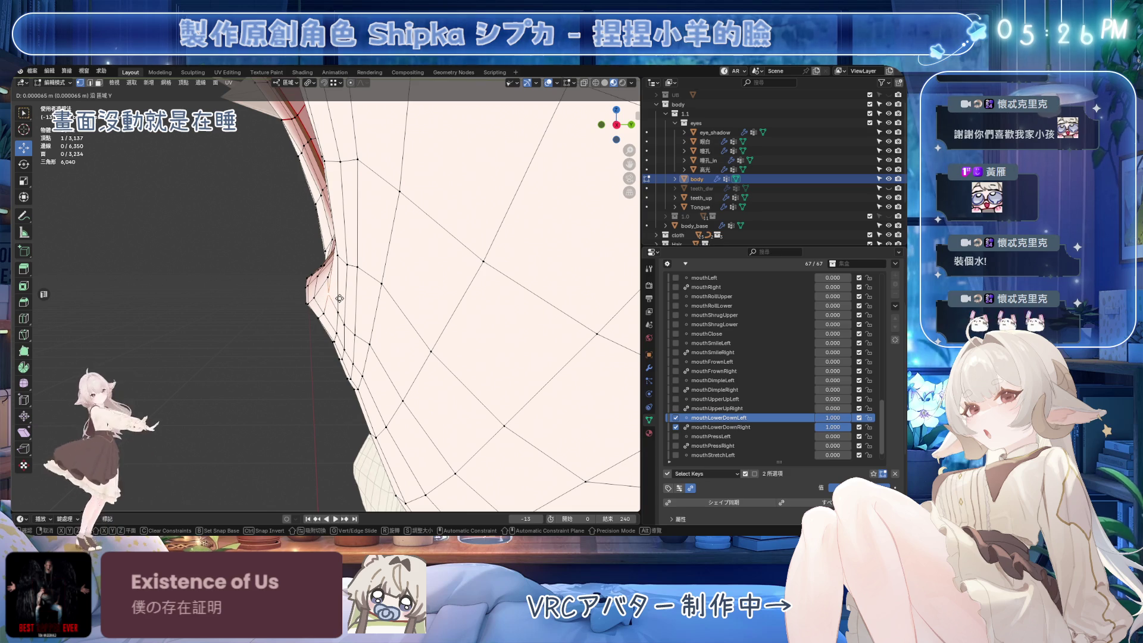
{"action": "left_click", "coordinate": [365, 304]}
{"action": "key", "text": "ctrl+s"}
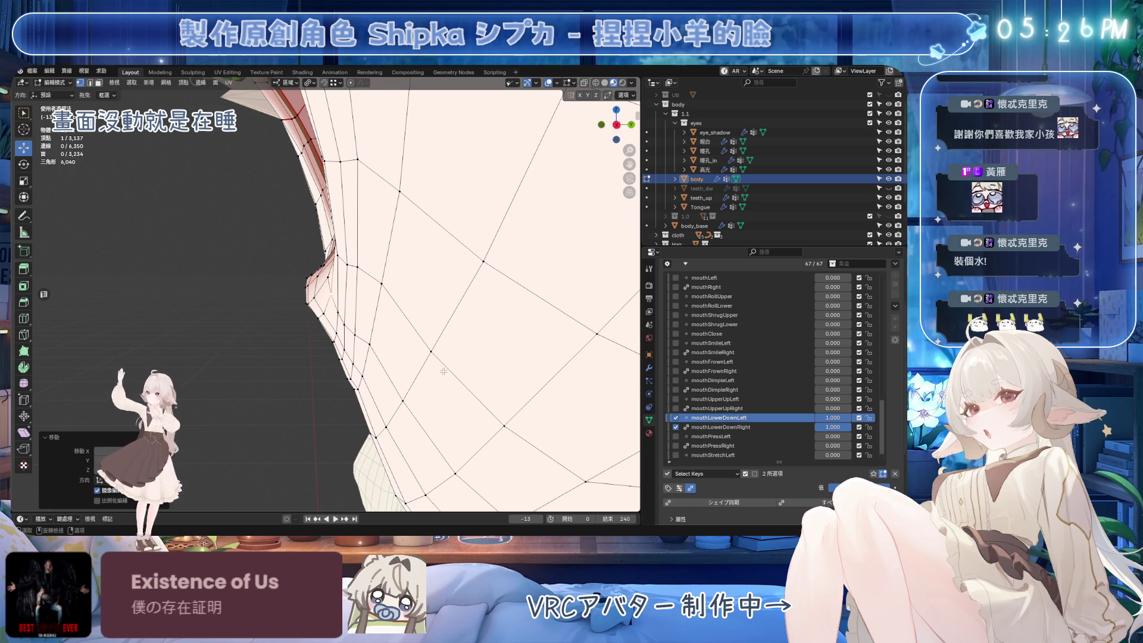
Undo the vertex shift, then select a lip edge and reposition it.
{"action": "key", "text": "ctrl+z"}
{"action": "left_click_drag", "start_coordinate": [349, 277], "coordinate": [340, 355]}
{"action": "key", "text": "ctrl+z"}
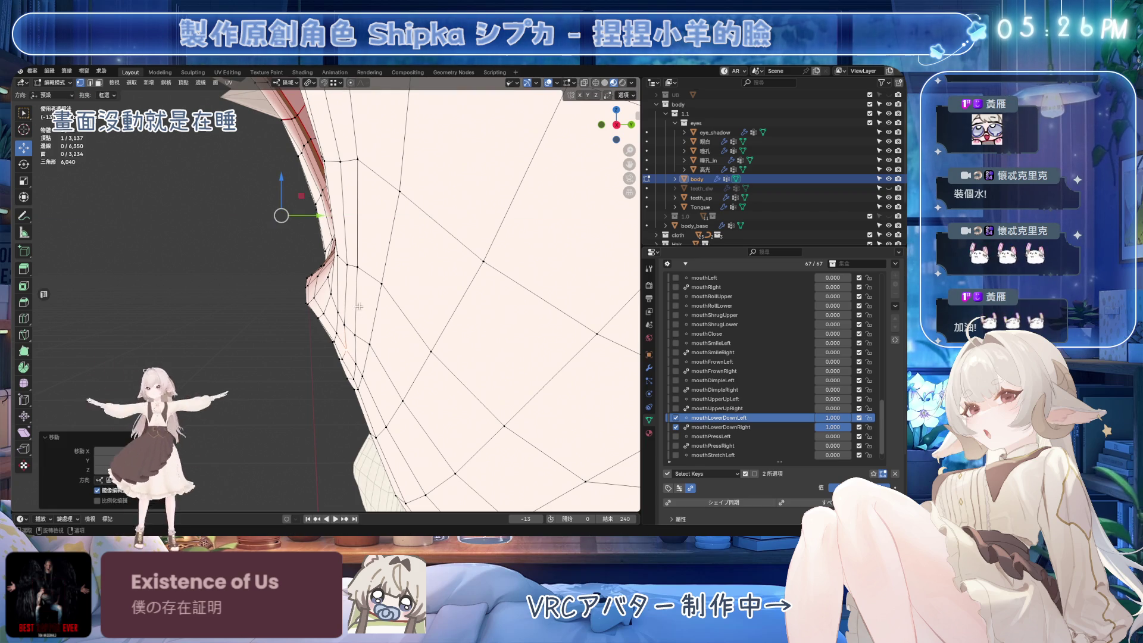
{"action": "left_click", "coordinate": [356, 334], "text": "shift"}
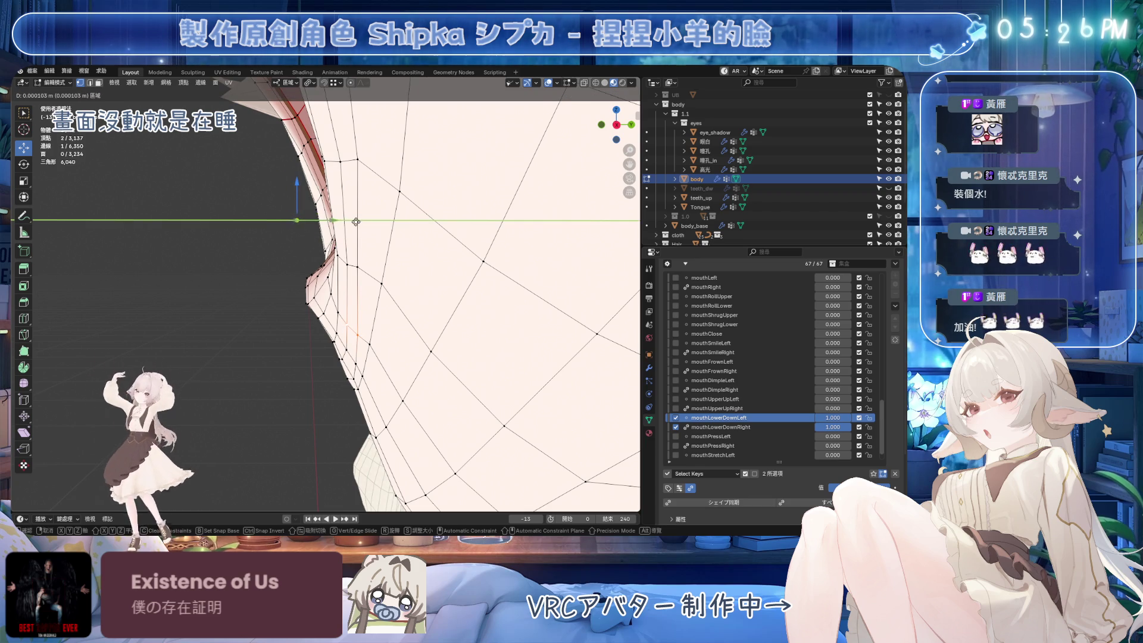
{"action": "left_click", "coordinate": [338, 256], "text": "shift"}
{"action": "key", "text": "g"}
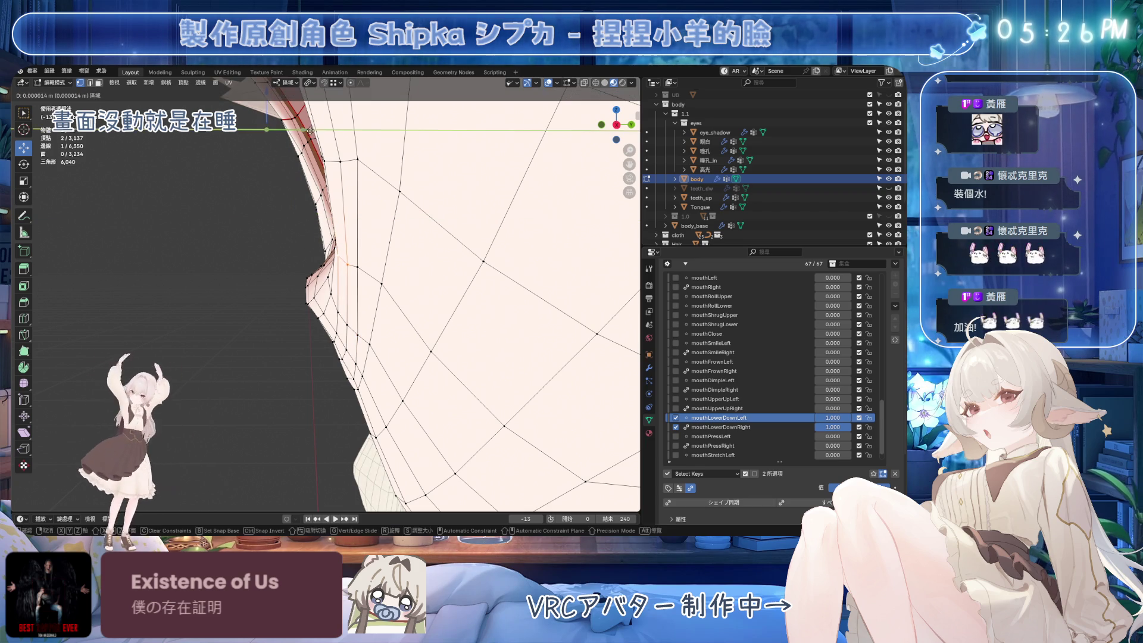
{"action": "left_click", "coordinate": [347, 382]}
From a new angle, move a single lip vertex along Y and save.
{"action": "left_click", "coordinate": [340, 363]}
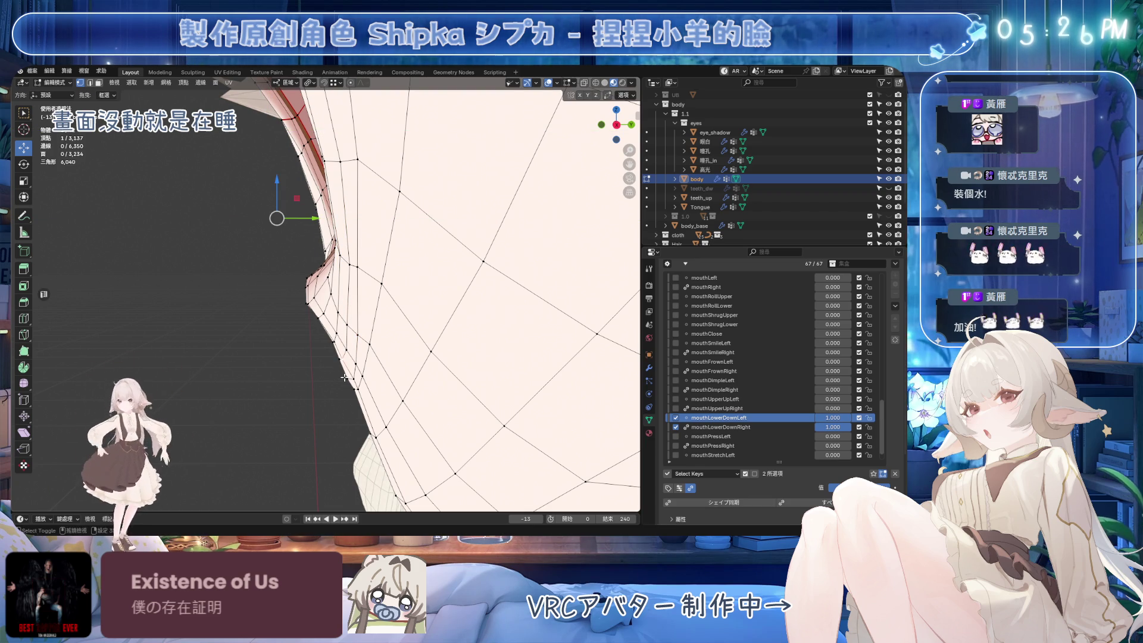
{"action": "middle_click_drag", "start_coordinate": [340, 362], "coordinate": [343, 356]}
{"action": "left_click_drag", "start_coordinate": [341, 280], "coordinate": [376, 275]}
{"action": "right_click", "coordinate": [375, 275]}
{"action": "key", "text": "ctrl+z"}
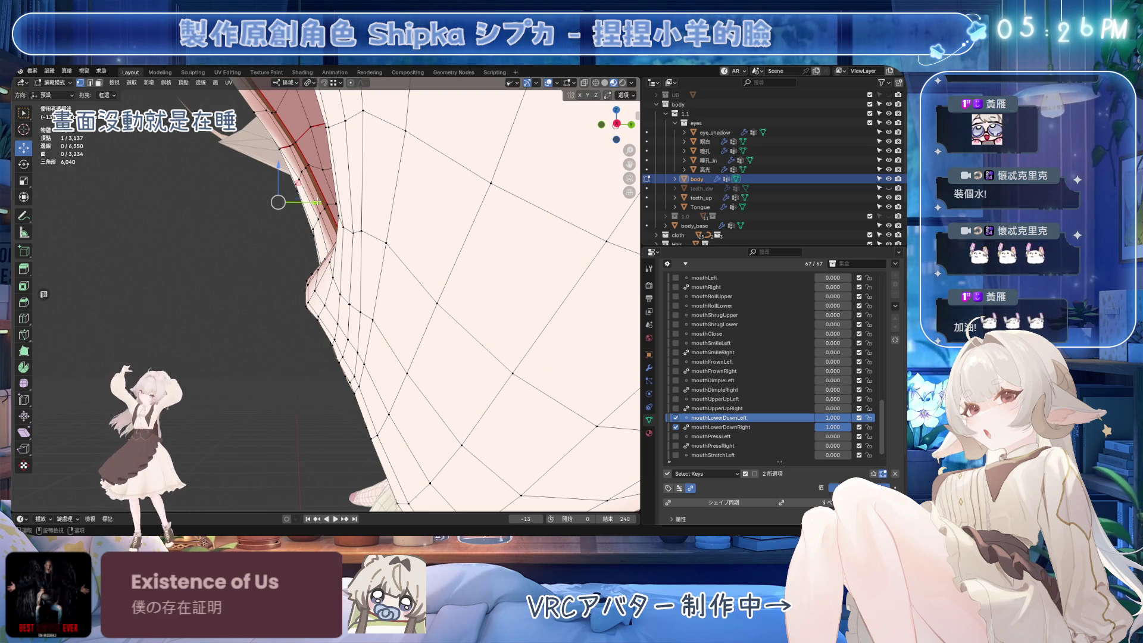
{"action": "mouse_move", "coordinate": [328, 205]}
{"action": "middle_mouse_down"}
{"action": "mouse_move", "coordinate": [356, 358]}
{"action": "mouse_move", "coordinate": [312, 213]}
{"action": "middle_mouse_up"}
{"action": "left_click_drag", "start_coordinate": [315, 211], "coordinate": [328, 211]}
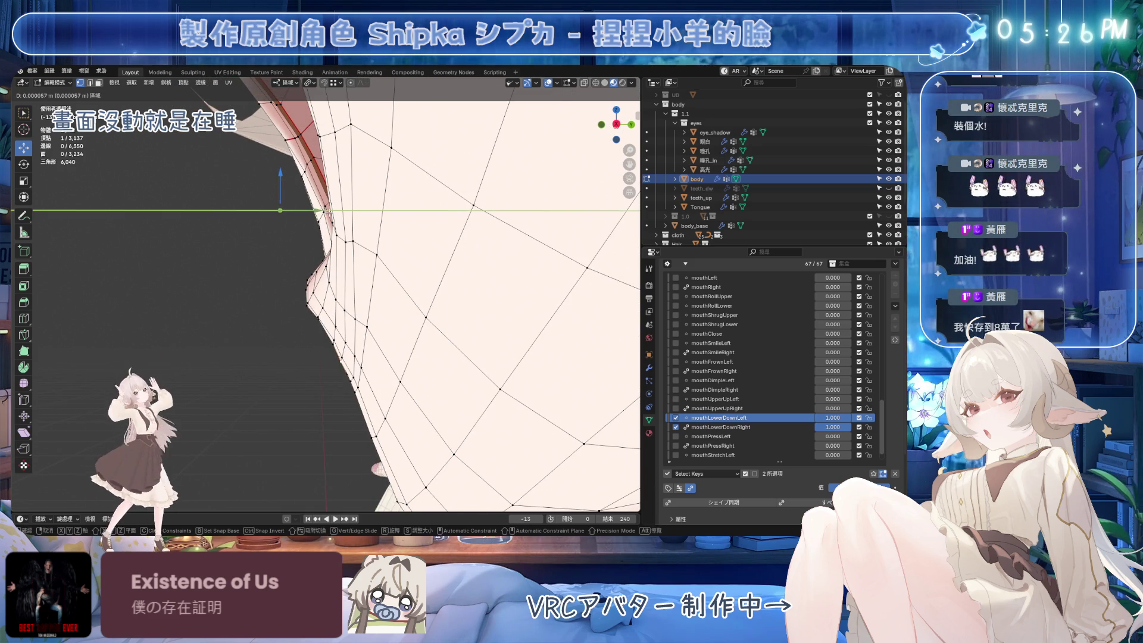
{"action": "left_click", "coordinate": [328, 211]}
{"action": "middle_click_drag", "start_coordinate": [328, 211], "coordinate": [43, 294]}
{"action": "key", "text": "ctrl+s"}
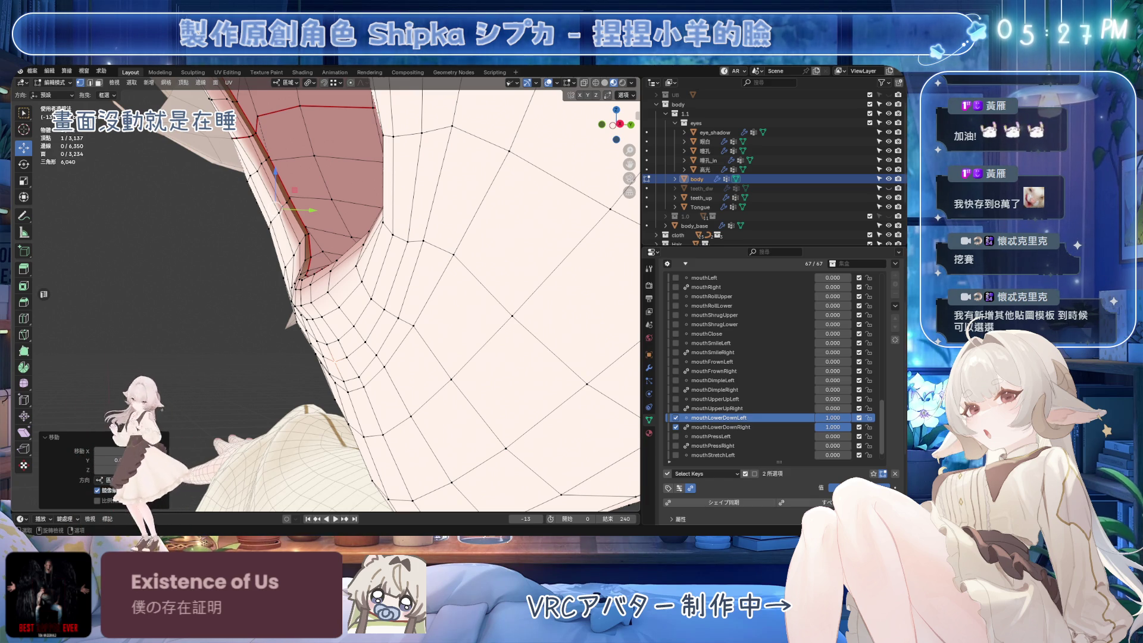
Compare mouthLowerDownRight and mouthLowerDownLeft, extend the vertex selection, check from below and save.
{"action": "middle_click_drag", "start_coordinate": [338, 304], "coordinate": [369, 280]}
{"action": "left_click", "coordinate": [720, 427]}
{"action": "left_click", "coordinate": [731, 504]}
{"action": "left_click", "coordinate": [731, 505]}
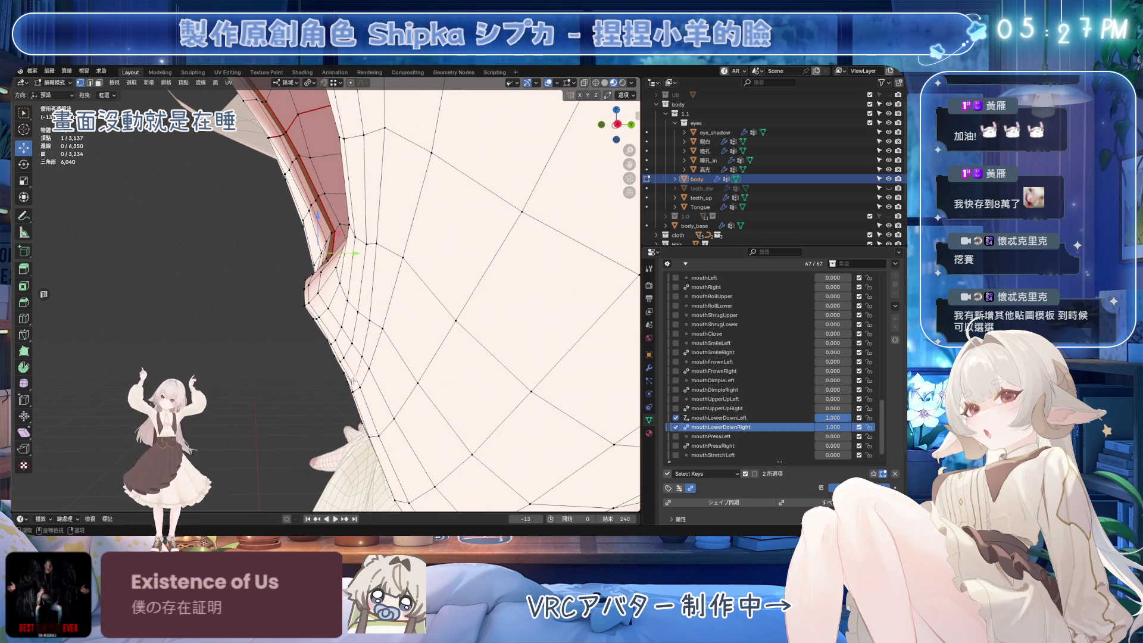
{"action": "left_click", "coordinate": [719, 418]}
{"action": "left_click", "coordinate": [310, 280], "text": "shift"}
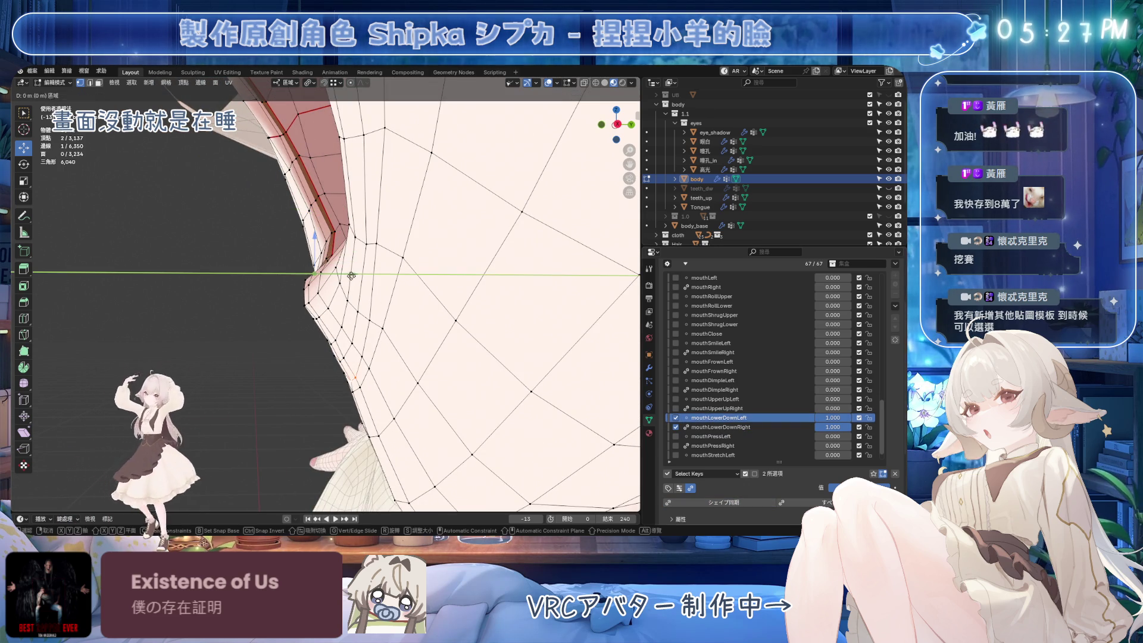
{"action": "left_click", "coordinate": [720, 427]}
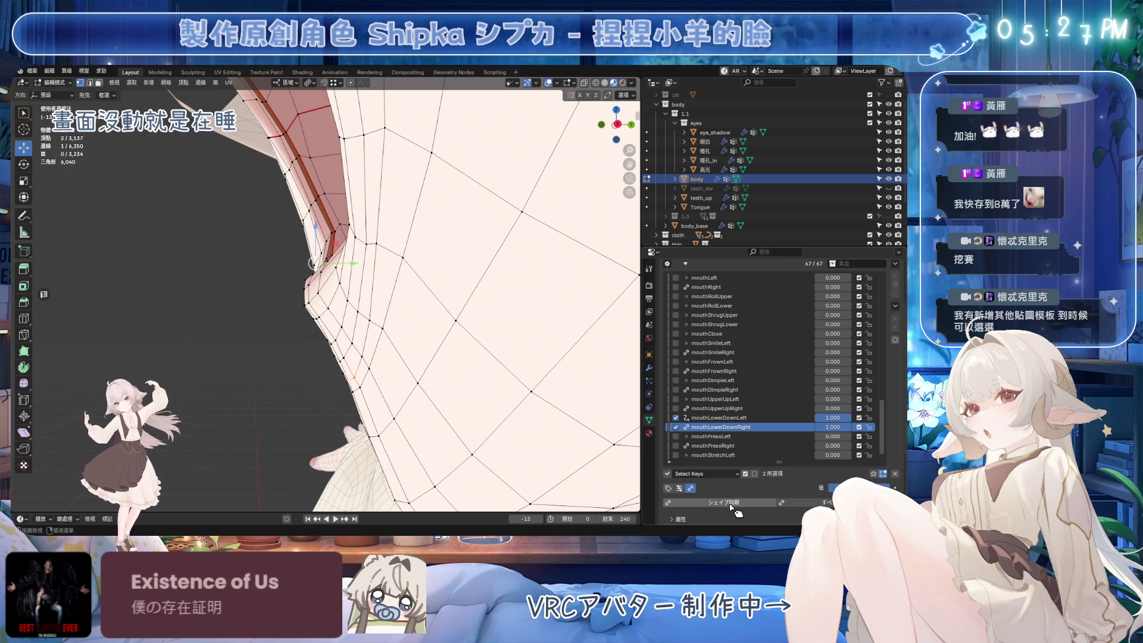
{"action": "mouse_move", "coordinate": [417, 351]}
{"action": "middle_mouse_down"}
{"action": "mouse_move", "coordinate": [454, 362]}
{"action": "mouse_move", "coordinate": [470, 327]}
{"action": "mouse_move", "coordinate": [390, 331]}
{"action": "mouse_move", "coordinate": [405, 308]}
{"action": "middle_mouse_up"}
{"action": "key", "text": "ctrl+s"}
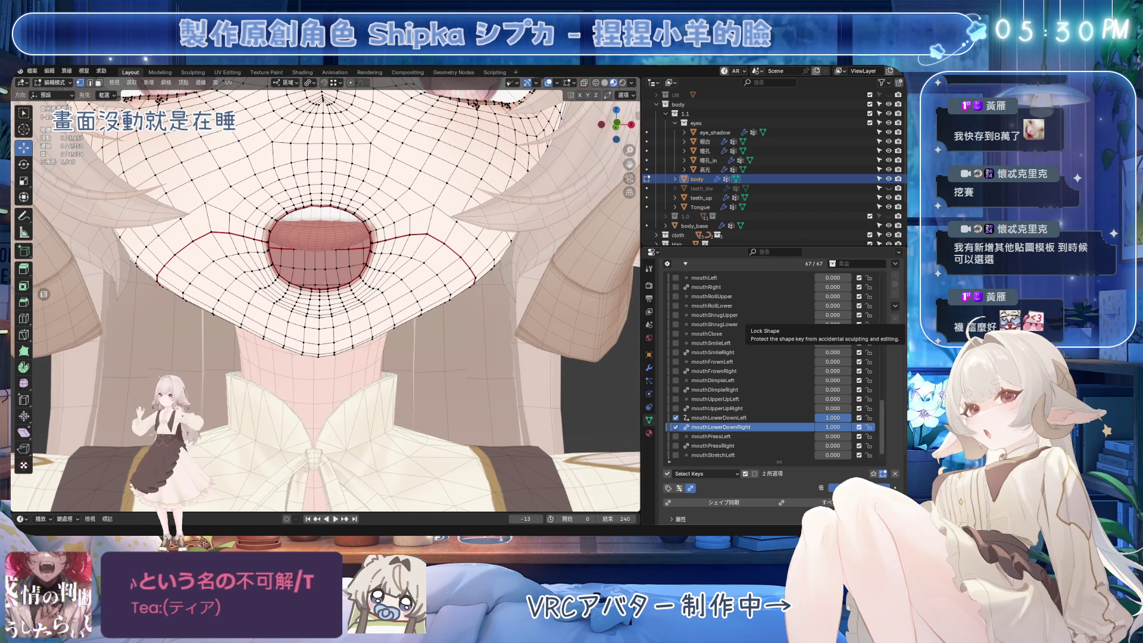
Set mouthLowerDownLeft/Right and mouthUpperUpLeft/Right to full strength and save.
{"action": "mouse_move", "coordinate": [334, 358]}
{"action": "middle_mouse_down"}
{"action": "mouse_move", "coordinate": [363, 366]}
{"action": "mouse_move", "coordinate": [383, 290]}
{"action": "mouse_move", "coordinate": [438, 285]}
{"action": "middle_mouse_up"}
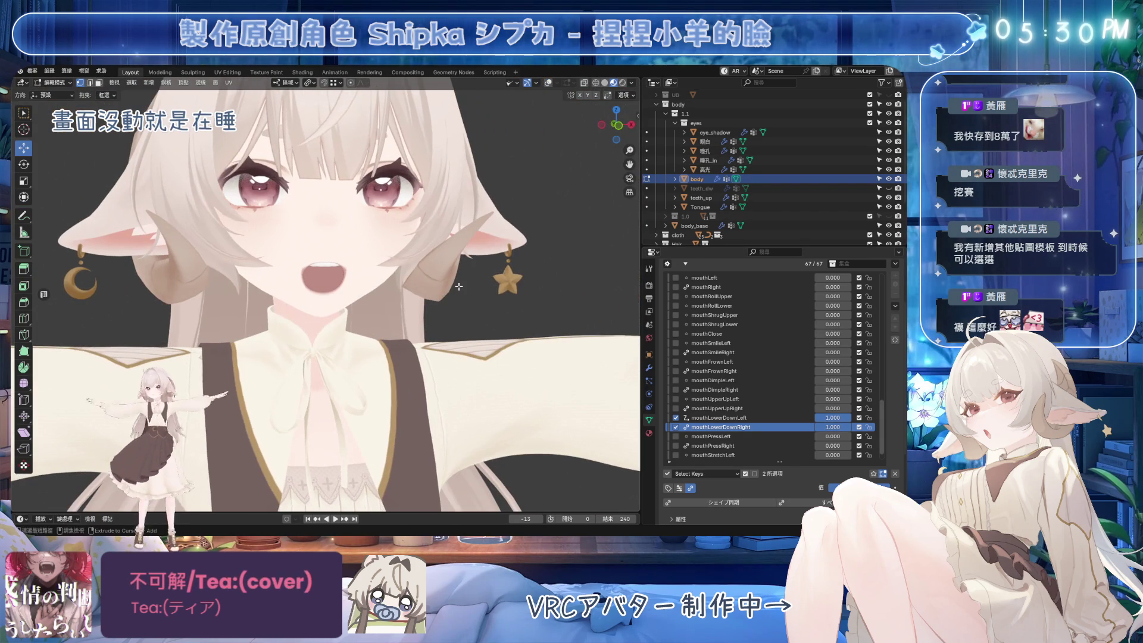
{"action": "key", "text": "ctrl+s"}
{"action": "mouse_move", "coordinate": [849, 426]}
{"action": "left_mouse_down", "text": "alt"}
{"action": "mouse_move", "coordinate": [826, 425]}
{"action": "mouse_move", "coordinate": [848, 426]}
{"action": "left_mouse_up", "text": "alt"}
{"action": "middle_click_drag", "start_coordinate": [443, 315], "coordinate": [459, 309]}
{"action": "left_click_drag", "start_coordinate": [827, 399], "coordinate": [851, 408]}
{"action": "middle_click_drag", "start_coordinate": [458, 309], "coordinate": [480, 310]}
{"action": "key", "text": "ctrl+s"}
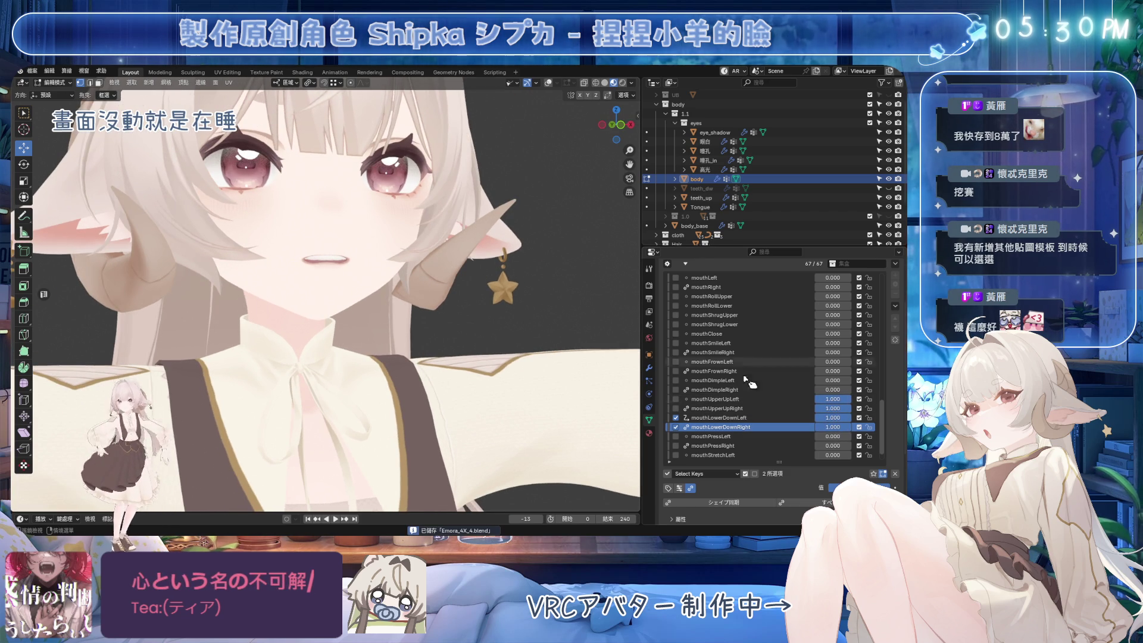
Set mouthPressLeft, mouthShrugLower and mouthShrugUpper to 1.000, save, and show the wireframe overlay.
{"action": "left_click", "coordinate": [828, 436]}
{"action": "left_click_drag", "start_coordinate": [830, 439], "coordinate": [853, 439]}
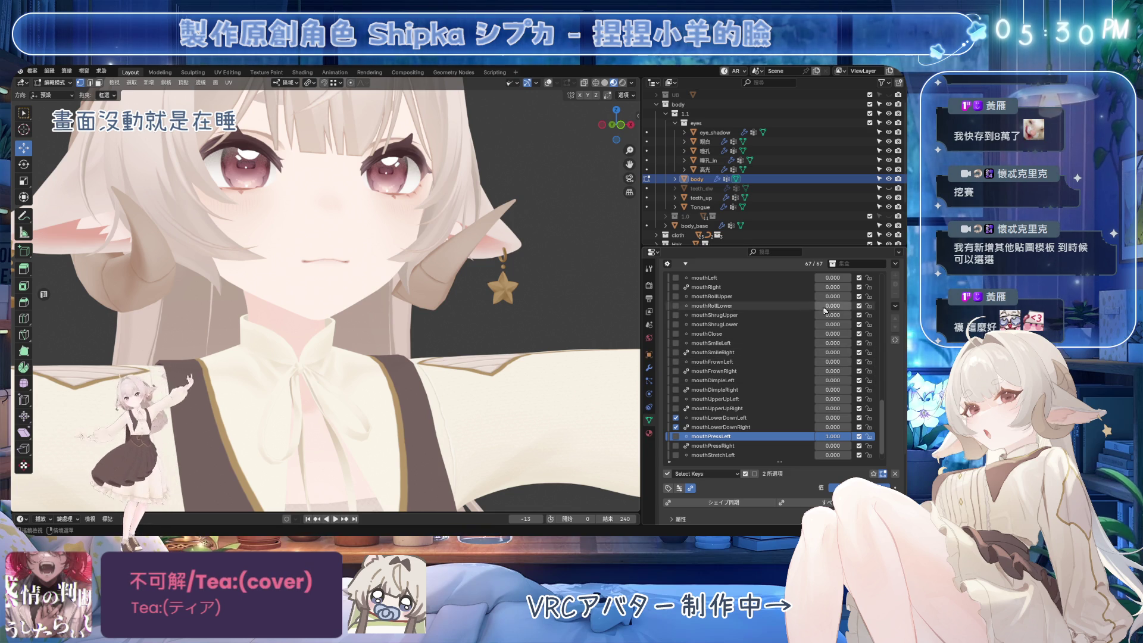
{"action": "mouse_move", "coordinate": [828, 324]}
{"action": "left_mouse_down"}
{"action": "mouse_move", "coordinate": [853, 334]}
{"action": "mouse_move", "coordinate": [826, 333]}
{"action": "mouse_move", "coordinate": [852, 315]}
{"action": "left_mouse_up"}
{"action": "middle_click_drag", "start_coordinate": [452, 310], "coordinate": [486, 313]}
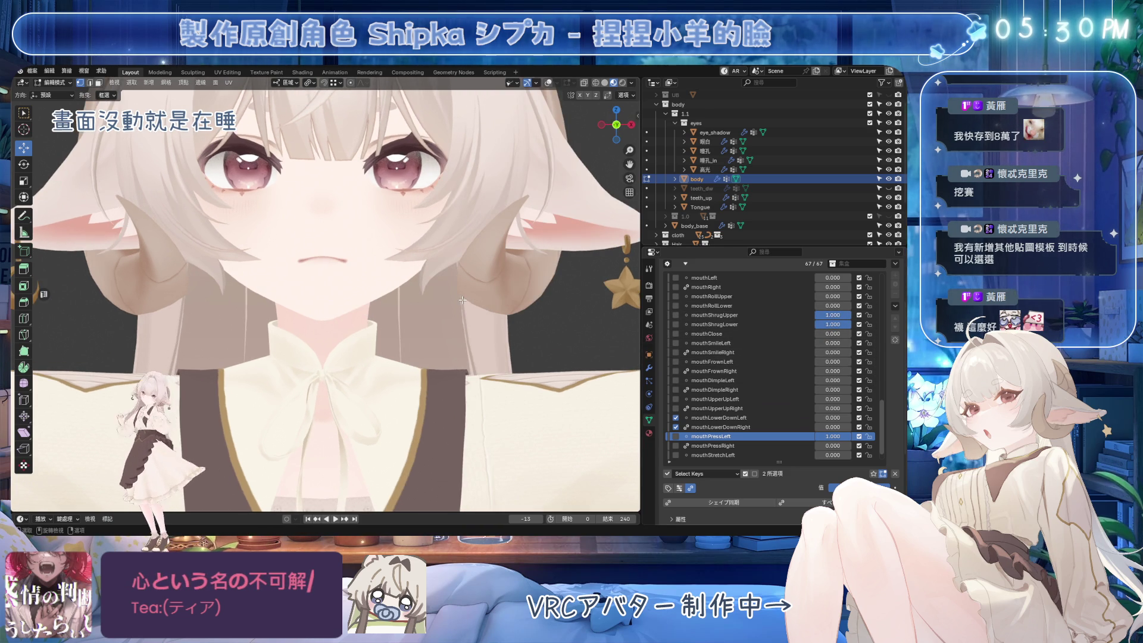
{"action": "scroll", "coordinate": [462, 301], "scroll_direction": "up", "scroll_amount": 8}
{"action": "key", "text": "ctrl+s"}
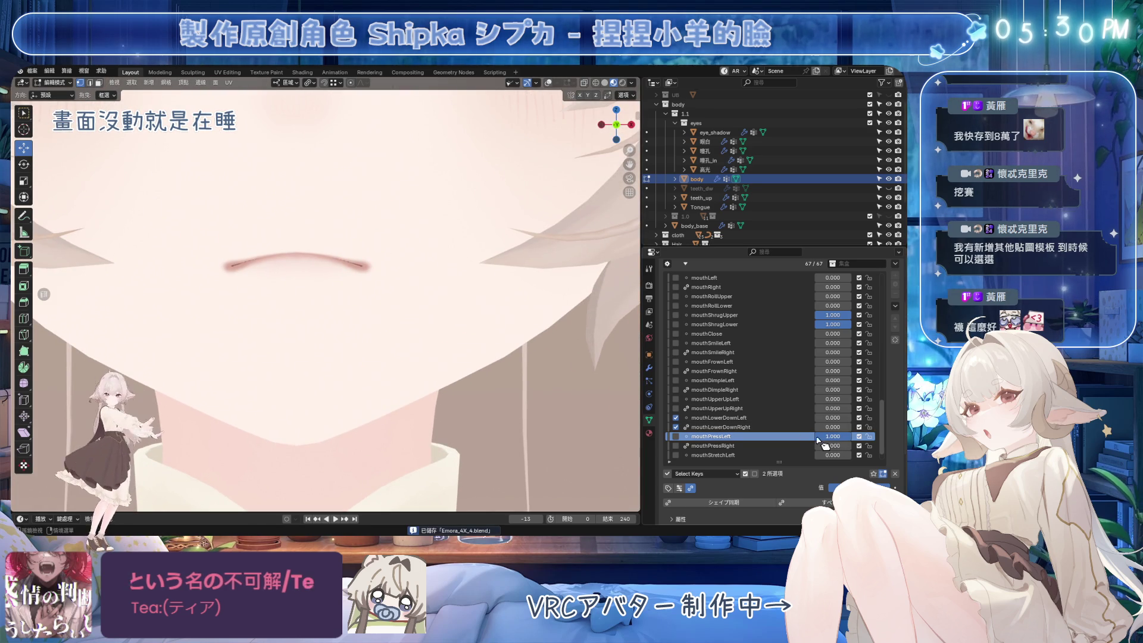
{"action": "left_click", "coordinate": [548, 83]}
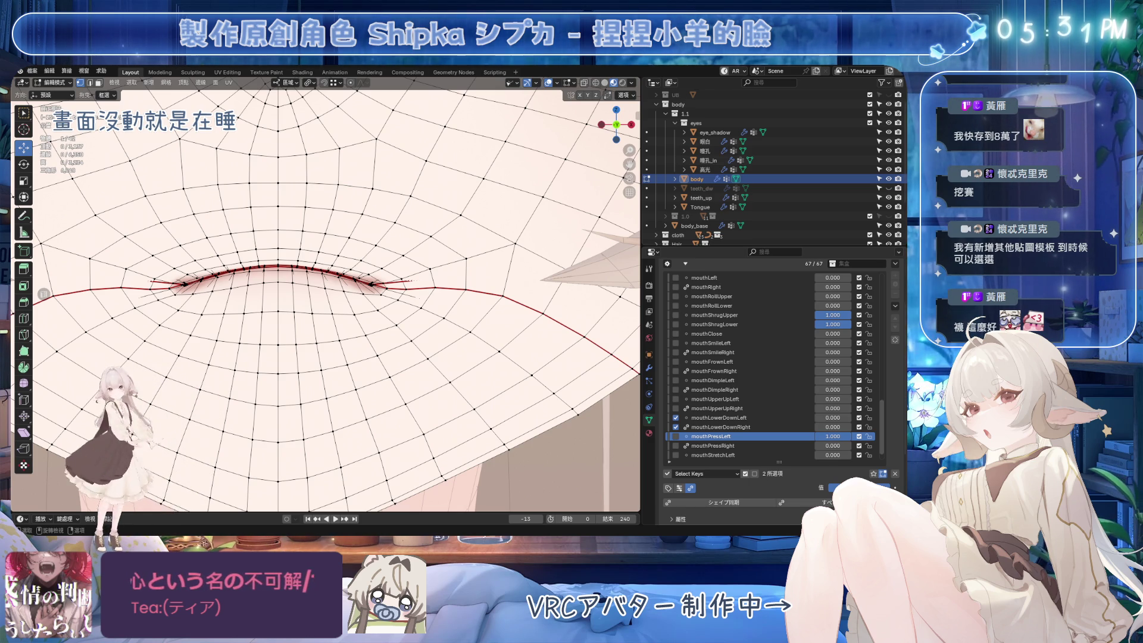
Adjust mouthShrugLower, then in front view try raising an upper-lip vertex with soft falloff and undo it.
{"action": "middle_click_drag", "start_coordinate": [309, 302], "coordinate": [381, 306]}
{"action": "left_click", "coordinate": [786, 324]}
{"action": "left_click_drag", "start_coordinate": [833, 324], "coordinate": [834, 324]}
{"action": "key", "text": "KP_1"}
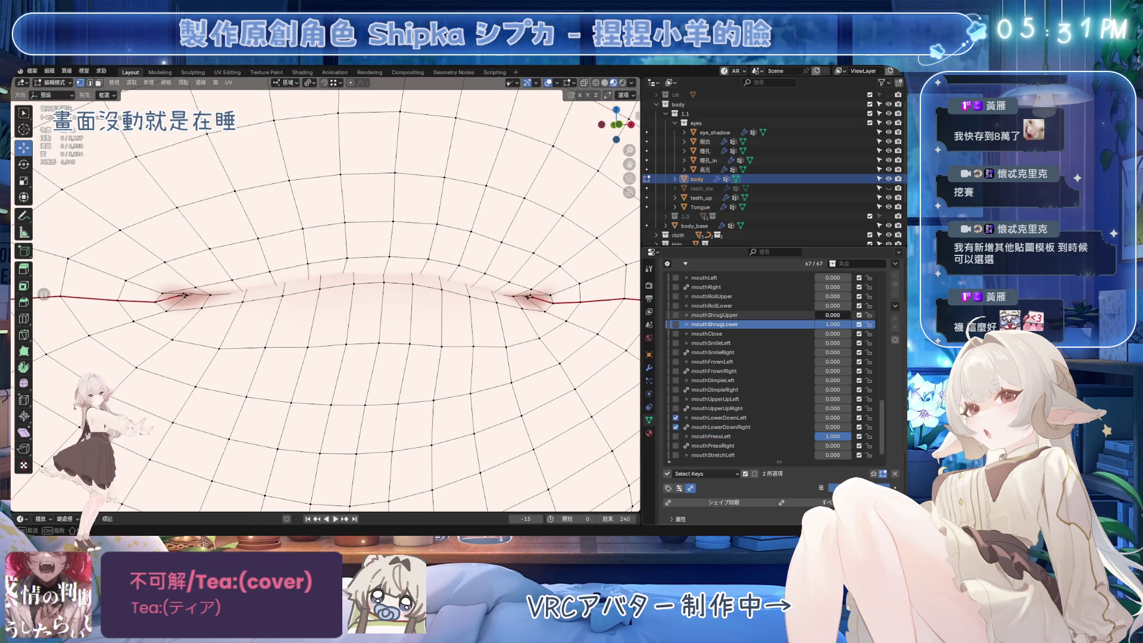
{"action": "left_click", "coordinate": [382, 256]}
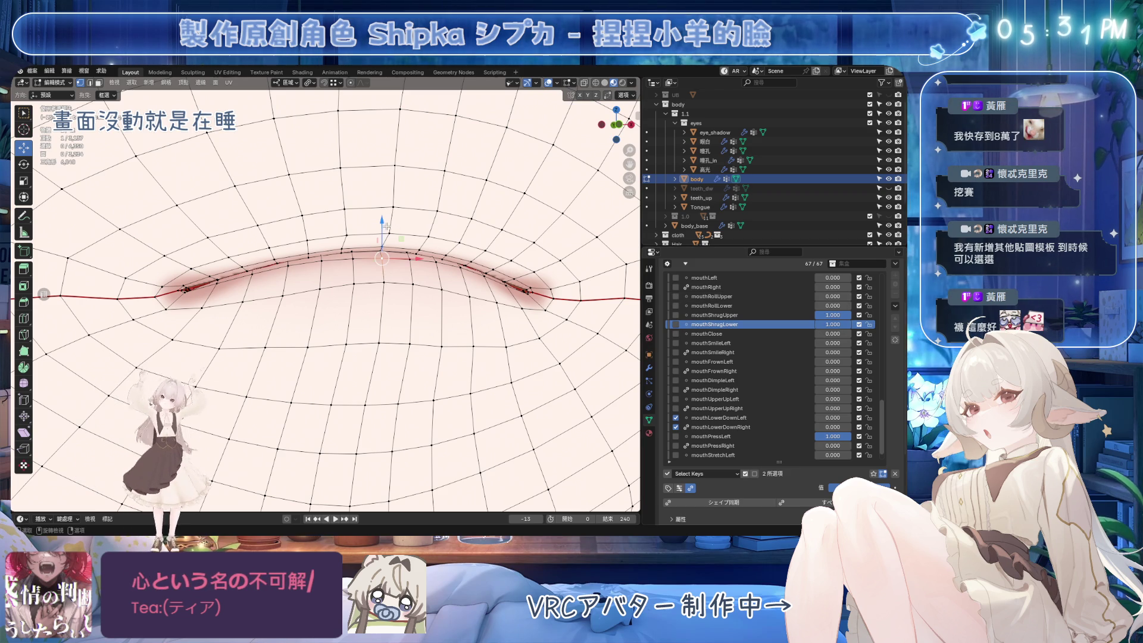
{"action": "left_click_drag", "start_coordinate": [382, 222], "coordinate": [384, 209]}
{"action": "scroll", "coordinate": [384, 209], "scroll_direction": "down", "scroll_amount": 6}
{"action": "key", "text": "shift+alt+z"}
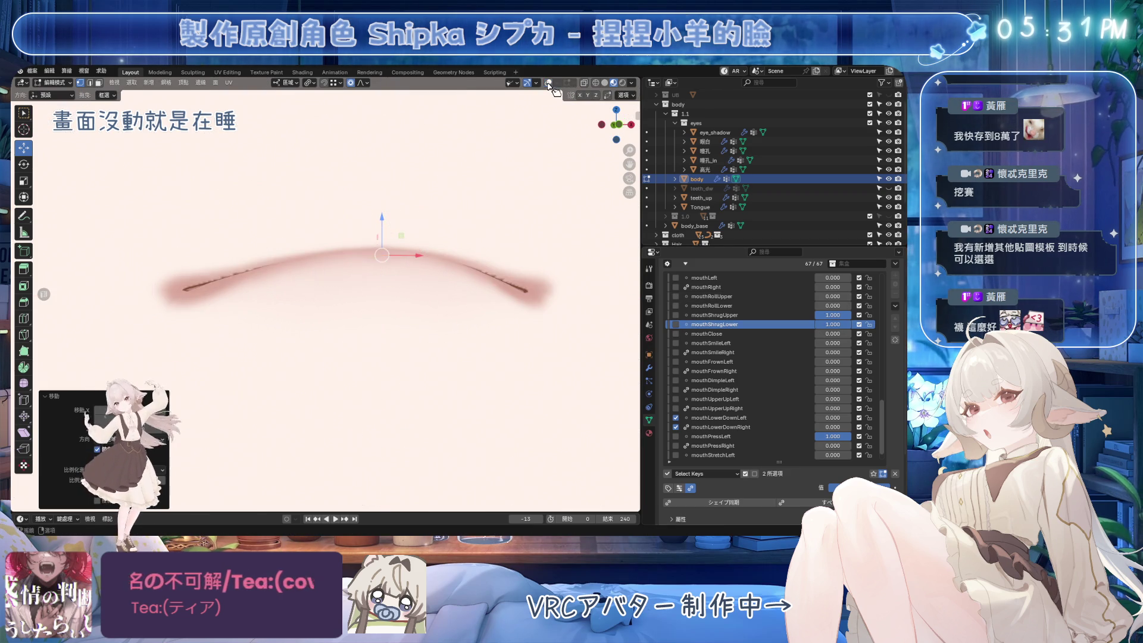
{"action": "scroll", "coordinate": [435, 278], "scroll_direction": "down", "scroll_amount": 5}
{"action": "scroll", "coordinate": [436, 277], "scroll_direction": "down", "scroll_amount": 4}
{"action": "key", "text": "ctrl+z"}
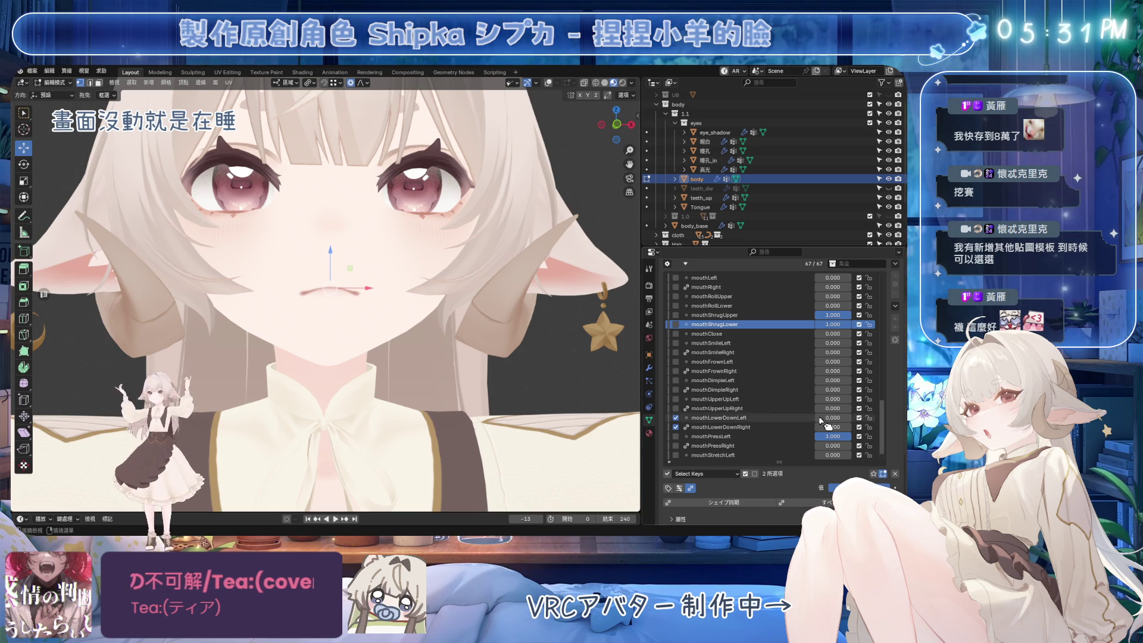
On mouthPressLeft, move the right lip-corner vertex vertically, then shift it right and save.
{"action": "left_click", "coordinate": [768, 439]}
{"action": "scroll", "coordinate": [491, 302], "scroll_direction": "up", "scroll_amount": 8}
{"action": "middle_click_drag", "start_coordinate": [492, 302], "coordinate": [360, 323], "text": "shift"}
{"action": "key", "text": "ctrl+s"}
{"action": "left_click", "coordinate": [394, 302]}
{"action": "key", "text": "g"}
{"action": "key", "text": "z"}
{"action": "scroll", "coordinate": [396, 245], "scroll_direction": "up", "scroll_amount": 4}
{"action": "left_click", "coordinate": [396, 245]}
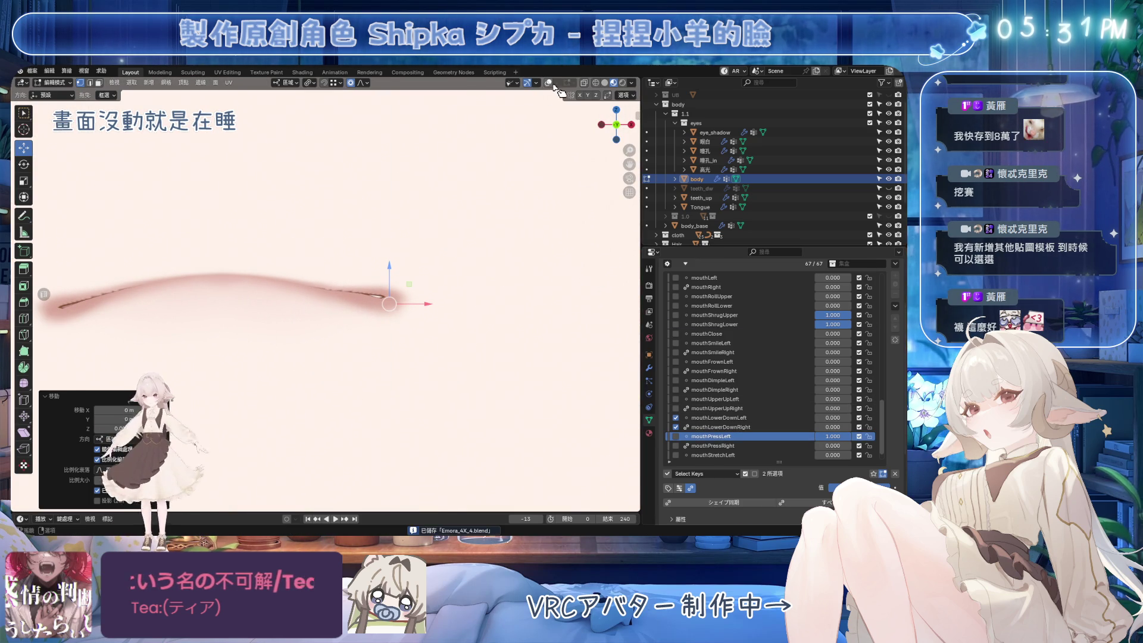
{"action": "key", "text": "shift+alt+z"}
{"action": "left_click_drag", "start_coordinate": [414, 313], "coordinate": [425, 317]}
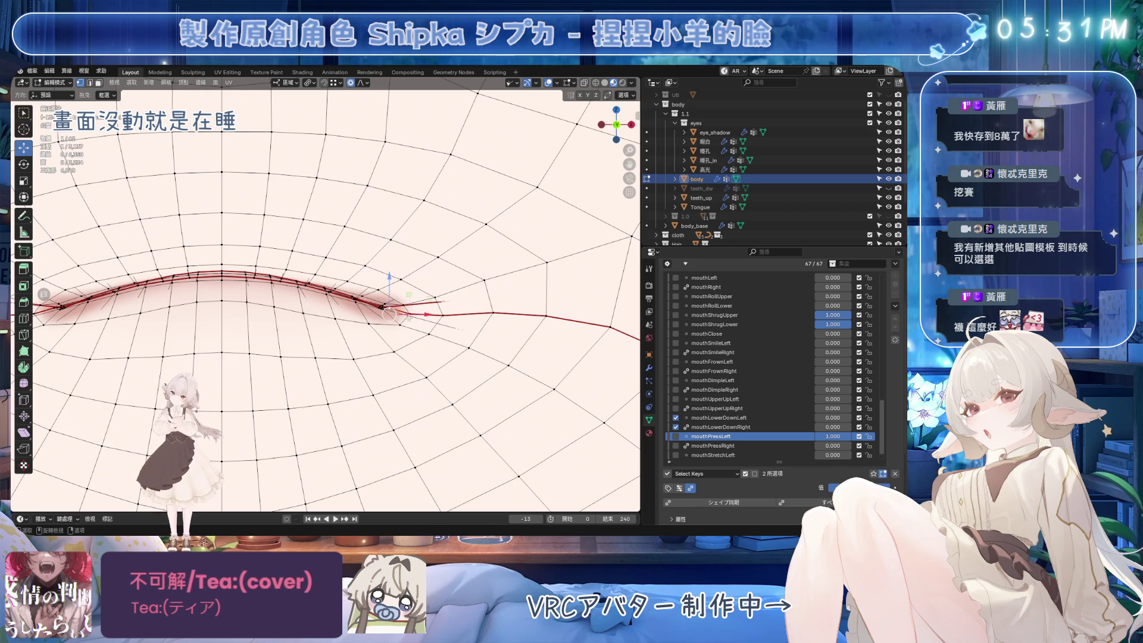
{"action": "key", "text": "ctrl+s"}
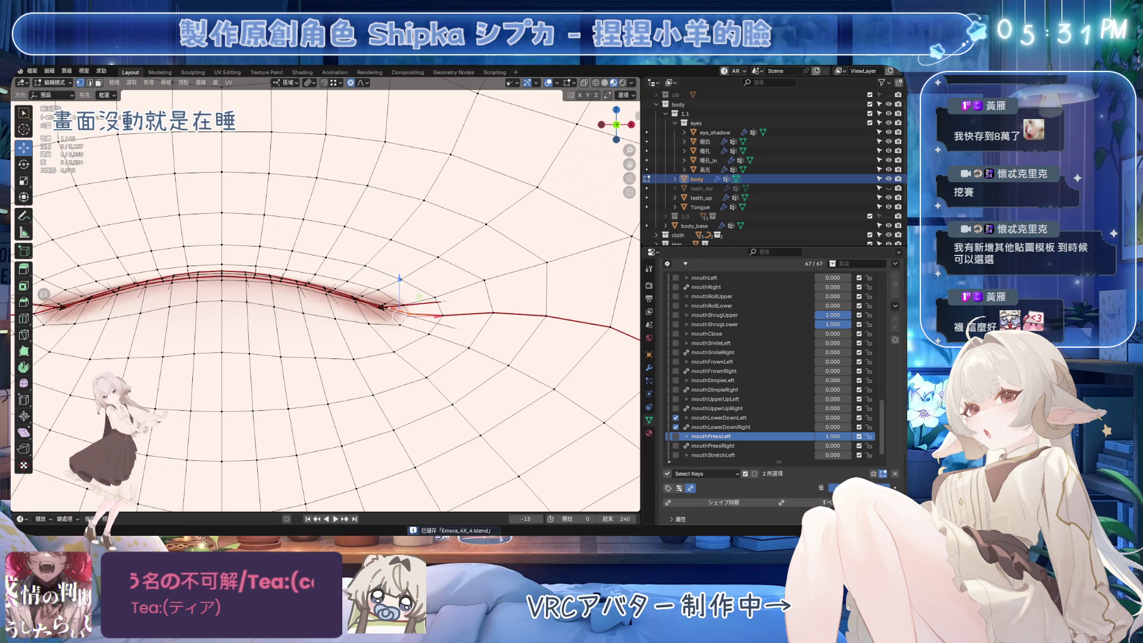
Raise the lip corner by 0.000619 m and move two neighbouring lip vertices vertically.
{"action": "key", "text": "g"}
{"action": "key", "text": "z"}
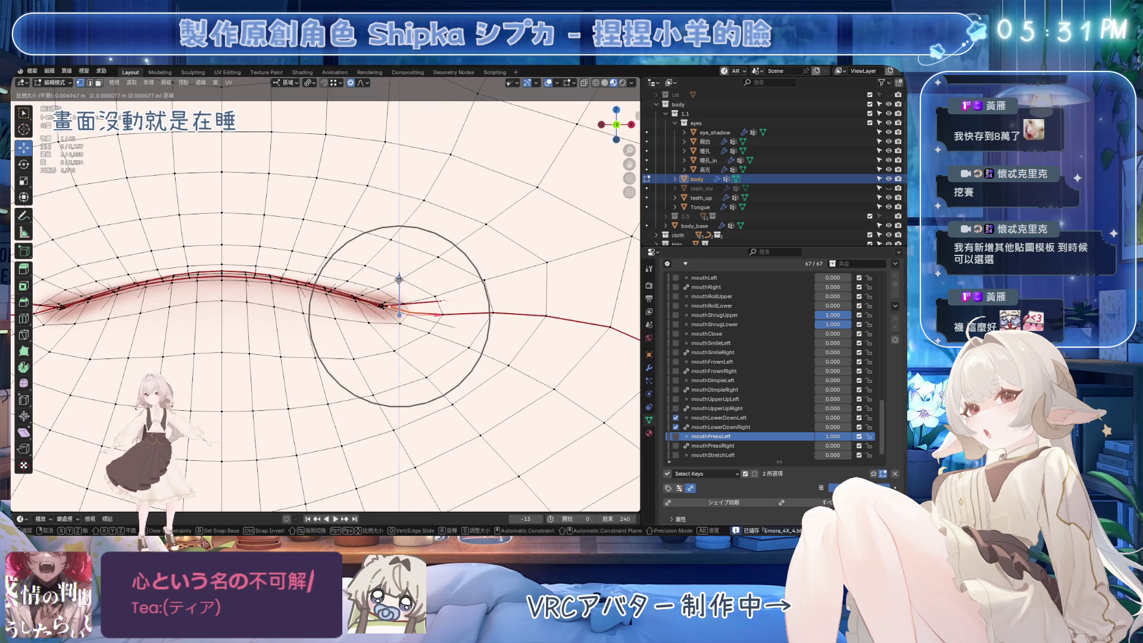
{"action": "left_click", "coordinate": [378, 236]}
{"action": "left_click", "coordinate": [327, 288]}
{"action": "key", "text": "g"}
{"action": "key", "text": "z"}
{"action": "left_click", "coordinate": [331, 266]}
{"action": "left_click", "coordinate": [330, 289]}
{"action": "key", "text": "g"}
{"action": "key", "text": "z"}
{"action": "left_click", "coordinate": [334, 280]}
Vertically adjust the lip vertices further right with soft falloff.
{"action": "left_click", "coordinate": [375, 301]}
{"action": "left_click", "coordinate": [344, 295]}
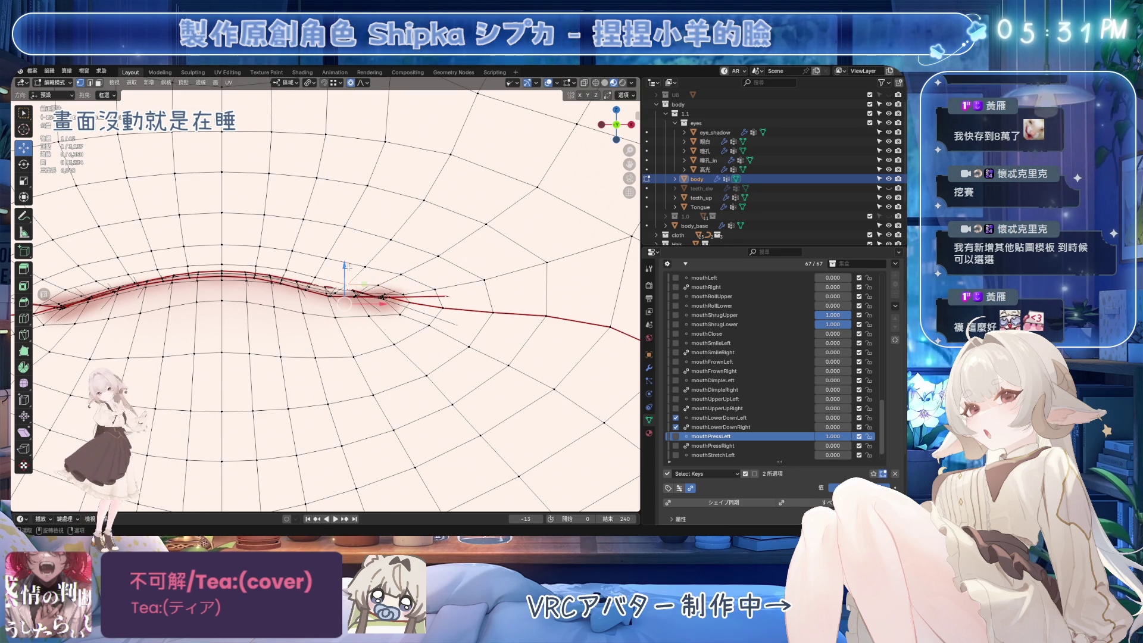
{"action": "key", "text": "g"}
{"action": "key", "text": "z"}
{"action": "left_click", "coordinate": [440, 292]}
{"action": "left_click", "coordinate": [442, 297]}
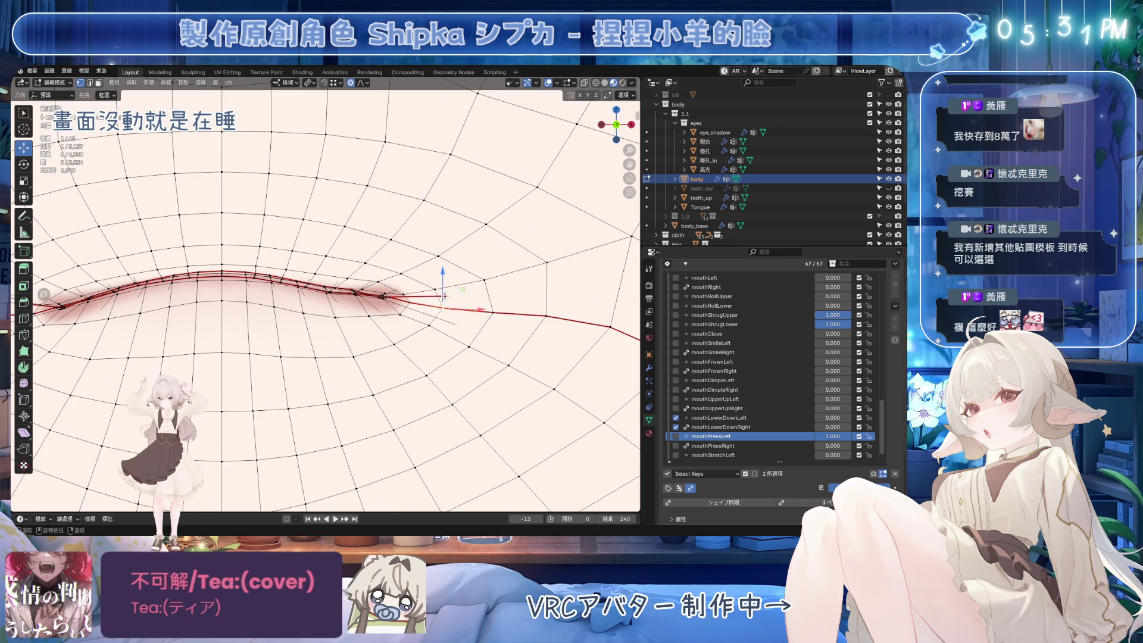
{"action": "key", "text": "g"}
{"action": "key", "text": "z"}
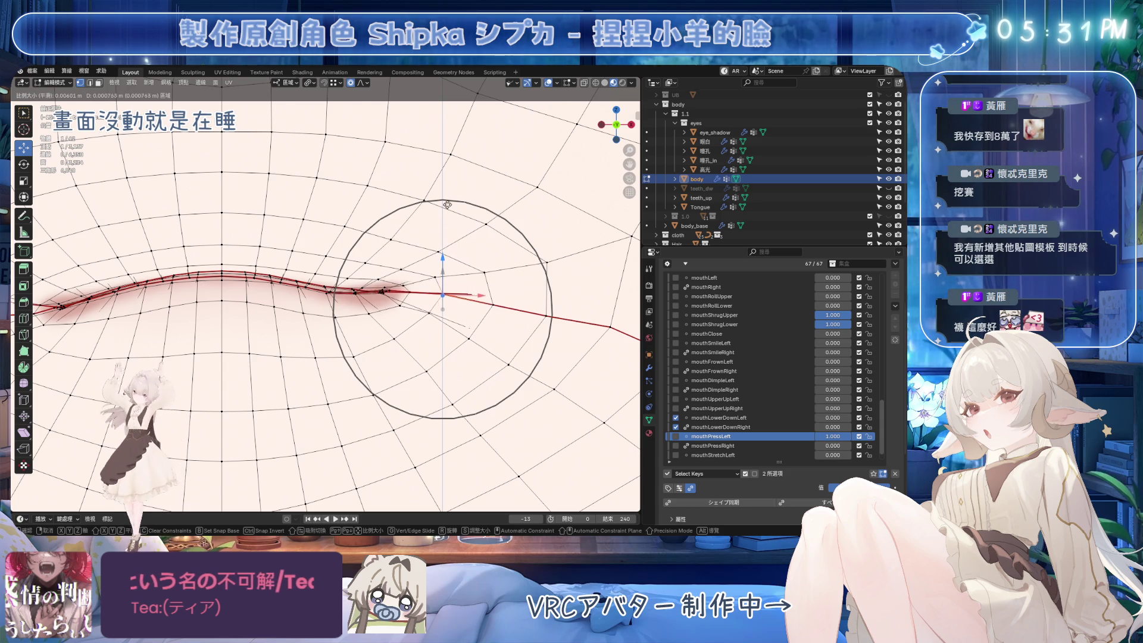
{"action": "left_click", "coordinate": [470, 167]}
Hide the wireframe, make a last lip vertex tweak, and enable mouthShrugUpper and mouthShrugLower for a combined preview.
{"action": "left_click", "coordinate": [551, 85]}
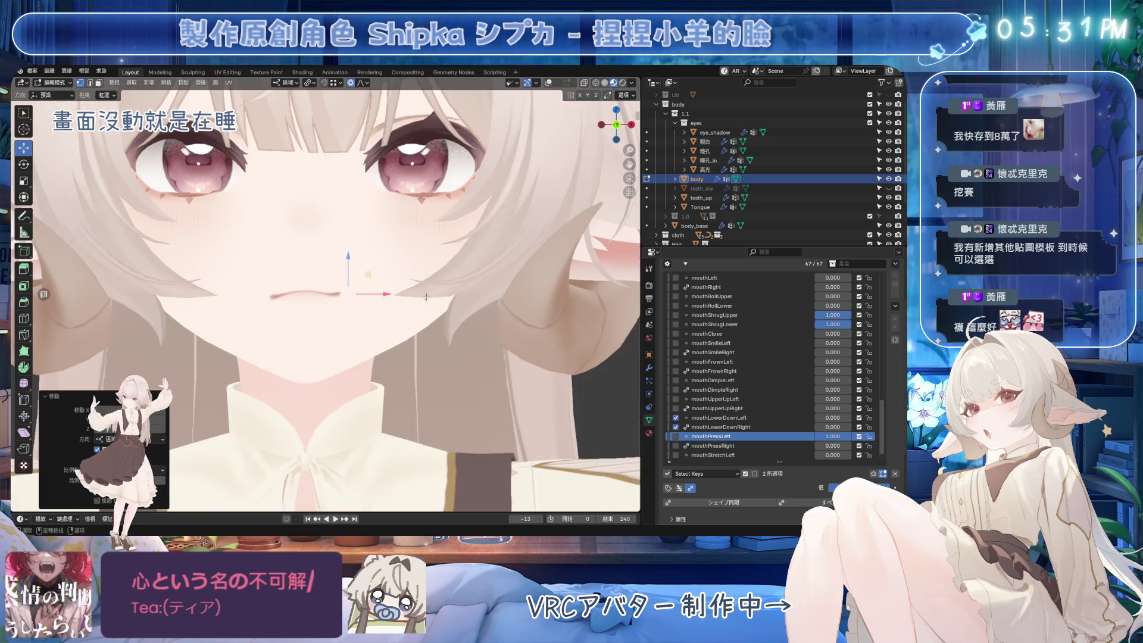
{"action": "scroll", "coordinate": [352, 310], "scroll_direction": "up", "scroll_amount": 5}
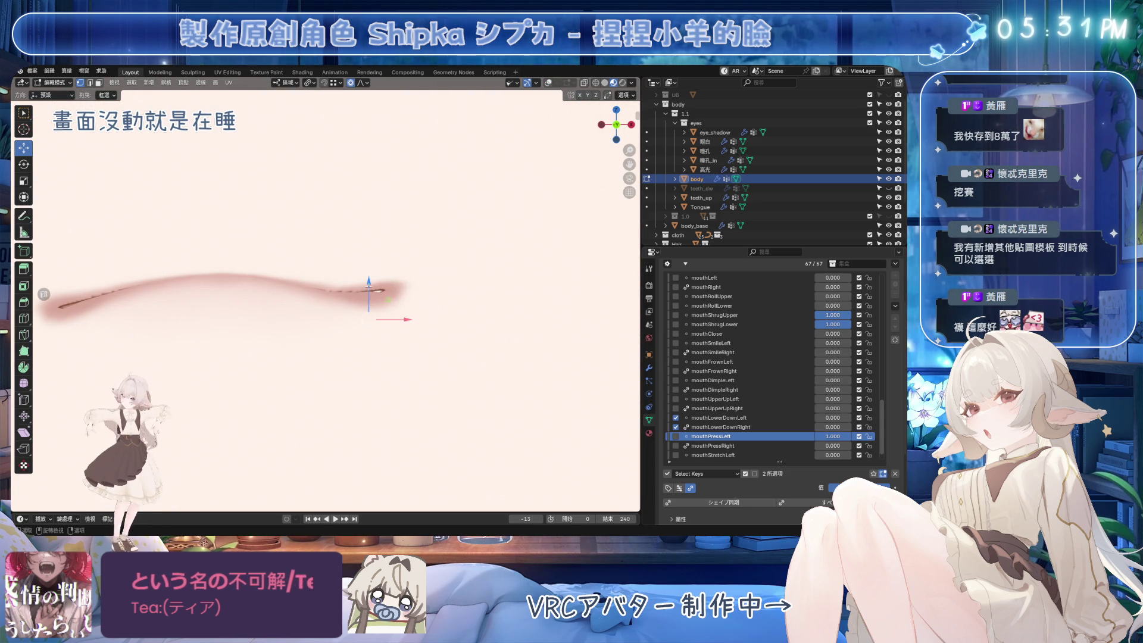
{"action": "key", "text": "g"}
{"action": "left_click", "coordinate": [370, 265]}
{"action": "scroll", "coordinate": [371, 265], "scroll_direction": "down", "scroll_amount": 4}
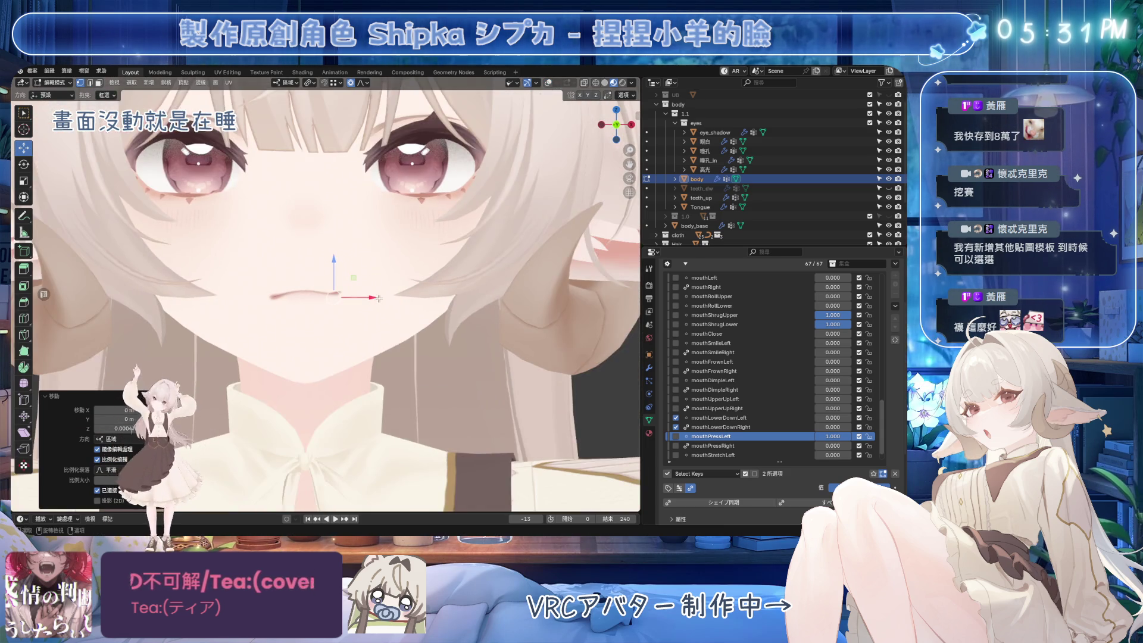
{"action": "scroll", "coordinate": [370, 264], "scroll_direction": "up", "scroll_amount": 2}
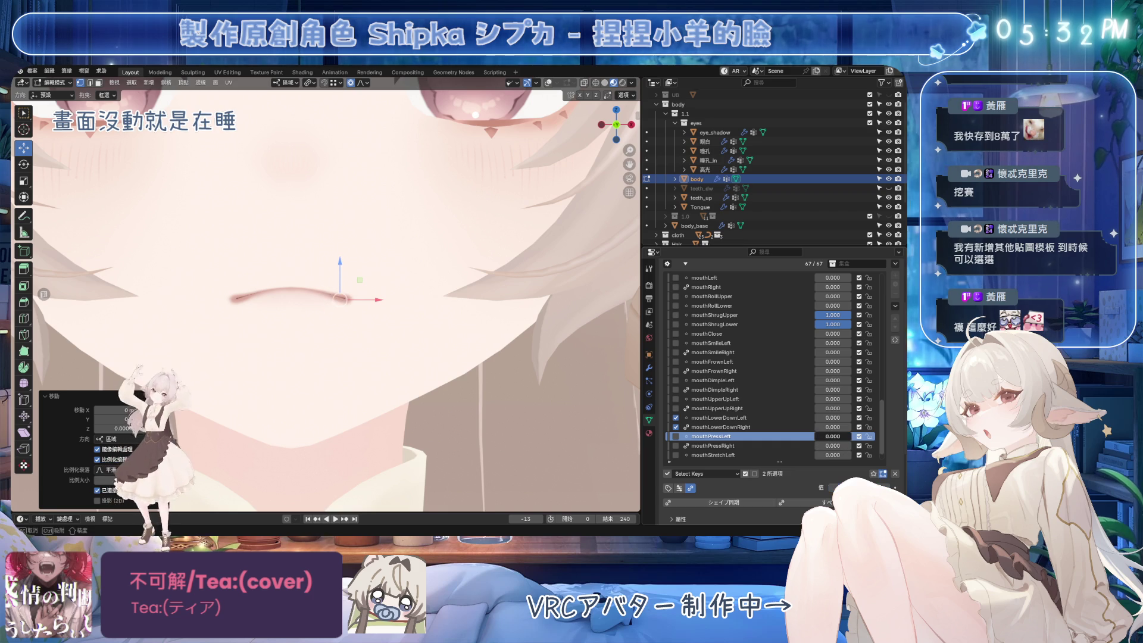
{"action": "left_click", "coordinate": [676, 315]}
{"action": "left_click", "coordinate": [676, 324]}
Save, clear other shape keys, and set mouthPressLeft and mouthShrugUpper to full strength.
{"action": "key", "text": "ctrl+s"}
{"action": "left_click", "coordinate": [676, 437]}
{"action": "left_click", "coordinate": [676, 427]}
{"action": "left_click", "coordinate": [676, 418]}
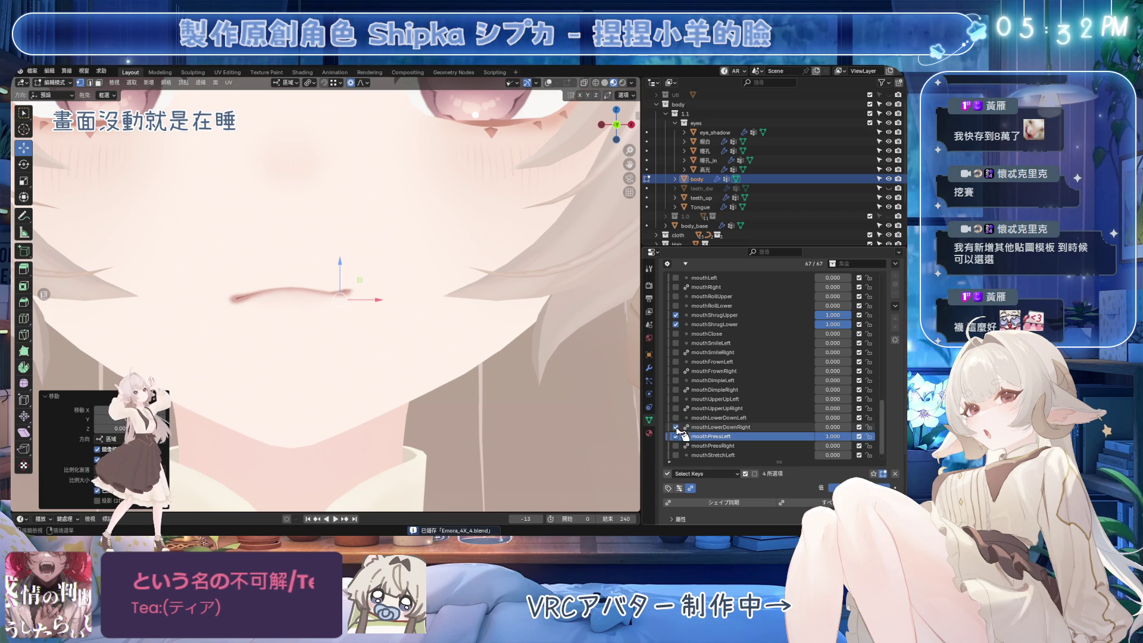
{"action": "left_click", "coordinate": [896, 475]}
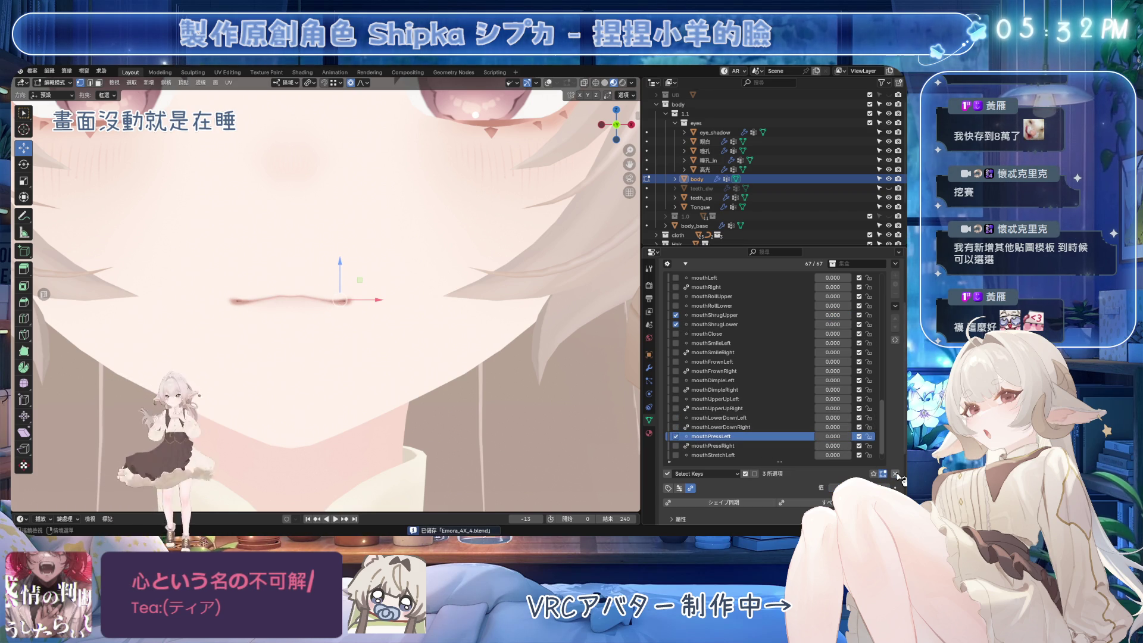
{"action": "left_click_drag", "start_coordinate": [833, 436], "coordinate": [858, 437]}
{"action": "left_click_drag", "start_coordinate": [833, 315], "coordinate": [857, 324]}
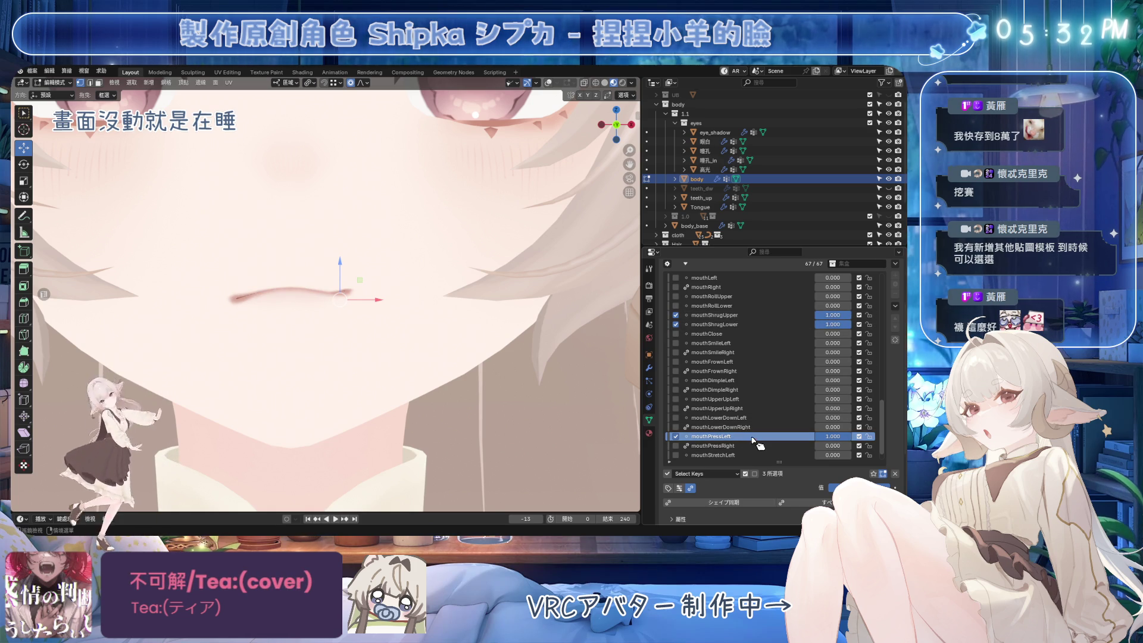
Nudge a lip vertex vertically twice along Z to refine the pressed lip.
{"action": "scroll", "coordinate": [369, 274], "scroll_direction": "up", "scroll_amount": 3}
{"action": "key", "text": "g"}
{"action": "key", "text": "z"}
{"action": "scroll", "coordinate": [374, 259], "scroll_direction": "up", "scroll_amount": 8}
{"action": "left_click", "coordinate": [371, 259]}
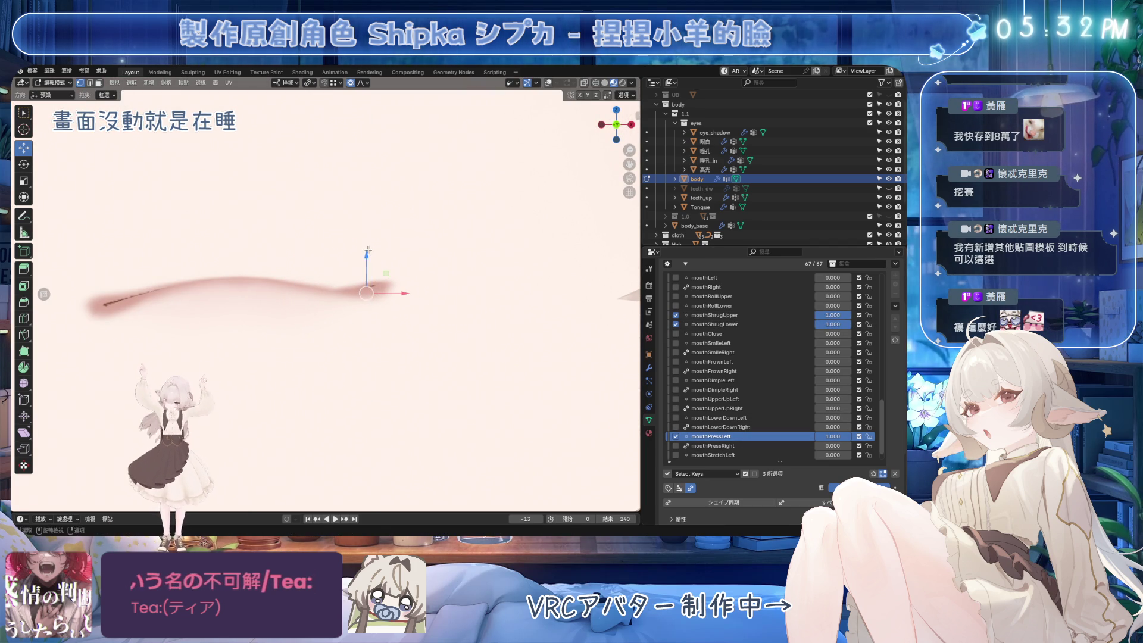
{"action": "key", "text": "g"}
{"action": "key", "text": "z"}
{"action": "left_click", "coordinate": [388, 270]}
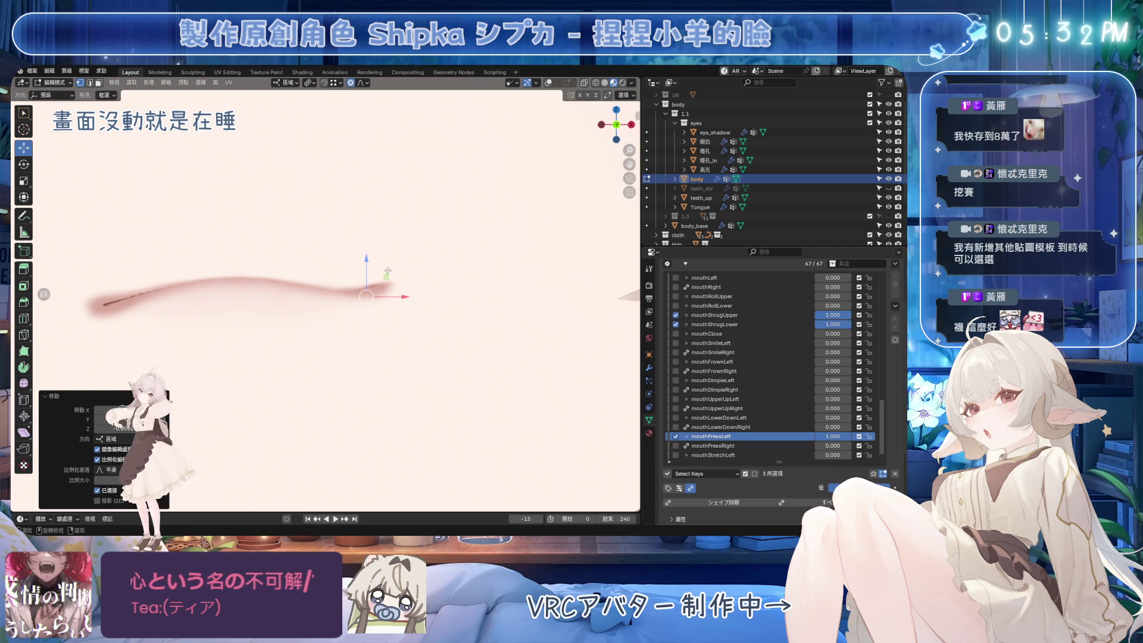
Select another lip vertex, check it from the front, and raise it with soft falloff.
{"action": "left_click", "coordinate": [548, 82]}
{"action": "left_click", "coordinate": [388, 301]}
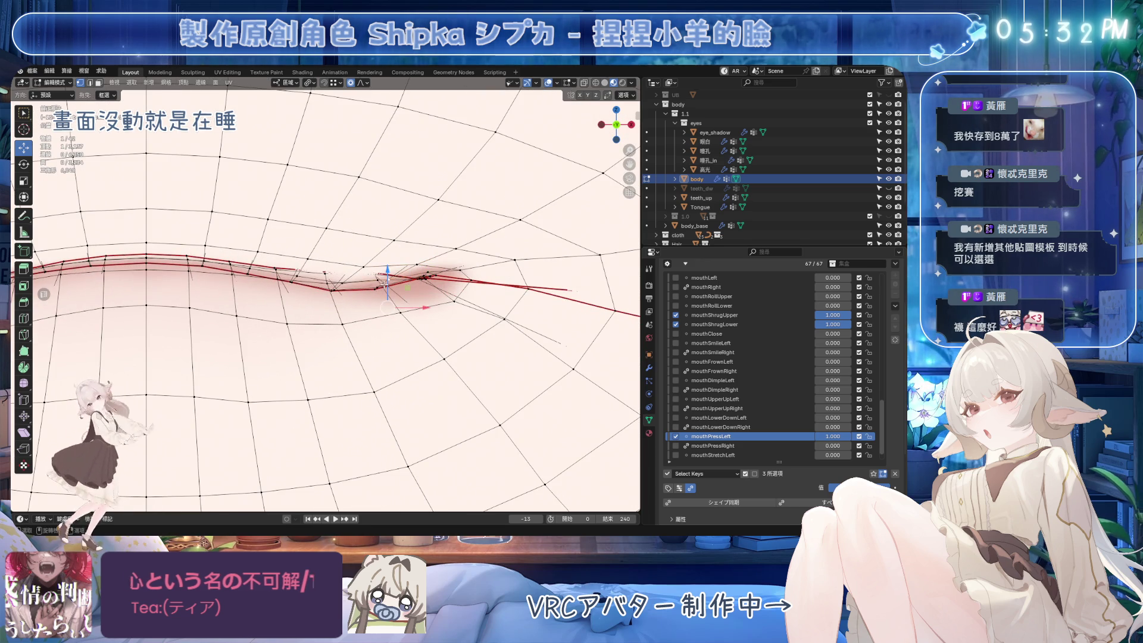
{"action": "middle_click_drag", "start_coordinate": [381, 284], "coordinate": [346, 280]}
{"action": "key", "text": "KP_1"}
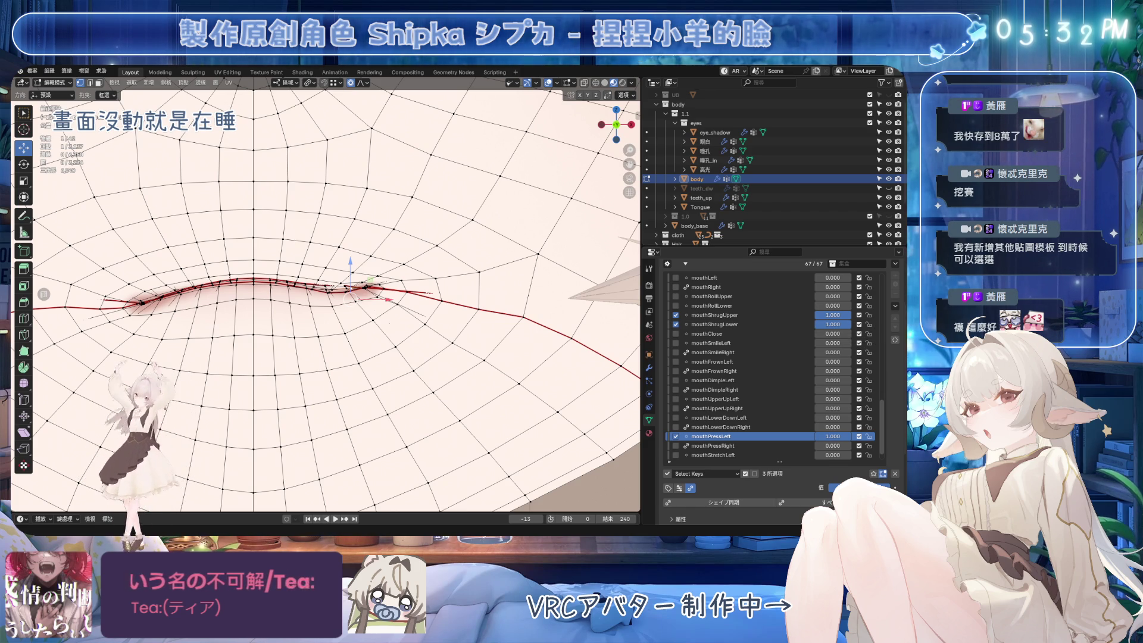
{"action": "key", "text": "KP_8"}
{"action": "key", "text": "shift+alt+z"}
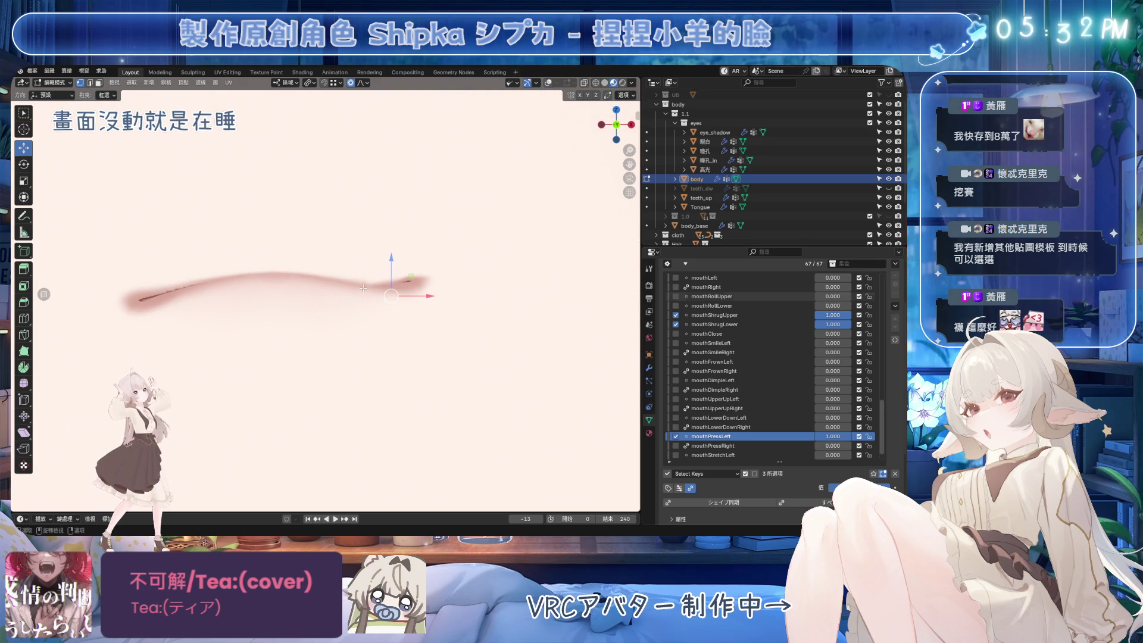
{"action": "left_click_drag", "start_coordinate": [369, 272], "coordinate": [407, 255]}
{"action": "left_click", "coordinate": [403, 290]}
Save, lower a lip vertex with soft falloff, and compare against mouthPressLeft at zero.
{"action": "left_click", "coordinate": [550, 82]}
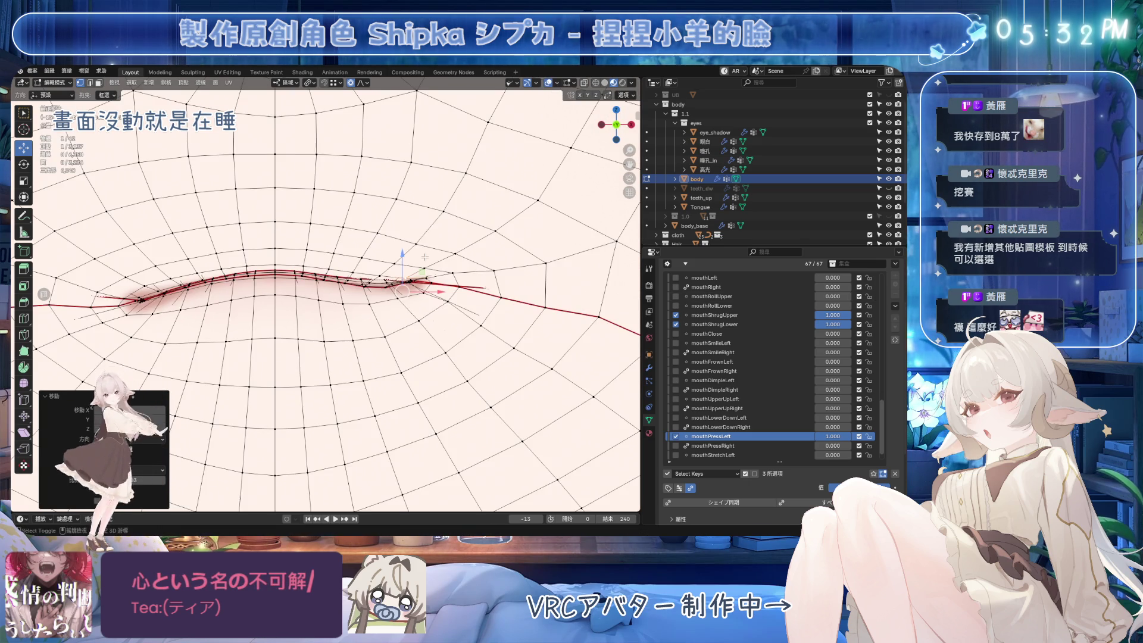
{"action": "scroll", "coordinate": [458, 295], "scroll_direction": "up", "scroll_amount": 3}
{"action": "key", "text": "ctrl+s"}
{"action": "left_click_drag", "start_coordinate": [451, 278], "coordinate": [460, 302]}
{"action": "left_click_drag", "start_coordinate": [833, 437], "coordinate": [813, 436]}
{"action": "key", "text": "Escape"}
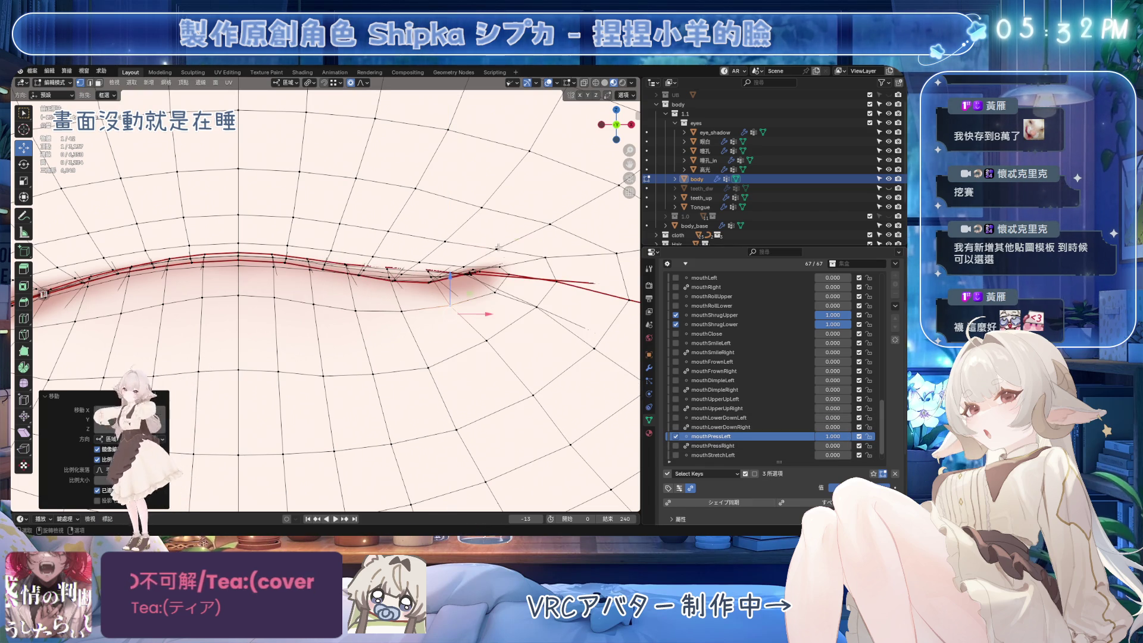
Raise a lip vertex slightly, move two lip vertices together, and save.
{"action": "left_click_drag", "start_coordinate": [485, 175], "coordinate": [485, 168]}
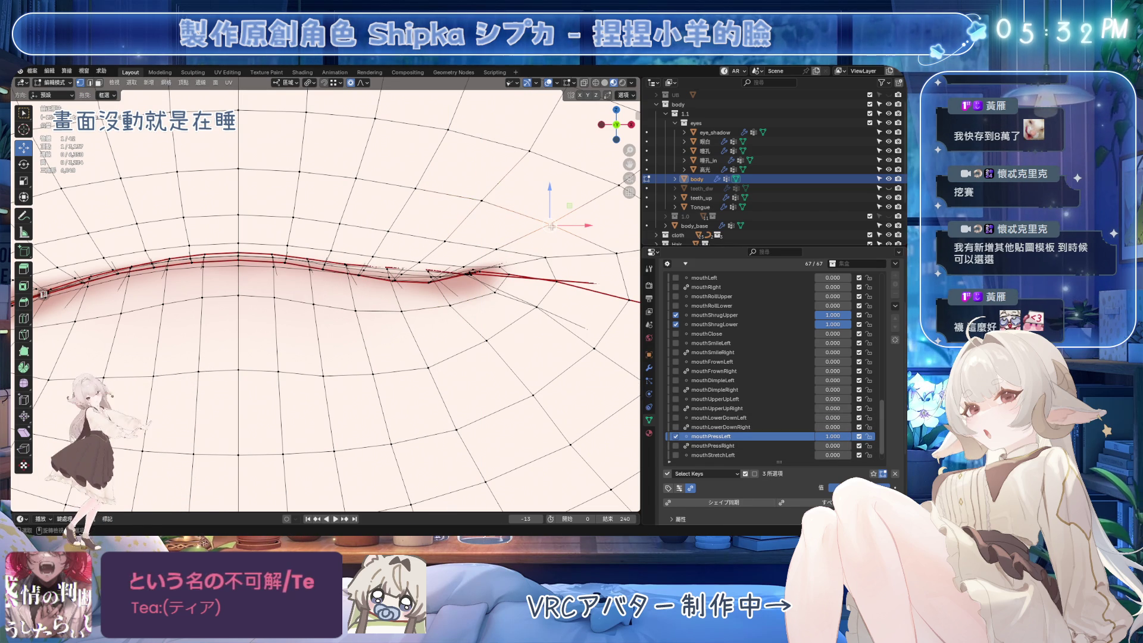
{"action": "left_click", "coordinate": [550, 224], "text": "shift"}
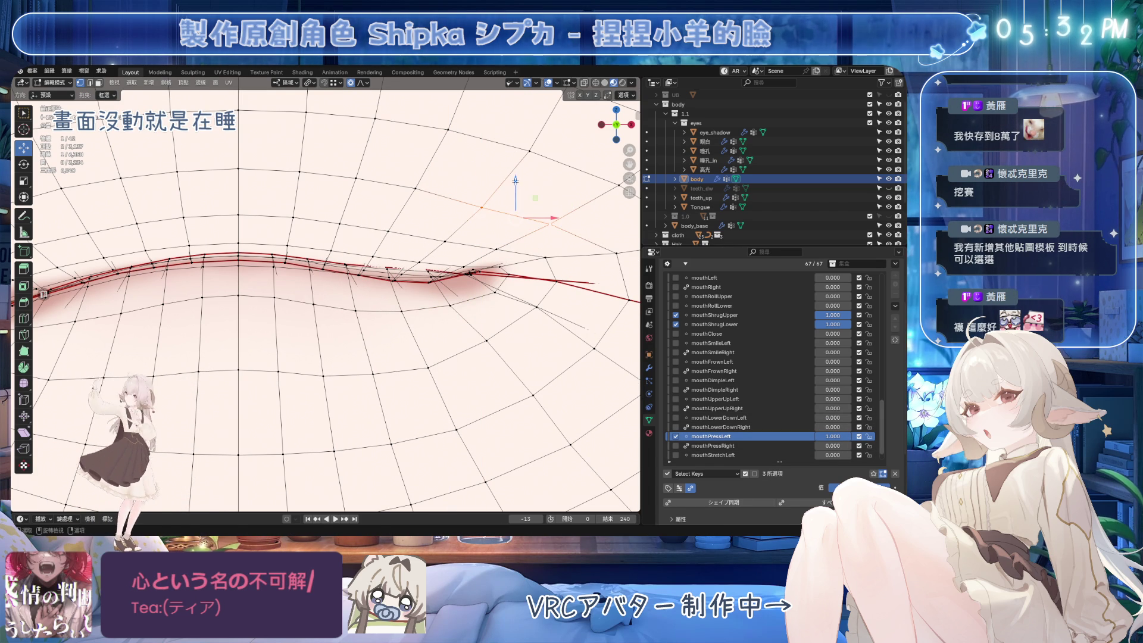
{"action": "key", "text": "g"}
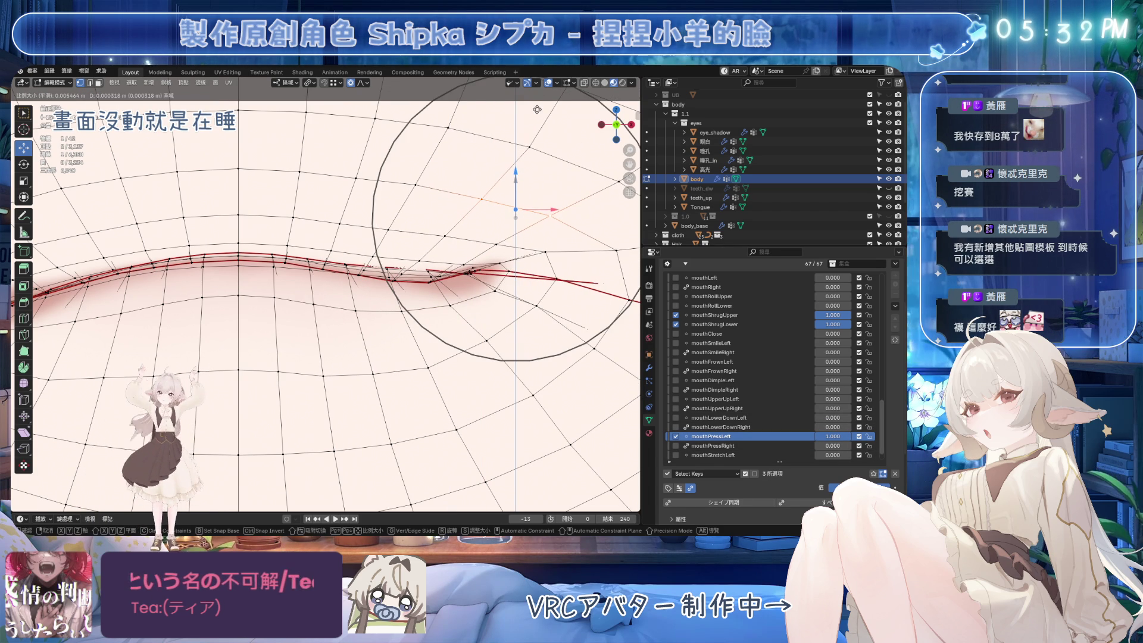
{"action": "left_click", "coordinate": [488, 218]}
{"action": "key", "text": "ctrl+s"}
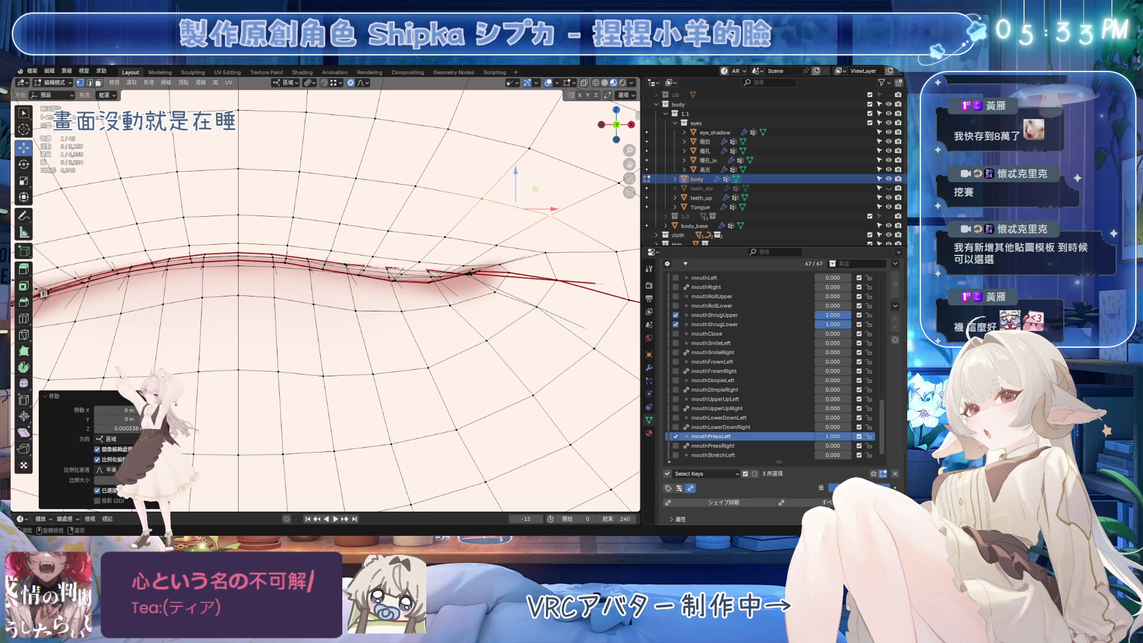
{"action": "key", "text": "shift+alt+z"}
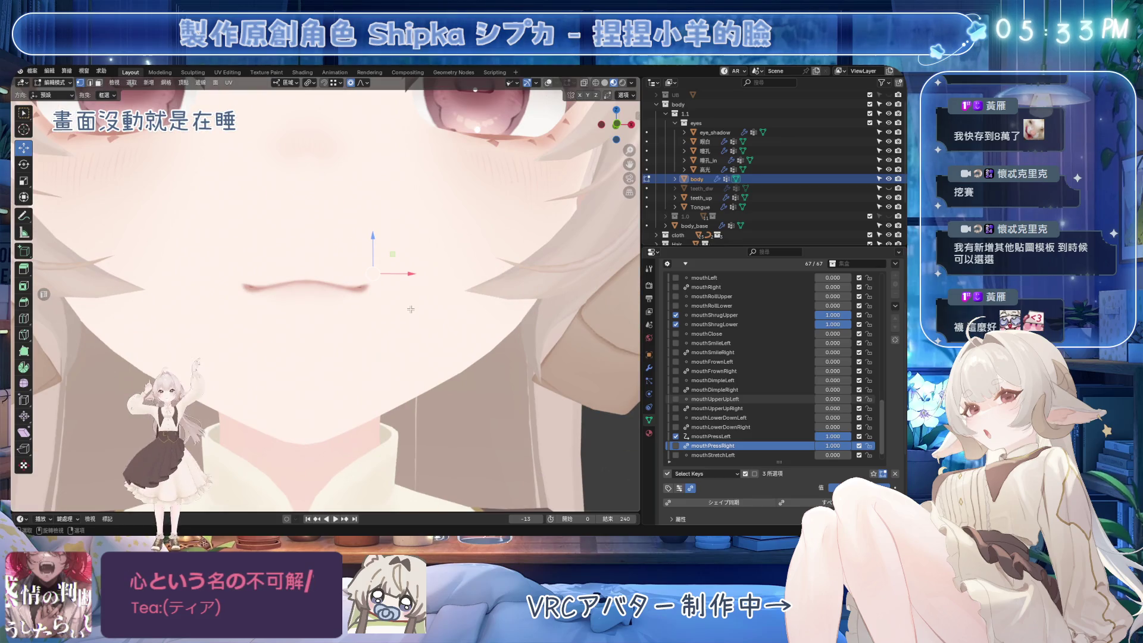
Set mouthPressRight to 1.000 and adjust a lip vertex under the combined shape.
{"action": "left_click_drag", "start_coordinate": [833, 445], "coordinate": [876, 446]}
{"action": "scroll", "coordinate": [359, 274], "scroll_direction": "up", "scroll_amount": 2}
{"action": "left_click", "coordinate": [359, 274]}
{"action": "key", "text": "g"}
{"action": "left_click", "coordinate": [360, 279]}
{"action": "left_click", "coordinate": [369, 265]}
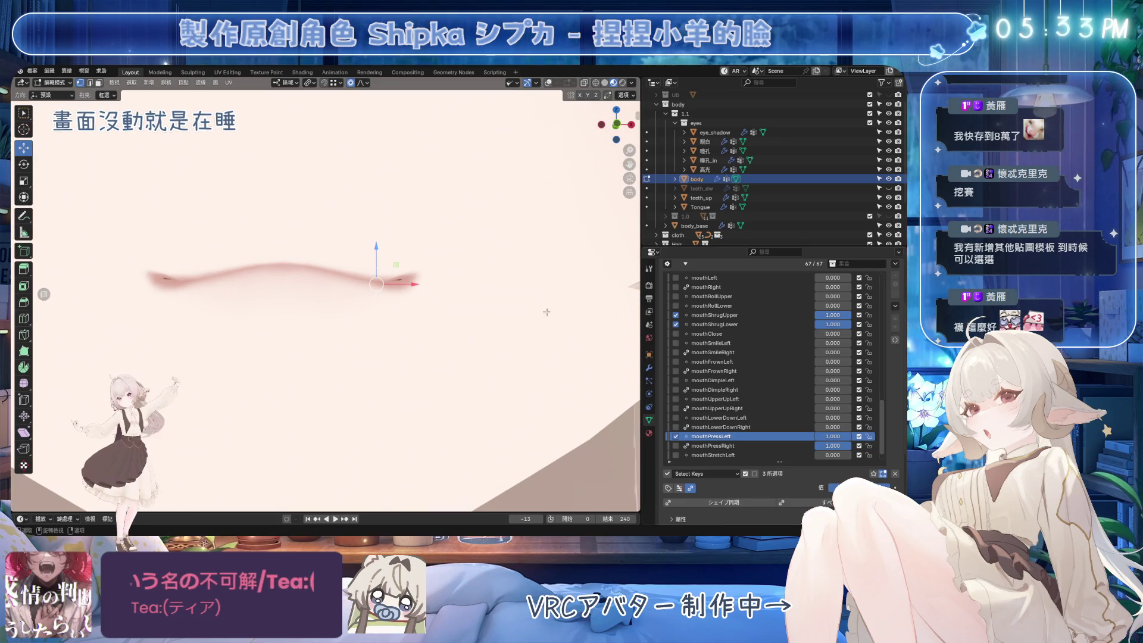
{"action": "key", "text": "shift+alt+z"}
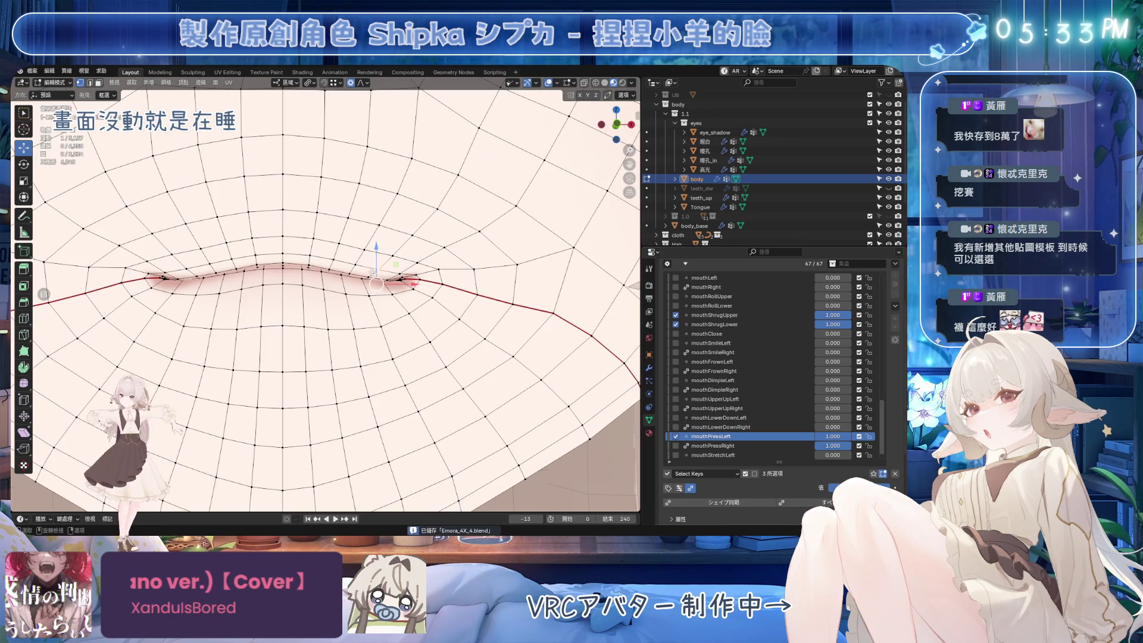
Try moving the mouth-corner vertex, undo it, and lower the lip vertex slightly.
{"action": "key", "text": "g"}
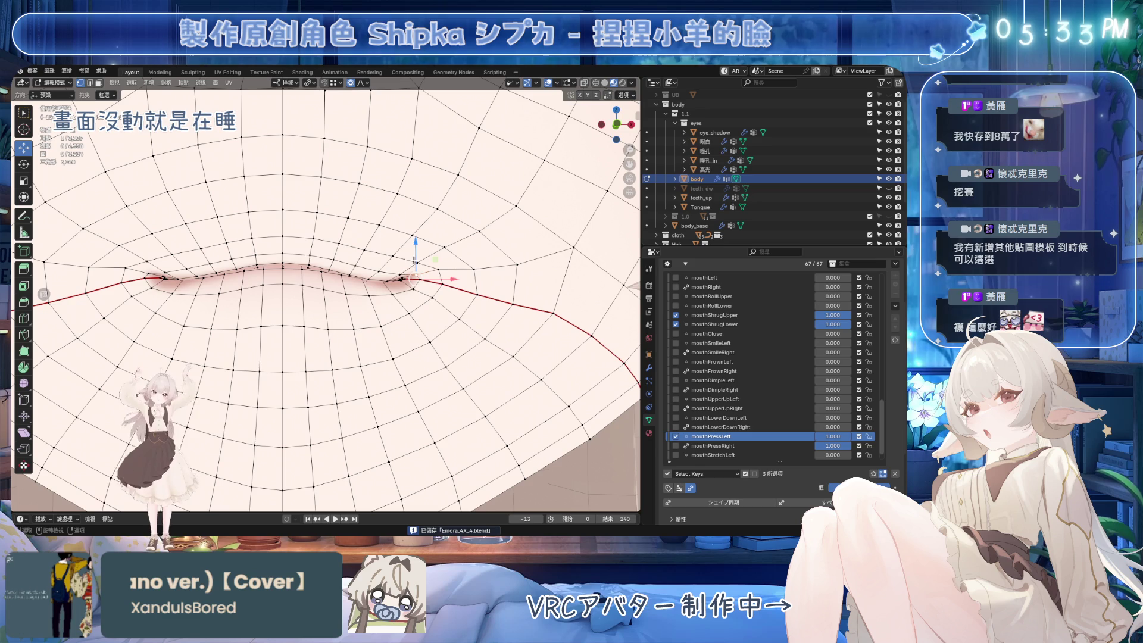
{"action": "scroll", "coordinate": [400, 238], "scroll_direction": "down", "scroll_amount": 2}
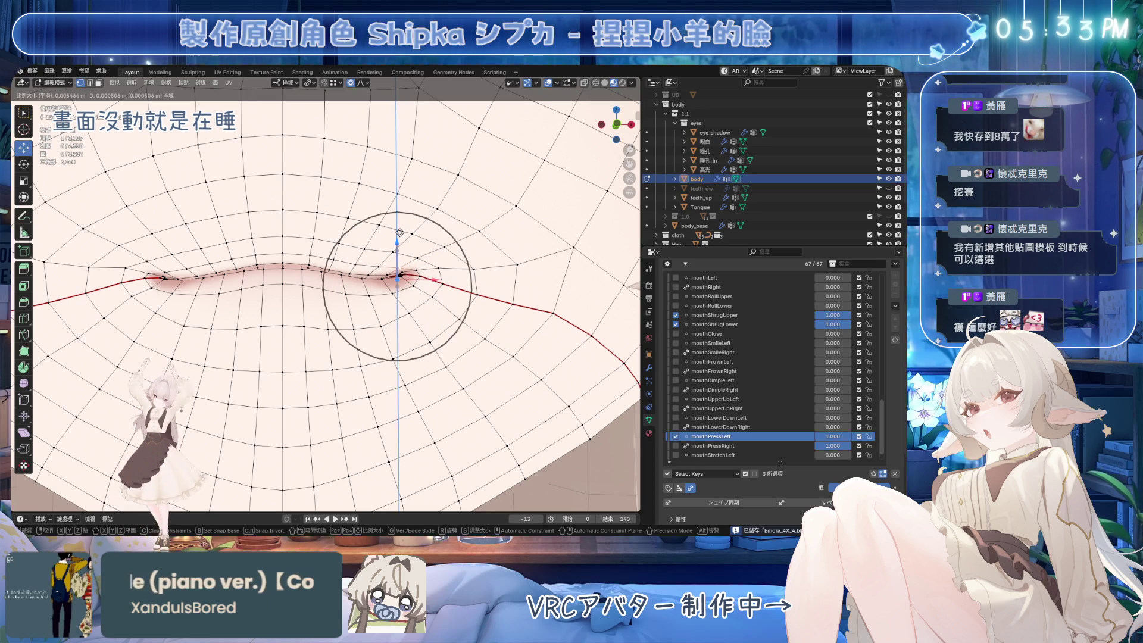
{"action": "left_click", "coordinate": [407, 240]}
{"action": "key", "text": "ctrl+z"}
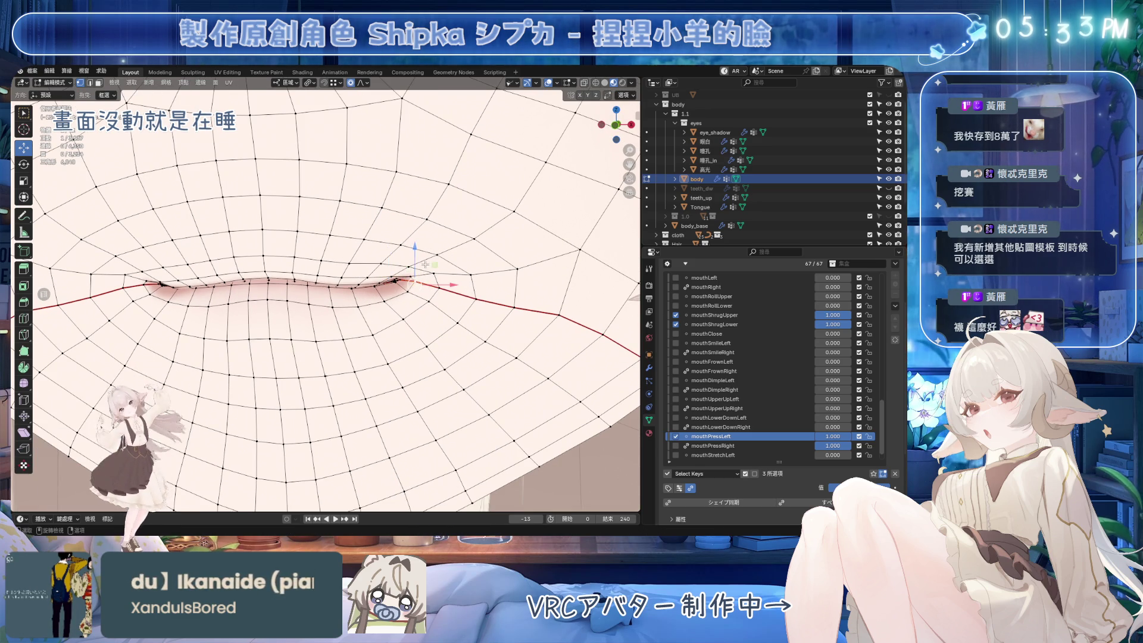
{"action": "left_click_drag", "start_coordinate": [349, 254], "coordinate": [351, 235]}
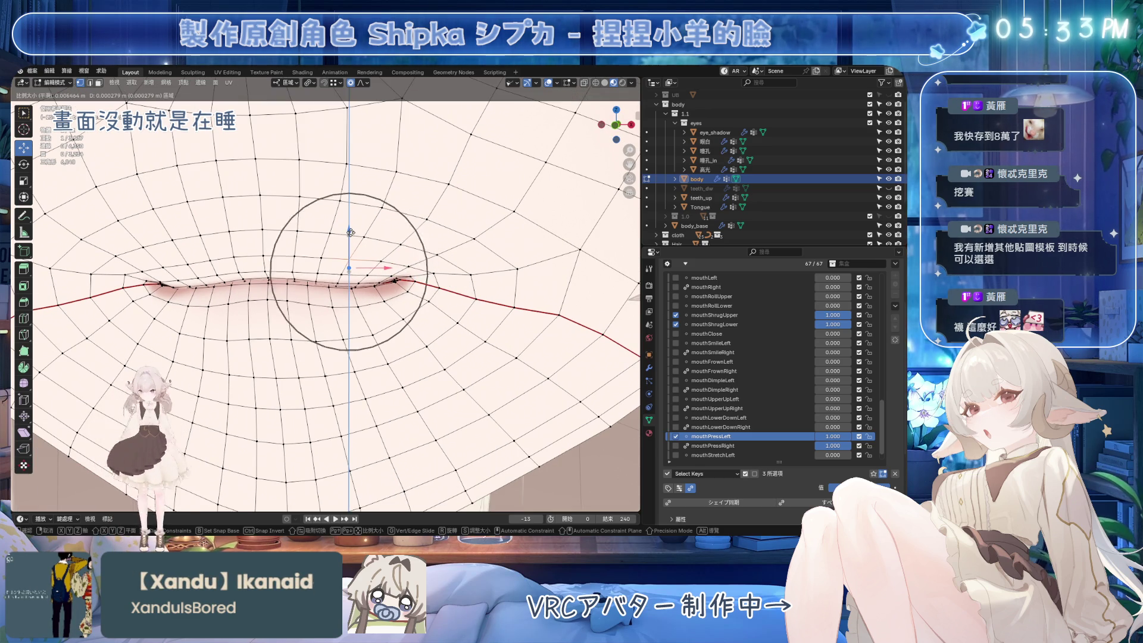
{"action": "right_click", "coordinate": [351, 232]}
{"action": "left_click_drag", "start_coordinate": [348, 239], "coordinate": [348, 241]}
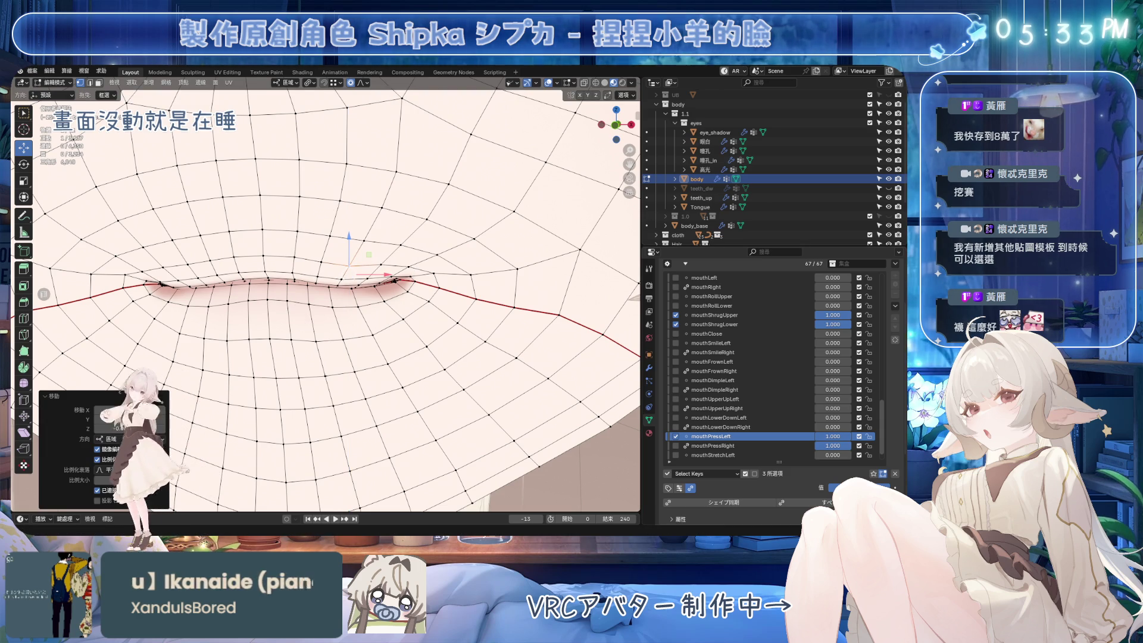
{"action": "middle_click_drag", "start_coordinate": [349, 262], "coordinate": [350, 244]}
{"action": "key", "text": "ctrl+z"}
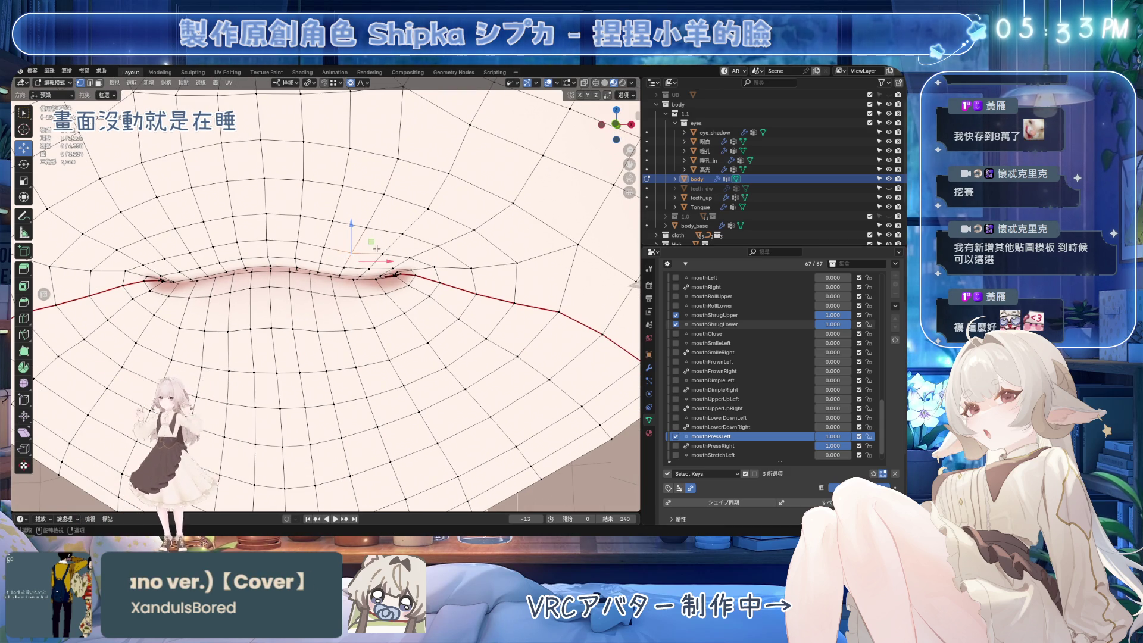
Move the lip-corner vertex vertically along Z and view the whole lip.
{"action": "left_click", "coordinate": [401, 277]}
{"action": "key", "text": "g"}
{"action": "key", "text": "z"}
{"action": "scroll", "coordinate": [405, 238], "scroll_direction": "down", "scroll_amount": 4}
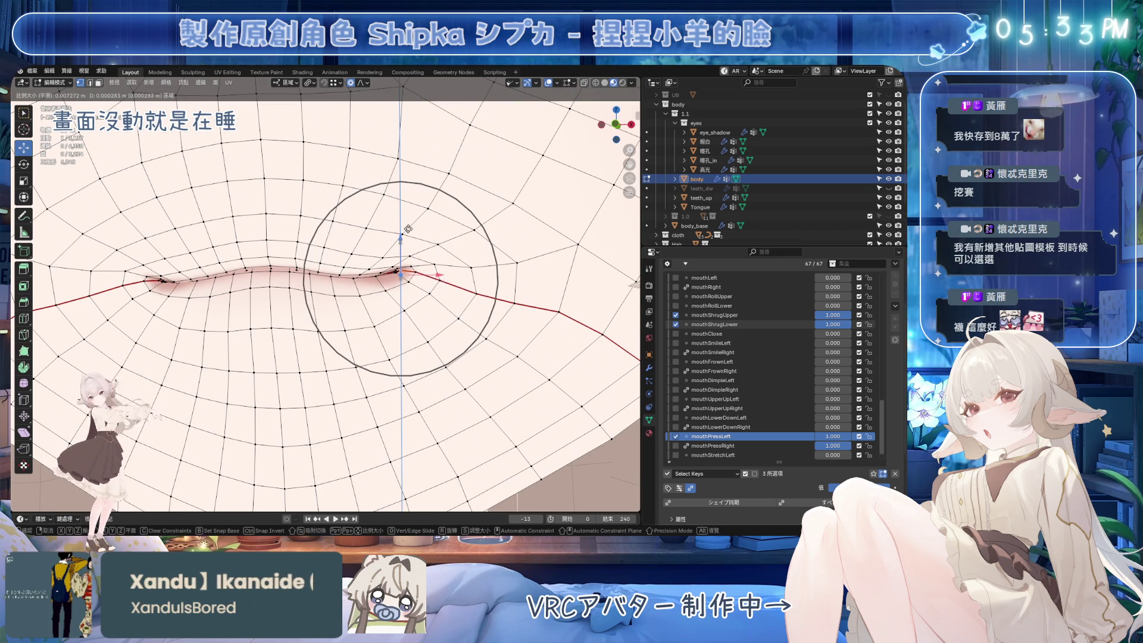
{"action": "left_click", "coordinate": [409, 223]}
{"action": "middle_click_drag", "start_coordinate": [409, 223], "coordinate": [459, 305]}
Preview the shaded lips, soften a mouth vertex, and make mouthPressRight active.
{"action": "left_click", "coordinate": [567, 82]}
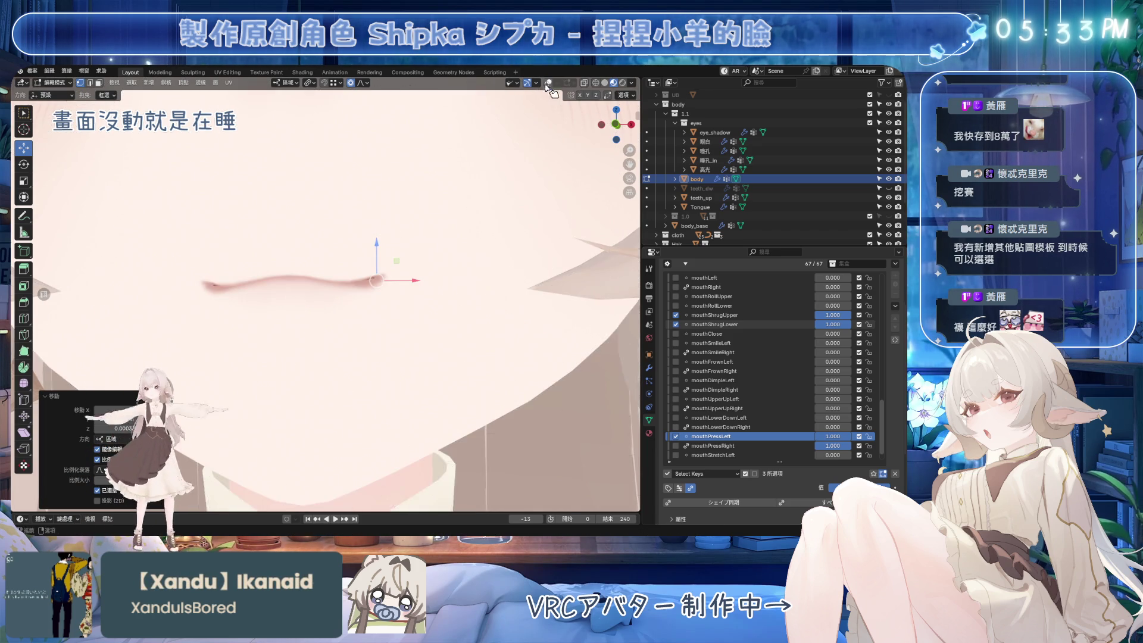
{"action": "scroll", "coordinate": [347, 284], "scroll_direction": "down", "scroll_amount": 5}
{"action": "scroll", "coordinate": [370, 280], "scroll_direction": "up", "scroll_amount": 3}
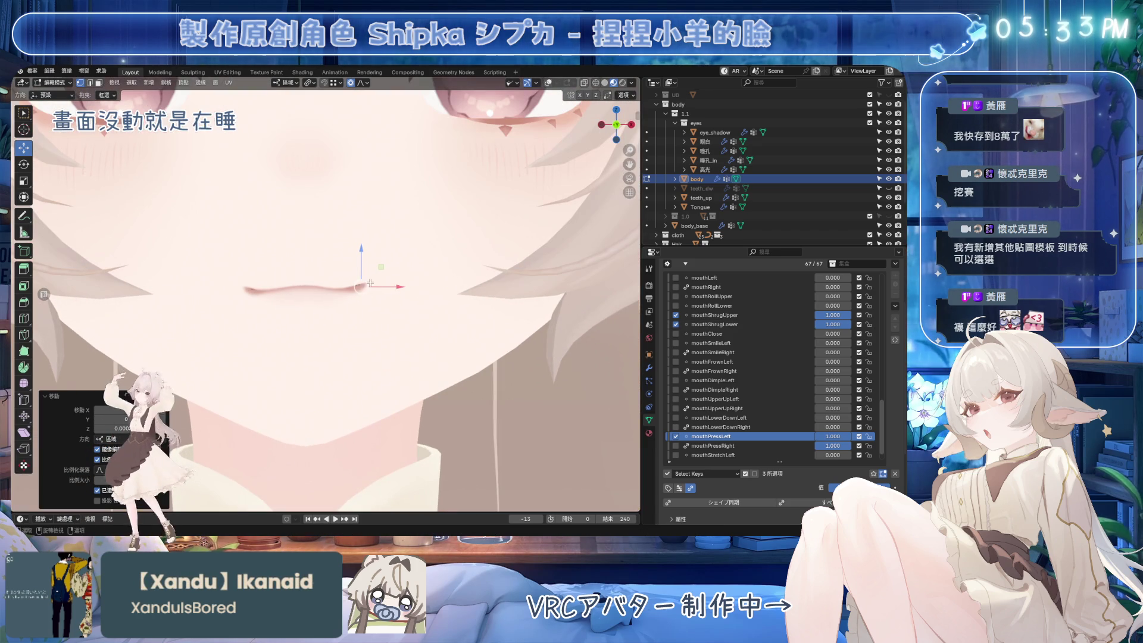
{"action": "left_click_drag", "start_coordinate": [362, 257], "coordinate": [365, 260]}
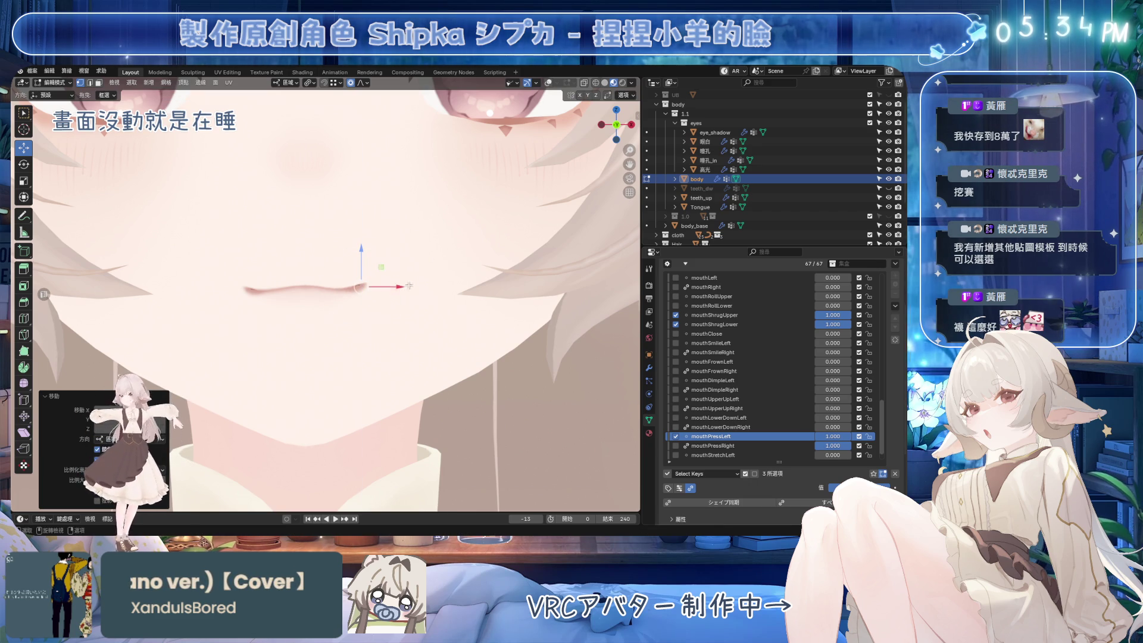
{"action": "left_click", "coordinate": [745, 446]}
{"action": "scroll", "coordinate": [412, 335], "scroll_direction": "down", "scroll_amount": 5}
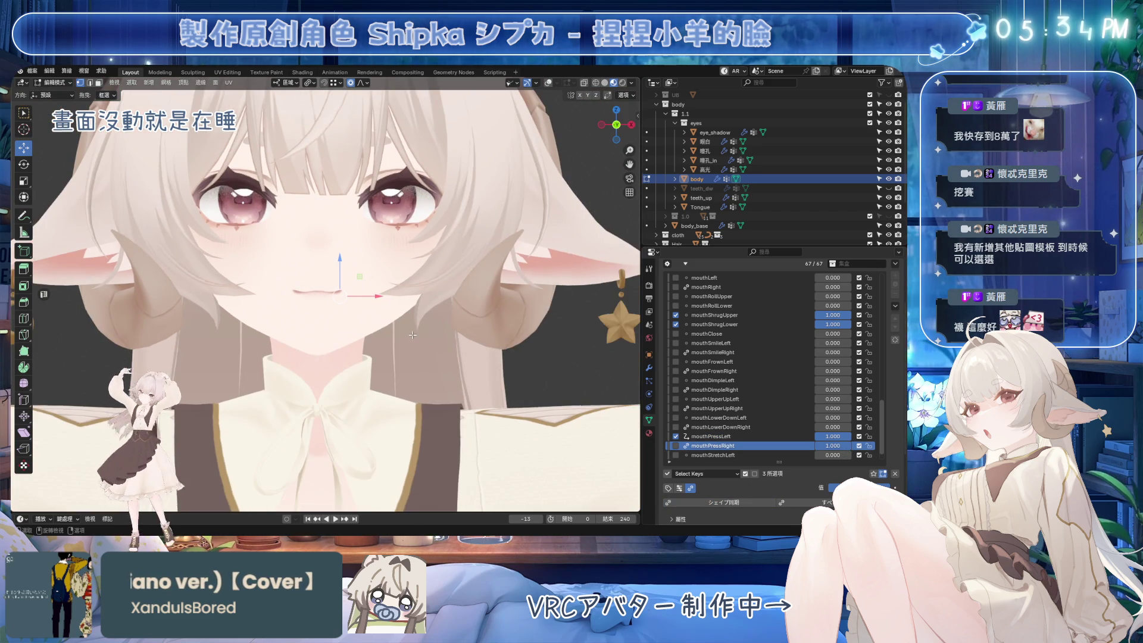
Reset all shape keys, then set mouthPressLeft, mouthShrugUpper and mouthShrugLower to 1.
{"action": "left_click", "coordinate": [896, 475]}
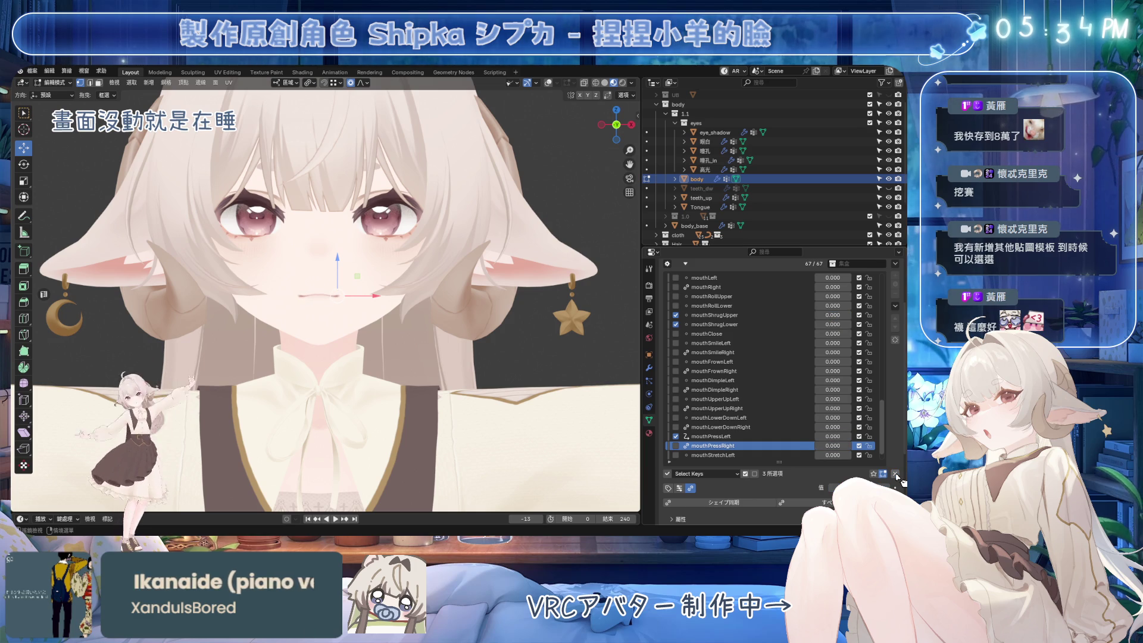
{"action": "scroll", "coordinate": [354, 328], "scroll_direction": "up", "scroll_amount": 7}
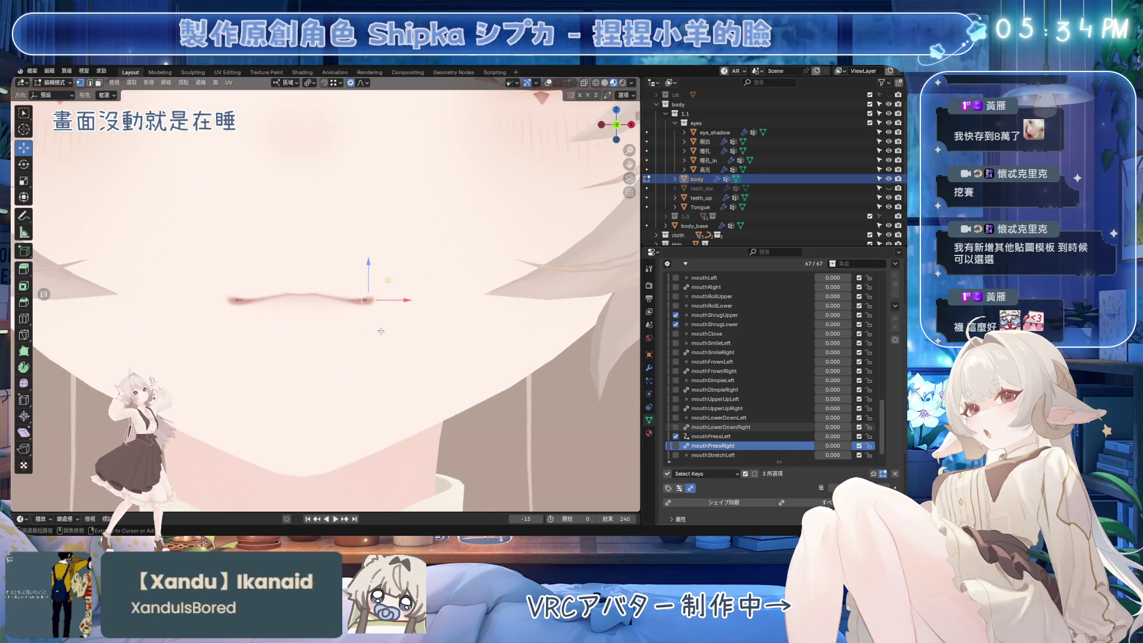
{"action": "left_click", "coordinate": [833, 436]}
{"action": "type", "text": "1"}
{"action": "key", "text": "Return"}
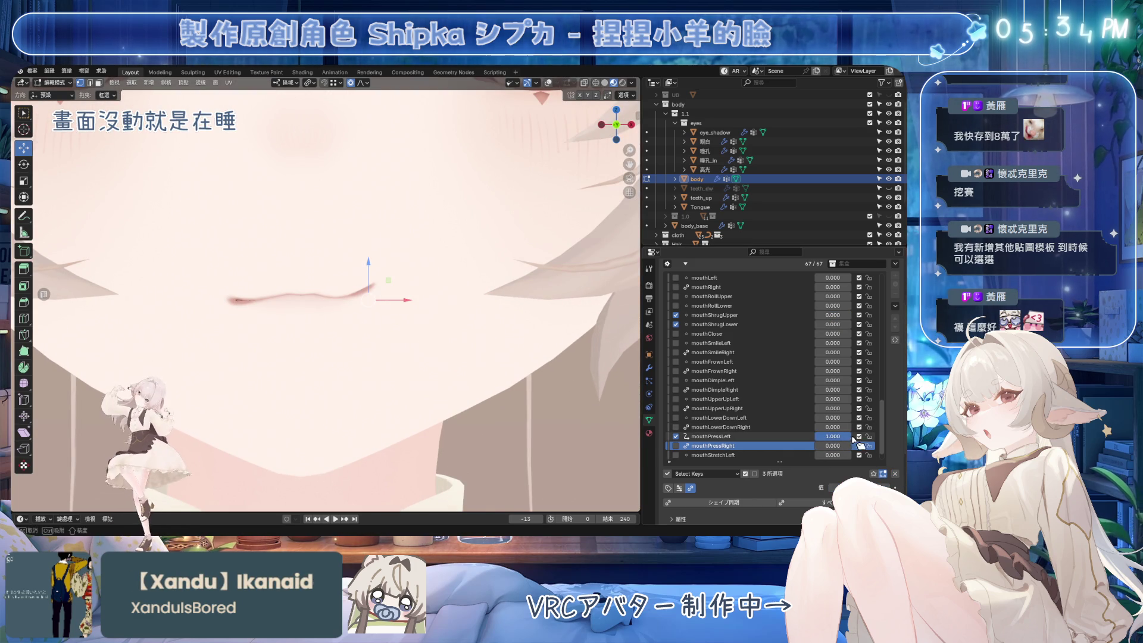
{"action": "left_click", "coordinate": [834, 315]}
{"action": "type", "text": "1"}
{"action": "key", "text": "Return"}
{"action": "left_click", "coordinate": [833, 325]}
{"action": "type", "text": "1"}
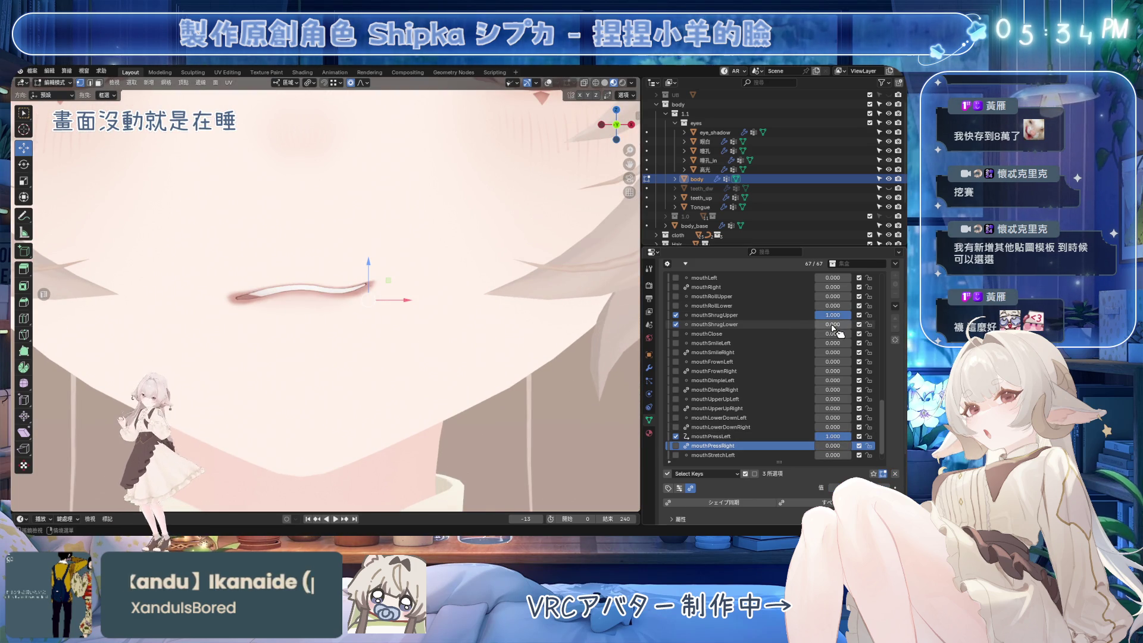
{"action": "key", "text": "Return"}
In mouthPressLeft, move the mouth-corner vertex along Z and show the wireframe.
{"action": "left_click", "coordinate": [744, 436]}
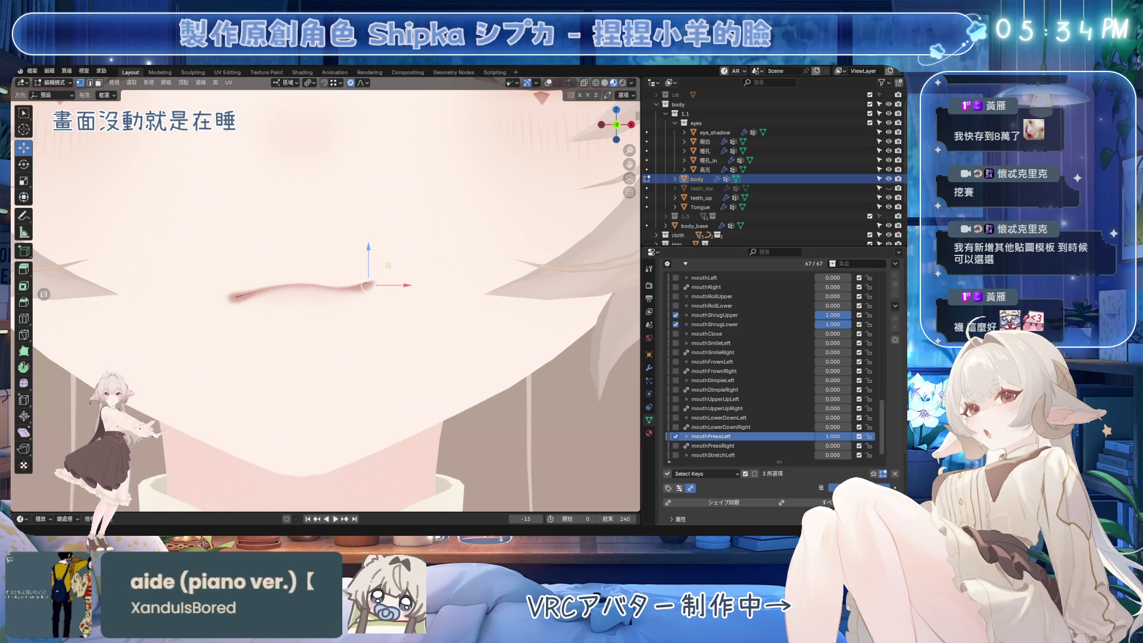
{"action": "scroll", "coordinate": [527, 370], "scroll_direction": "up", "scroll_amount": 3}
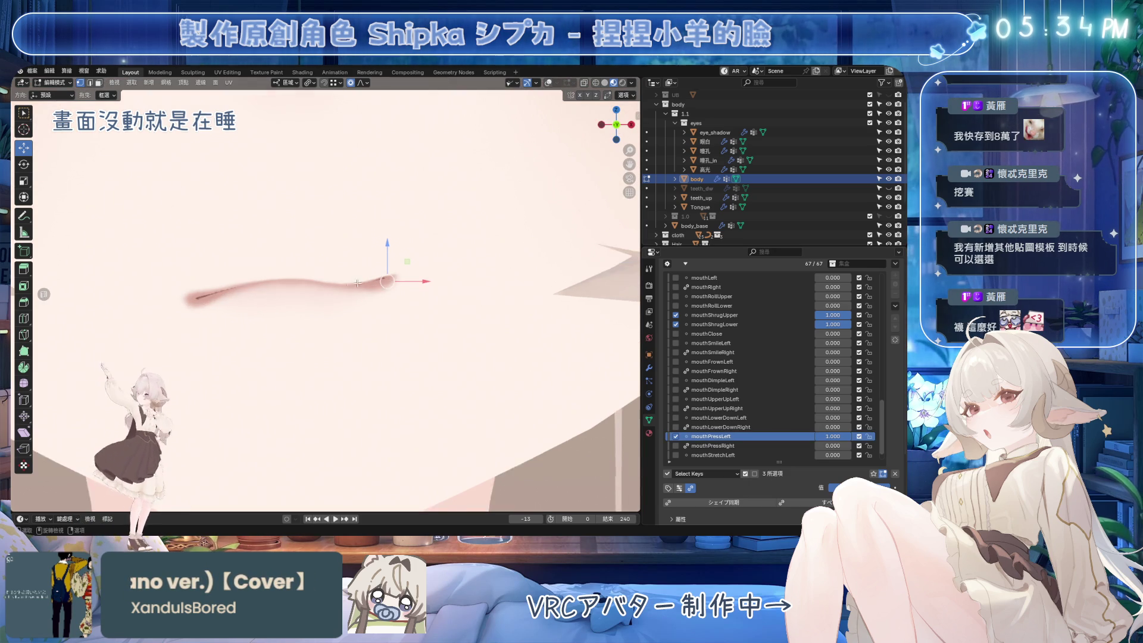
{"action": "key", "text": "g"}
{"action": "key", "text": "z"}
{"action": "left_click", "coordinate": [401, 292]}
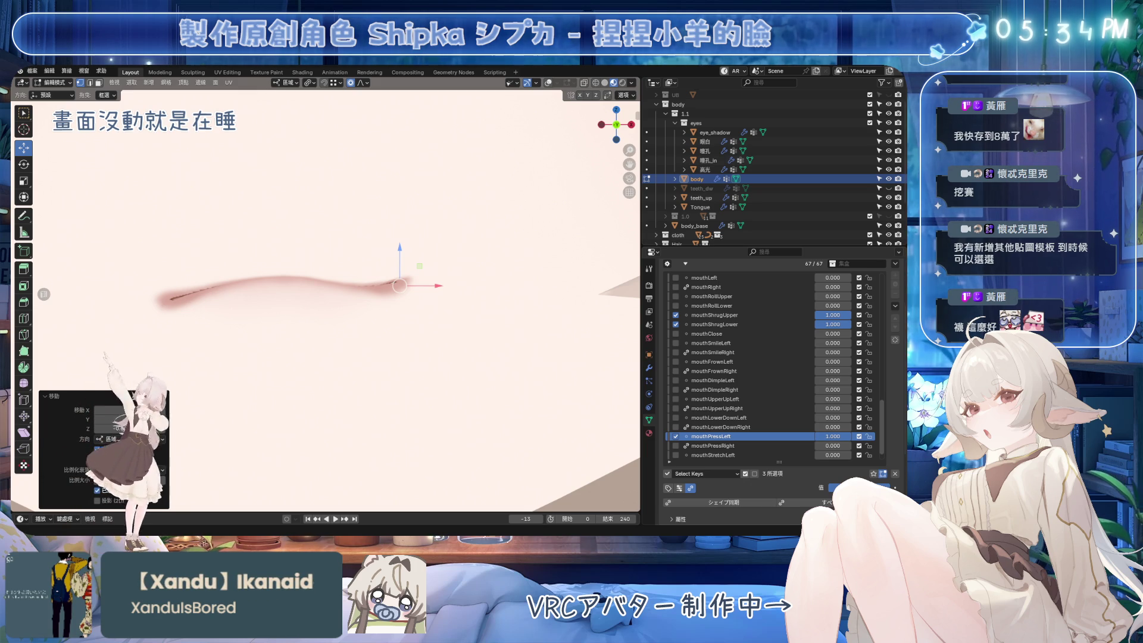
{"action": "left_click", "coordinate": [549, 83]}
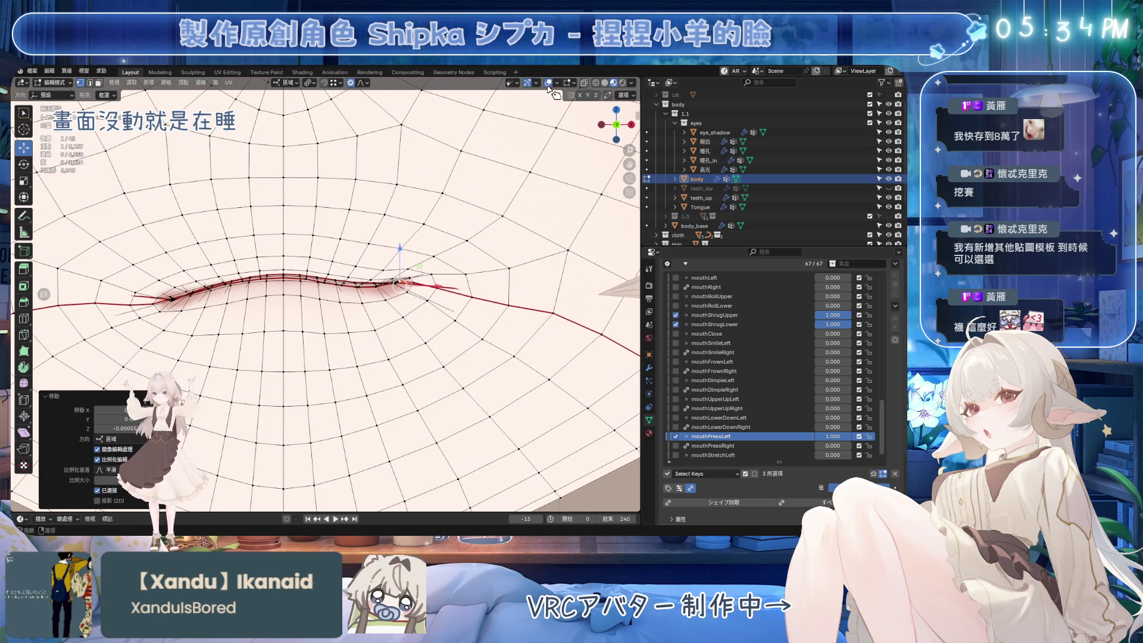
Make two soft-falloff adjustments to the mouthPressLeft lip vertices.
{"action": "scroll", "coordinate": [336, 290], "scroll_direction": "up", "scroll_amount": 3}
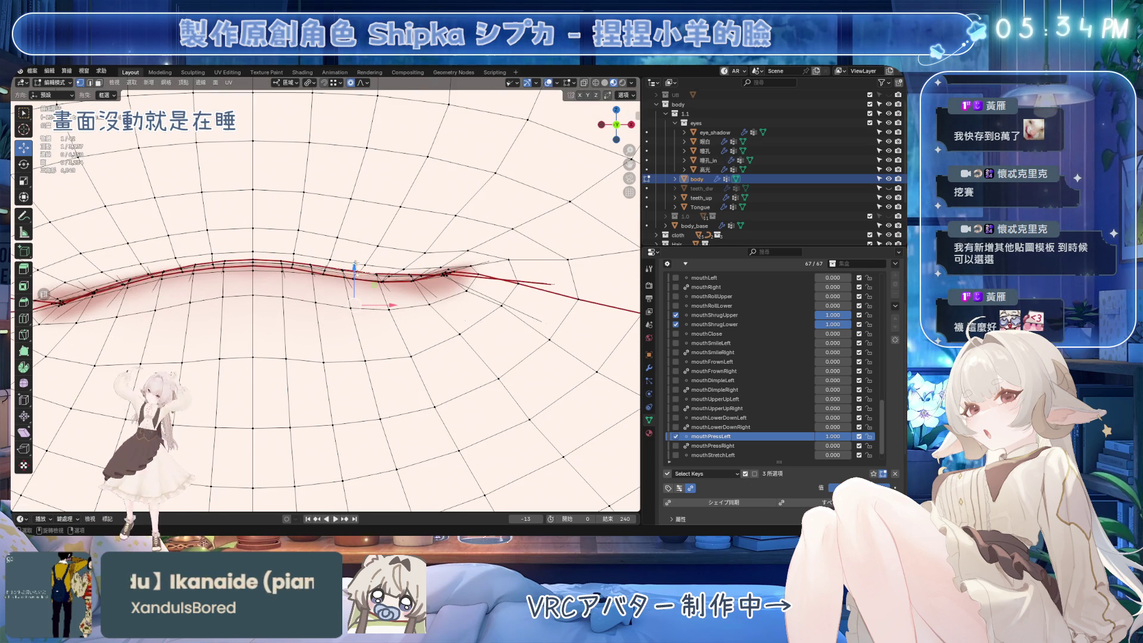
{"action": "key", "text": "g"}
{"action": "scroll", "coordinate": [370, 222], "scroll_direction": "up", "scroll_amount": 2}
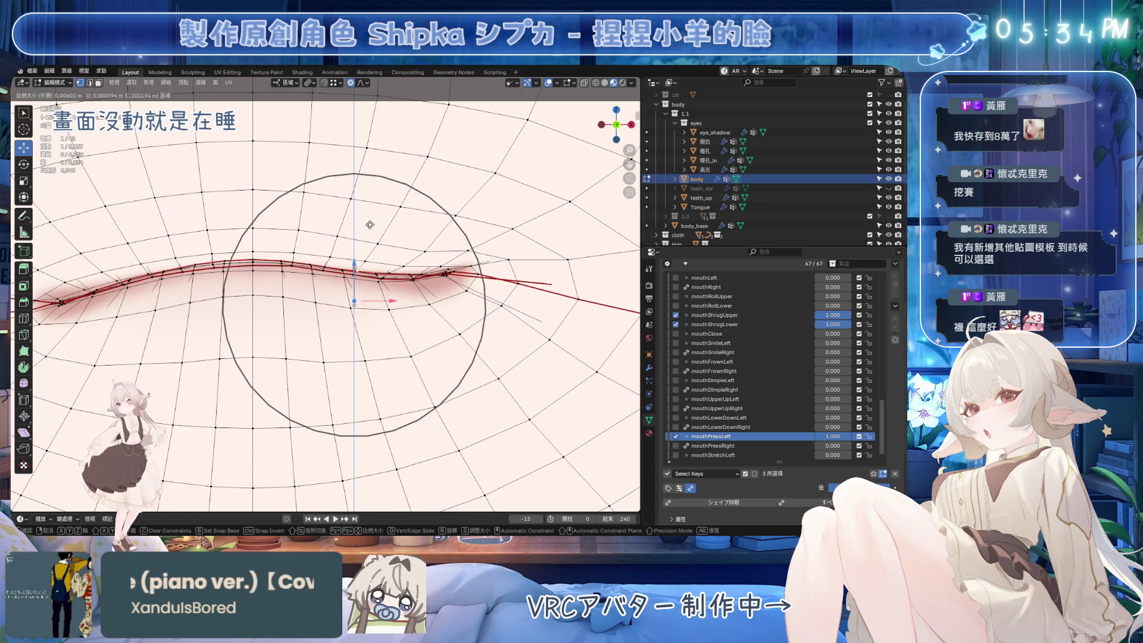
{"action": "scroll", "coordinate": [377, 210], "scroll_direction": "up", "scroll_amount": 1}
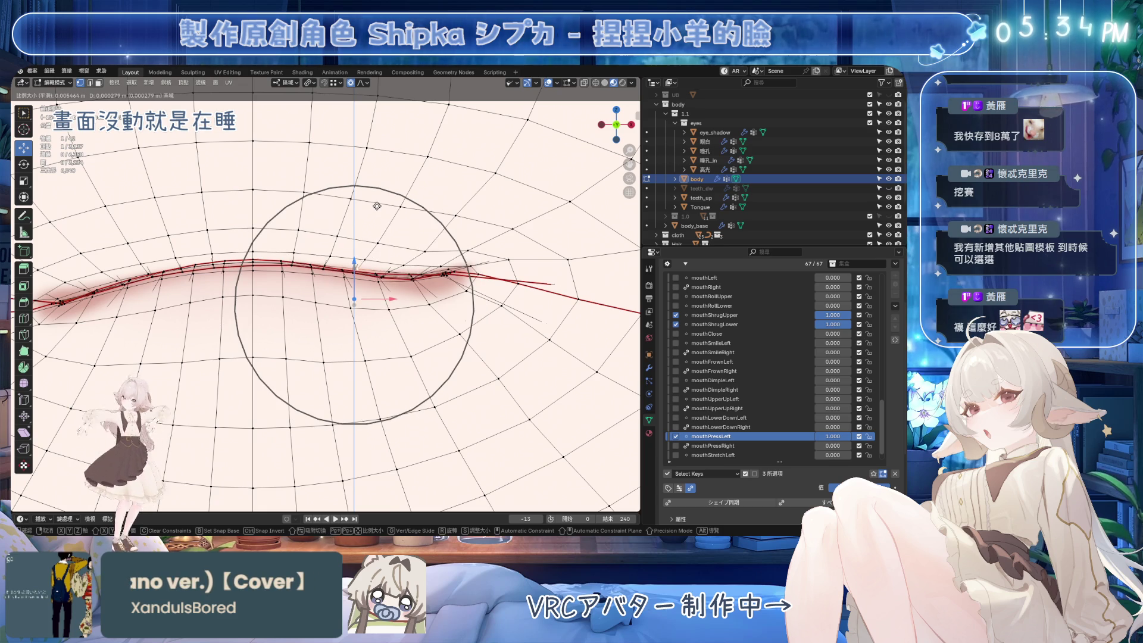
{"action": "left_click", "coordinate": [378, 298]}
{"action": "scroll", "coordinate": [365, 296], "scroll_direction": "up", "scroll_amount": 3}
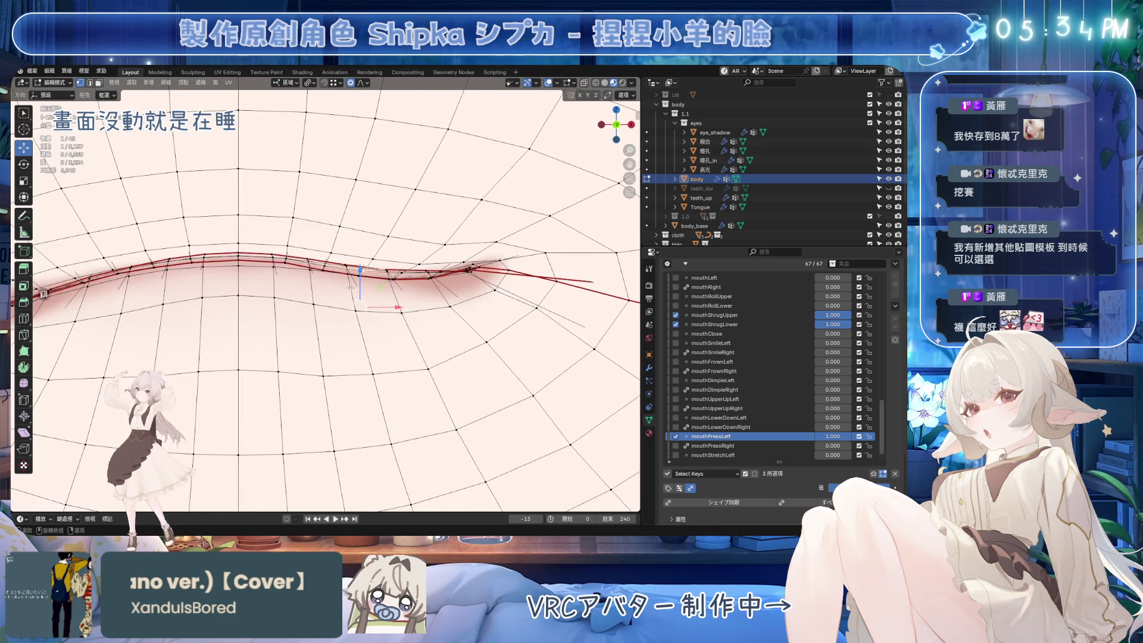
{"action": "scroll", "coordinate": [356, 264], "scroll_direction": "down", "scroll_amount": 4}
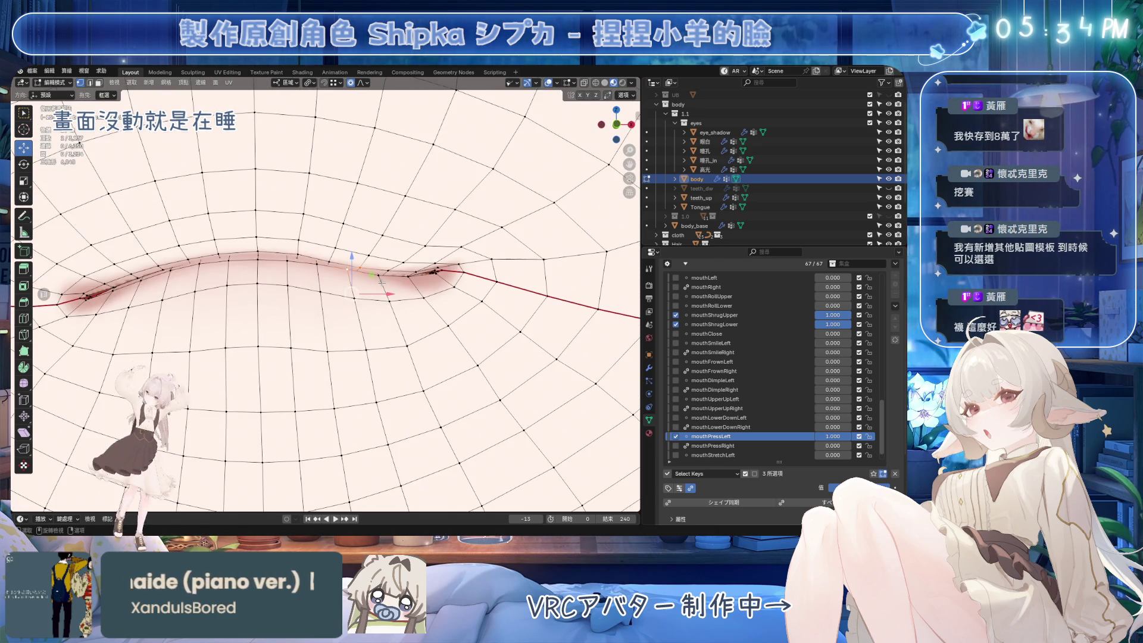
{"action": "key", "text": "g"}
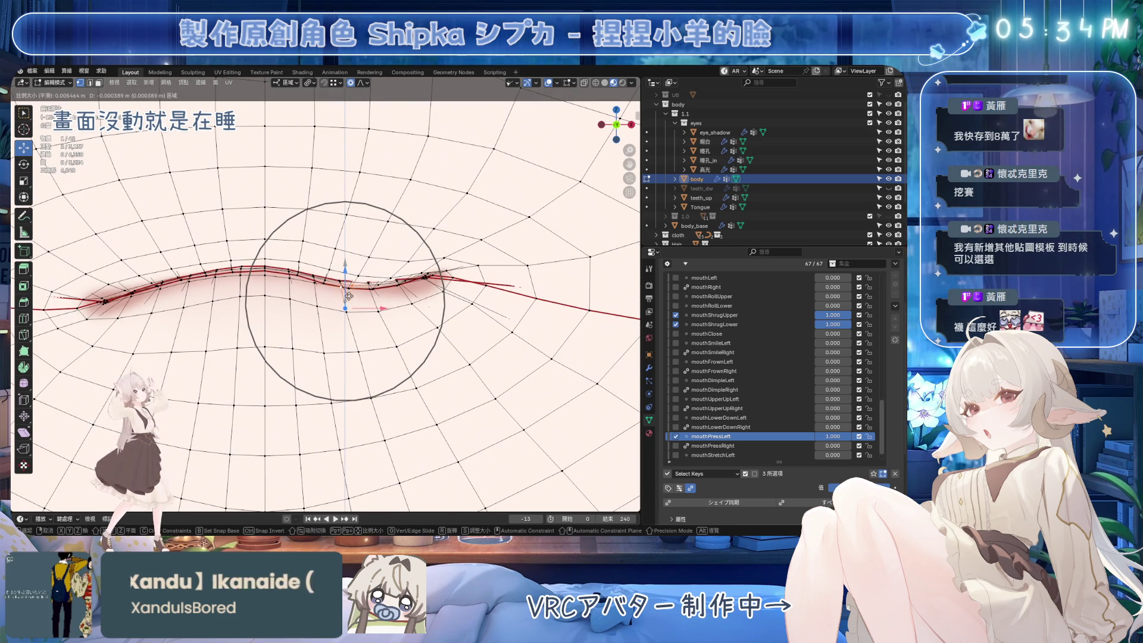
{"action": "left_click", "coordinate": [349, 274]}
Raise mouthPressLeft and mouthPressRight to full strength and preview the shaded lips.
{"action": "left_click_drag", "start_coordinate": [833, 440], "coordinate": [893, 441]}
{"action": "left_click", "coordinate": [548, 83]}
{"action": "scroll", "coordinate": [477, 268], "scroll_direction": "down", "scroll_amount": 5}
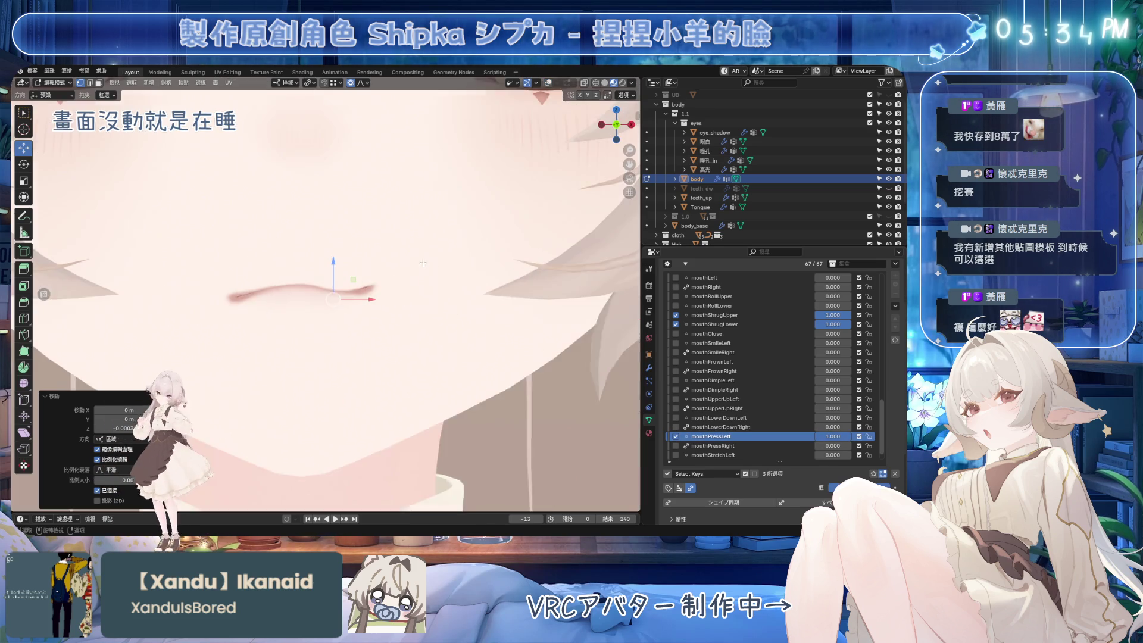
{"action": "left_click", "coordinate": [811, 446]}
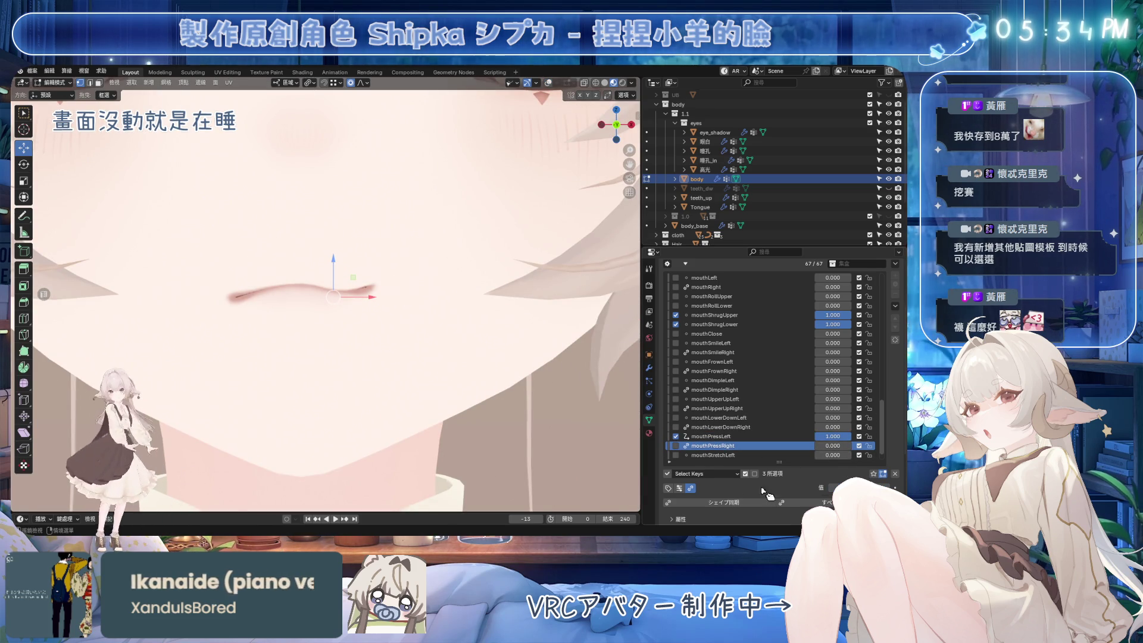
{"action": "left_click_drag", "start_coordinate": [832, 446], "coordinate": [864, 445]}
{"action": "scroll", "coordinate": [498, 223], "scroll_direction": "down", "scroll_amount": 8}
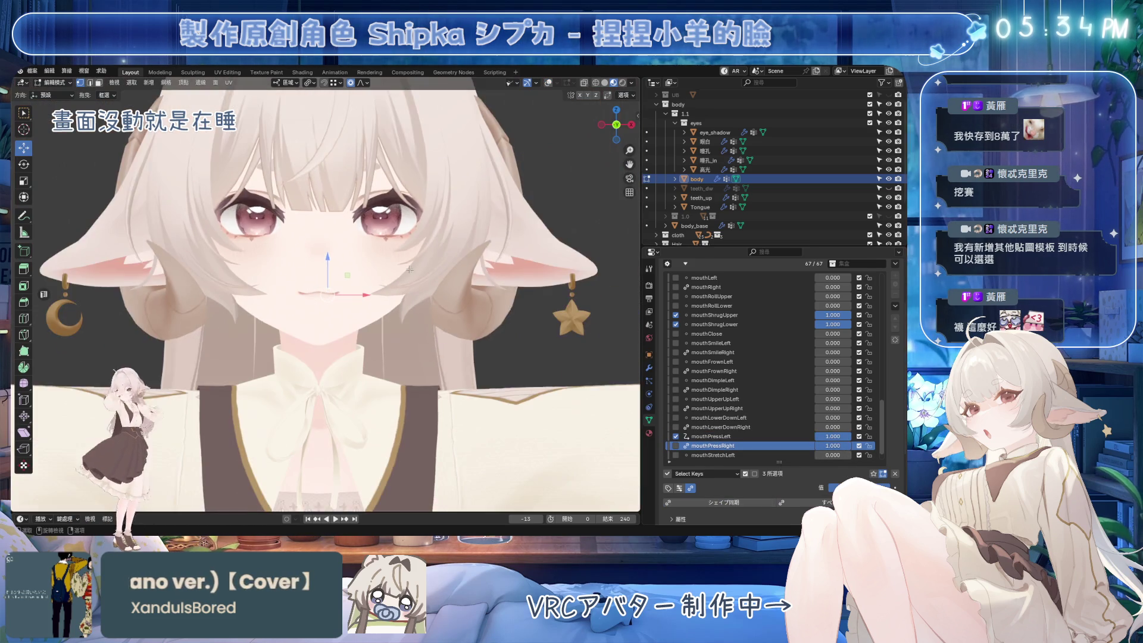
Orbit around the avatar and save Emora_4X_4.blend.
{"action": "middle_click_drag", "start_coordinate": [497, 223], "coordinate": [406, 228]}
{"action": "key", "text": "ctrl+s"}
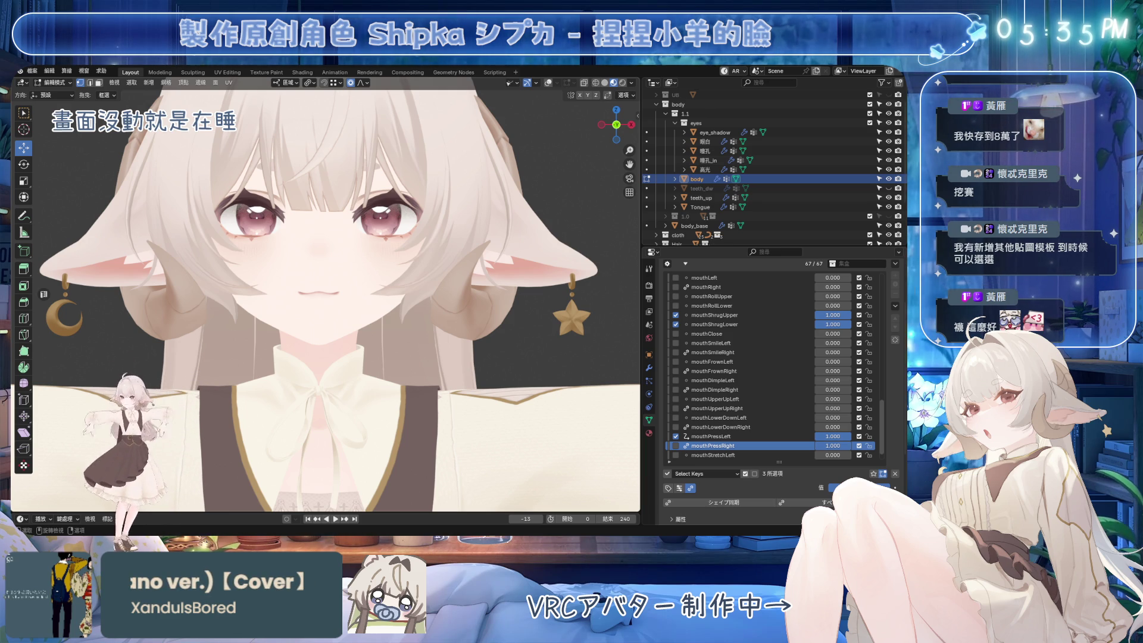
{"action": "scroll", "coordinate": [417, 344], "scroll_direction": "down", "scroll_amount": 5}
{"action": "mouse_move", "coordinate": [417, 344]}
{"action": "middle_mouse_down"}
{"action": "mouse_move", "coordinate": [457, 343]}
{"action": "mouse_move", "coordinate": [303, 355]}
{"action": "mouse_move", "coordinate": [478, 359]}
{"action": "middle_mouse_up"}
Zero all shape keys, untick mouthShrugUpper, mouthShrugLower and mouthPressLeft, then save.
{"action": "left_click", "coordinate": [895, 474]}
{"action": "scroll", "coordinate": [773, 426], "scroll_direction": "down", "scroll_amount": 2}
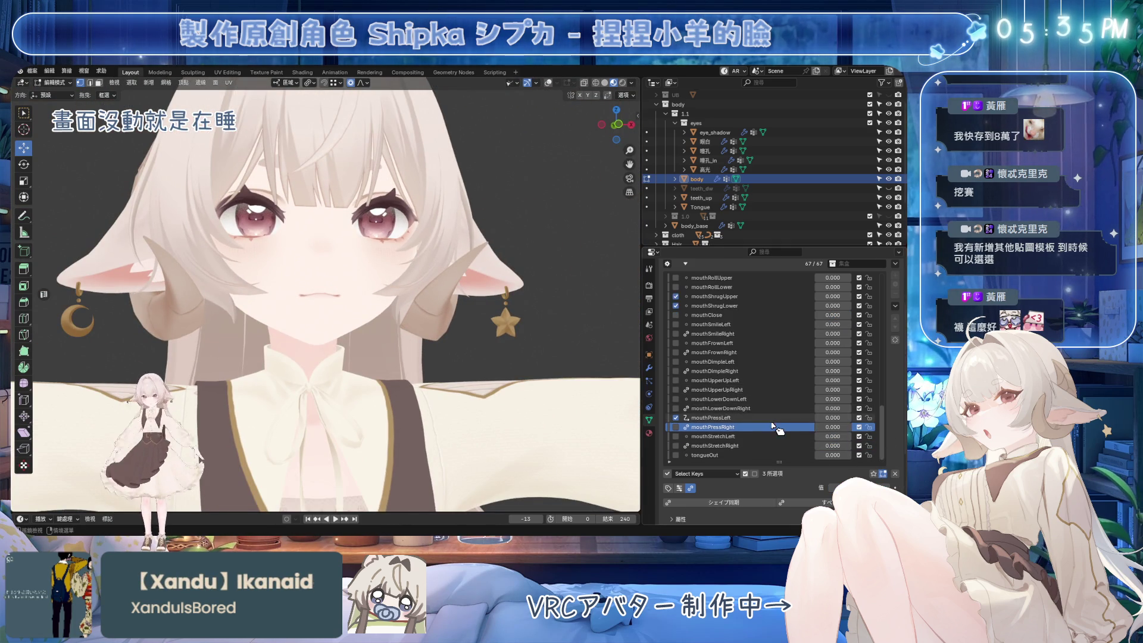
{"action": "left_click", "coordinate": [747, 418]}
{"action": "left_click", "coordinate": [676, 296]}
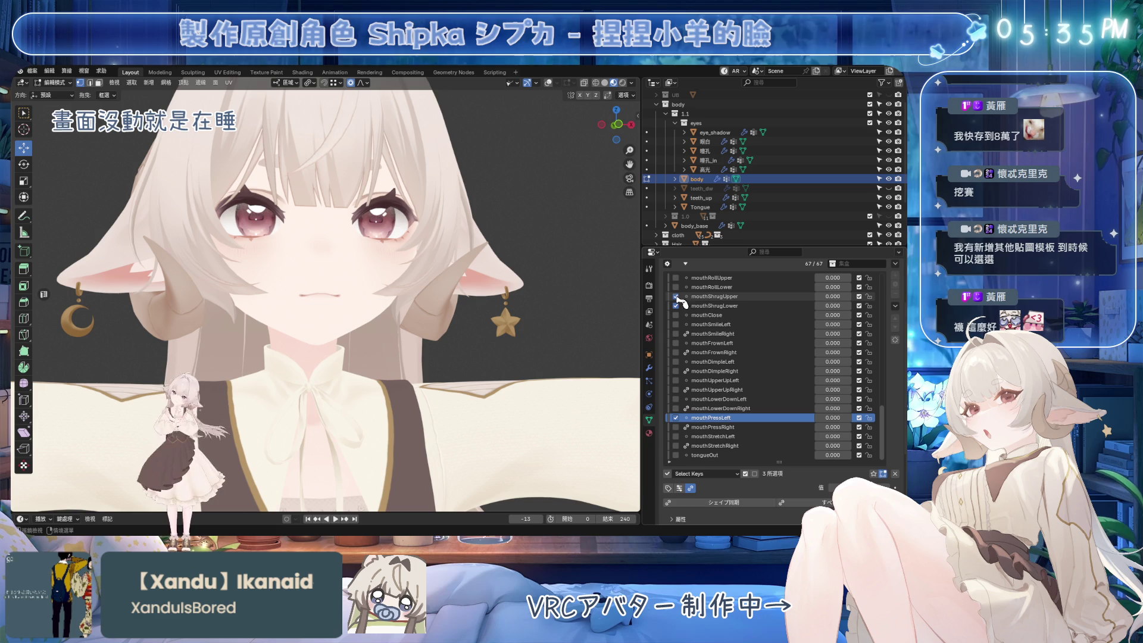
{"action": "left_click", "coordinate": [676, 306]}
{"action": "left_click", "coordinate": [676, 418]}
{"action": "left_click", "coordinate": [714, 437]}
{"action": "left_click_drag", "start_coordinate": [833, 437], "coordinate": [869, 436]}
{"action": "key", "text": "ctrl+s"}
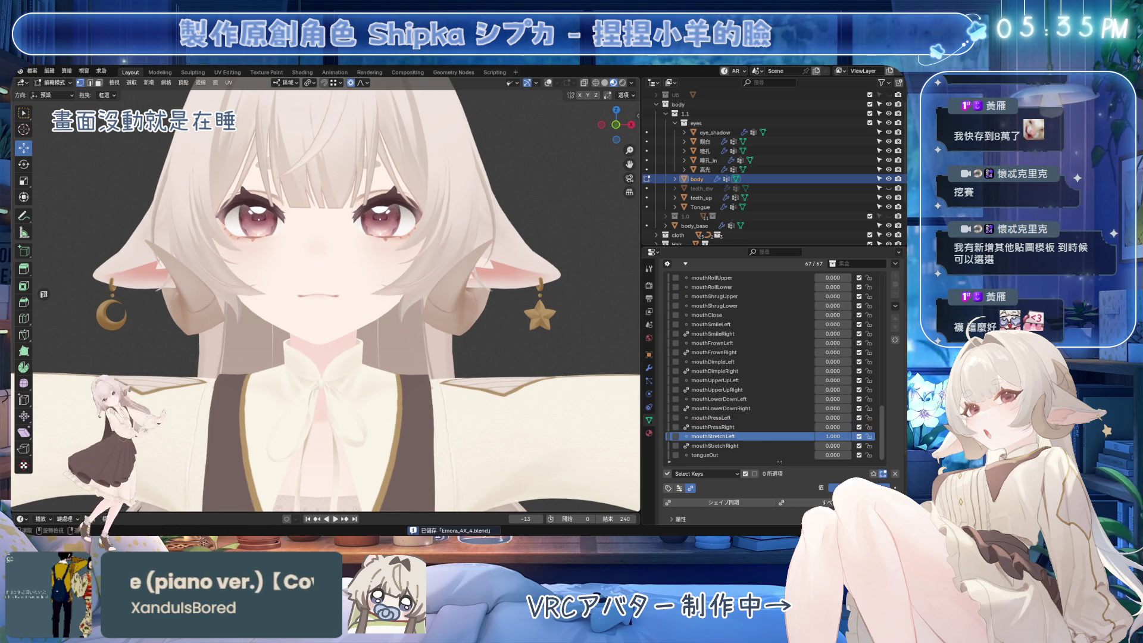
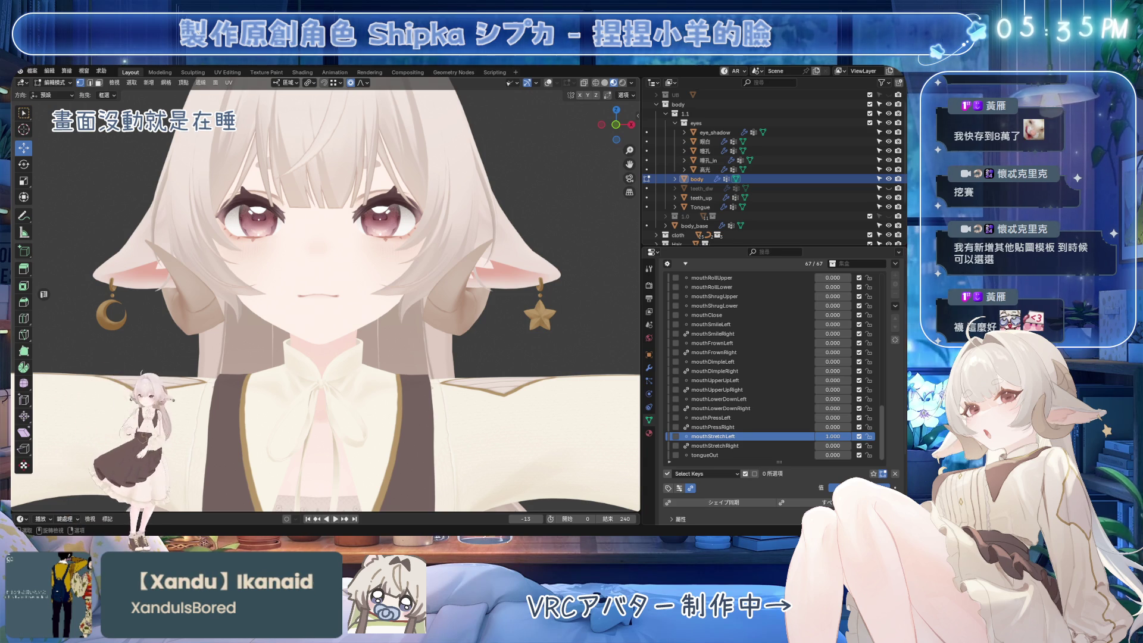
Tilt the view of the avatar's face slightly and save the blend file.
{"action": "middle_click_drag", "start_coordinate": [443, 352], "coordinate": [459, 337]}
{"action": "scroll", "coordinate": [455, 299], "scroll_direction": "up", "scroll_amount": 2}
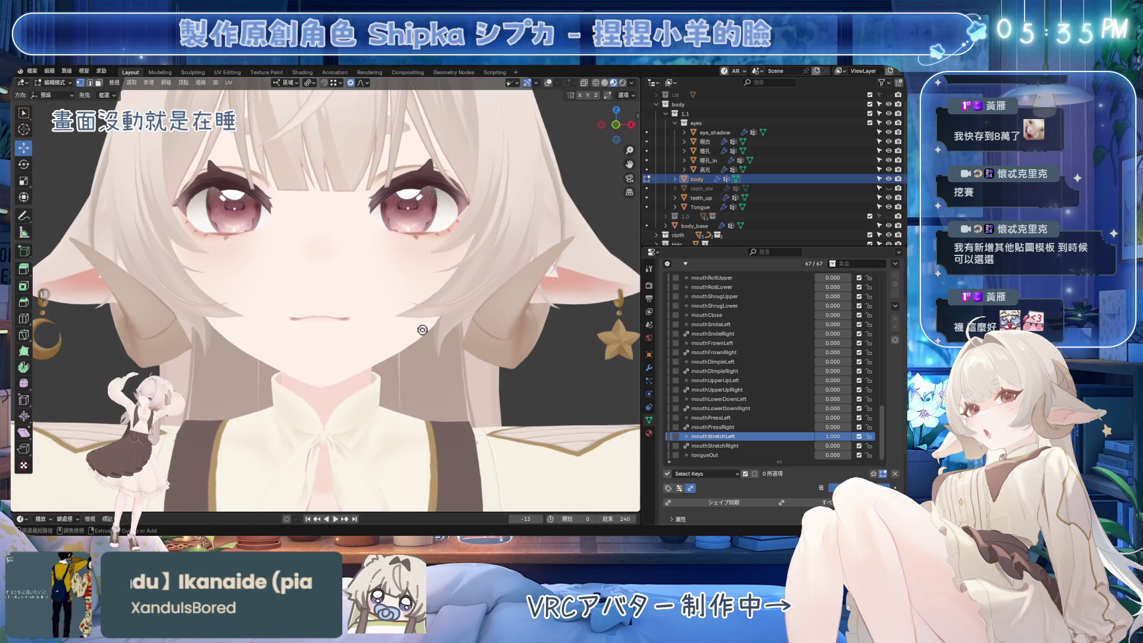
{"action": "key", "text": "ctrl+s"}
{"action": "scroll", "coordinate": [781, 337], "scroll_direction": "up", "scroll_amount": 4}
{"action": "scroll", "coordinate": [784, 341], "scroll_direction": "up", "scroll_amount": 3}
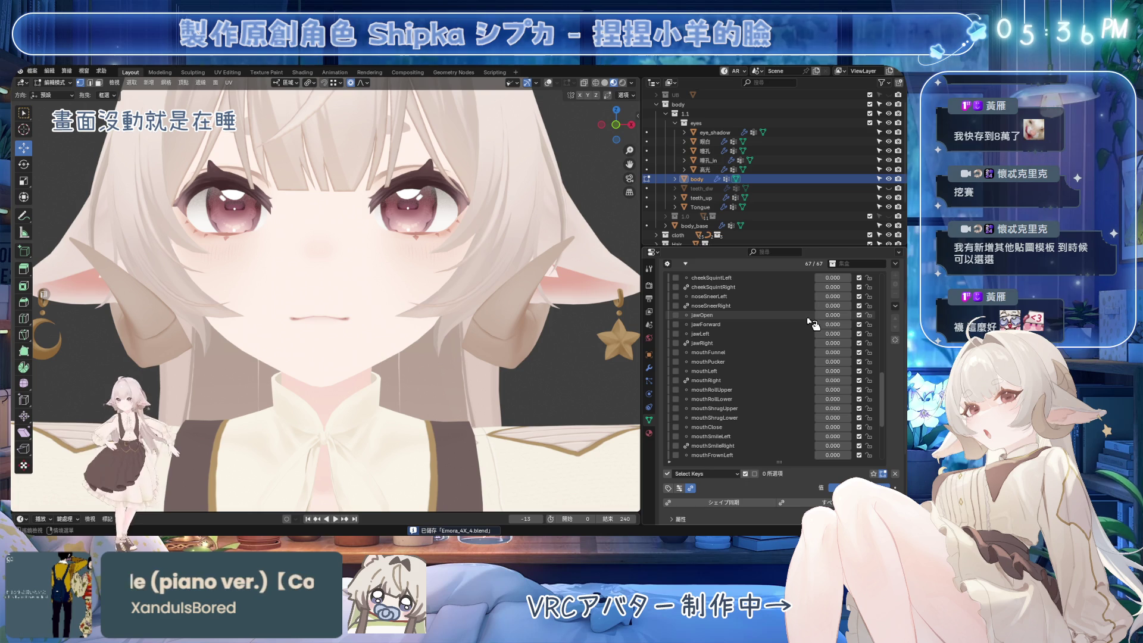
Set jawOpen and mouthStretchLeft to 1.000 and enter Edit Mode on the face mesh.
{"action": "left_click_drag", "start_coordinate": [819, 315], "coordinate": [852, 315]}
{"action": "scroll", "coordinate": [779, 331], "scroll_direction": "down", "scroll_amount": 5}
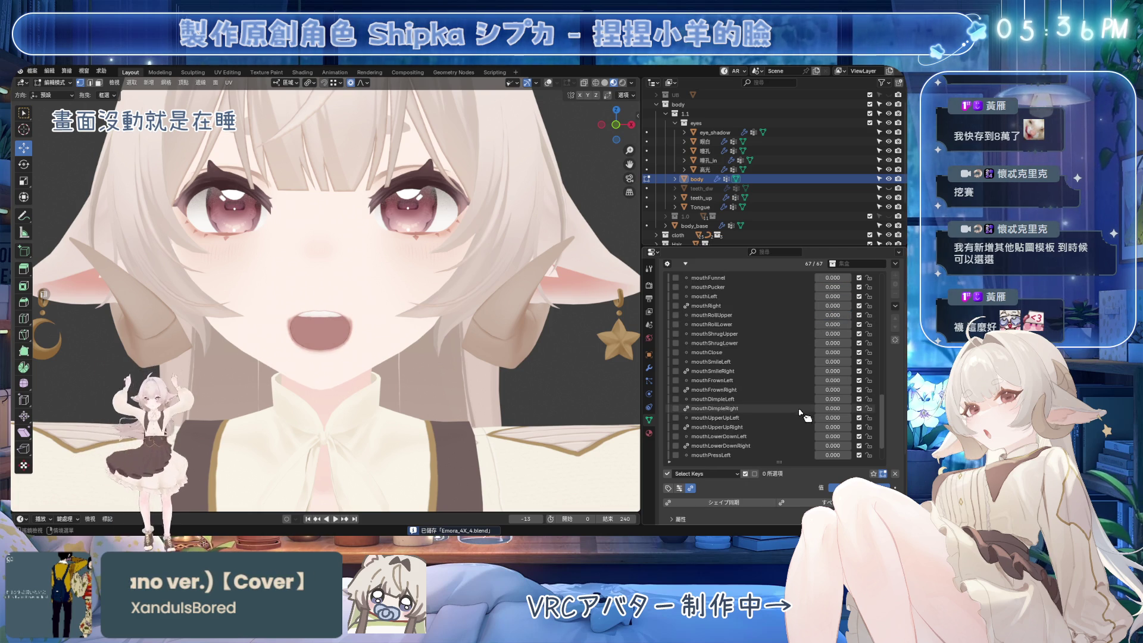
{"action": "left_click_drag", "start_coordinate": [819, 437], "coordinate": [851, 437]}
{"action": "scroll", "coordinate": [422, 295], "scroll_direction": "up", "scroll_amount": 2}
{"action": "scroll", "coordinate": [421, 295], "scroll_direction": "up", "scroll_amount": 1}
{"action": "key", "text": "Tab"}
{"action": "scroll", "coordinate": [361, 360], "scroll_direction": "up", "scroll_amount": 1}
Save the file and nudge the open-mouth vertices slightly vertically.
{"action": "scroll", "coordinate": [371, 356], "scroll_direction": "up", "scroll_amount": 4}
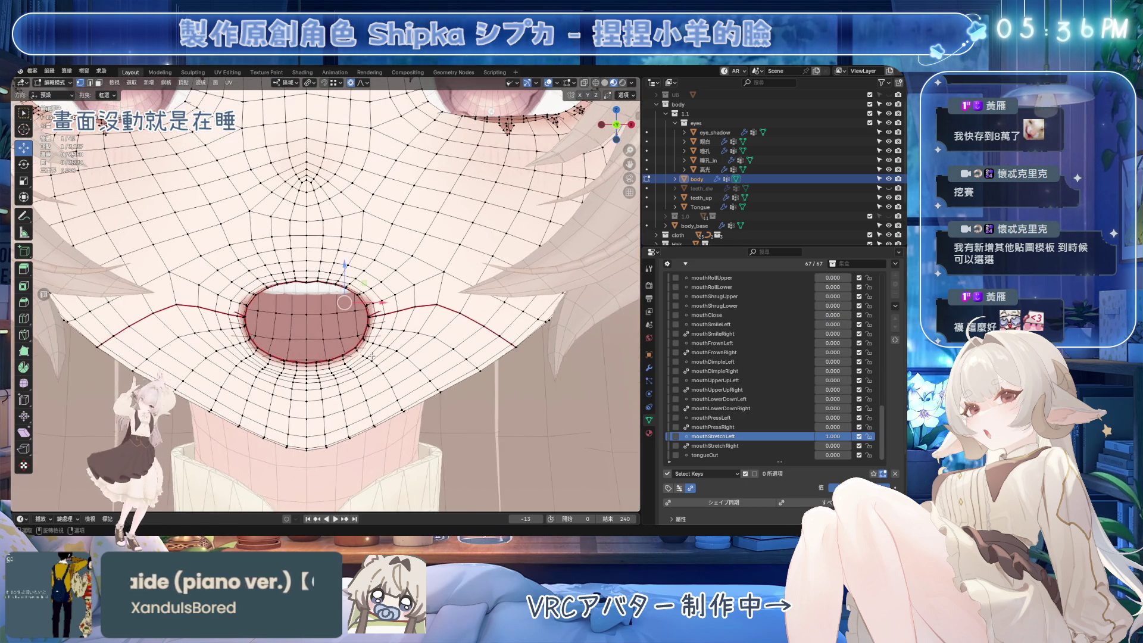
{"action": "key", "text": "ctrl+s"}
{"action": "scroll", "coordinate": [387, 238], "scroll_direction": "down", "scroll_amount": 3}
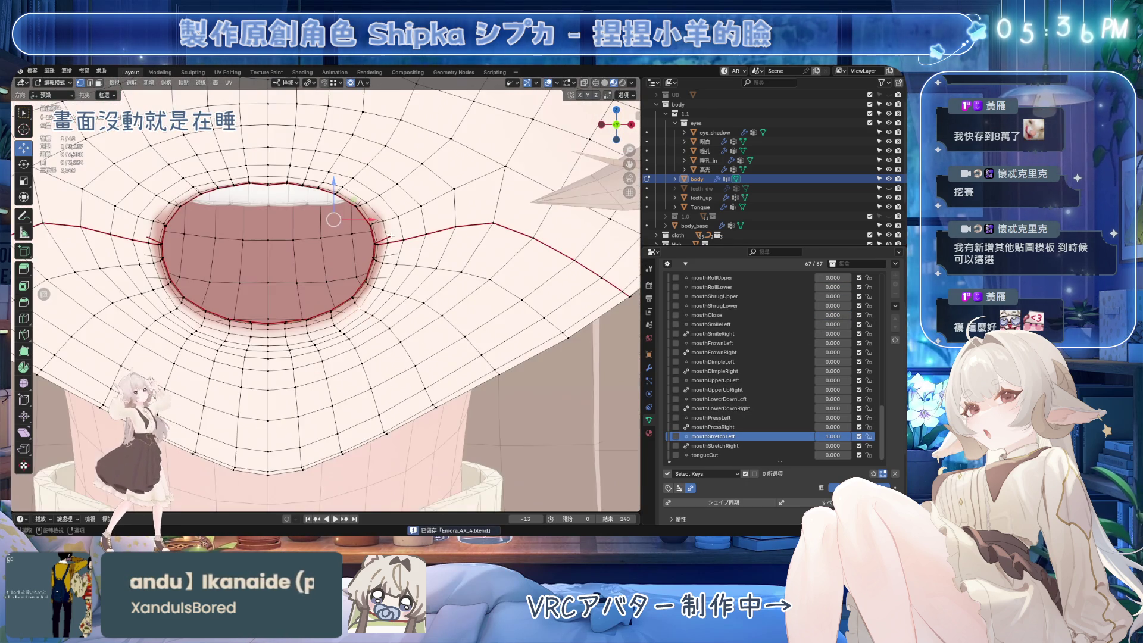
{"action": "middle_click_drag", "start_coordinate": [375, 237], "coordinate": [428, 258], "text": "shift"}
{"action": "mouse_move", "coordinate": [386, 212]}
{"action": "left_mouse_down"}
{"action": "mouse_move", "coordinate": [405, 246]}
{"action": "mouse_move", "coordinate": [399, 239]}
{"action": "left_mouse_up"}
{"action": "scroll", "coordinate": [405, 244], "scroll_direction": "up", "scroll_amount": 3}
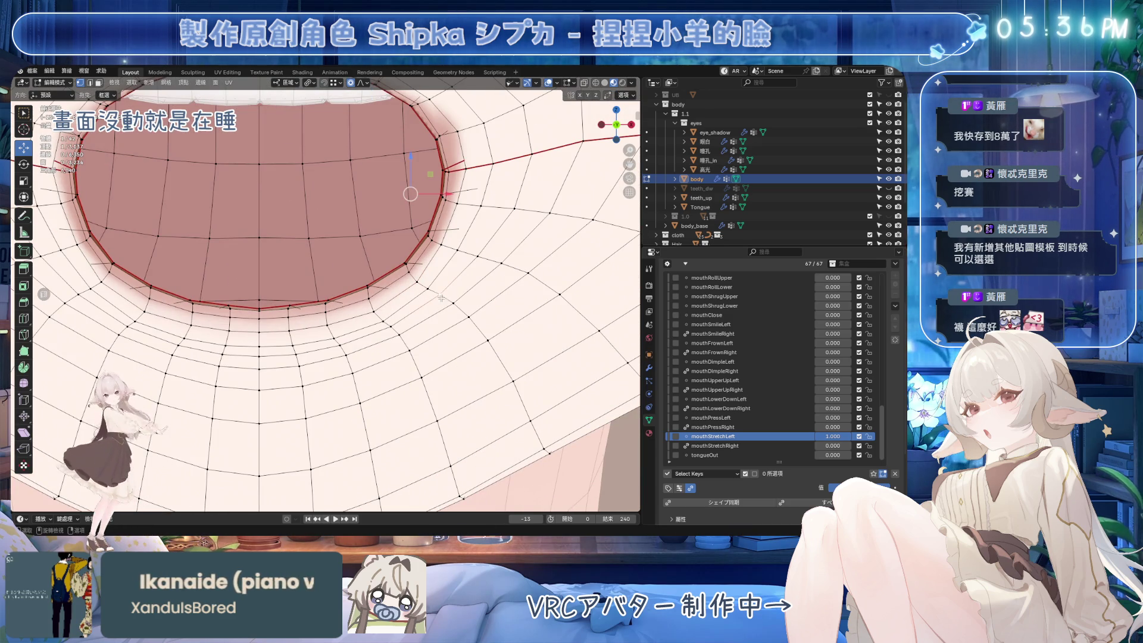
Move a path of lip vertices vertically and pull a lip-edge vertex down and right.
{"action": "left_click", "coordinate": [418, 283], "text": "ctrl"}
{"action": "scroll", "coordinate": [405, 250], "scroll_direction": "down", "scroll_amount": 3}
{"action": "left_click_drag", "start_coordinate": [371, 173], "coordinate": [411, 311]}
{"action": "left_click", "coordinate": [413, 260]}
{"action": "left_click_drag", "start_coordinate": [399, 225], "coordinate": [424, 267]}
Select a vertex path along the lower lip and move it with proportional falloff, saving midway.
{"action": "left_click", "coordinate": [363, 261]}
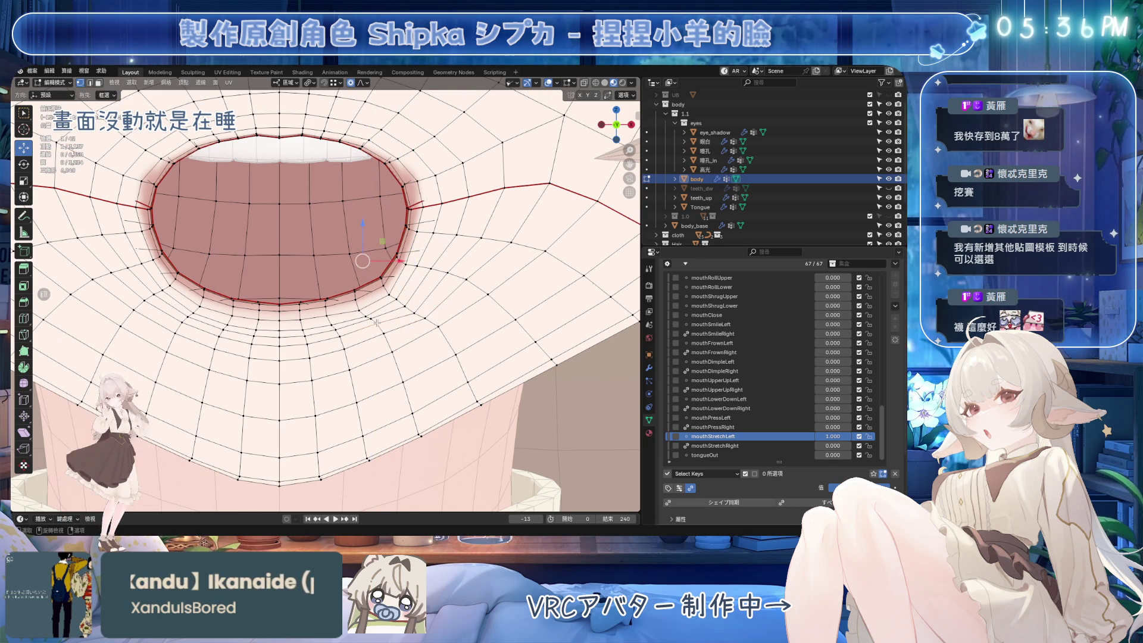
{"action": "left_click", "coordinate": [356, 290], "text": "ctrl"}
{"action": "key", "text": "g"}
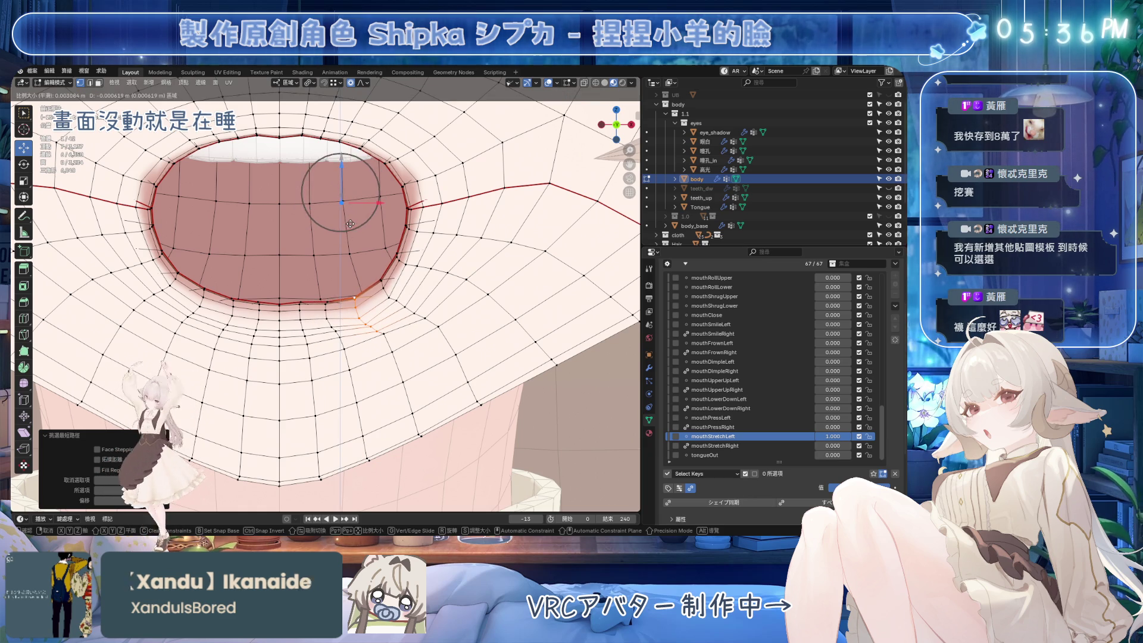
{"action": "key", "text": "Escape"}
{"action": "left_click", "coordinate": [381, 277], "text": "ctrl"}
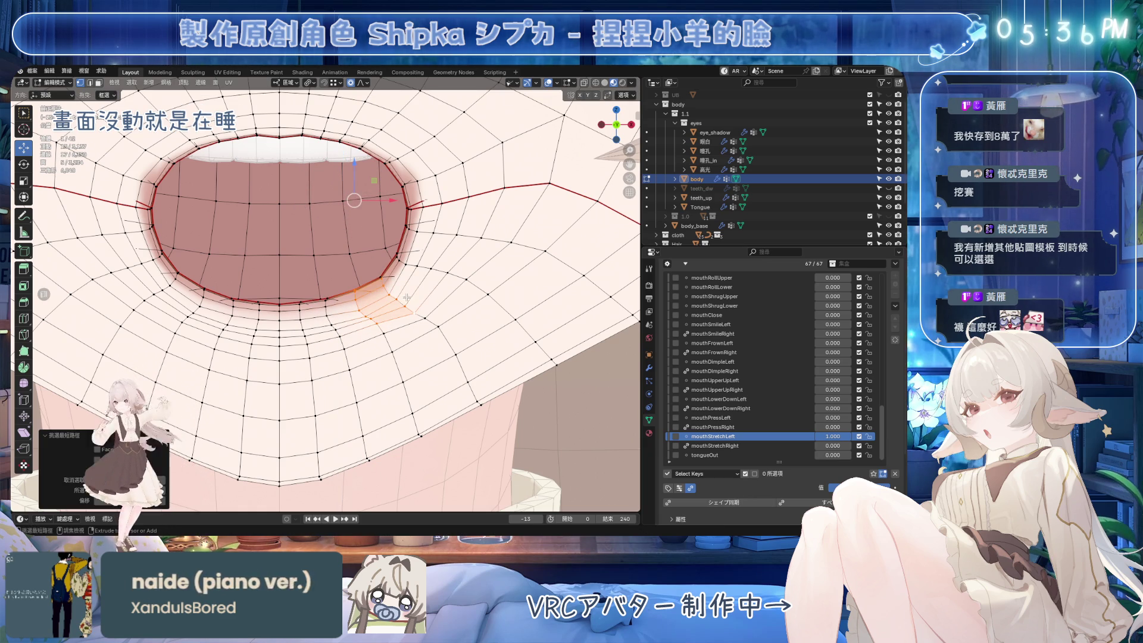
{"action": "key", "text": "ctrl+s"}
{"action": "key", "text": "g"}
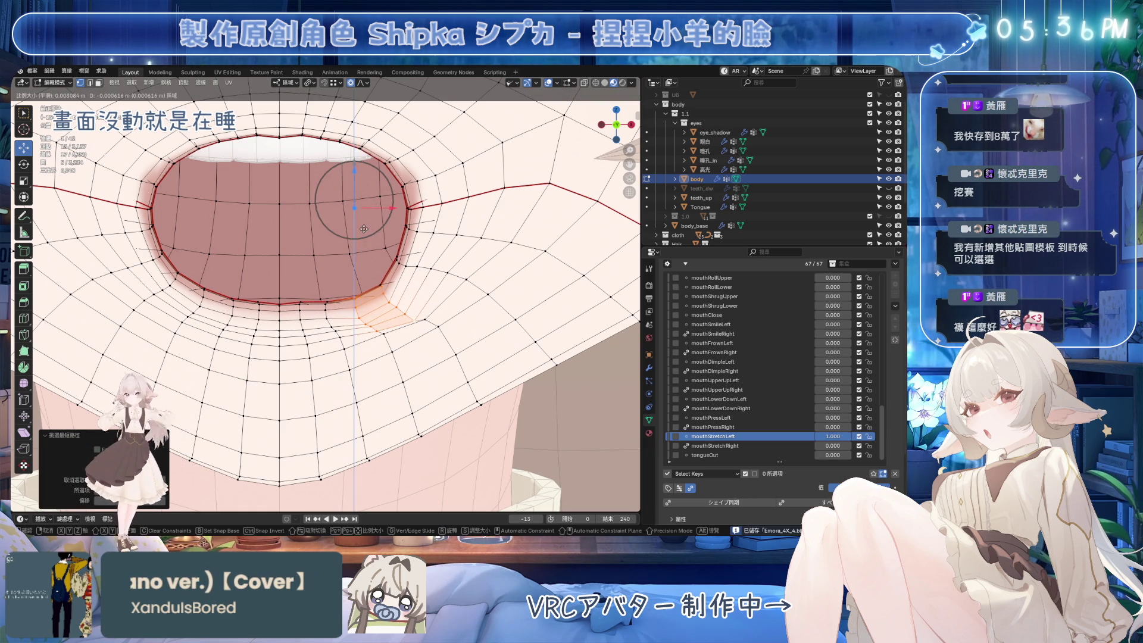
{"action": "scroll", "coordinate": [365, 234], "scroll_direction": "down", "scroll_amount": 4}
{"action": "left_click", "coordinate": [367, 247]}
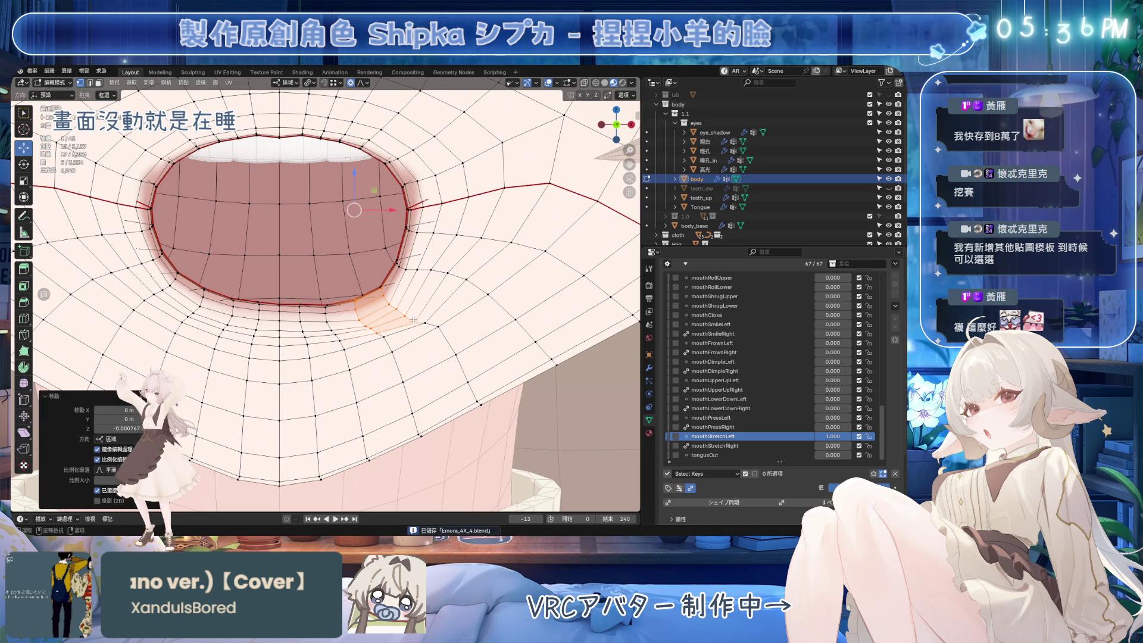
Move a vertex below the lip, check the mouth from the side, then view it closed.
{"action": "left_click", "coordinate": [426, 317]}
{"action": "key", "text": "g"}
{"action": "left_click", "coordinate": [421, 302]}
{"action": "mouse_move", "coordinate": [421, 302]}
{"action": "middle_mouse_down"}
{"action": "mouse_move", "coordinate": [335, 303]}
{"action": "mouse_move", "coordinate": [465, 351]}
{"action": "mouse_move", "coordinate": [444, 350]}
{"action": "middle_mouse_up"}
{"action": "scroll", "coordinate": [465, 351], "scroll_direction": "down", "scroll_amount": 1}
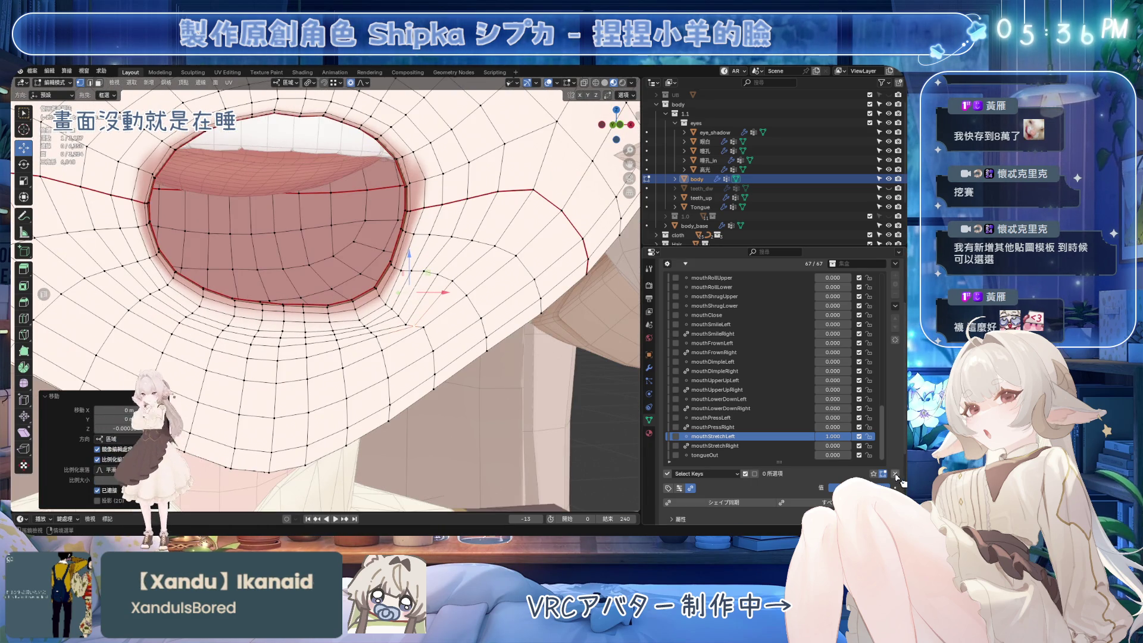
{"action": "key", "text": "ctrl+z"}
From a front view, move two vertex paths below the lip vertically only.
{"action": "middle_click_drag", "start_coordinate": [460, 305], "coordinate": [347, 172]}
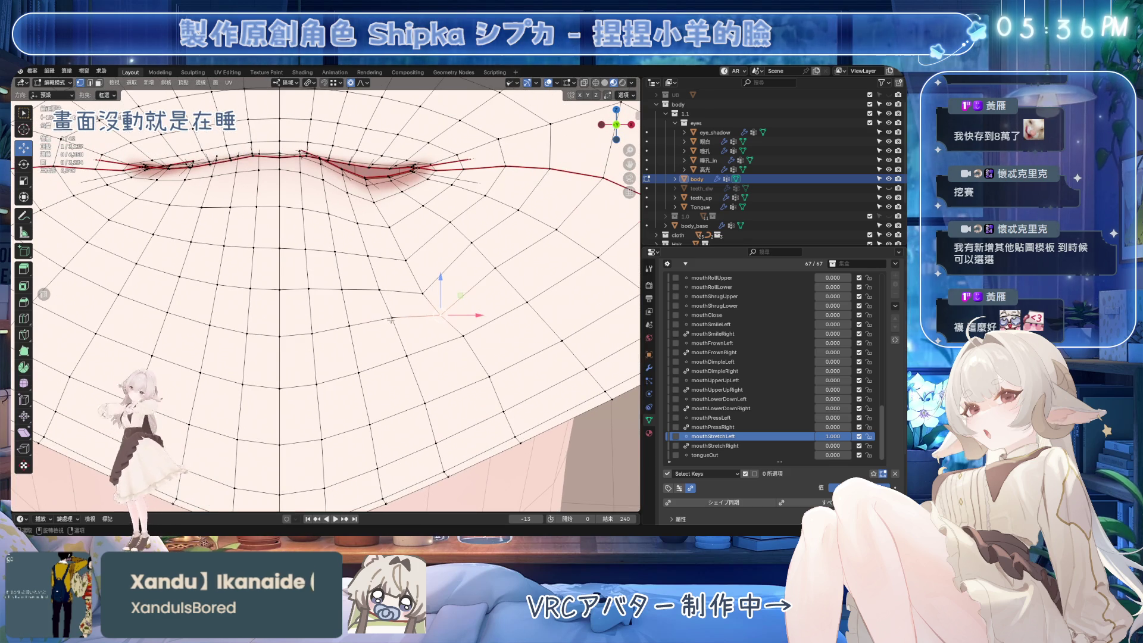
{"action": "left_click", "coordinate": [343, 168], "text": "ctrl"}
{"action": "key", "text": "g"}
{"action": "key", "text": "z"}
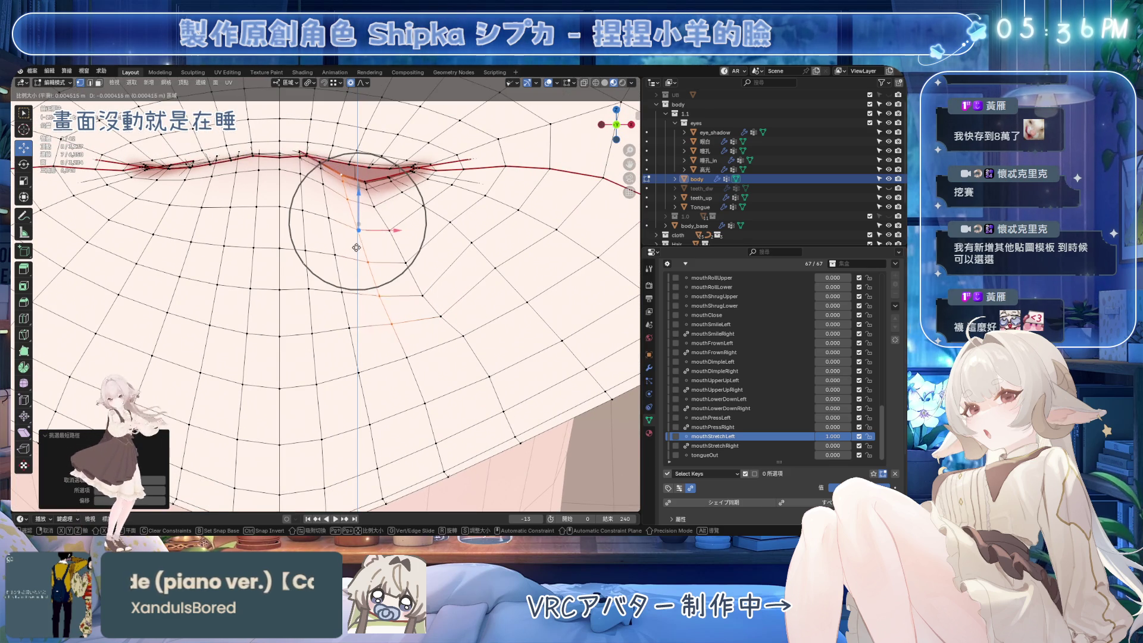
{"action": "scroll", "coordinate": [353, 265], "scroll_direction": "up", "scroll_amount": 4}
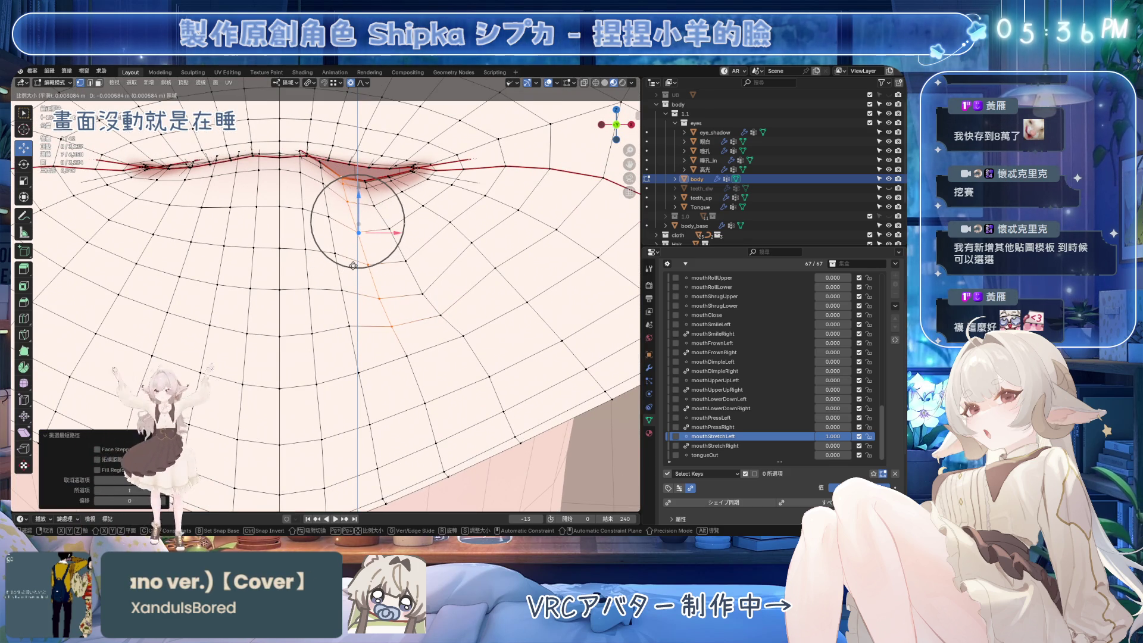
{"action": "left_click", "coordinate": [354, 265]}
{"action": "left_click", "coordinate": [321, 161], "text": "ctrl"}
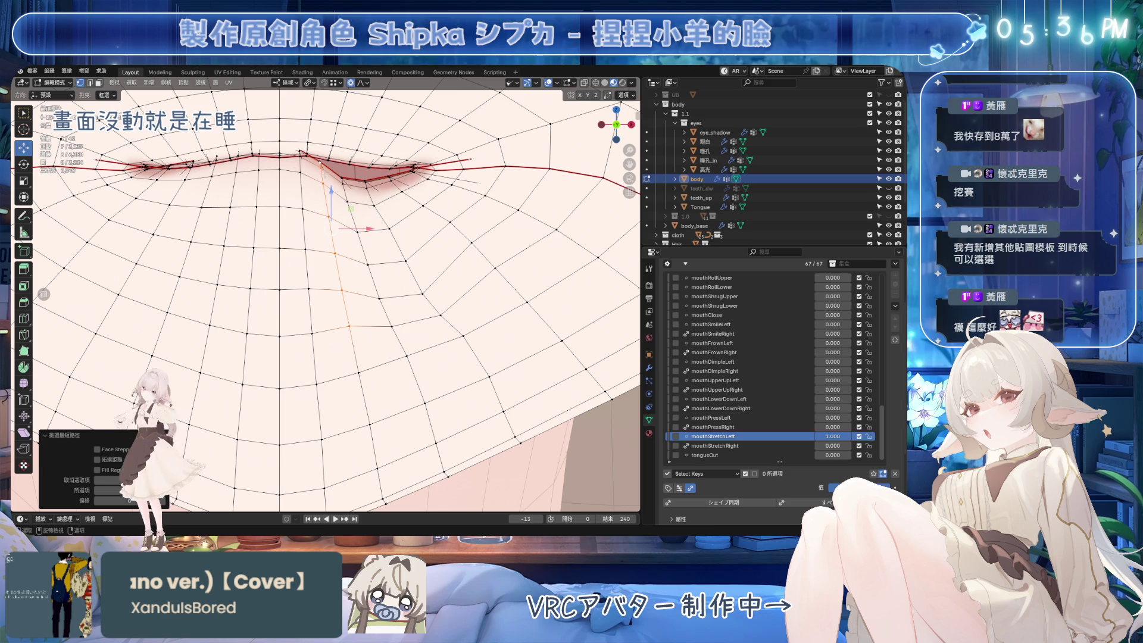
{"action": "key", "text": "g"}
{"action": "key", "text": "z"}
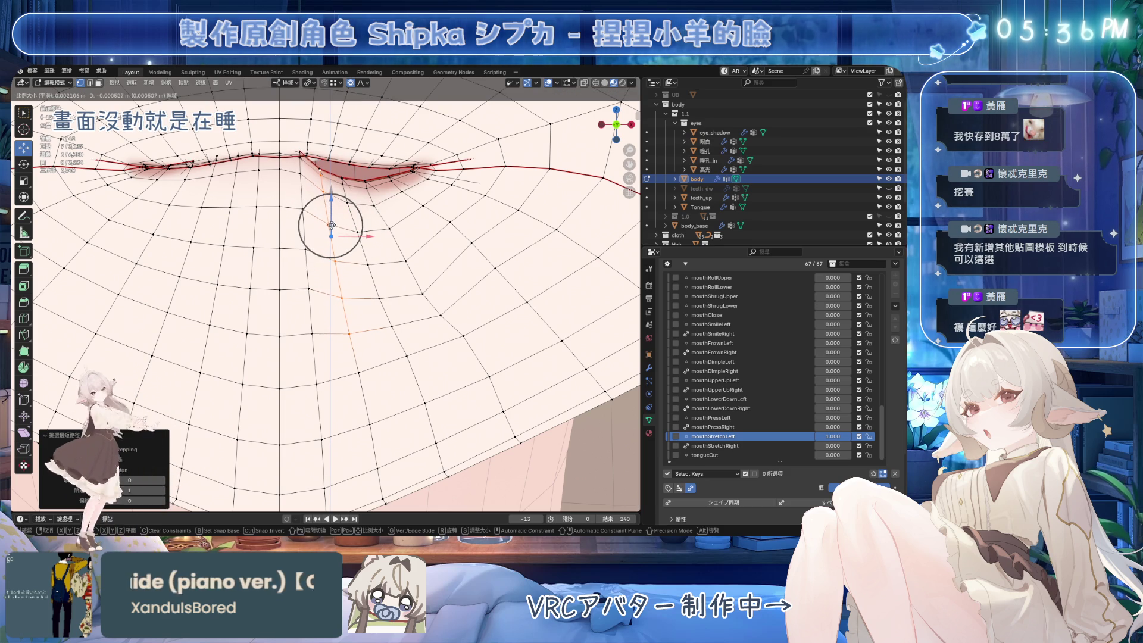
{"action": "left_click", "coordinate": [342, 212]}
Move a vertex path running up to the lip vertically only.
{"action": "left_click", "coordinate": [390, 325]}
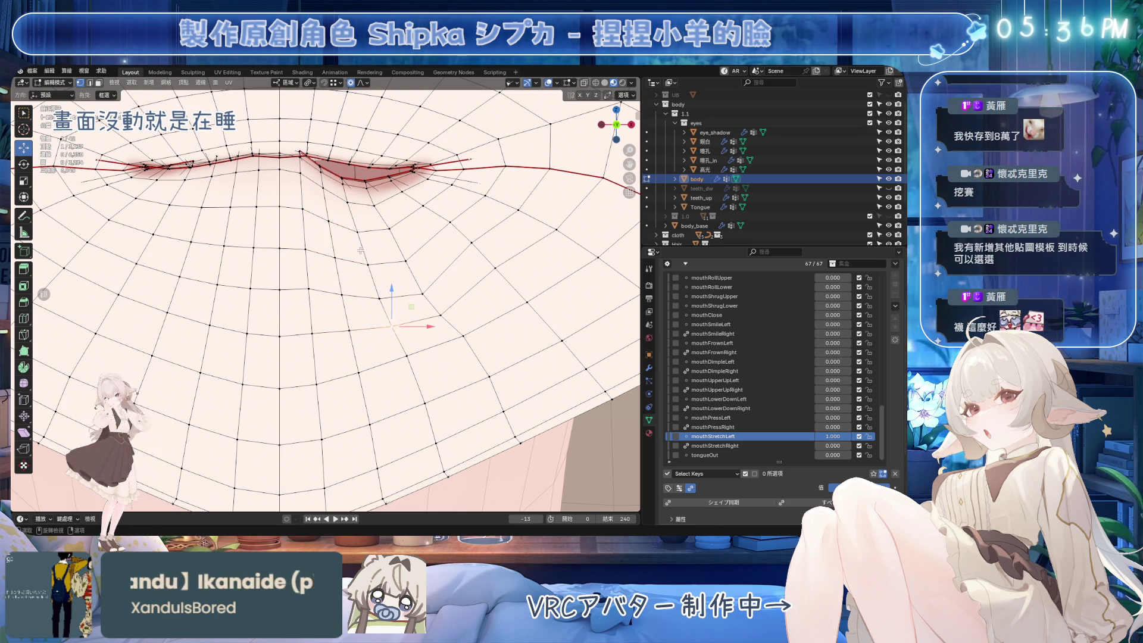
{"action": "left_click", "coordinate": [341, 174], "text": "ctrl"}
{"action": "key", "text": "g"}
{"action": "key", "text": "z"}
{"action": "left_click", "coordinate": [445, 295]}
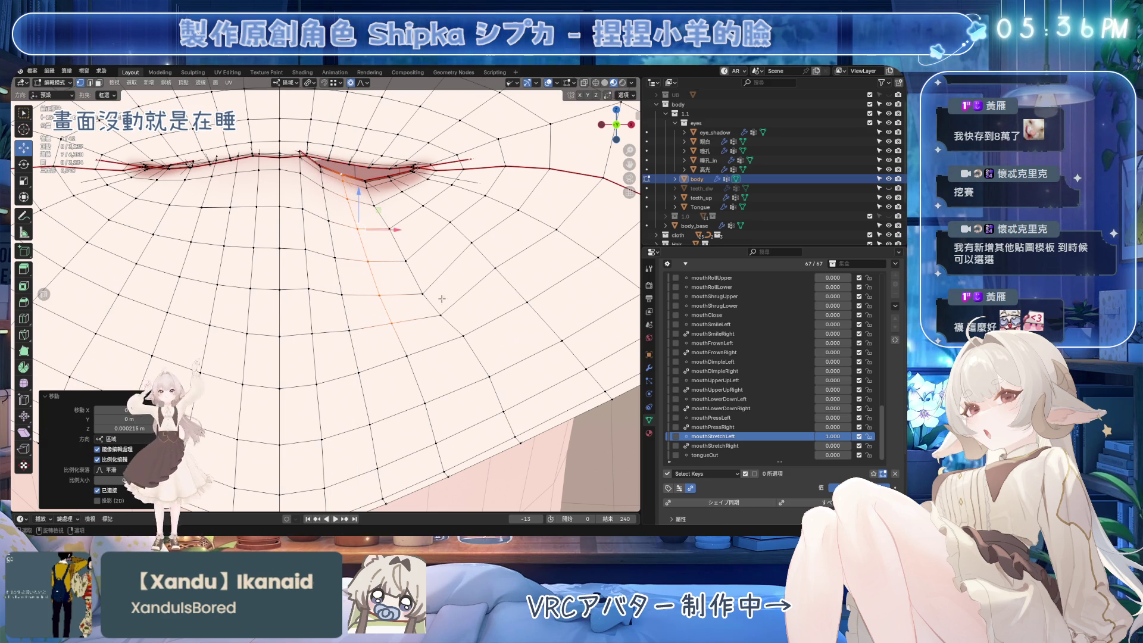
Slide a lower cheek vertex twice along its edges.
{"action": "left_click", "coordinate": [440, 314]}
{"action": "key", "text": "g"}
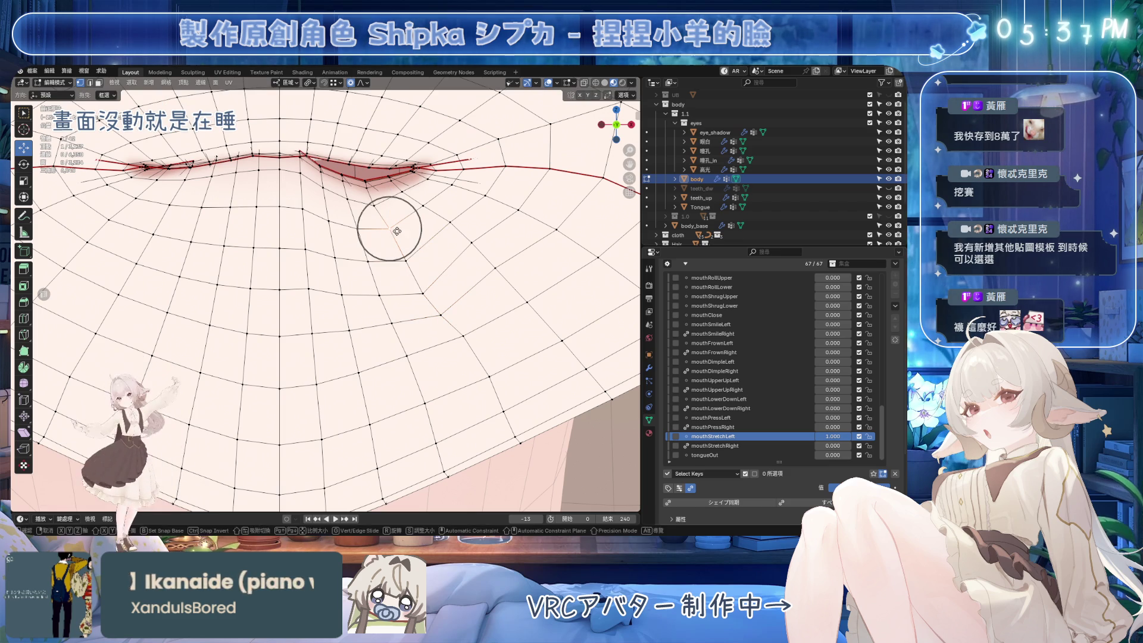
{"action": "key", "text": "g"}
{"action": "left_click", "coordinate": [439, 312]}
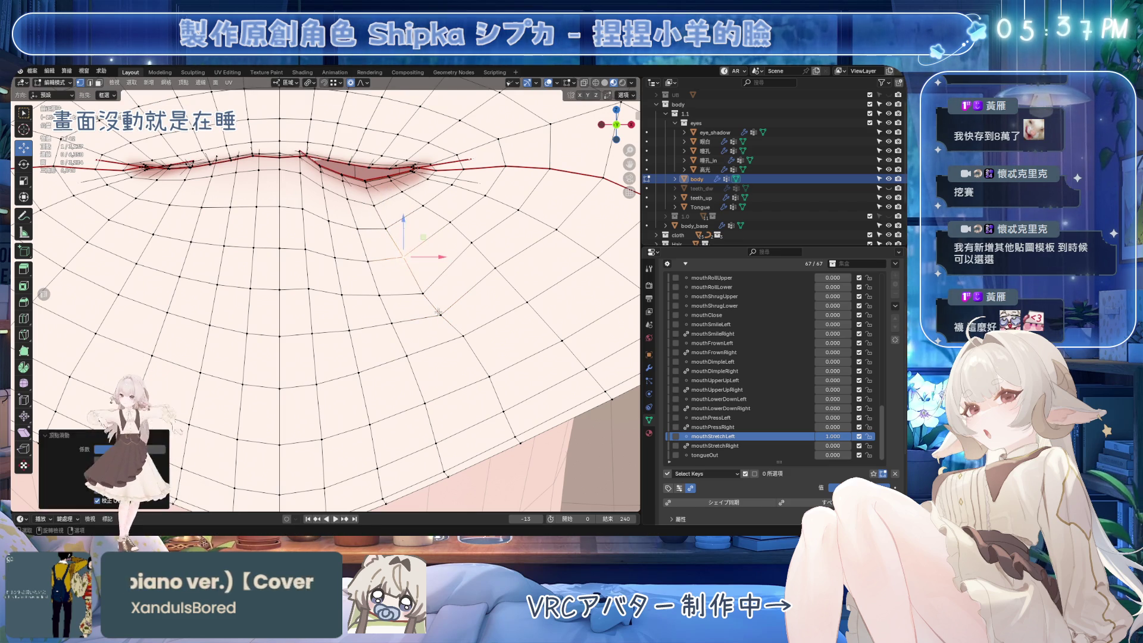
{"action": "key", "text": "g"}
{"action": "key", "text": "g"}
{"action": "left_click", "coordinate": [444, 222]}
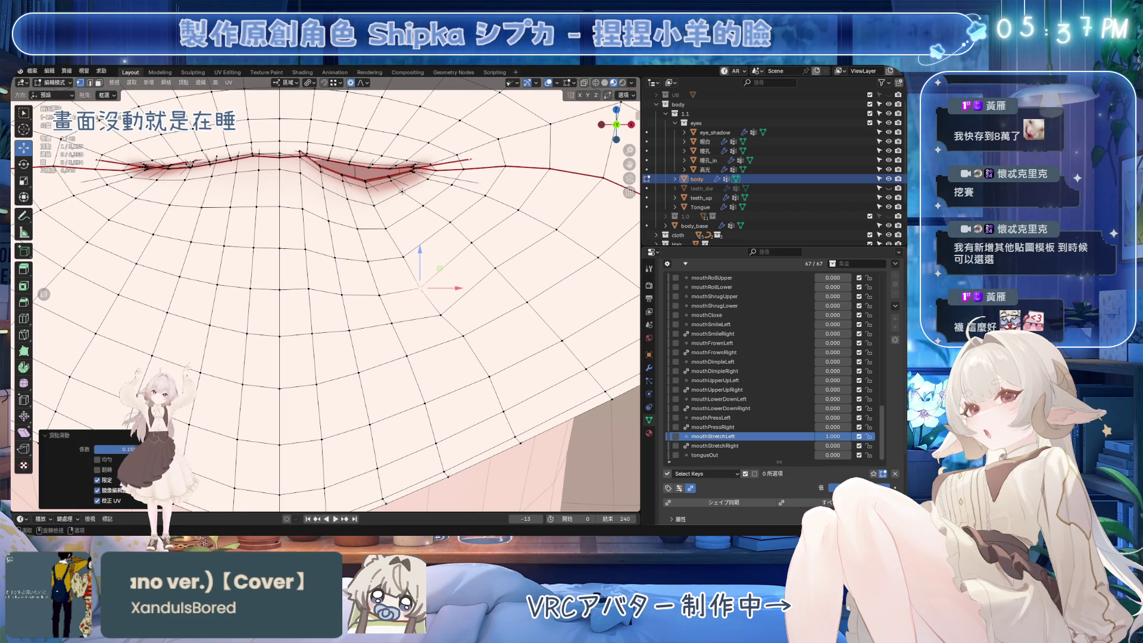
Move a lip-edge vertex with falloff, then slide it along its edge.
{"action": "left_click", "coordinate": [386, 175]}
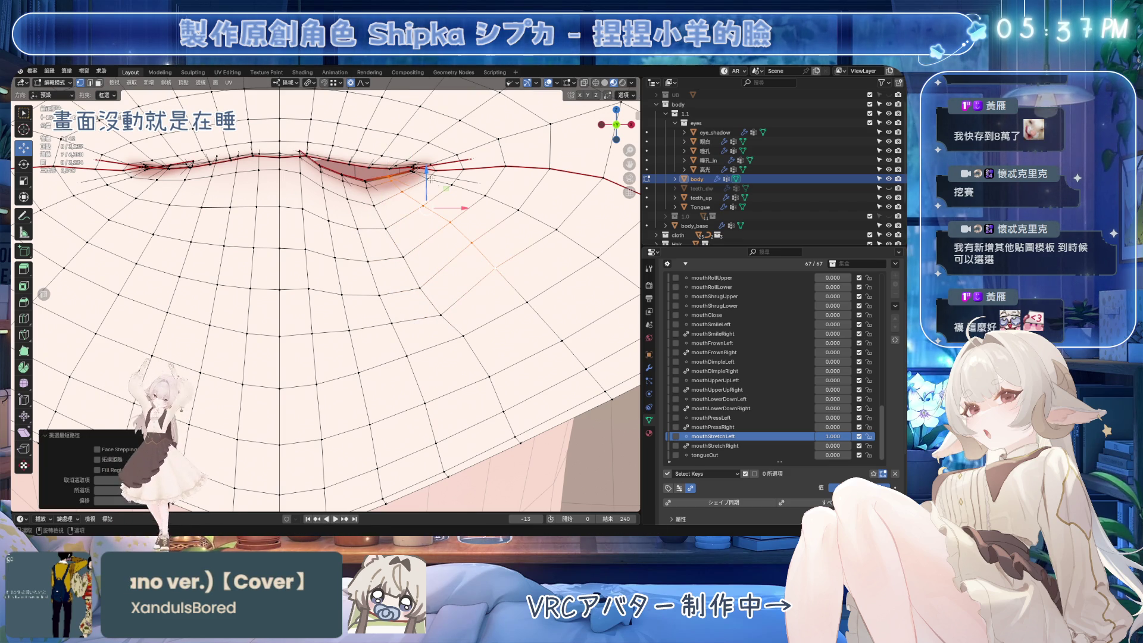
{"action": "key", "text": "g"}
{"action": "left_click", "coordinate": [436, 230]}
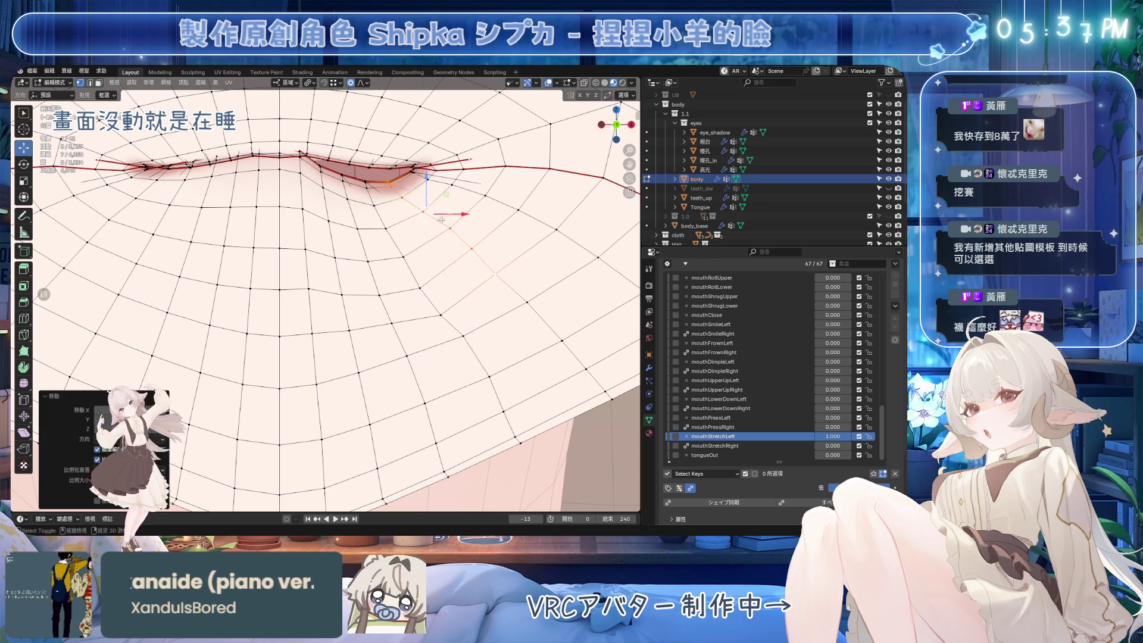
{"action": "key", "text": "g"}
{"action": "key", "text": "g"}
{"action": "key", "text": "g"}
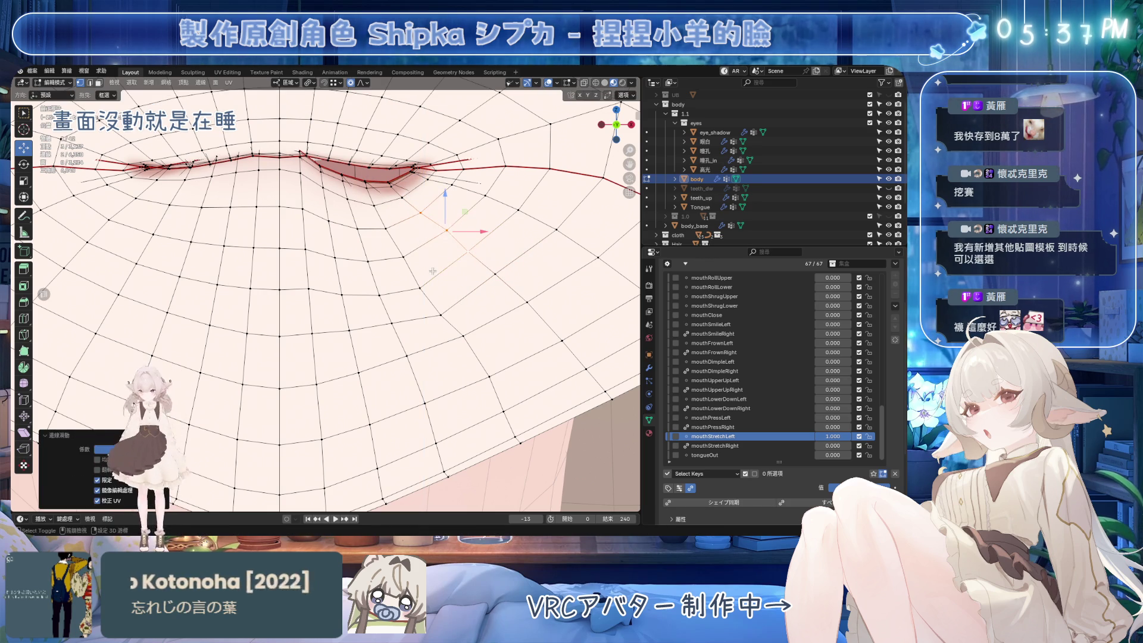
Edge-slide a two-vertex edge below the lip and save Einora_4X_4.blend.
{"action": "left_click", "coordinate": [420, 289]}
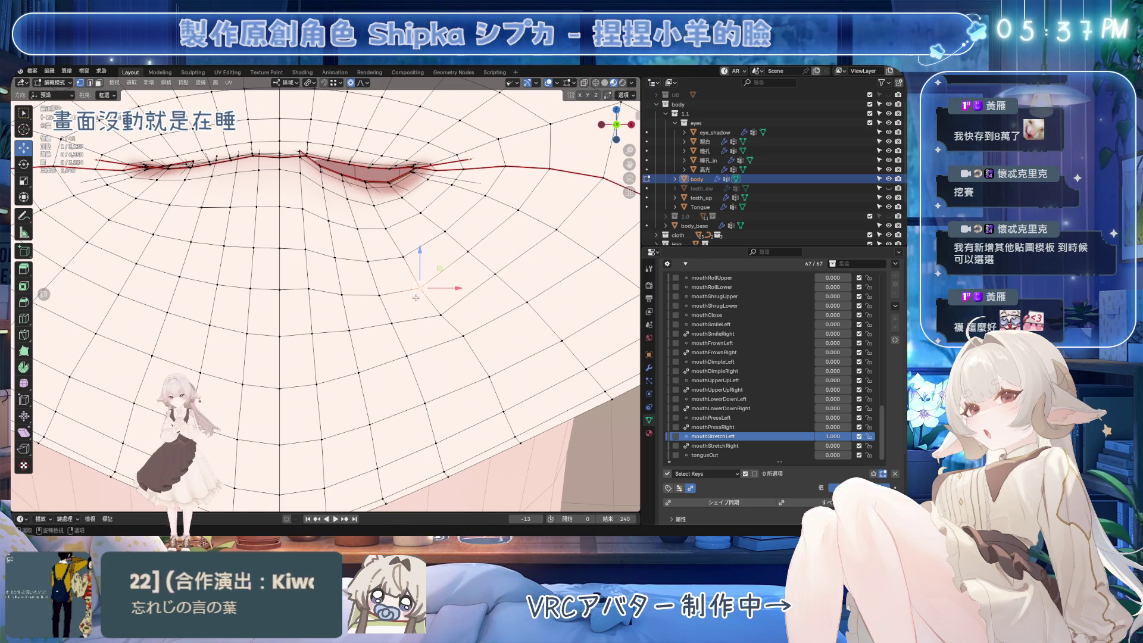
{"action": "left_click", "coordinate": [442, 315], "text": "shift"}
{"action": "key", "text": "g"}
{"action": "key", "text": "g"}
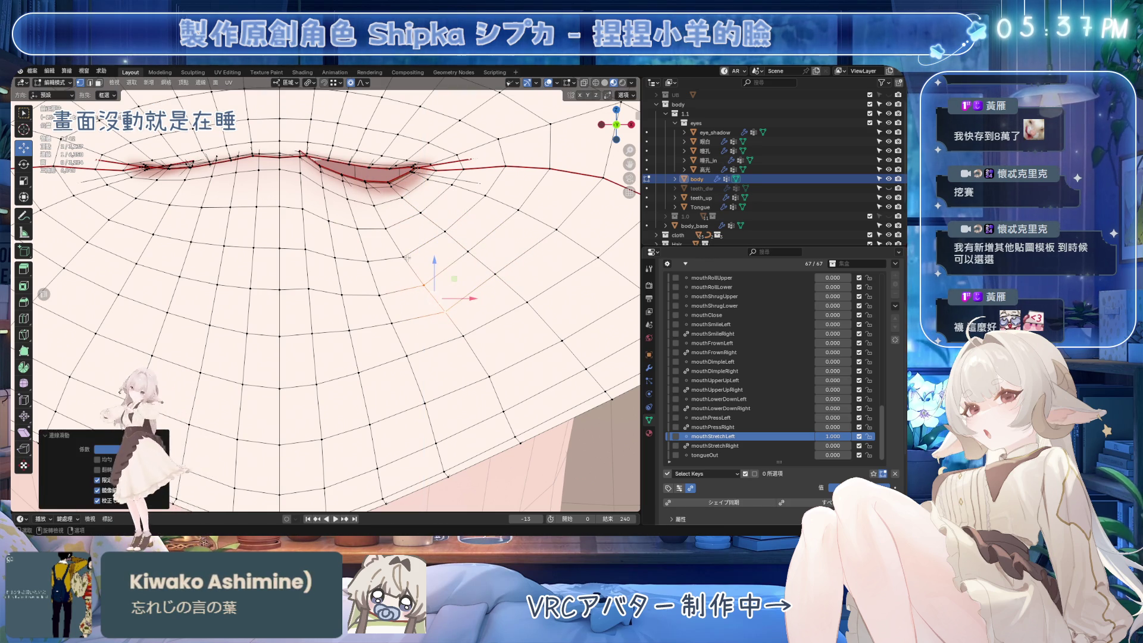
{"action": "left_click", "coordinate": [377, 266]}
{"action": "left_click", "coordinate": [342, 293]}
{"action": "key", "text": "ctrl+s"}
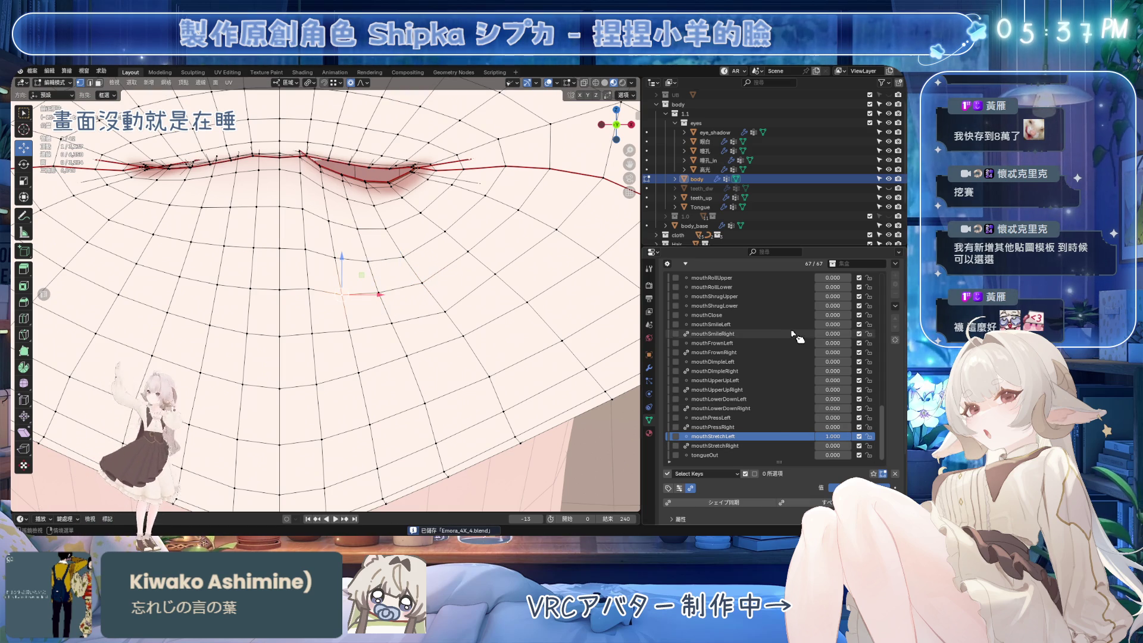
Set jawOpen to 1 and make mouthStretchLeft the active shape key at full strength.
{"action": "scroll", "coordinate": [811, 310], "scroll_direction": "up", "scroll_amount": 6}
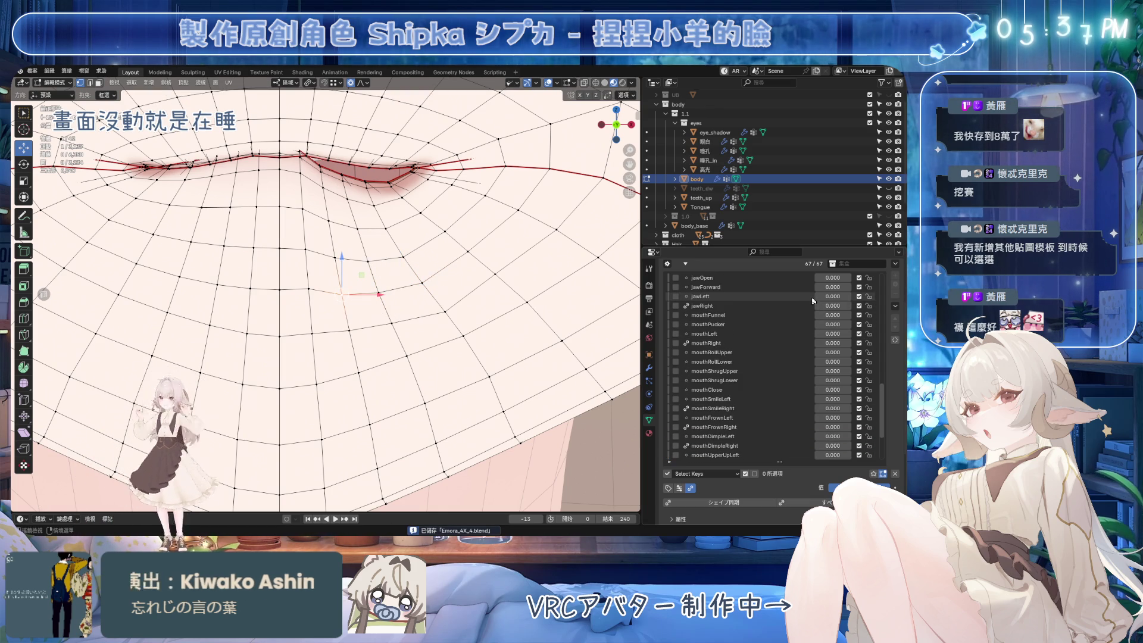
{"action": "scroll", "coordinate": [832, 292], "scroll_direction": "up", "scroll_amount": 2}
{"action": "left_click_drag", "start_coordinate": [833, 277], "coordinate": [888, 277]}
{"action": "scroll", "coordinate": [613, 318], "scroll_direction": "down", "scroll_amount": 4}
{"action": "scroll", "coordinate": [613, 318], "scroll_direction": "up", "scroll_amount": 3}
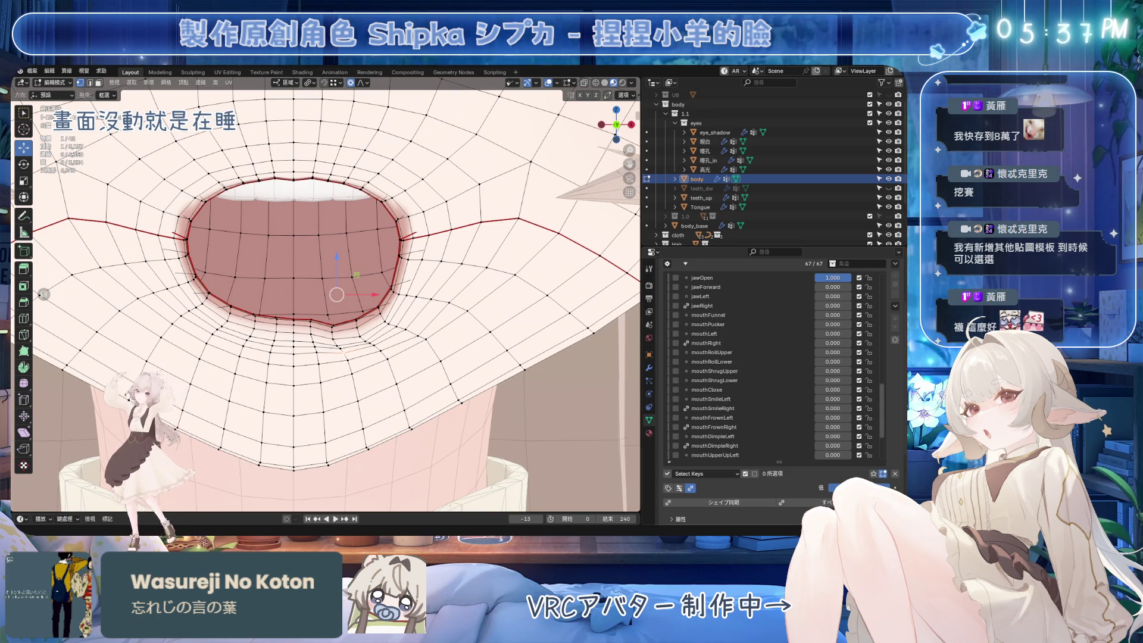
{"action": "scroll", "coordinate": [708, 315], "scroll_direction": "down", "scroll_amount": 4}
{"action": "left_click", "coordinate": [715, 437]}
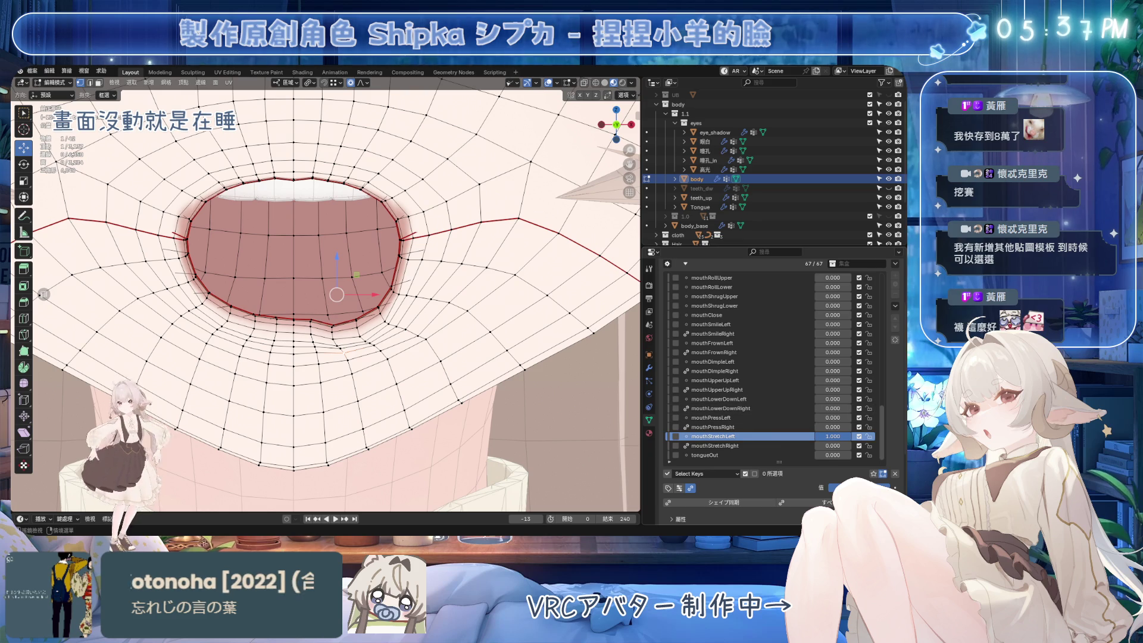
{"action": "mouse_move", "coordinate": [833, 436]}
{"action": "left_mouse_down"}
{"action": "mouse_move", "coordinate": [815, 437]}
{"action": "mouse_move", "coordinate": [846, 436]}
{"action": "left_mouse_up"}
{"action": "scroll", "coordinate": [450, 269], "scroll_direction": "up", "scroll_amount": 2}
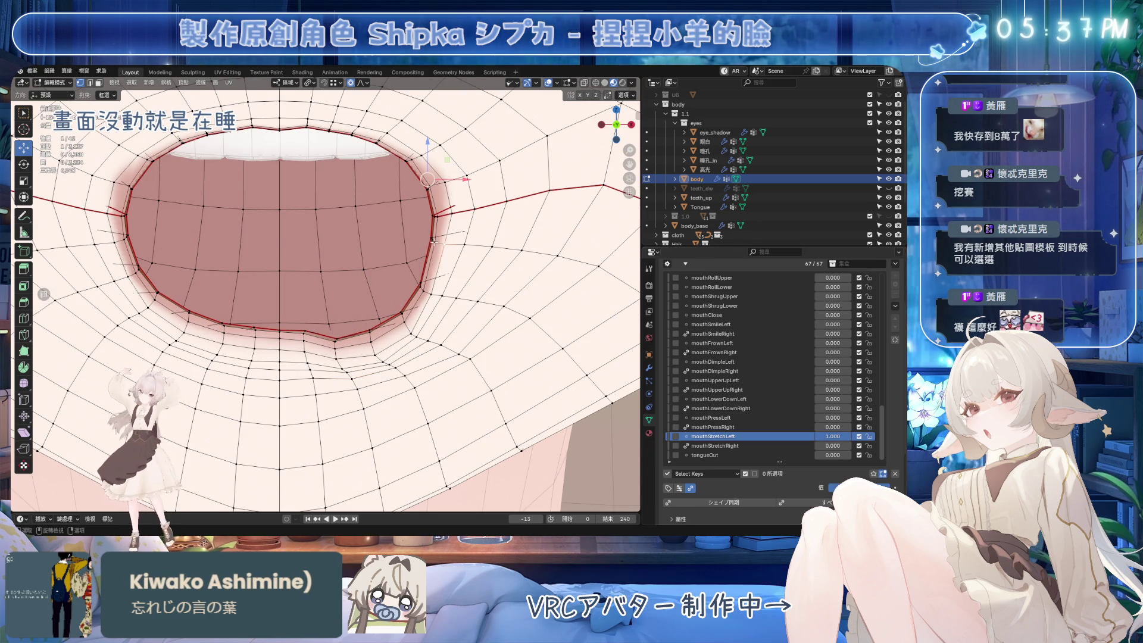
Select the right mouth-corner edge path and move it down-right with proportional falloff.
{"action": "left_click", "coordinate": [433, 238], "text": "ctrl"}
{"action": "key", "text": "g"}
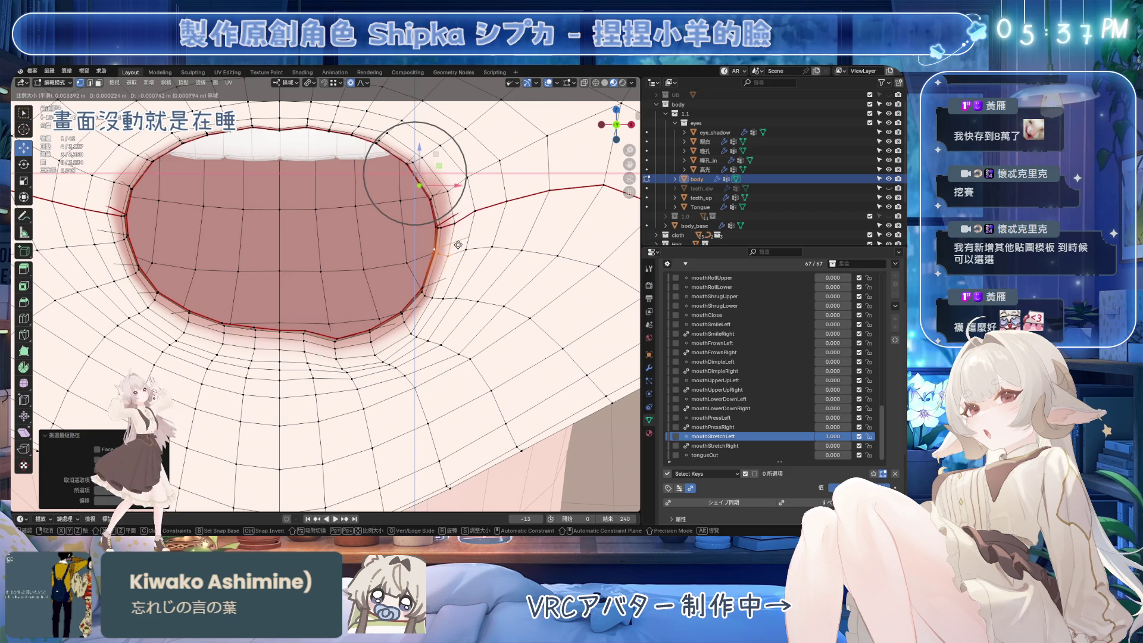
{"action": "key", "text": "Escape"}
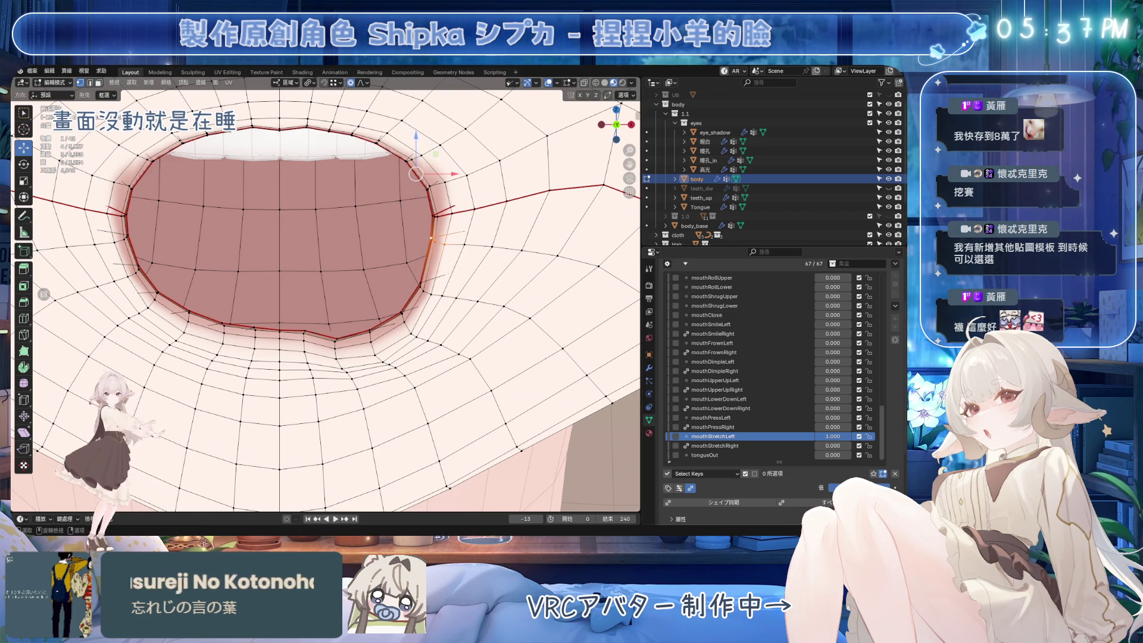
{"action": "left_click", "coordinate": [434, 261], "text": "ctrl"}
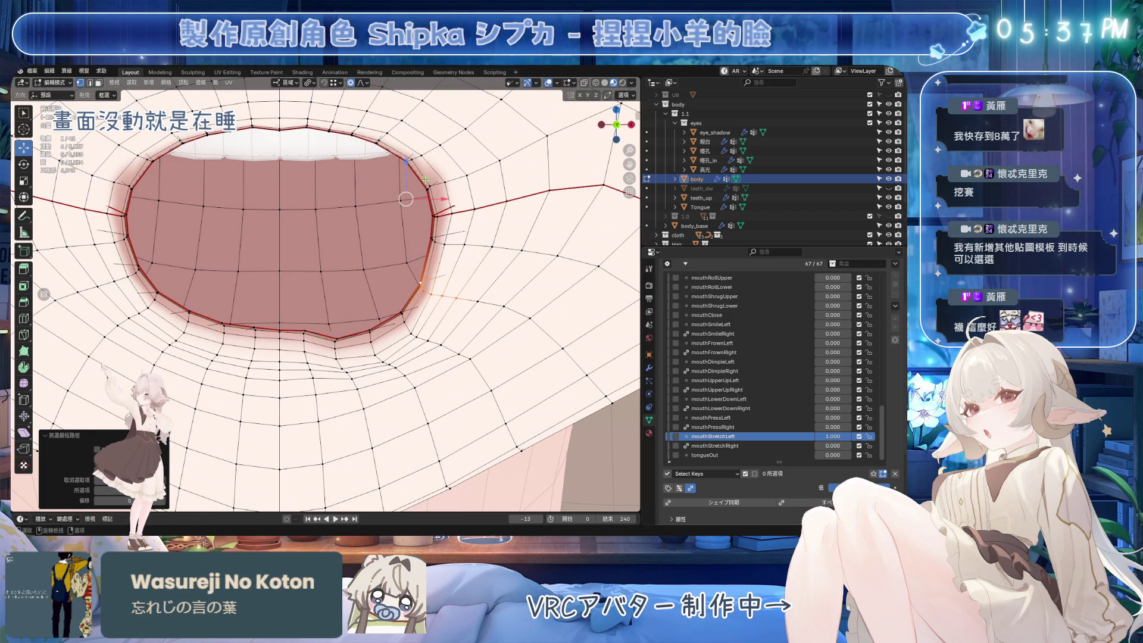
{"action": "key", "text": "g"}
{"action": "scroll", "coordinate": [508, 294], "scroll_direction": "up", "scroll_amount": 5}
{"action": "left_click", "coordinate": [508, 292]}
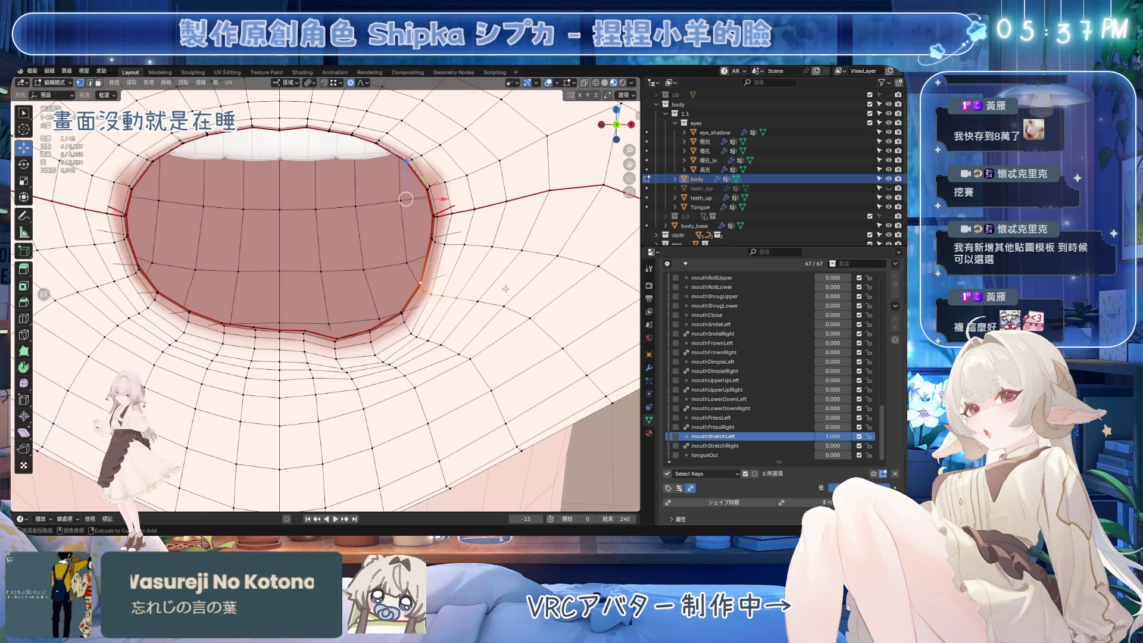
{"action": "key", "text": "g"}
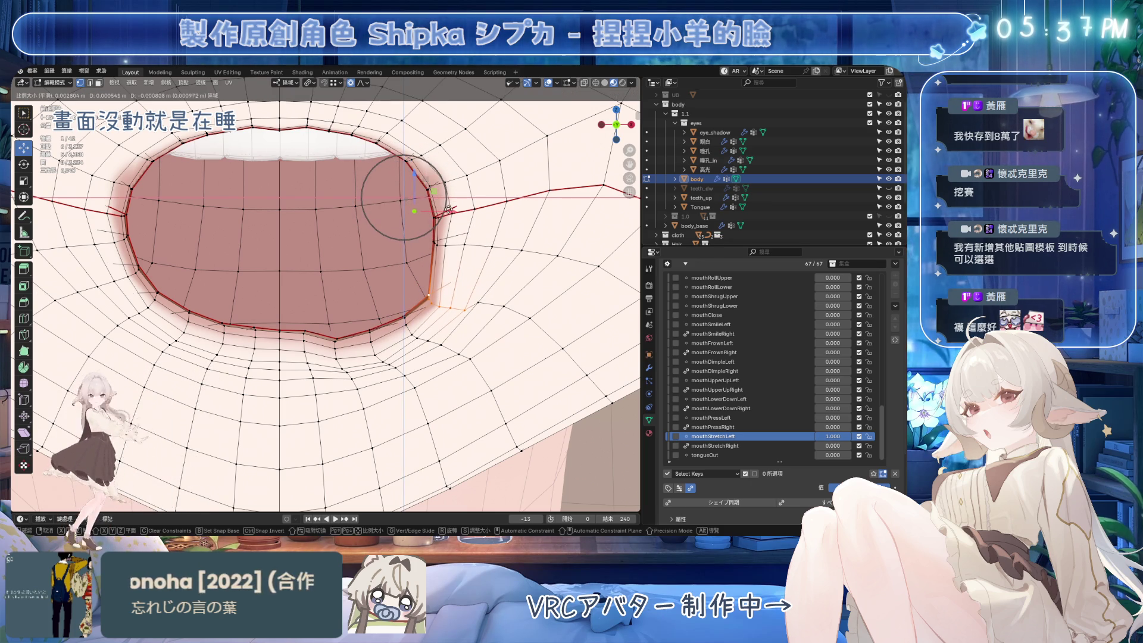
{"action": "scroll", "coordinate": [488, 256], "scroll_direction": "up", "scroll_amount": 2}
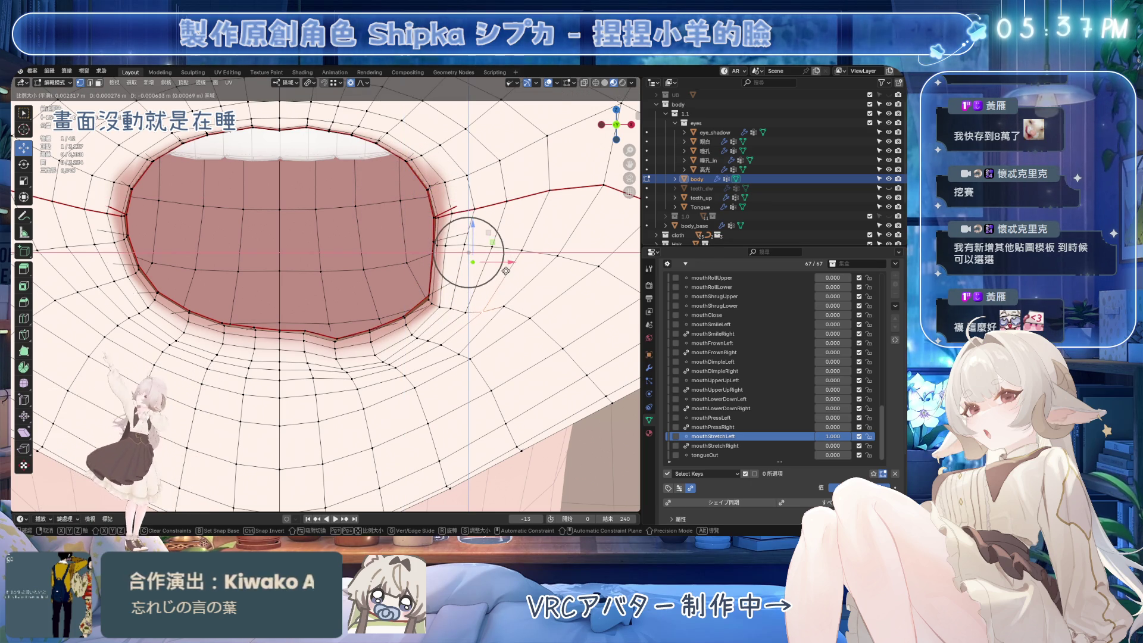
{"action": "left_click", "coordinate": [506, 271]}
{"action": "key", "text": "g"}
{"action": "left_click", "coordinate": [482, 311]}
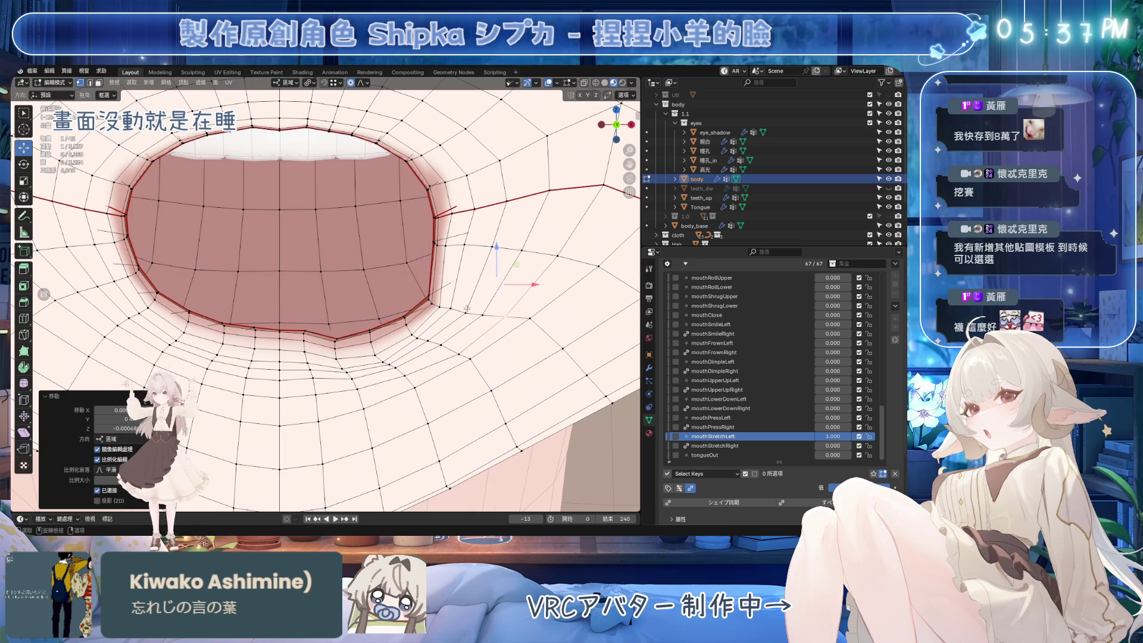
Pull the right mouth-corner vertices into place, select the lower-right corner edges and save.
{"action": "left_click", "coordinate": [455, 307]}
{"action": "left_click_drag", "start_coordinate": [442, 213], "coordinate": [458, 208]}
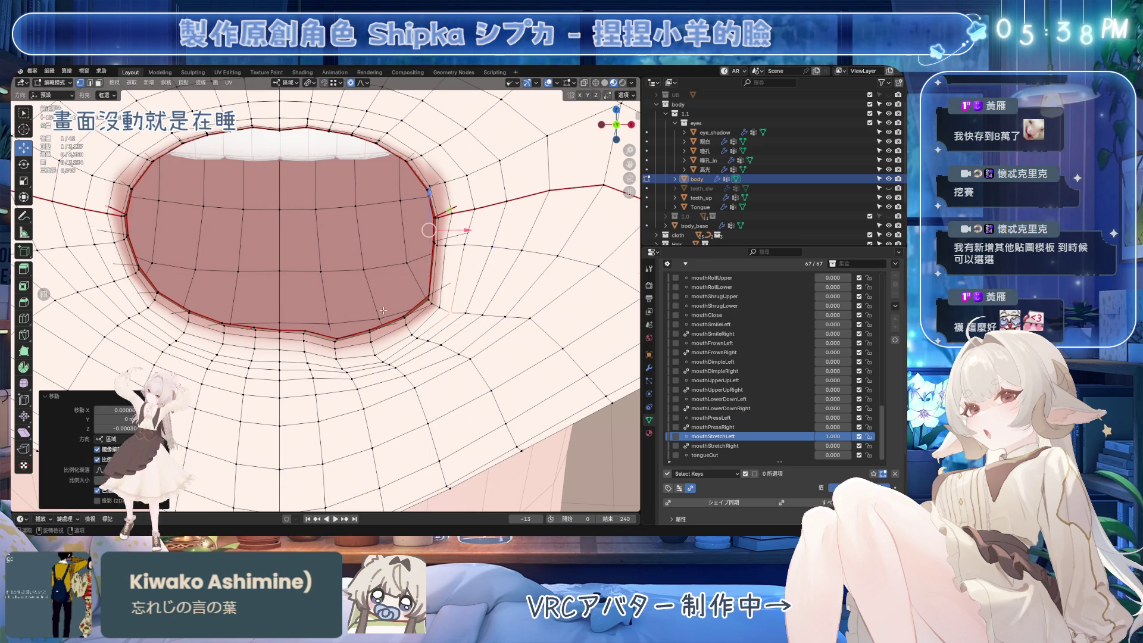
{"action": "scroll", "coordinate": [424, 331], "scroll_direction": "up", "scroll_amount": 2}
{"action": "left_click", "coordinate": [421, 320], "text": "ctrl"}
{"action": "key", "text": "ctrl+s"}
{"action": "left_click", "coordinate": [419, 319], "text": "shift"}
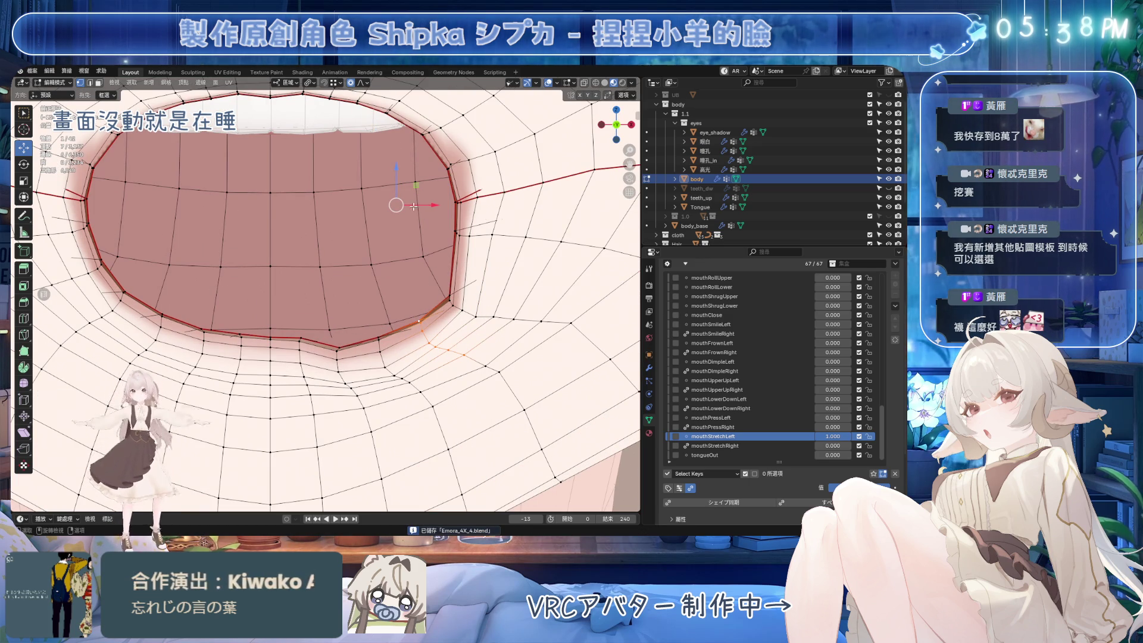
Select a lower-lip edge path and move it twice with proportional falloff.
{"action": "left_click", "coordinate": [405, 372]}
{"action": "left_click", "coordinate": [411, 372], "text": "ctrl"}
{"action": "key", "text": "g"}
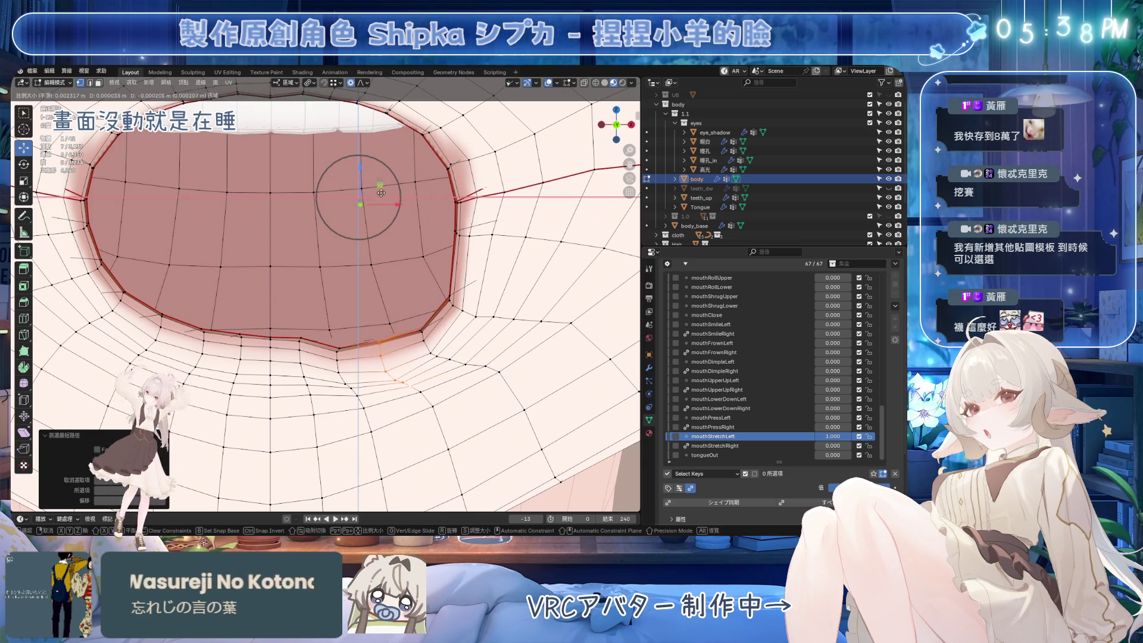
{"action": "left_click", "coordinate": [398, 252]}
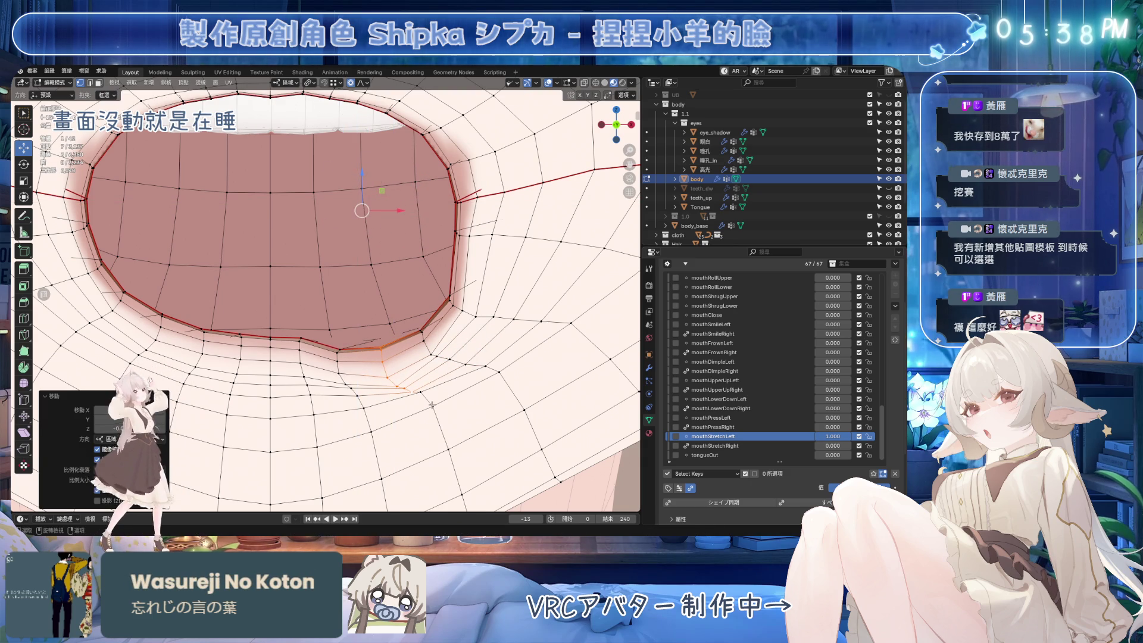
{"action": "key", "text": "g"}
{"action": "left_click", "coordinate": [423, 325]}
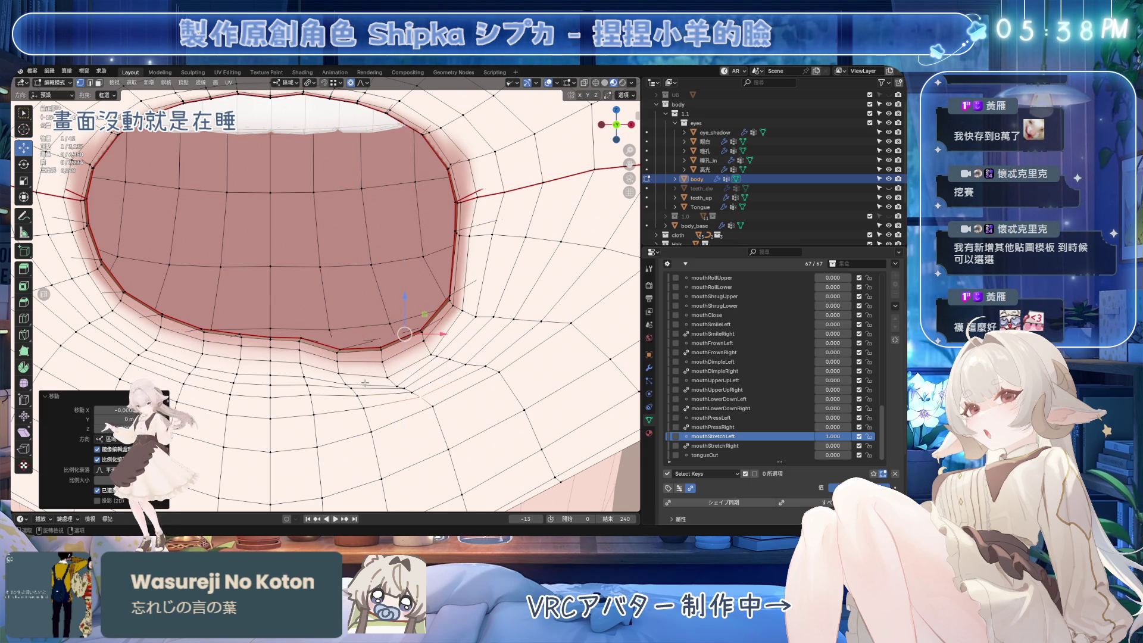
Select the edge run below the lower lip and push it vertically with falloff.
{"action": "left_click", "coordinate": [341, 349]}
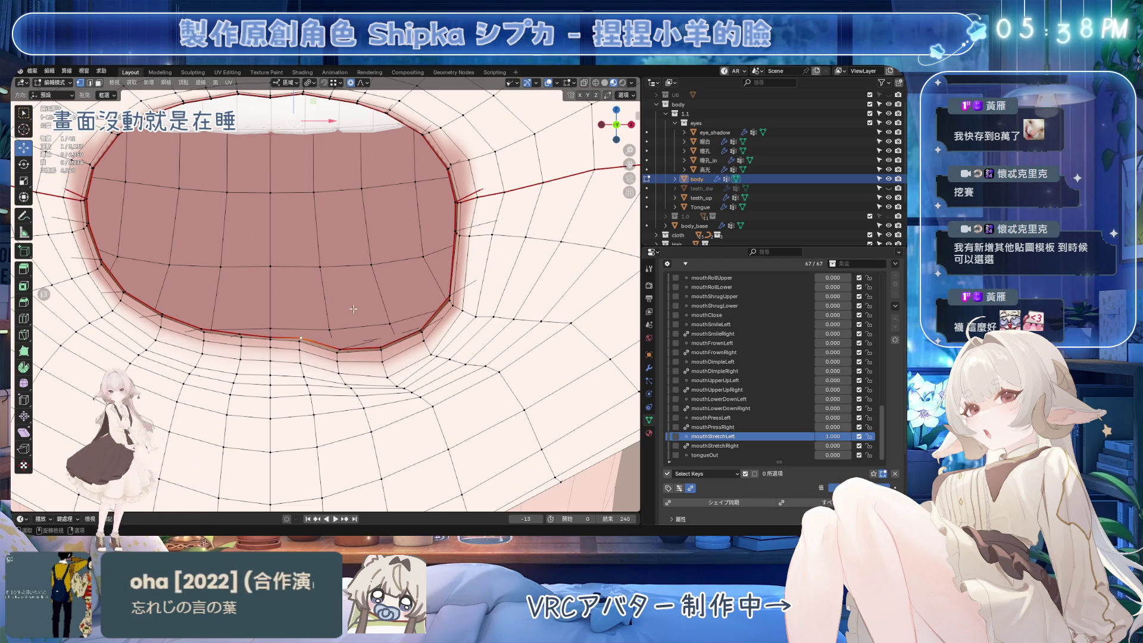
{"action": "left_click", "coordinate": [341, 351], "text": "shift"}
{"action": "left_click", "coordinate": [355, 395], "text": "ctrl"}
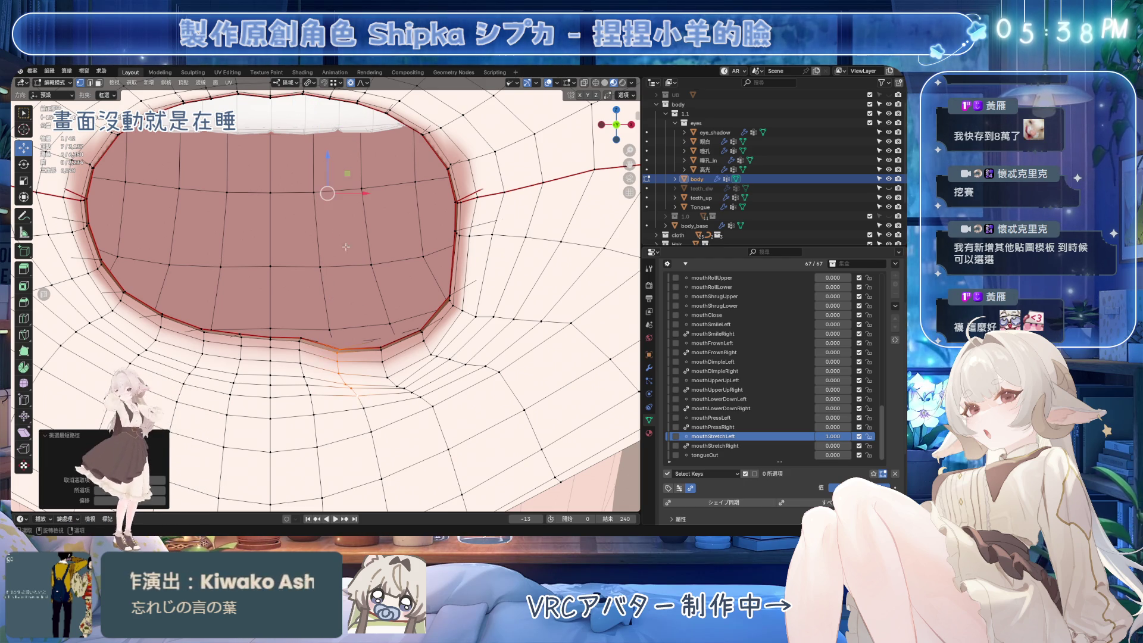
{"action": "left_click", "coordinate": [307, 351]}
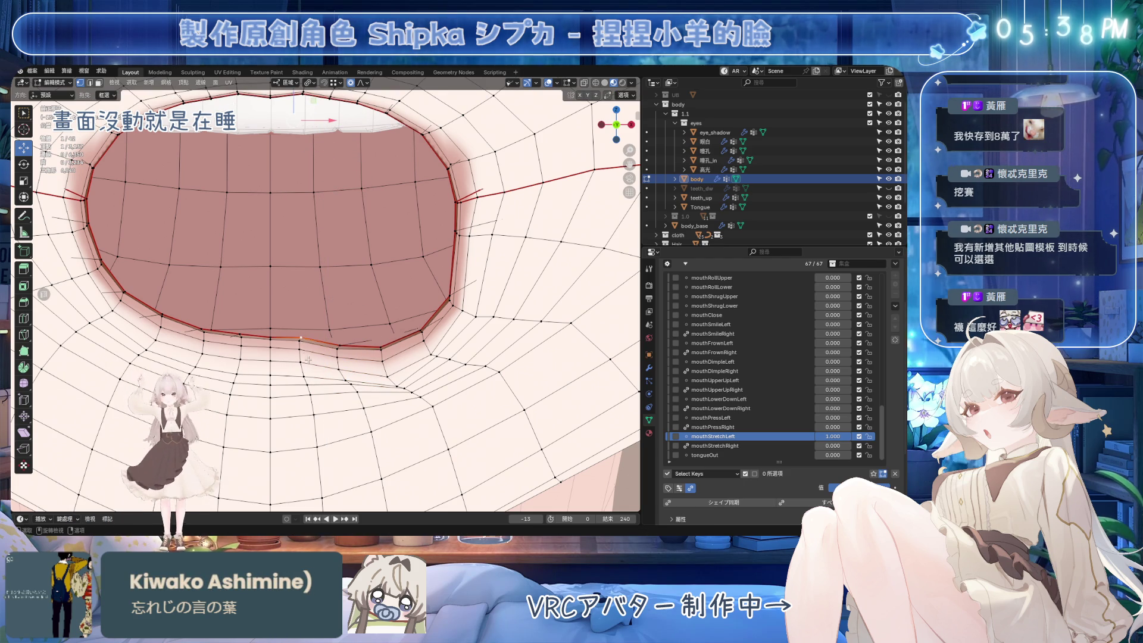
{"action": "left_click", "coordinate": [311, 388], "text": "ctrl"}
{"action": "mouse_move", "coordinate": [300, 129]}
{"action": "left_mouse_down"}
{"action": "mouse_move", "coordinate": [299, 144]}
{"action": "mouse_move", "coordinate": [304, 119]}
{"action": "left_mouse_up"}
{"action": "scroll", "coordinate": [301, 141], "scroll_direction": "up", "scroll_amount": 15}
{"action": "scroll", "coordinate": [304, 119], "scroll_direction": "down", "scroll_amount": 4}
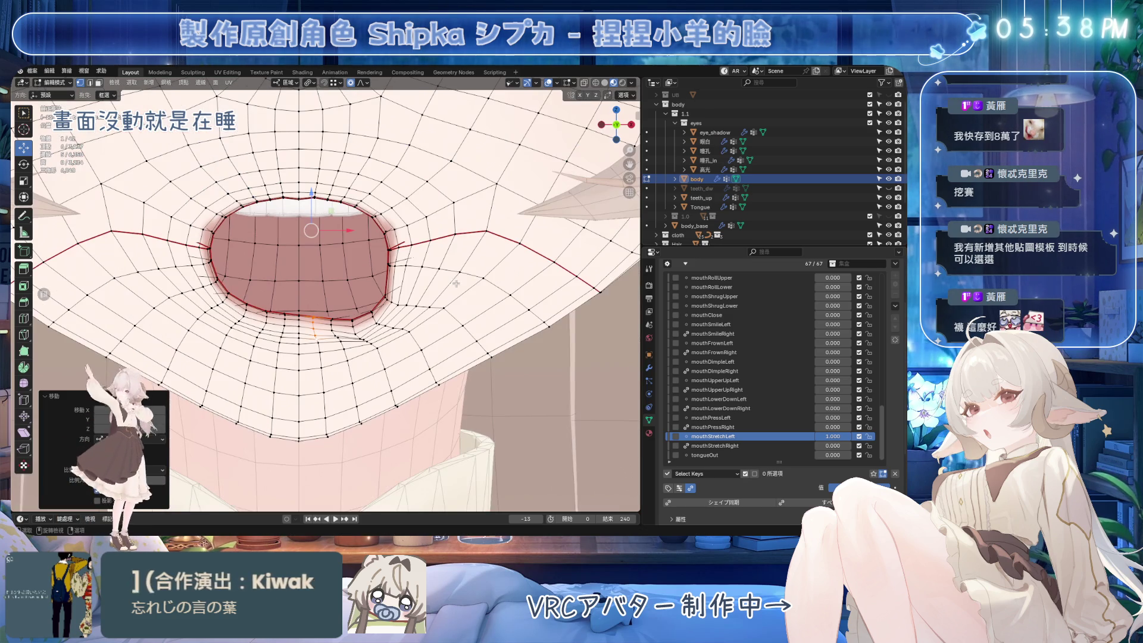
{"action": "left_click", "coordinate": [715, 446]}
{"action": "left_click_drag", "start_coordinate": [833, 446], "coordinate": [858, 446]}
{"action": "scroll", "coordinate": [409, 288], "scroll_direction": "down", "scroll_amount": 5}
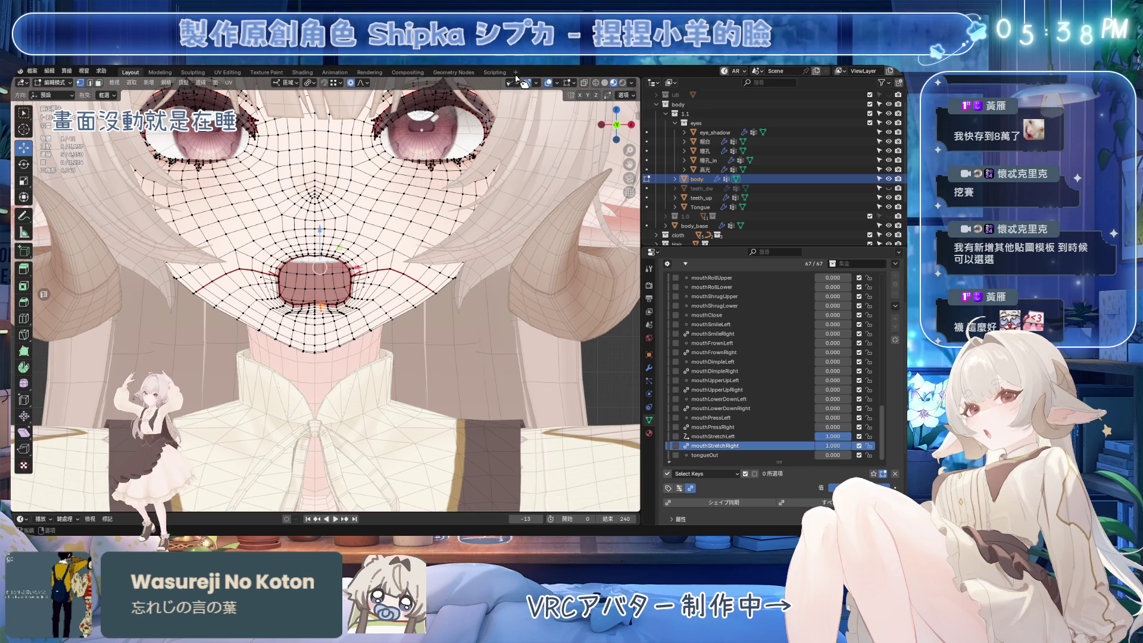
{"action": "scroll", "coordinate": [397, 256], "scroll_direction": "up", "scroll_amount": 4}
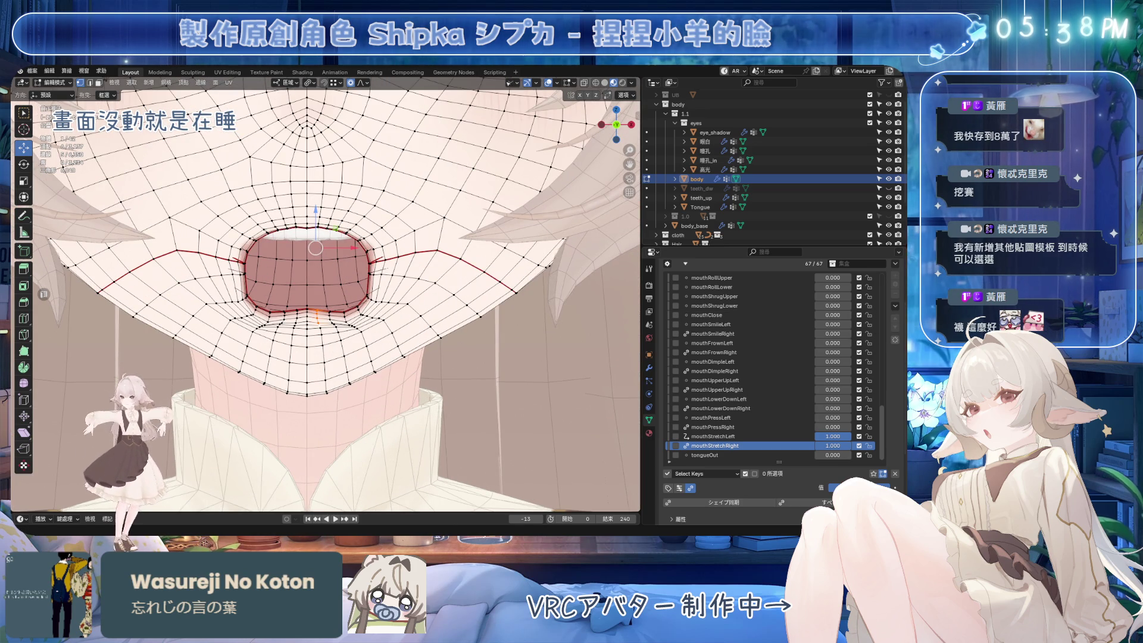
{"action": "scroll", "coordinate": [322, 286], "scroll_direction": "up", "scroll_amount": 3}
{"action": "left_click", "coordinate": [387, 204]}
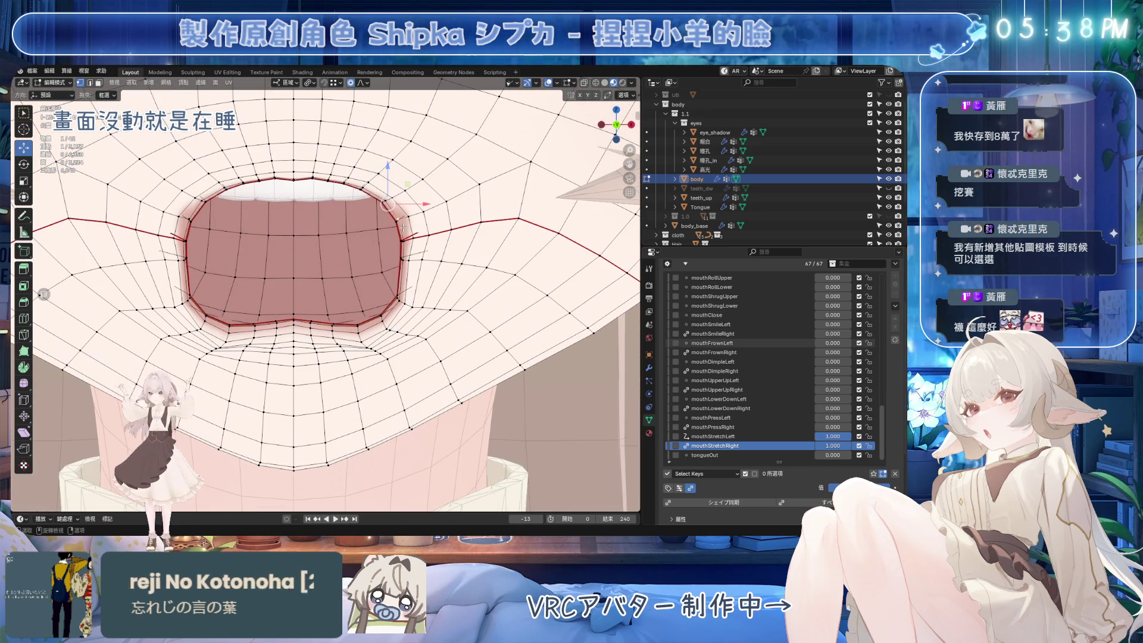
{"action": "mouse_move", "coordinate": [843, 437]}
{"action": "left_mouse_down"}
{"action": "mouse_move", "coordinate": [827, 436]}
{"action": "mouse_move", "coordinate": [846, 436]}
{"action": "left_mouse_up"}
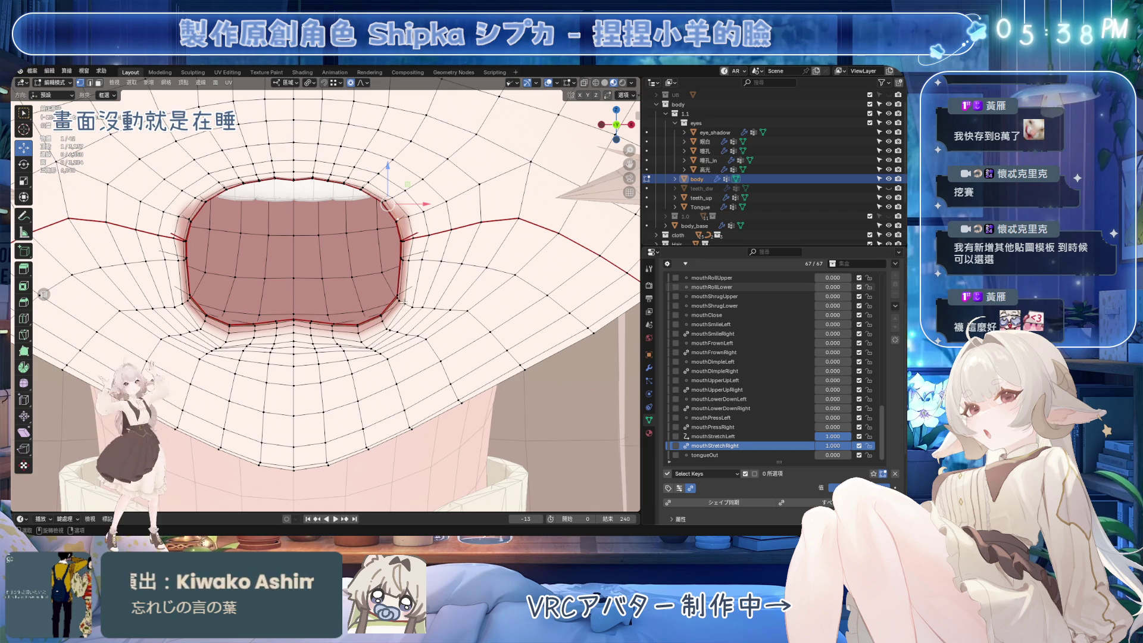
{"action": "left_click_drag", "start_coordinate": [844, 445], "coordinate": [798, 442]}
{"action": "left_click", "coordinate": [797, 437]}
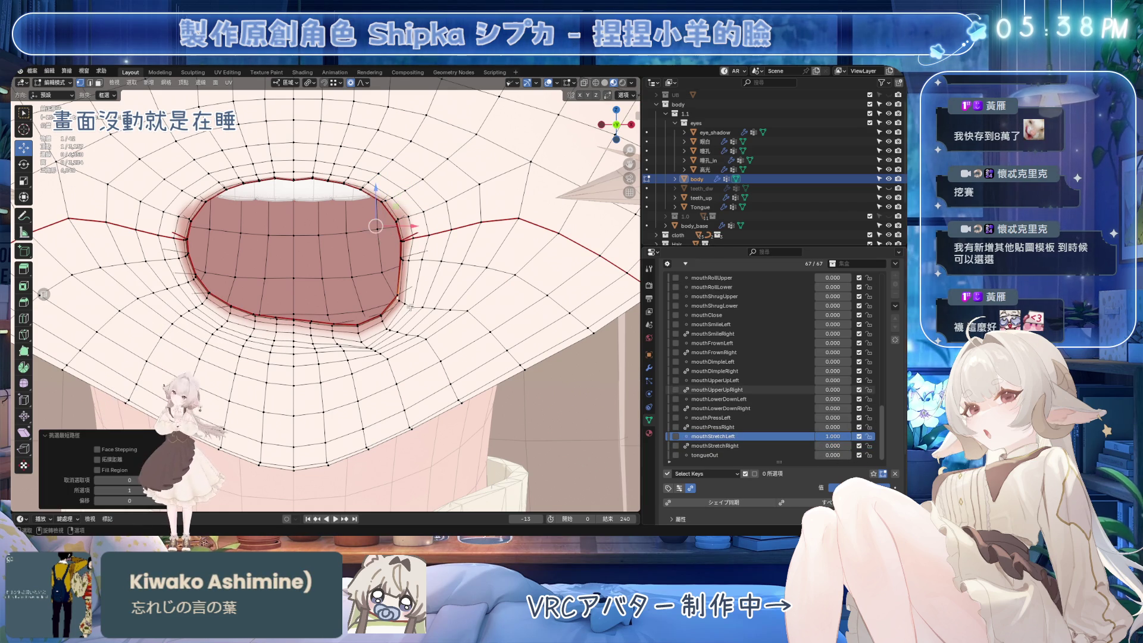
Shift the mouth-corner vertex slightly left along X, comparing mouthStretchLeft values, then undo the last move.
{"action": "scroll", "coordinate": [405, 295], "scroll_direction": "up", "scroll_amount": 3}
{"action": "left_click", "coordinate": [420, 293]}
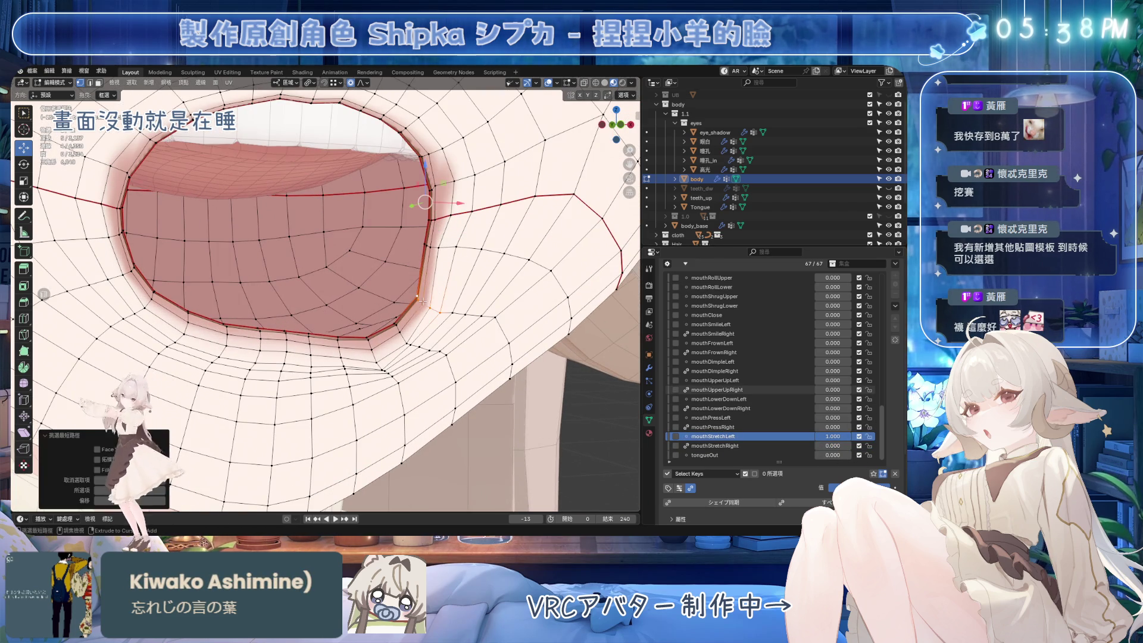
{"action": "scroll", "coordinate": [414, 297], "scroll_direction": "down", "scroll_amount": 3}
{"action": "mouse_move", "coordinate": [417, 234]}
{"action": "left_mouse_down"}
{"action": "mouse_move", "coordinate": [450, 235]}
{"action": "mouse_move", "coordinate": [433, 233]}
{"action": "left_mouse_up"}
{"action": "scroll", "coordinate": [445, 234], "scroll_direction": "down", "scroll_amount": 10}
{"action": "mouse_move", "coordinate": [480, 243]}
{"action": "left_mouse_down"}
{"action": "mouse_move", "coordinate": [438, 238]}
{"action": "mouse_move", "coordinate": [434, 257]}
{"action": "mouse_move", "coordinate": [455, 219]}
{"action": "mouse_move", "coordinate": [424, 212]}
{"action": "left_mouse_up"}
{"action": "mouse_move", "coordinate": [854, 437]}
{"action": "left_mouse_down"}
{"action": "mouse_move", "coordinate": [817, 436]}
{"action": "mouse_move", "coordinate": [860, 436]}
{"action": "left_mouse_up"}
{"action": "left_click_drag", "start_coordinate": [430, 207], "coordinate": [425, 208]}
{"action": "mouse_move", "coordinate": [840, 436]}
{"action": "left_mouse_down"}
{"action": "mouse_move", "coordinate": [816, 437]}
{"action": "mouse_move", "coordinate": [858, 436]}
{"action": "left_mouse_up"}
{"action": "key", "text": "ctrl+z"}
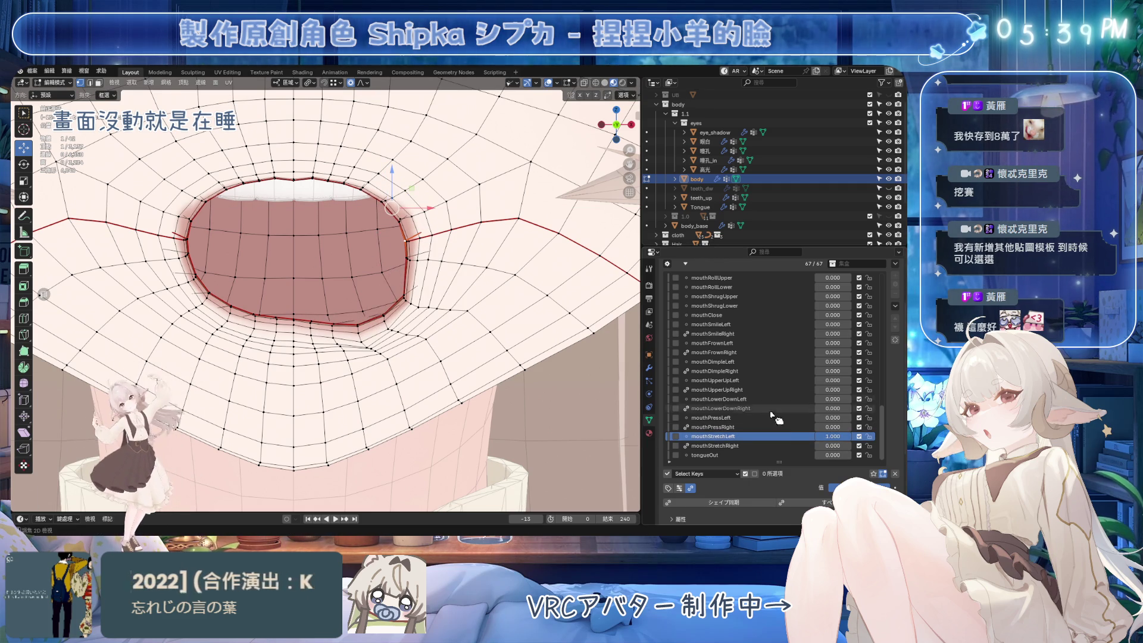
Move the mouth-corner vertex along X and frame the view on the mouth vertices.
{"action": "left_click_drag", "start_coordinate": [430, 208], "coordinate": [418, 209]}
{"action": "mouse_move", "coordinate": [849, 437]}
{"action": "left_mouse_down"}
{"action": "mouse_move", "coordinate": [828, 437]}
{"action": "mouse_move", "coordinate": [852, 437]}
{"action": "left_mouse_up"}
{"action": "key", "text": "KP_Decimal"}
{"action": "left_click", "coordinate": [352, 374], "text": "ctrl"}
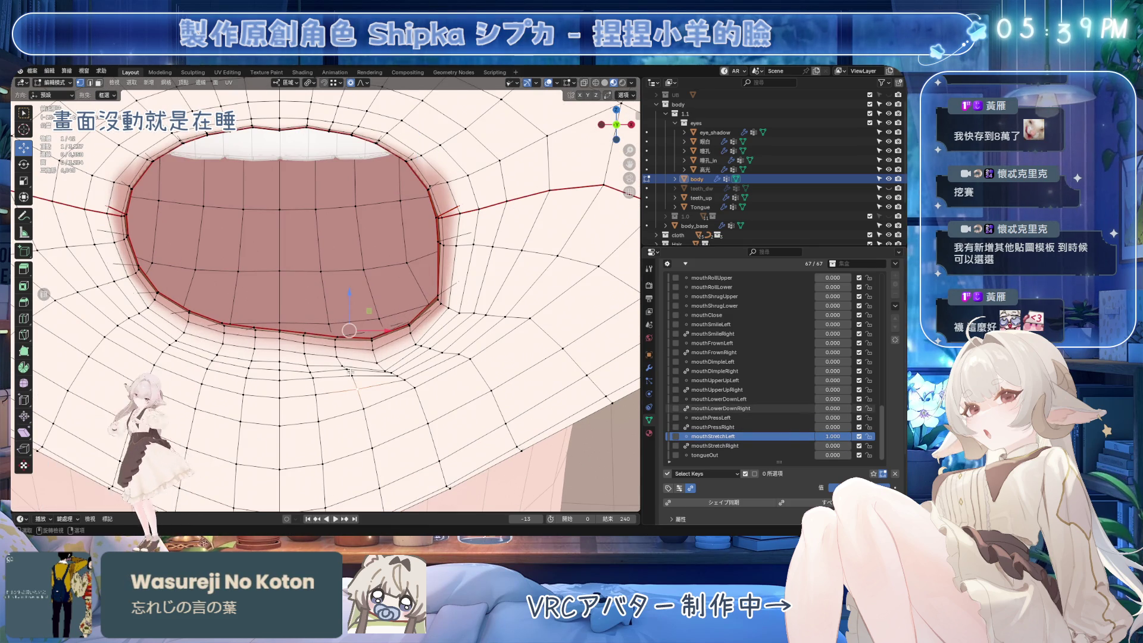
{"action": "key", "text": "g"}
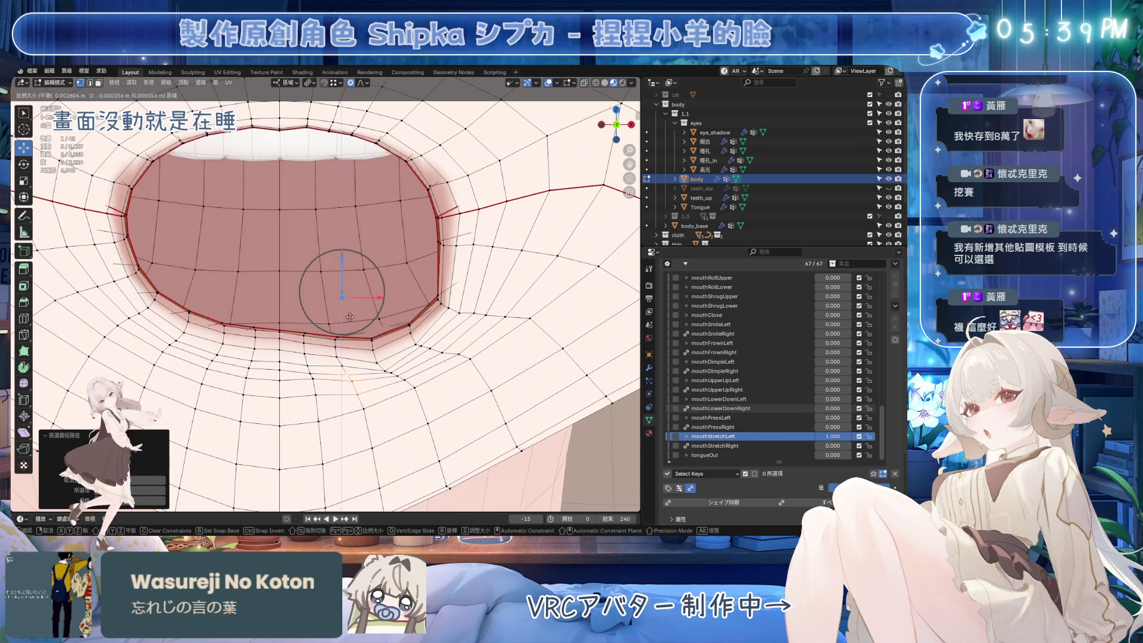
{"action": "right_click", "coordinate": [352, 333]}
Raise the upper-lip vertices on mouthStretchLeft, save, and set mouthStretchRight to 1.000.
{"action": "left_click", "coordinate": [776, 438]}
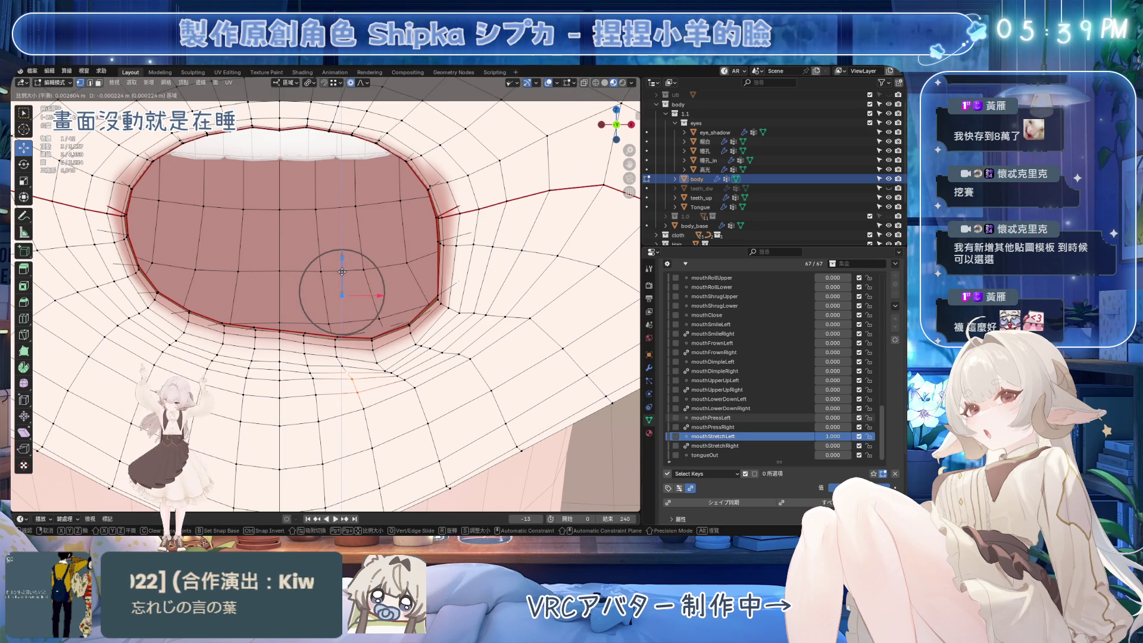
{"action": "key", "text": "g"}
{"action": "left_click", "coordinate": [344, 205]}
{"action": "key", "text": "g"}
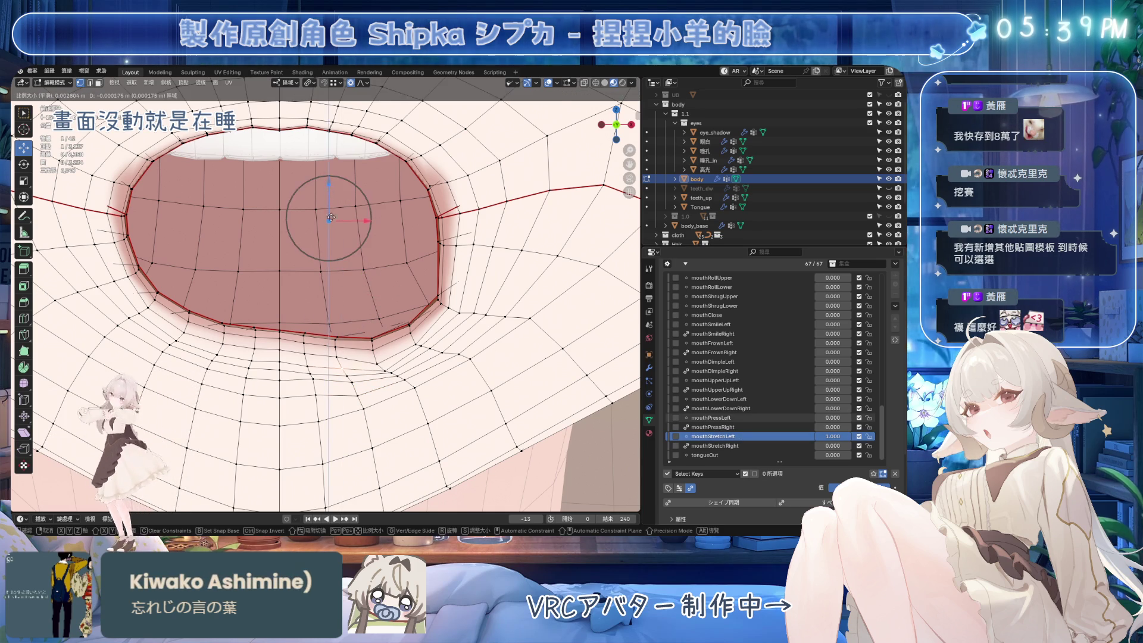
{"action": "left_click", "coordinate": [328, 366]}
{"action": "key", "text": "g"}
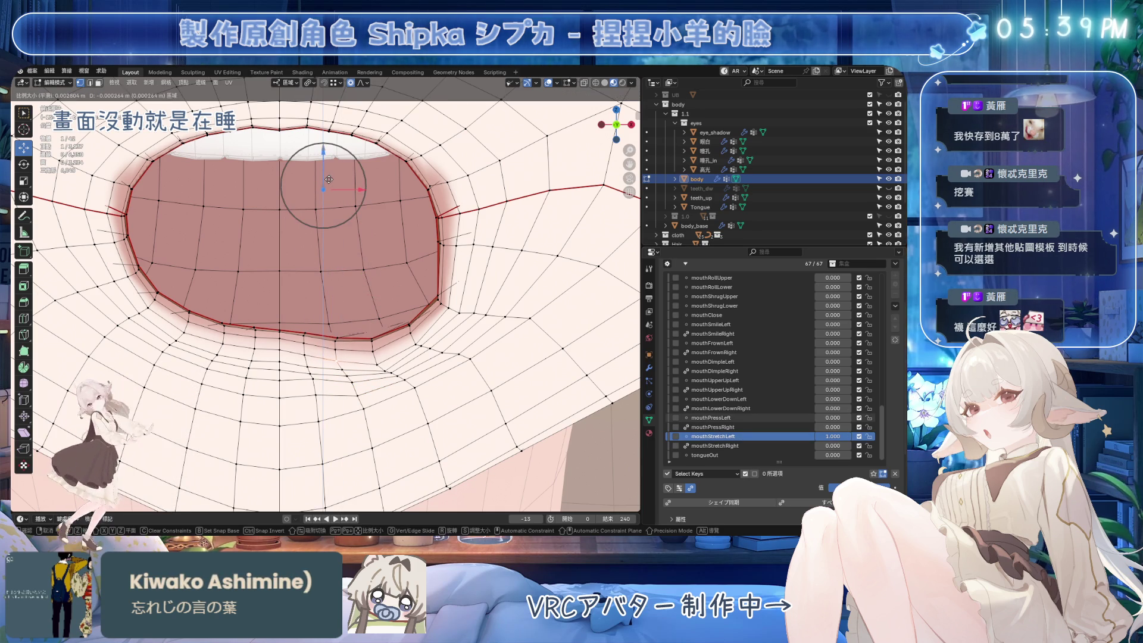
{"action": "left_click", "coordinate": [331, 192]}
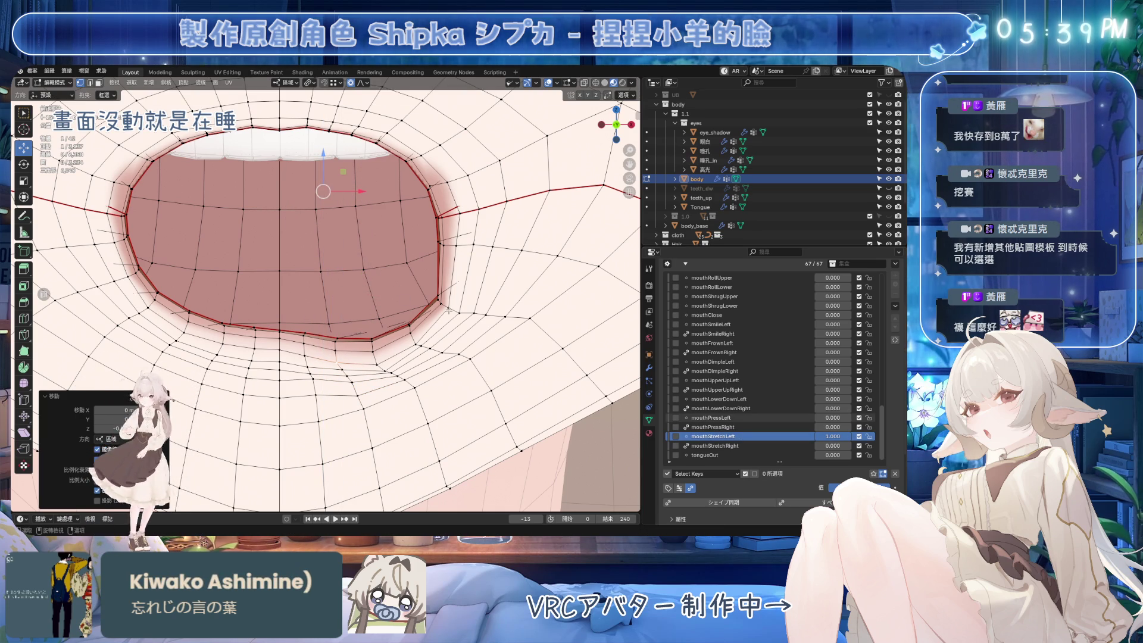
{"action": "key", "text": "ctrl+s"}
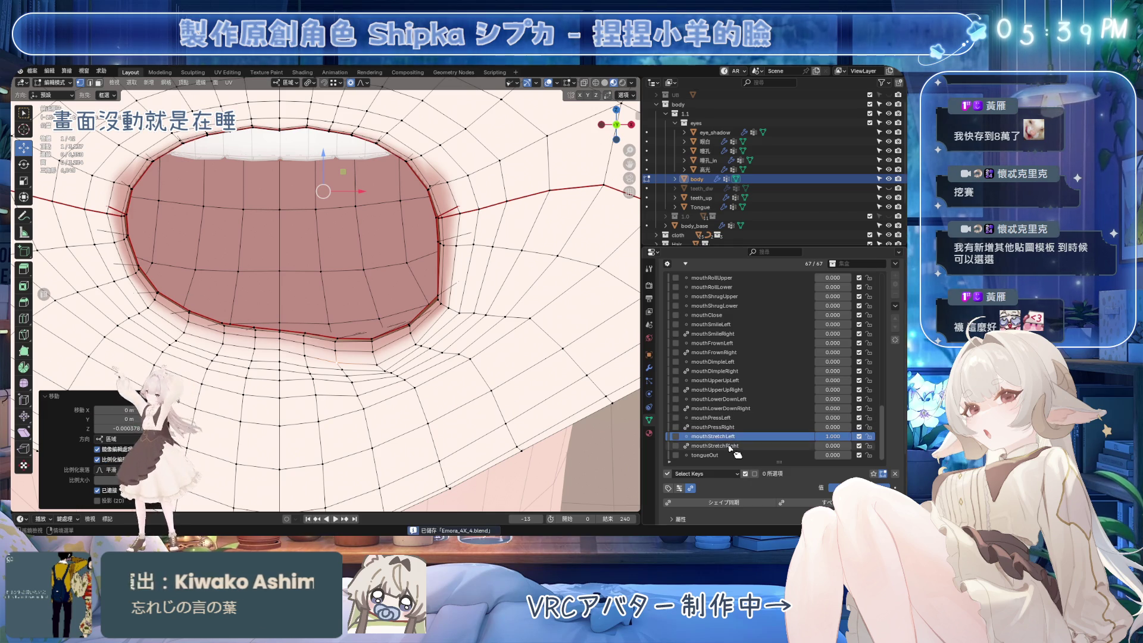
{"action": "left_click", "coordinate": [792, 446]}
{"action": "left_click_drag", "start_coordinate": [825, 448], "coordinate": [851, 448]}
On mouthStretchLeft, edge-slide the right mouth-corner loop and shift it sideways along X.
{"action": "scroll", "coordinate": [439, 312], "scroll_direction": "down", "scroll_amount": 3}
{"action": "scroll", "coordinate": [453, 292], "scroll_direction": "up", "scroll_amount": 1}
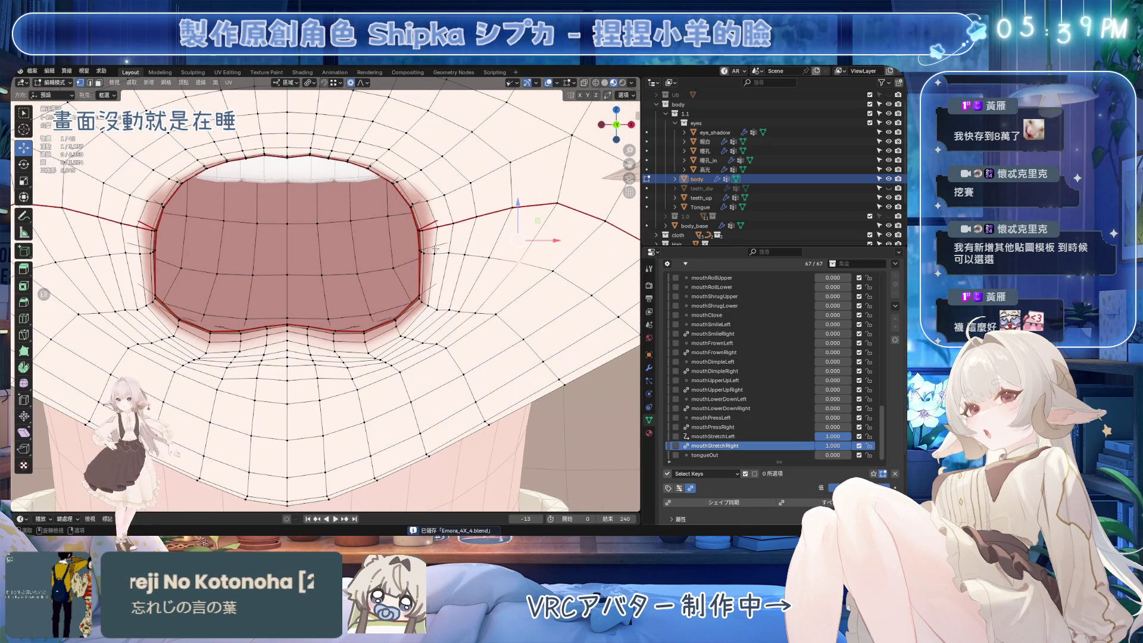
{"action": "left_click", "coordinate": [419, 248], "text": "alt"}
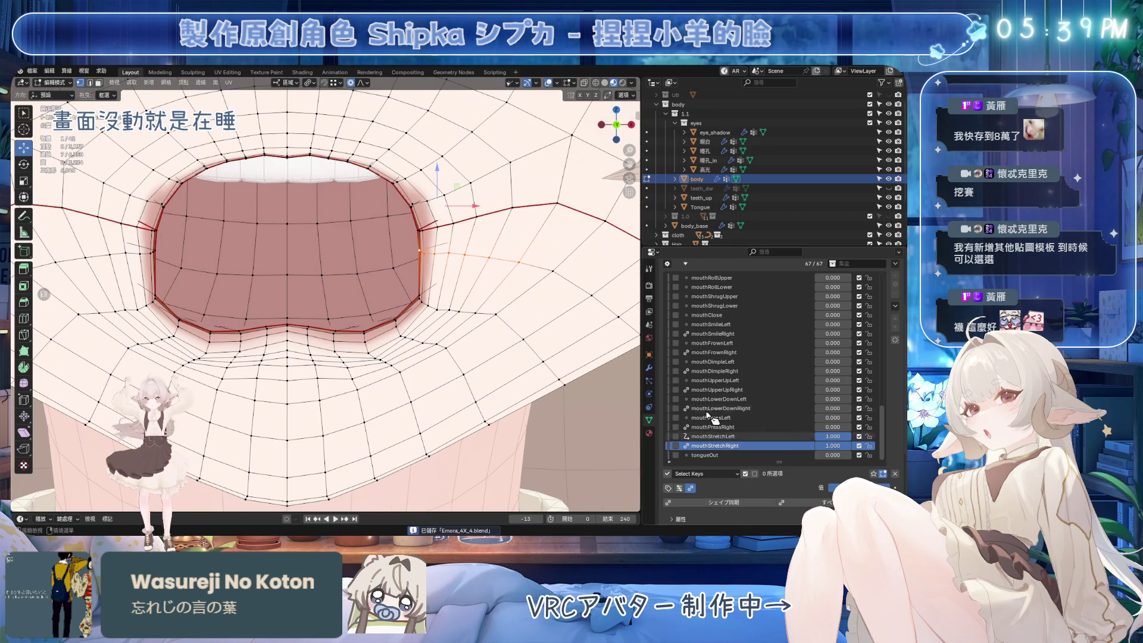
{"action": "left_click", "coordinate": [712, 437]}
{"action": "key", "text": "g"}
{"action": "key", "text": "g"}
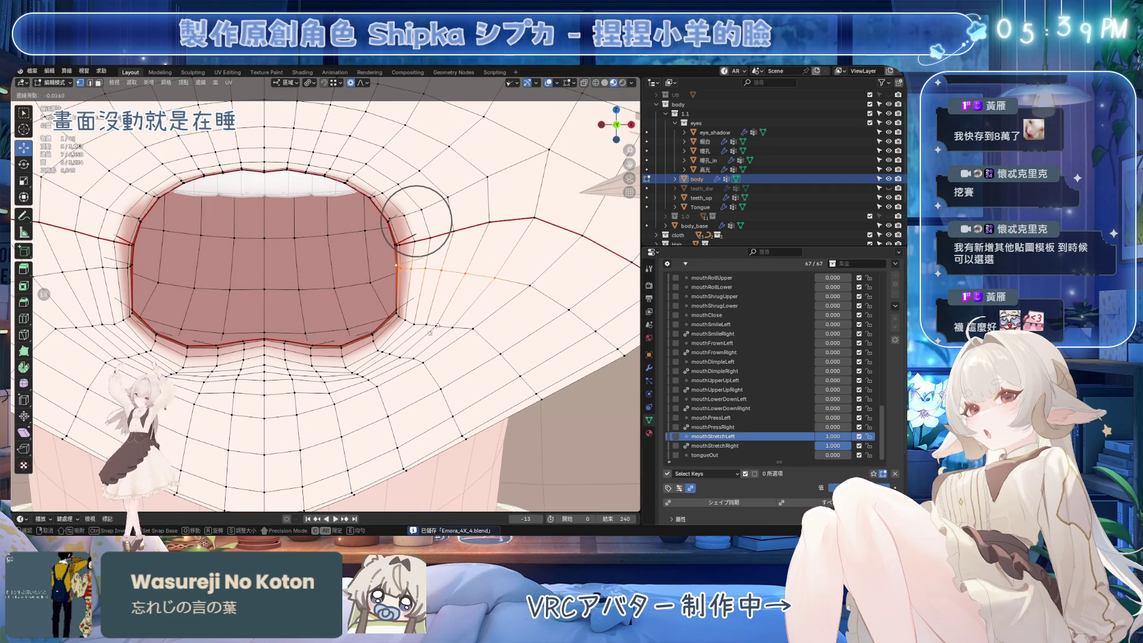
{"action": "left_click", "coordinate": [419, 379]}
{"action": "left_click_drag", "start_coordinate": [444, 229], "coordinate": [488, 235]}
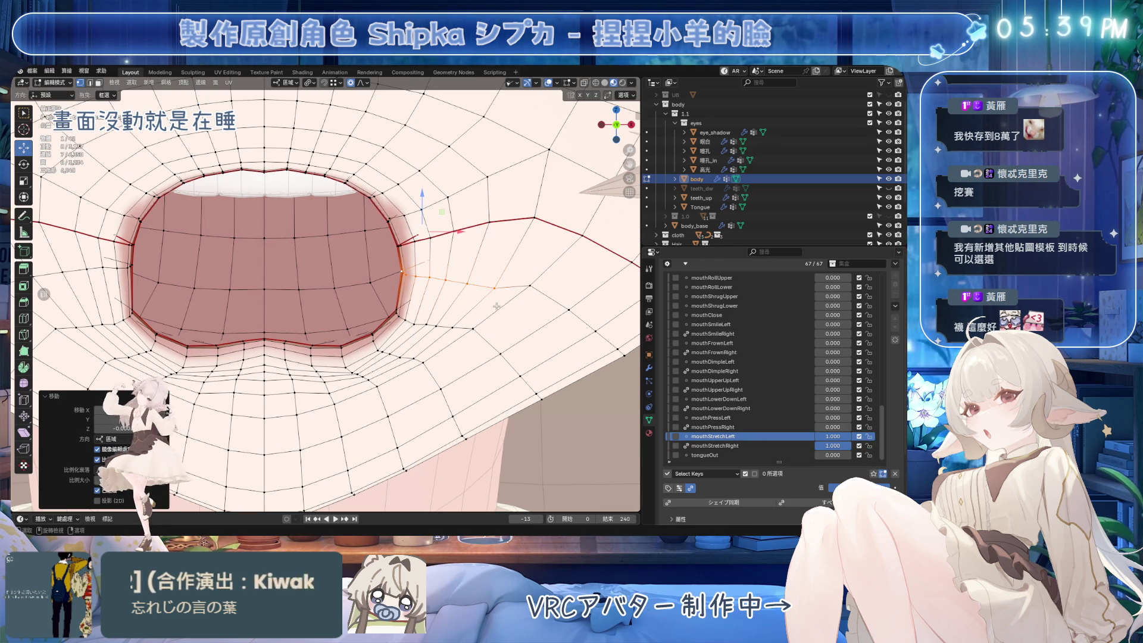
Narrow to one corner vertex, compare mouthStretchLeft with mouthStretchRight from below, and save.
{"action": "left_click", "coordinate": [497, 306]}
{"action": "mouse_move", "coordinate": [839, 436]}
{"action": "left_mouse_down"}
{"action": "mouse_move", "coordinate": [804, 436]}
{"action": "mouse_move", "coordinate": [840, 437]}
{"action": "left_mouse_up"}
{"action": "left_click", "coordinate": [745, 445]}
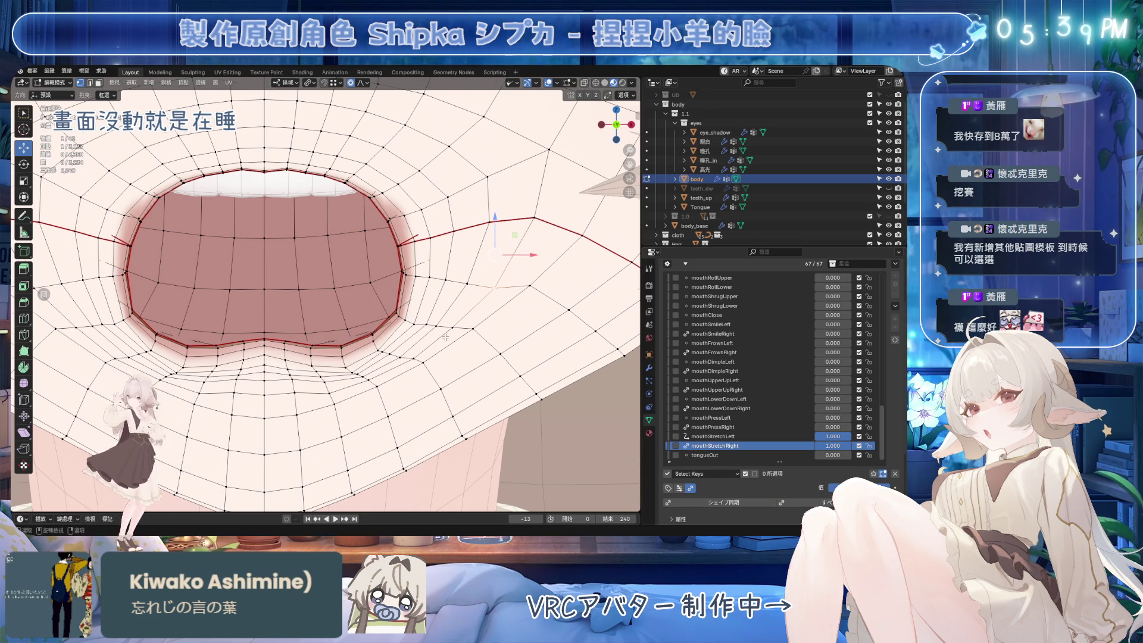
{"action": "scroll", "coordinate": [445, 338], "scroll_direction": "down", "scroll_amount": 5}
{"action": "mouse_move", "coordinate": [445, 339]}
{"action": "middle_mouse_down"}
{"action": "mouse_move", "coordinate": [419, 291]}
{"action": "mouse_move", "coordinate": [308, 282]}
{"action": "middle_mouse_up"}
{"action": "key", "text": "ctrl+s"}
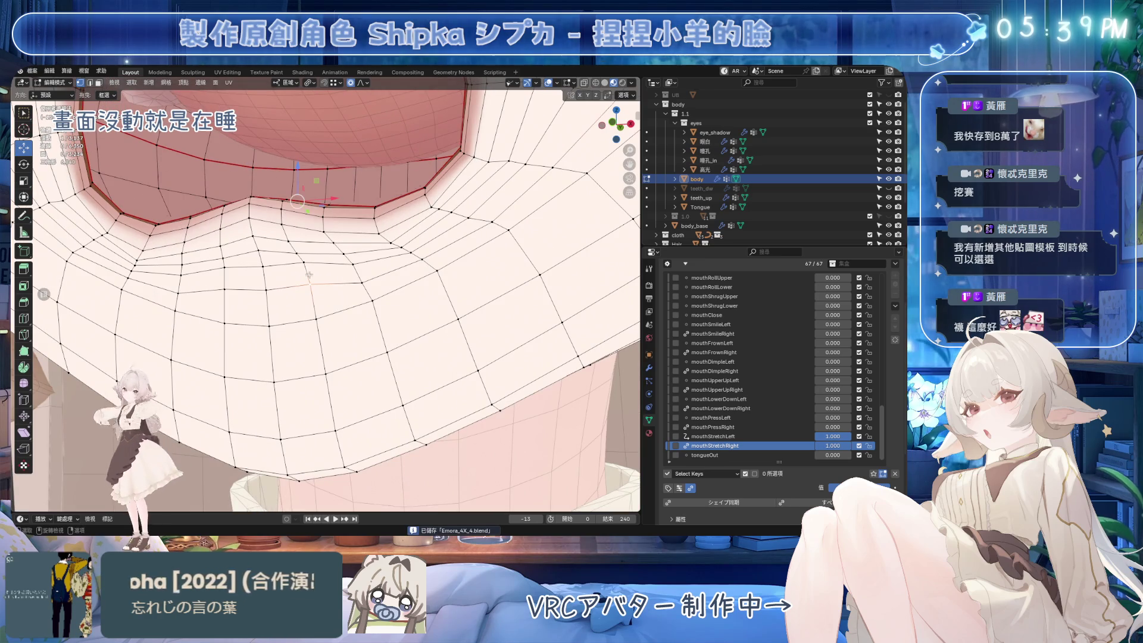
Vertex-slide a lower-lip vertex on mouthStretchLeft, checking it against mouthStretchRight.
{"action": "left_click", "coordinate": [714, 436]}
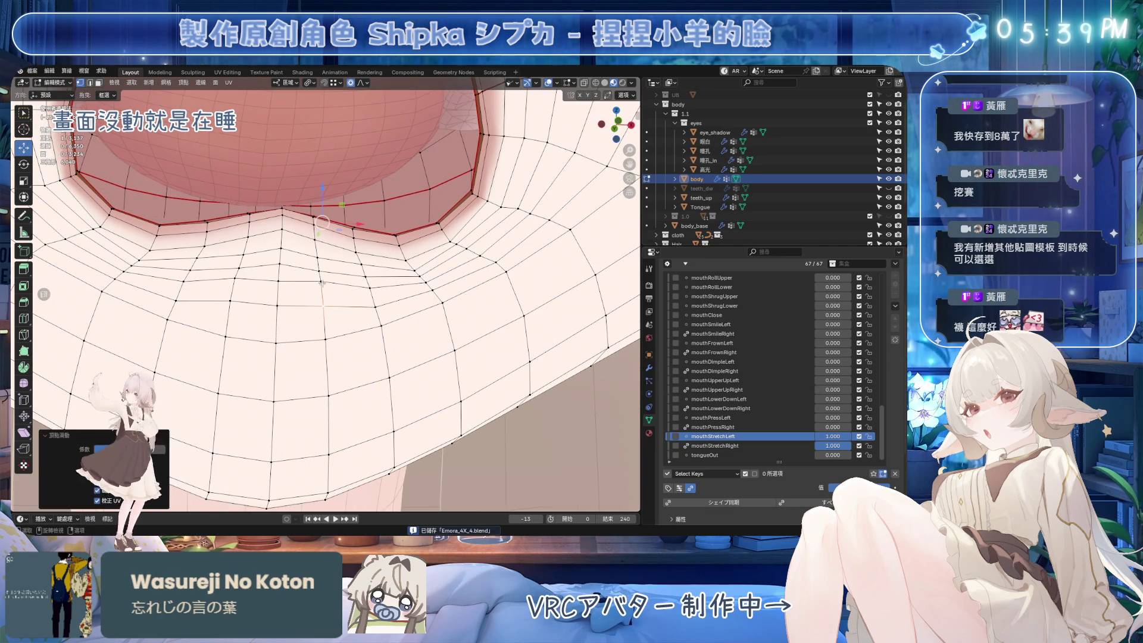
{"action": "key", "text": "g"}
{"action": "key", "text": "g"}
{"action": "left_click", "coordinate": [331, 314]}
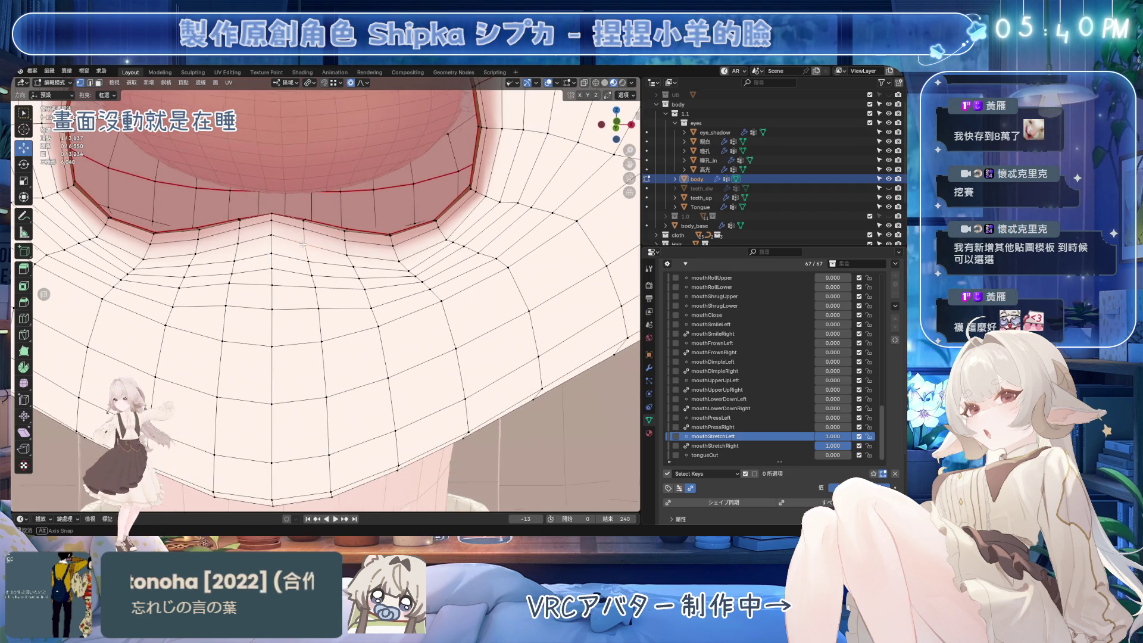
{"action": "left_click", "coordinate": [715, 446]}
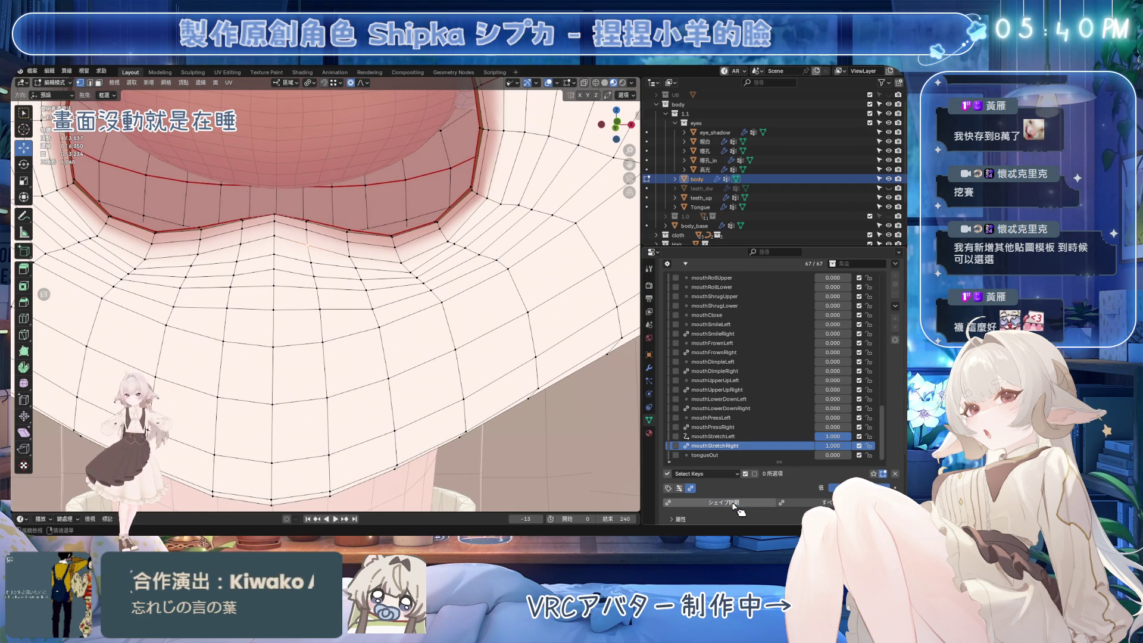
{"action": "left_click", "coordinate": [714, 437]}
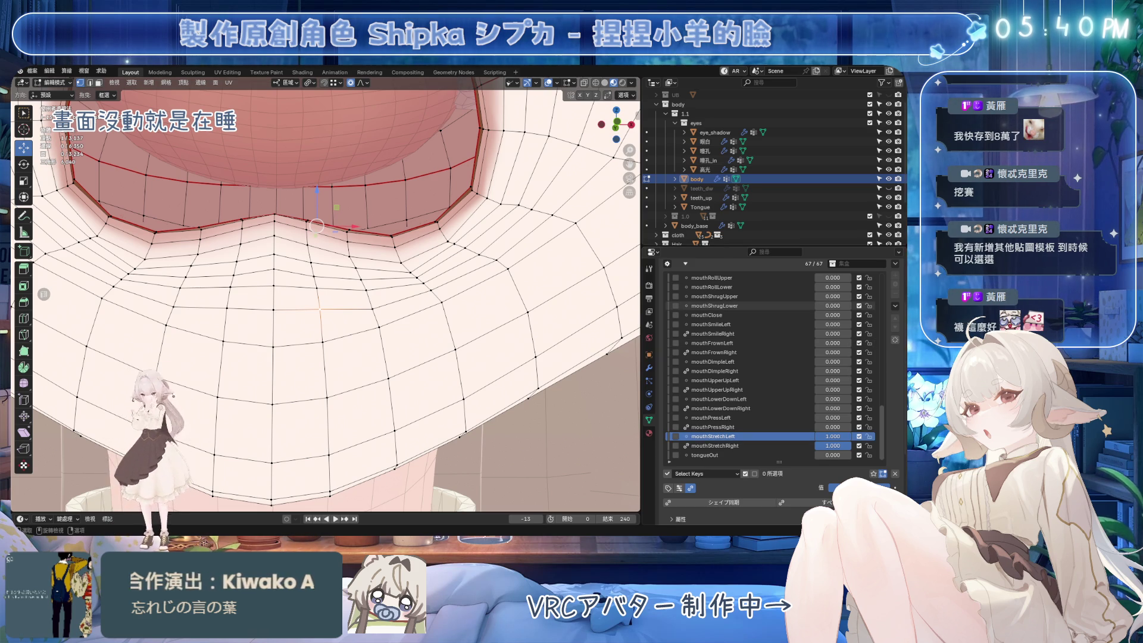
Move the vertical edge loop below the mouth along Z with proportional falloff.
{"action": "scroll", "coordinate": [326, 298], "scroll_direction": "down", "scroll_amount": 5}
{"action": "scroll", "coordinate": [326, 298], "scroll_direction": "up", "scroll_amount": 5}
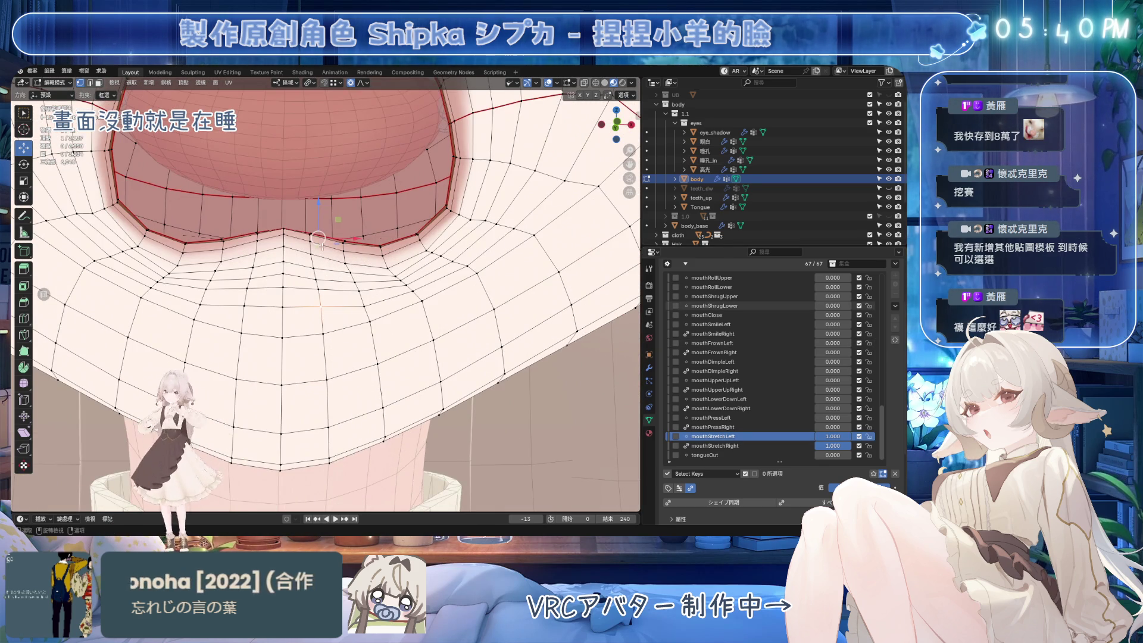
{"action": "middle_click_drag", "start_coordinate": [321, 268], "coordinate": [324, 250]}
{"action": "left_click", "coordinate": [316, 277], "text": "alt"}
{"action": "middle_click_drag", "start_coordinate": [333, 179], "coordinate": [347, 290], "text": "shift"}
{"action": "key", "text": "g"}
{"action": "key", "text": "z"}
{"action": "key", "text": "Escape"}
Try a shortest-path selection along the lower lip, undo it, and inspect mouthStretchRight's open mouth.
{"action": "left_click", "coordinate": [348, 289]}
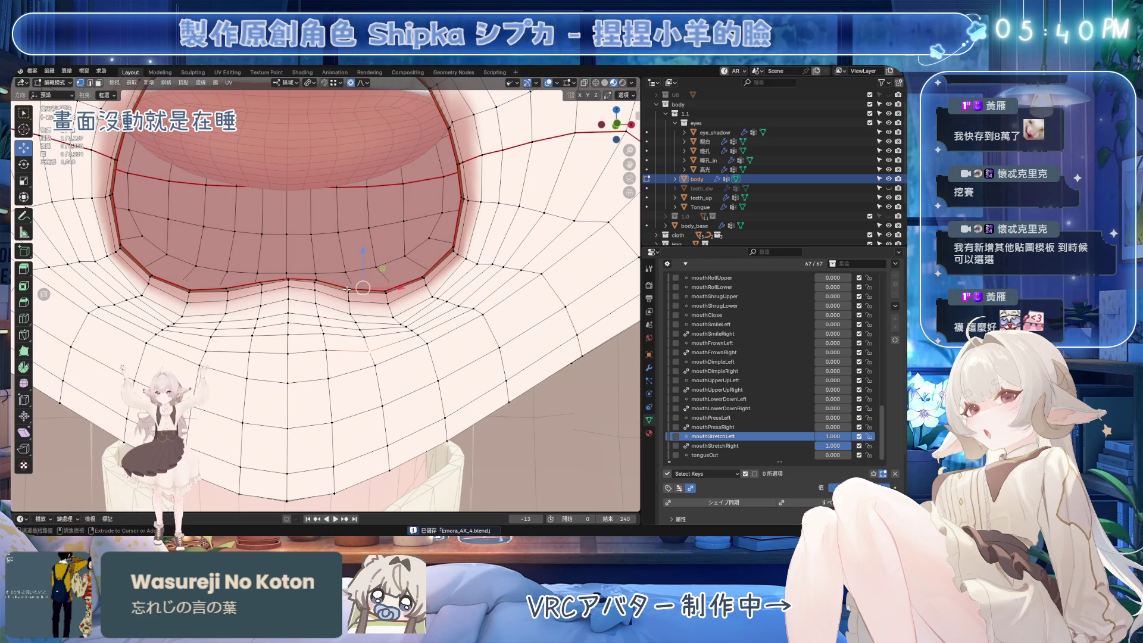
{"action": "left_click", "coordinate": [366, 177], "text": "ctrl"}
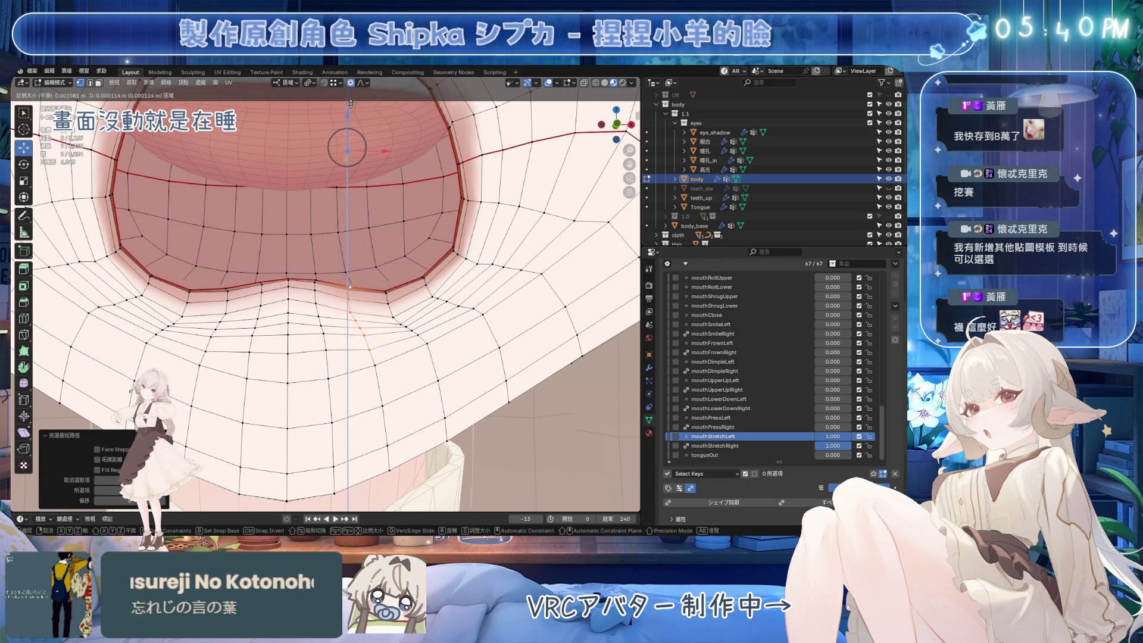
{"action": "key", "text": "ctrl+z"}
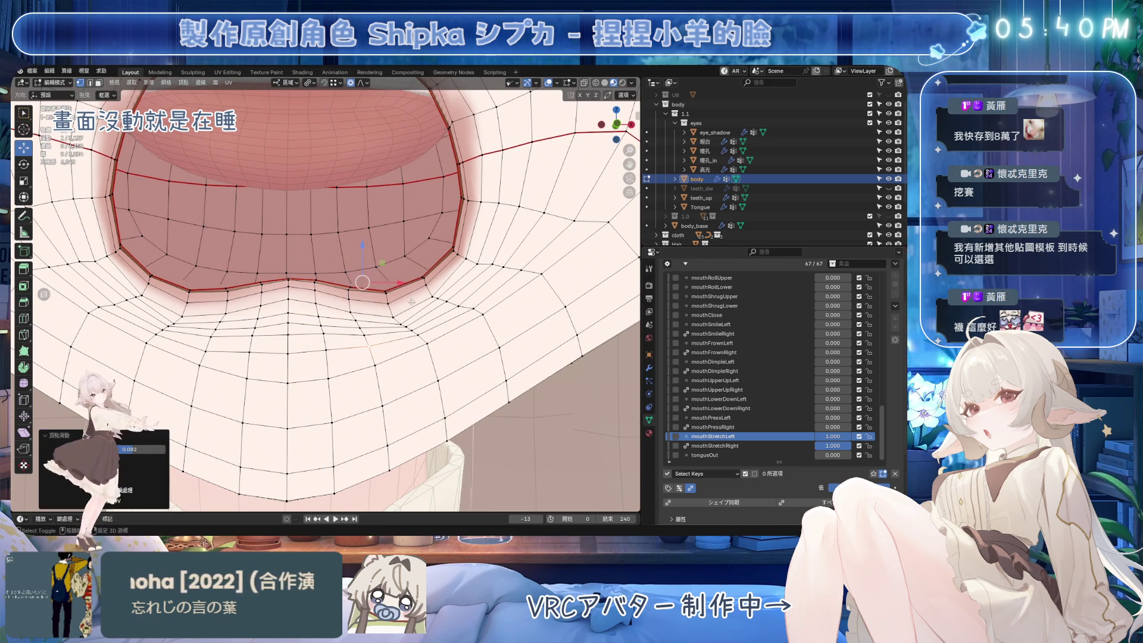
{"action": "left_click", "coordinate": [714, 445]}
{"action": "scroll", "coordinate": [342, 310], "scroll_direction": "down", "scroll_amount": 3}
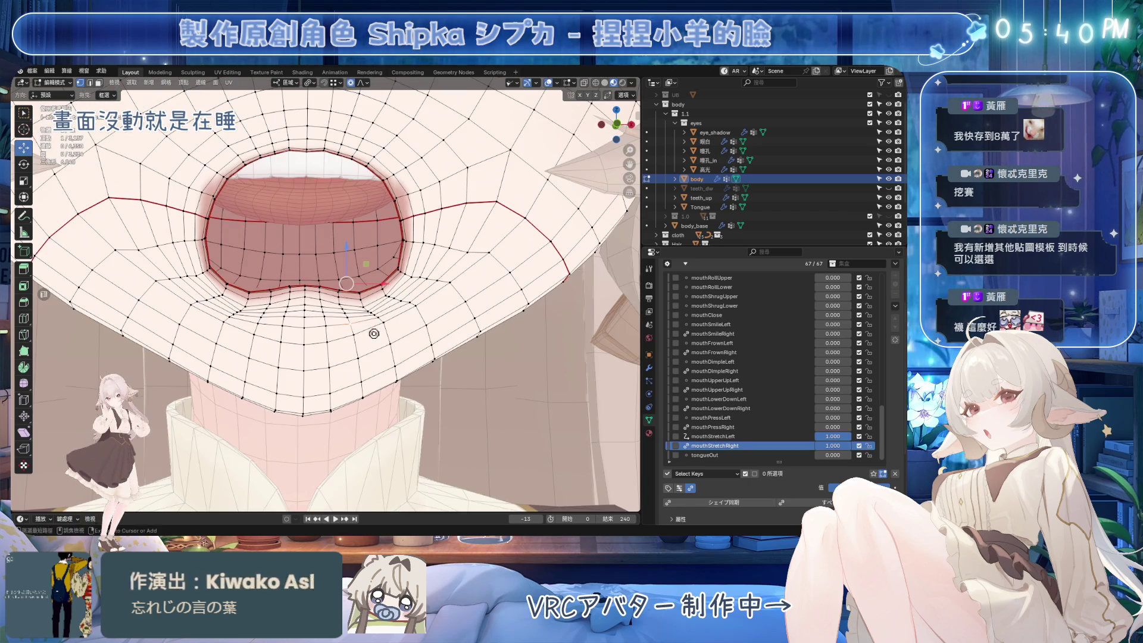
{"action": "key", "text": "ctrl+s"}
{"action": "middle_click_drag", "start_coordinate": [345, 313], "coordinate": [342, 310]}
{"action": "scroll", "coordinate": [342, 309], "scroll_direction": "up", "scroll_amount": 4}
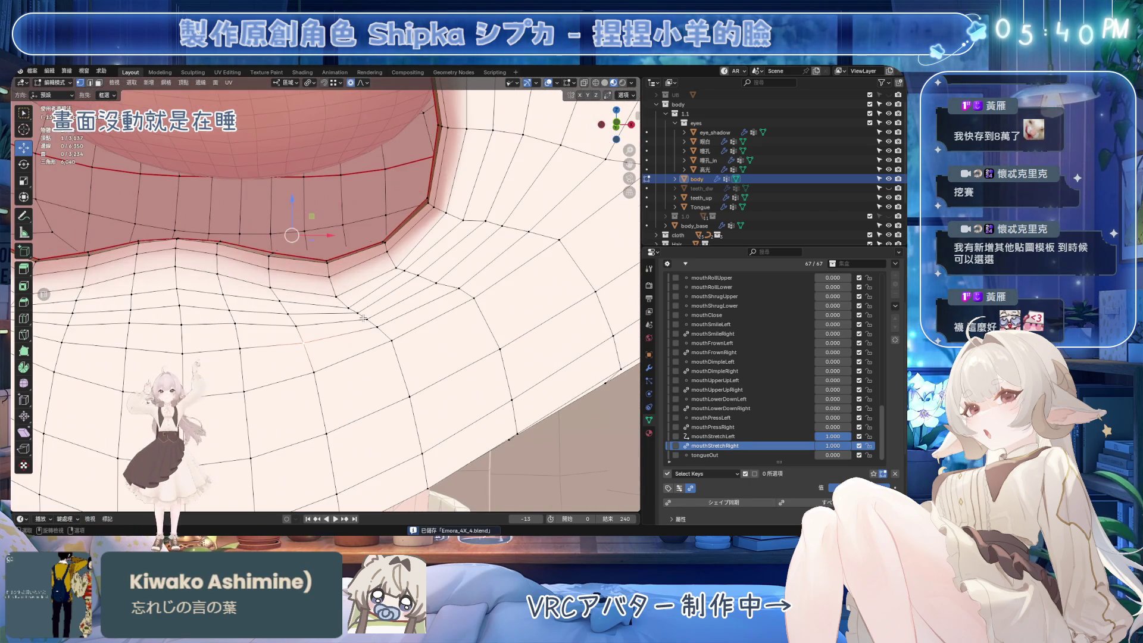
{"action": "middle_click_drag", "start_coordinate": [262, 320], "coordinate": [310, 295]}
On mouthStretchLeft, raise the lip vertices along Z, nudge one lip vertex, compare Right, and save.
{"action": "left_click", "coordinate": [755, 436]}
{"action": "mouse_move", "coordinate": [381, 280]}
{"action": "middle_mouse_down"}
{"action": "mouse_move", "coordinate": [238, 205]}
{"action": "mouse_move", "coordinate": [244, 182]}
{"action": "mouse_move", "coordinate": [250, 191]}
{"action": "middle_mouse_up"}
{"action": "key", "text": "g"}
{"action": "key", "text": "z"}
{"action": "left_click", "coordinate": [240, 178]}
{"action": "left_click", "coordinate": [251, 192]}
{"action": "key", "text": "g"}
{"action": "left_click", "coordinate": [249, 191]}
{"action": "left_click", "coordinate": [715, 445]}
{"action": "middle_click_drag", "start_coordinate": [273, 370], "coordinate": [298, 348]}
{"action": "key", "text": "ctrl+s"}
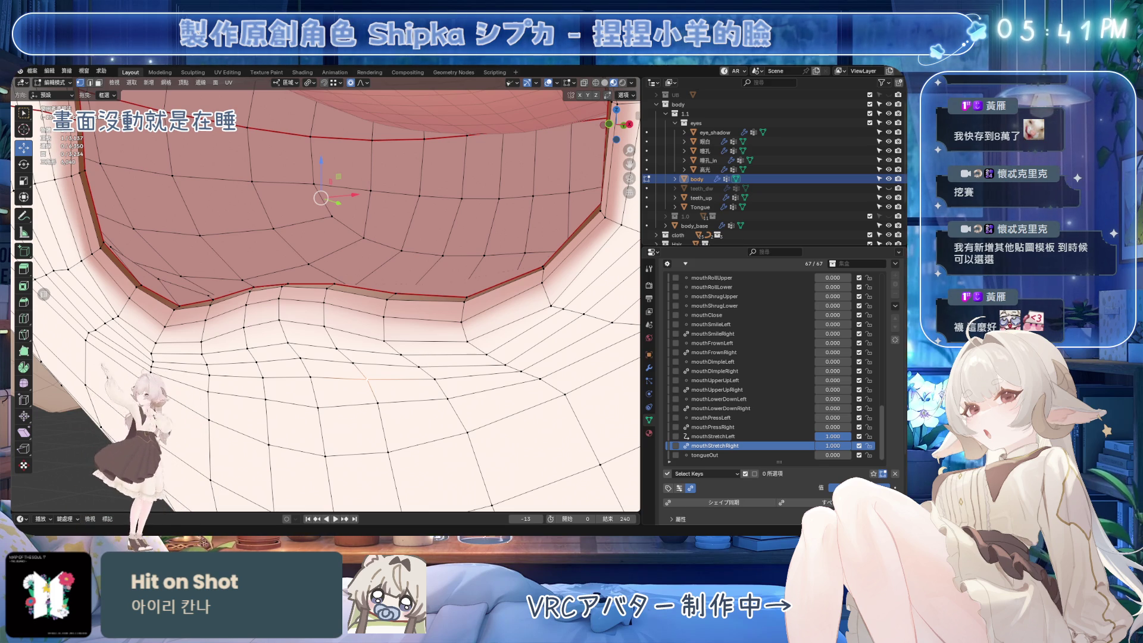
{"action": "scroll", "coordinate": [326, 298], "scroll_direction": "down", "scroll_amount": 12}
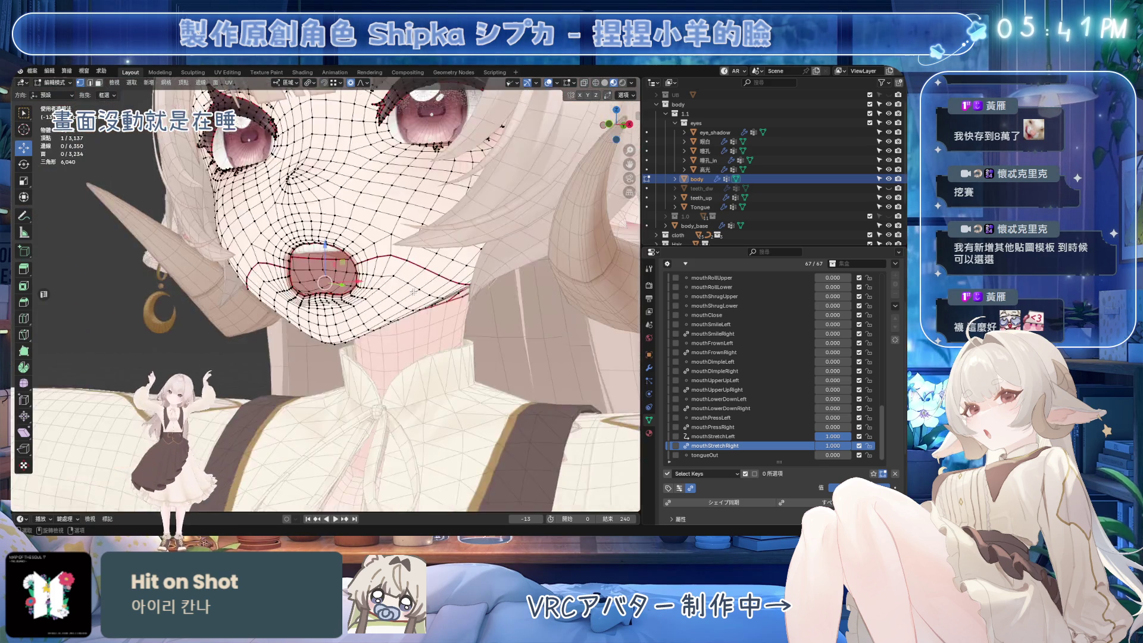
Hide the edit overlays, lower mouthStretchRight to 0 and mouthStretchLeft to 0.2, and save.
{"action": "left_click", "coordinate": [548, 83]}
{"action": "scroll", "coordinate": [615, 390], "scroll_direction": "up", "scroll_amount": 12}
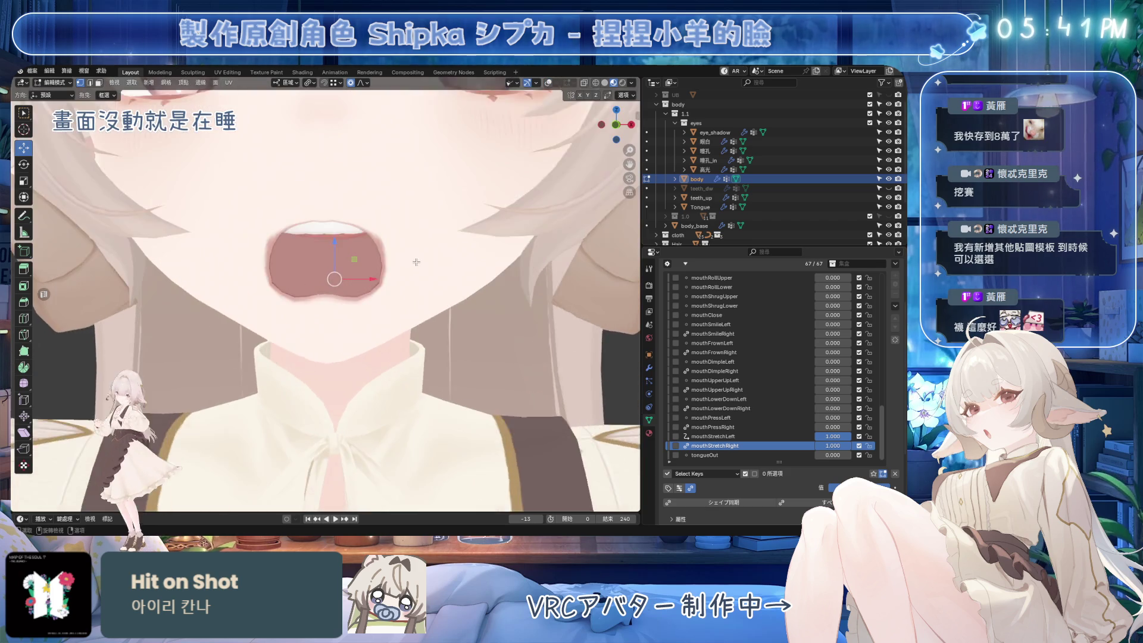
{"action": "key", "text": "ctrl+s"}
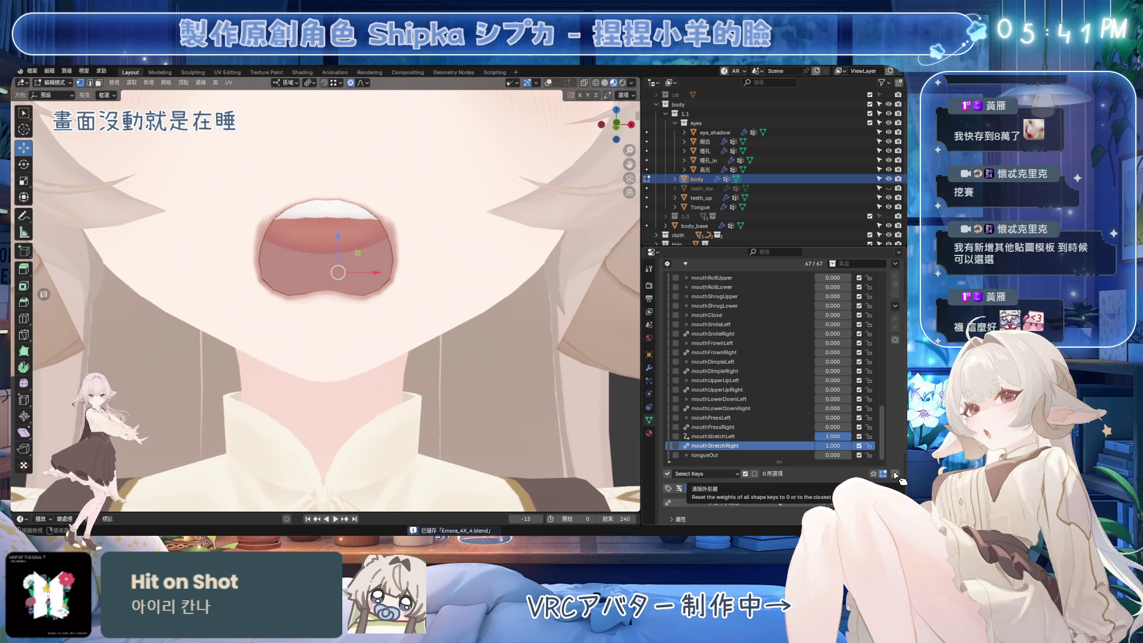
{"action": "left_click_drag", "start_coordinate": [887, 488], "coordinate": [834, 488]}
{"action": "mouse_move", "coordinate": [833, 436]}
{"action": "left_mouse_down"}
{"action": "mouse_move", "coordinate": [822, 436]}
{"action": "mouse_move", "coordinate": [858, 445]}
{"action": "left_mouse_up"}
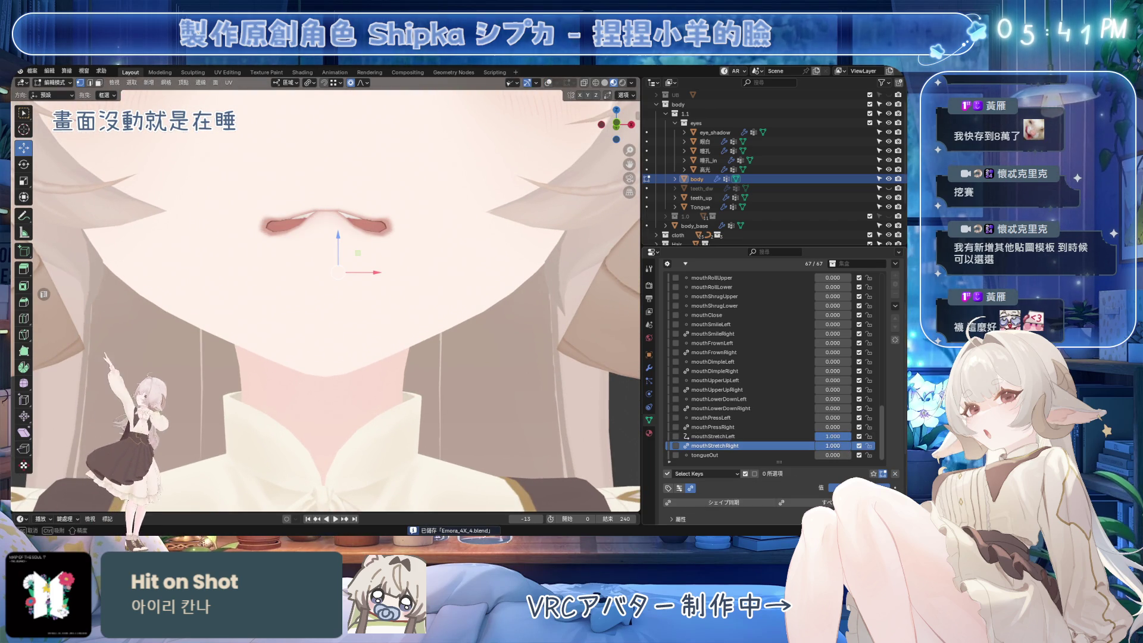
{"action": "scroll", "coordinate": [439, 288], "scroll_direction": "down", "scroll_amount": 5}
{"action": "scroll", "coordinate": [439, 289], "scroll_direction": "up", "scroll_amount": 3}
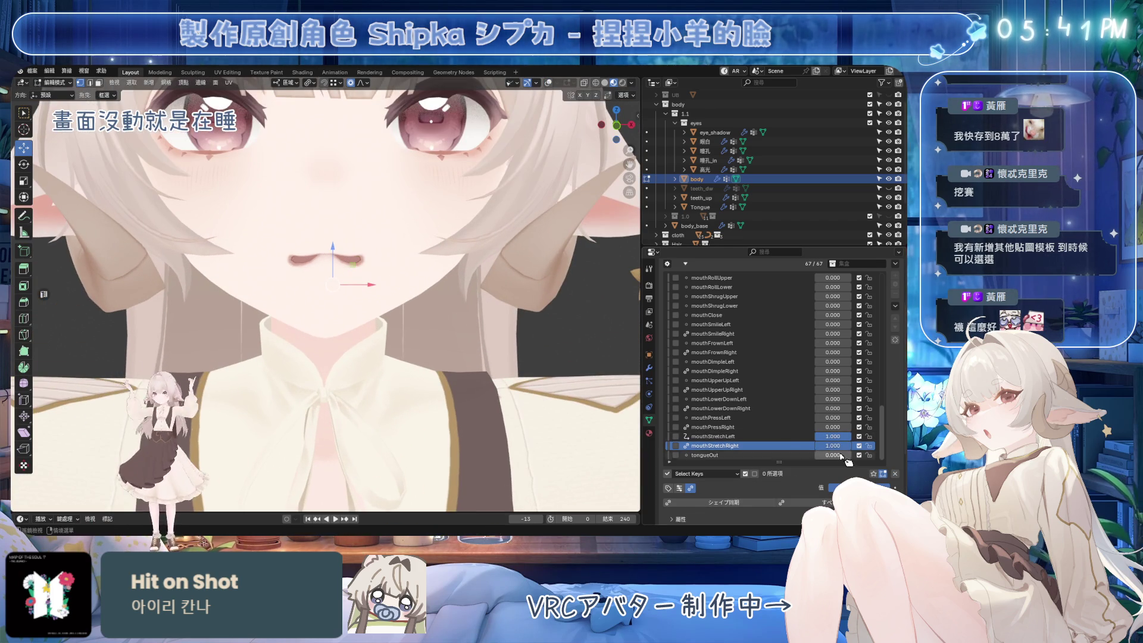
{"action": "key", "text": "ctrl+s"}
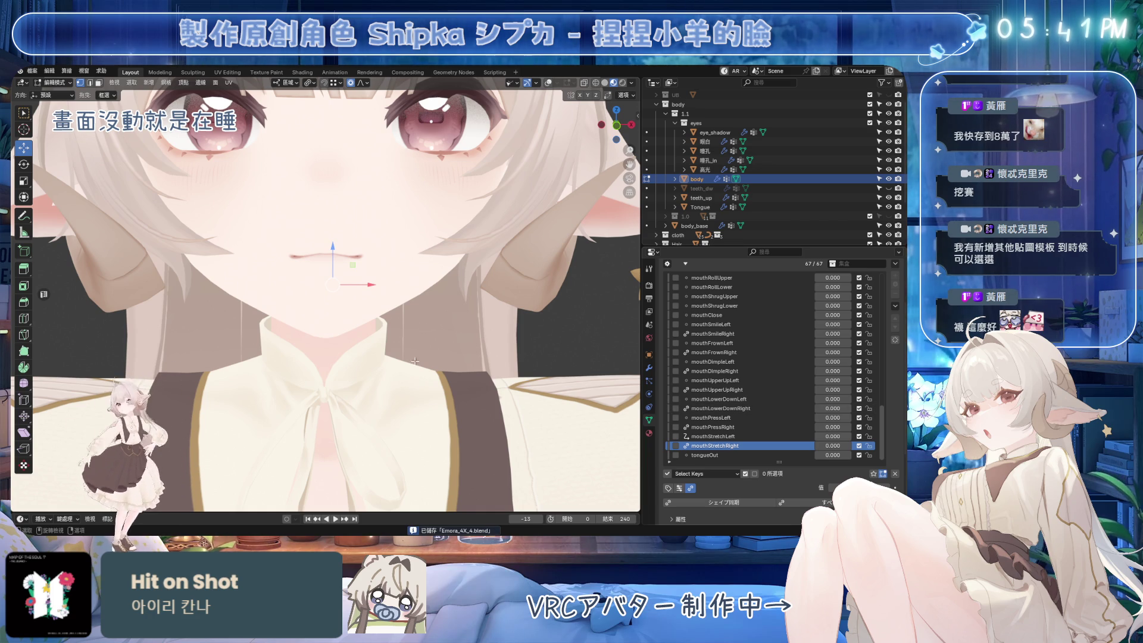
Try mouthStretchLeft at full strength, revert it, adjust another key, and view the face from the side.
{"action": "left_click_drag", "start_coordinate": [827, 437], "coordinate": [858, 437]}
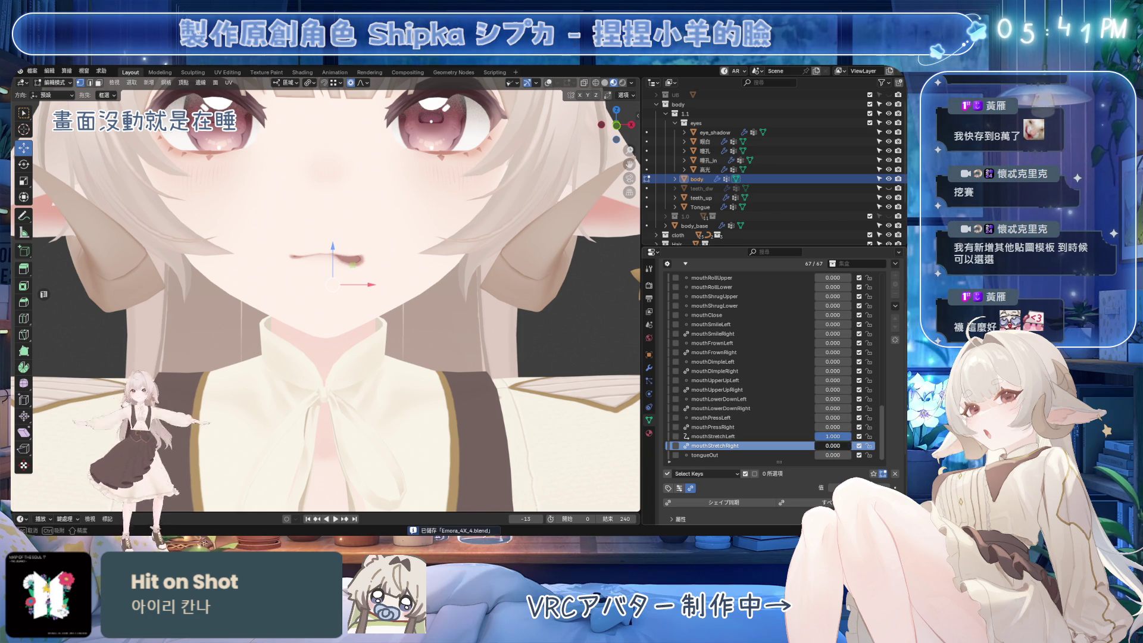
{"action": "key", "text": "ctrl+z"}
{"action": "scroll", "coordinate": [777, 336], "scroll_direction": "up", "scroll_amount": 5}
{"action": "scroll", "coordinate": [777, 337], "scroll_direction": "up", "scroll_amount": 3}
{"action": "left_click_drag", "start_coordinate": [828, 315], "coordinate": [857, 315]}
{"action": "scroll", "coordinate": [440, 302], "scroll_direction": "down", "scroll_amount": 3}
{"action": "middle_click_drag", "start_coordinate": [440, 302], "coordinate": [458, 287]}
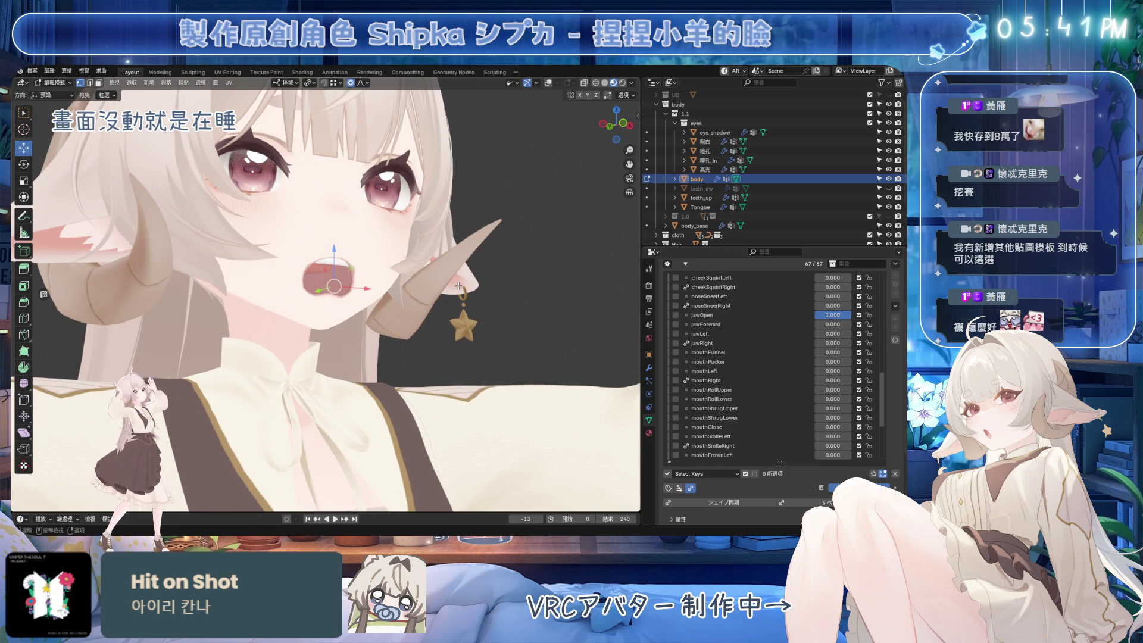
{"action": "scroll", "coordinate": [459, 287], "scroll_direction": "up", "scroll_amount": 5}
{"action": "key", "text": "ctrl+s"}
Raise mouthStretchLeft again to inspect the face, then reset the stretch keys to 0.000 and save.
{"action": "scroll", "coordinate": [750, 390], "scroll_direction": "down", "scroll_amount": 5}
{"action": "scroll", "coordinate": [750, 390], "scroll_direction": "down", "scroll_amount": 5}
{"action": "left_click_drag", "start_coordinate": [833, 445], "coordinate": [861, 436]}
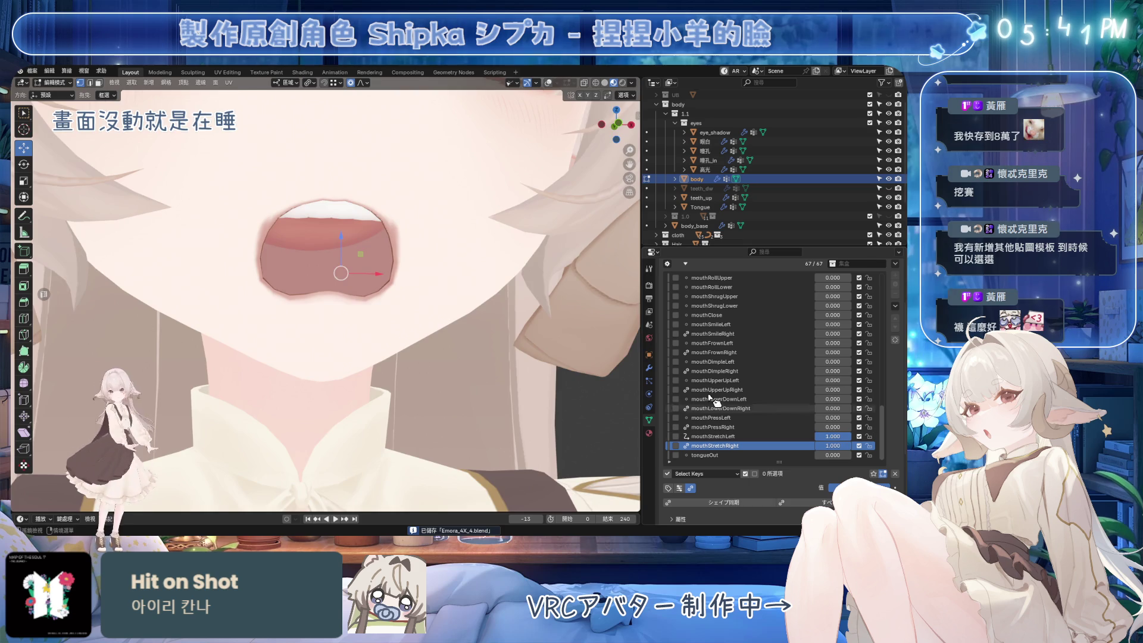
{"action": "scroll", "coordinate": [449, 313], "scroll_direction": "down", "scroll_amount": 4}
{"action": "scroll", "coordinate": [449, 313], "scroll_direction": "down", "scroll_amount": 3}
{"action": "middle_click_drag", "start_coordinate": [449, 313], "coordinate": [439, 285]}
{"action": "scroll", "coordinate": [439, 285], "scroll_direction": "up", "scroll_amount": 6}
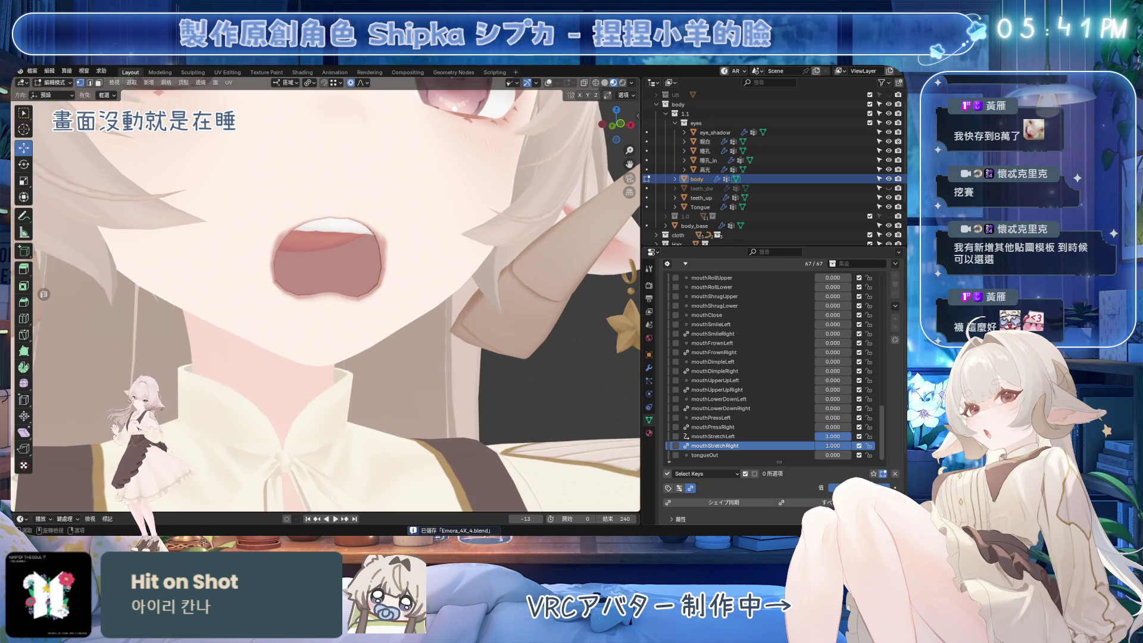
{"action": "scroll", "coordinate": [439, 285], "scroll_direction": "down", "scroll_amount": 3}
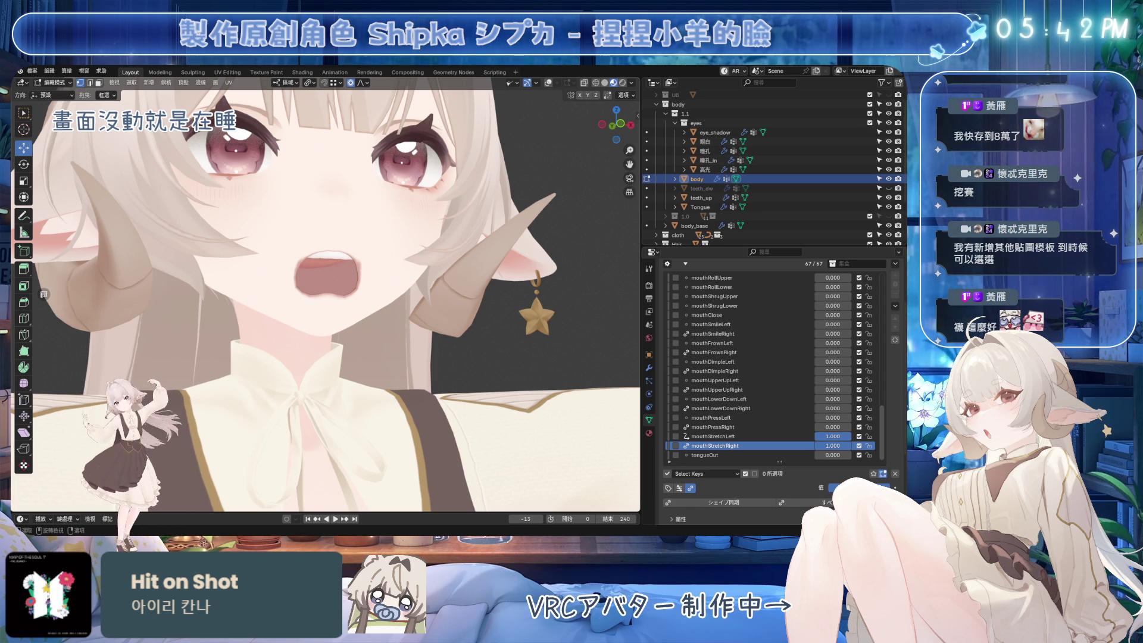
{"action": "scroll", "coordinate": [451, 270], "scroll_direction": "down", "scroll_amount": 3}
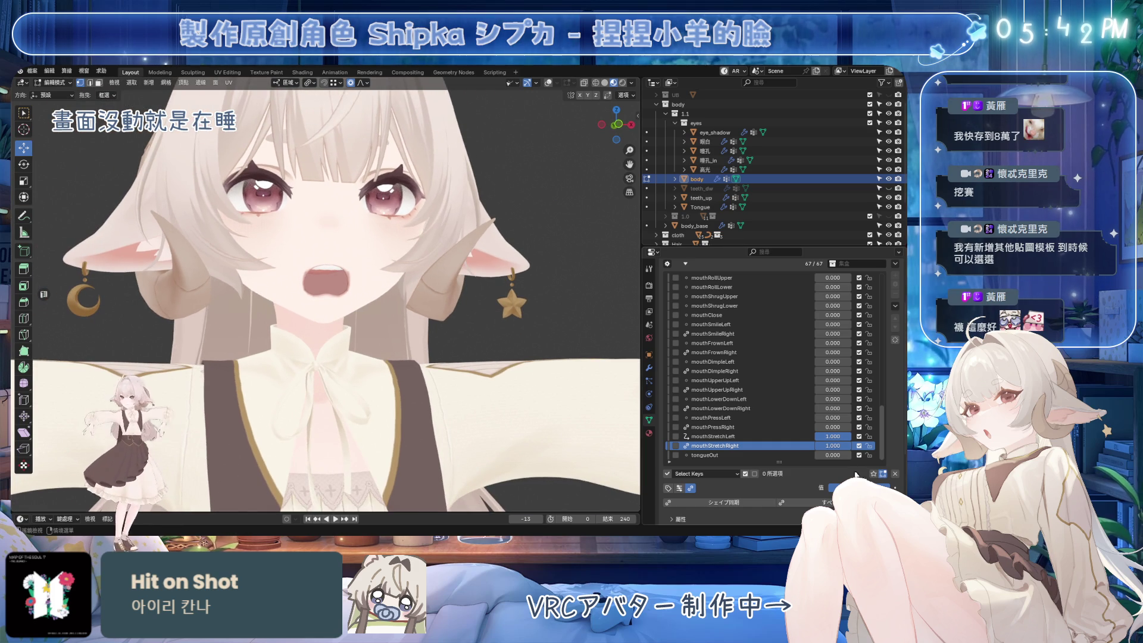
{"action": "key", "text": "ctrl+z"}
{"action": "middle_click_drag", "start_coordinate": [474, 315], "coordinate": [462, 322]}
{"action": "key", "text": "ctrl+s"}
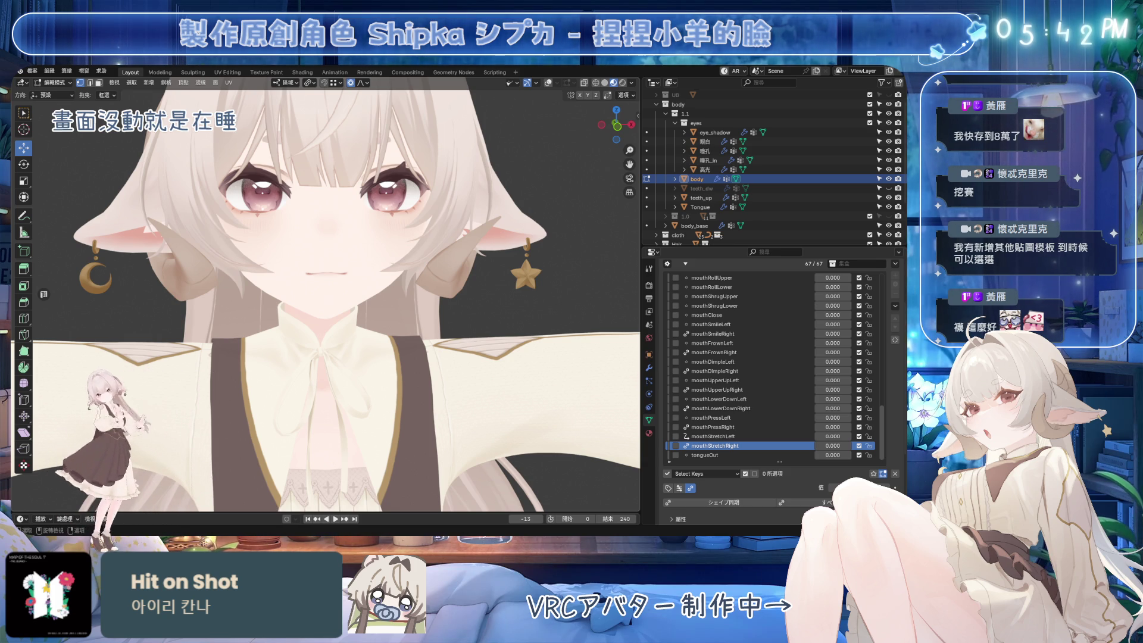
Save Einora_4X_4.blend, snap to the numpad-1 front view, and leave Edit Mode for Object Mode.
{"action": "scroll", "coordinate": [325, 298], "scroll_direction": "down", "scroll_amount": 3}
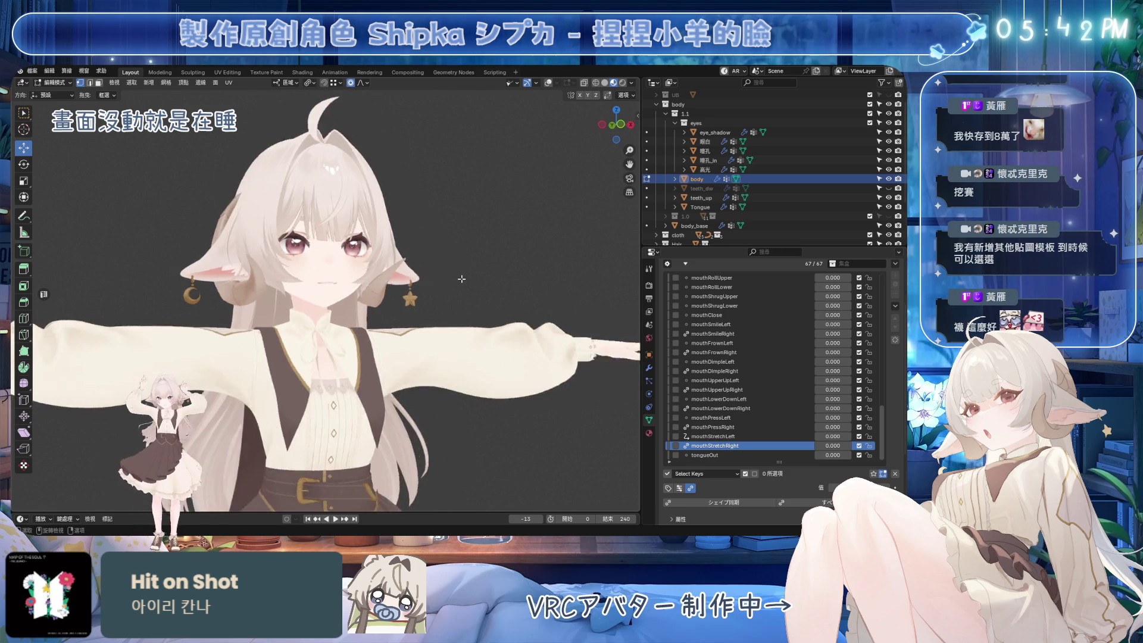
{"action": "scroll", "coordinate": [325, 297], "scroll_direction": "up", "scroll_amount": 4}
{"action": "key", "text": "ctrl+s"}
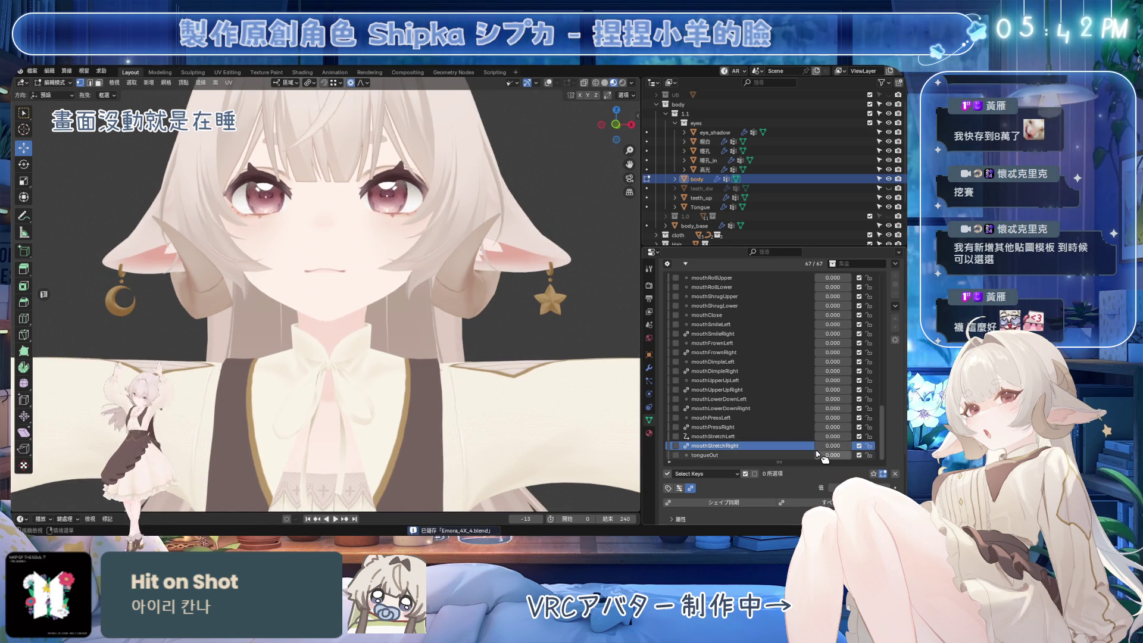
{"action": "middle_click_drag", "start_coordinate": [310, 358], "coordinate": [338, 362]}
{"action": "key", "text": "KP_1"}
{"action": "key", "text": "Tab"}
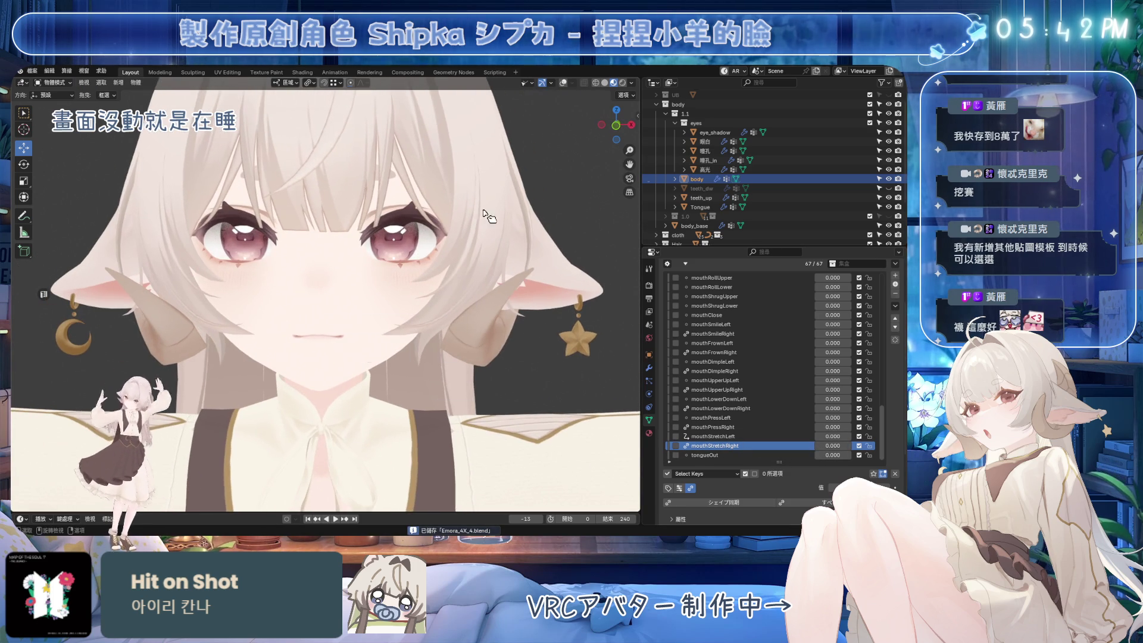
{"action": "double_click", "coordinate": [705, 455]}
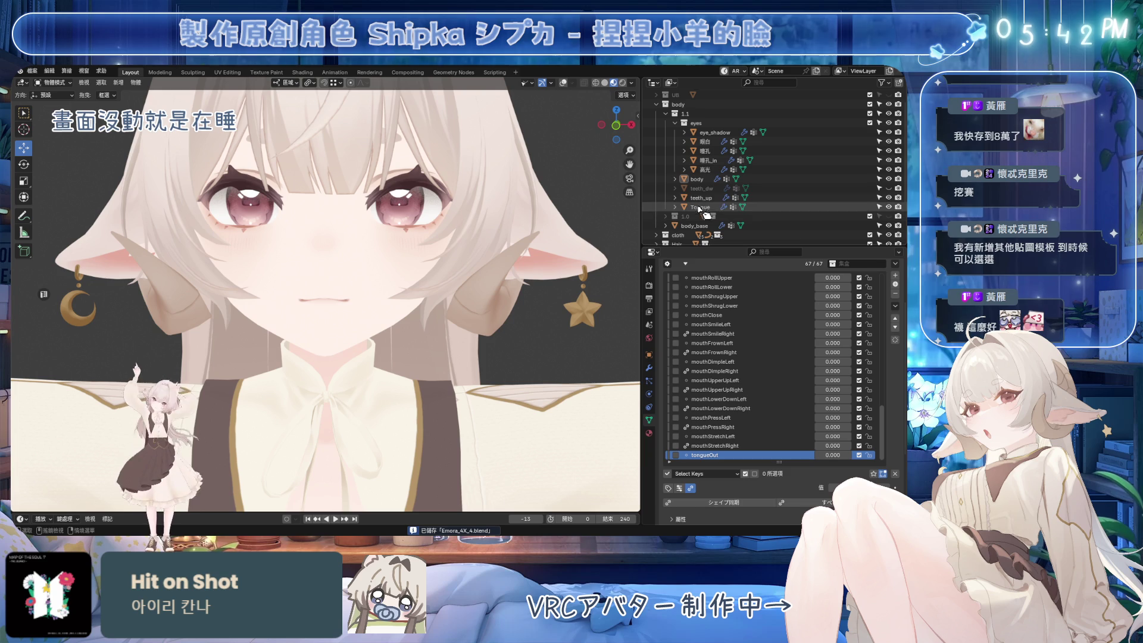
Select the Tongue mesh in the Outliner and centre the view on the mouth.
{"action": "left_click", "coordinate": [702, 198]}
{"action": "left_click", "coordinate": [700, 206]}
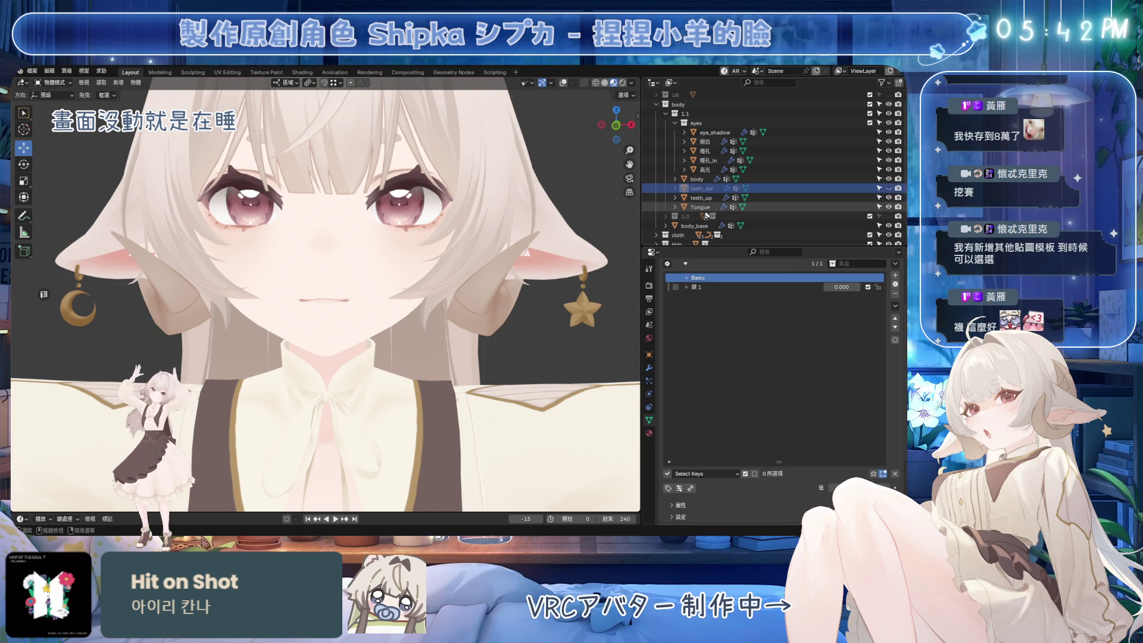
{"action": "middle_click_drag", "start_coordinate": [407, 265], "coordinate": [407, 292]}
{"action": "key", "text": "ctrl+s"}
{"action": "key", "text": "KP_Decimal"}
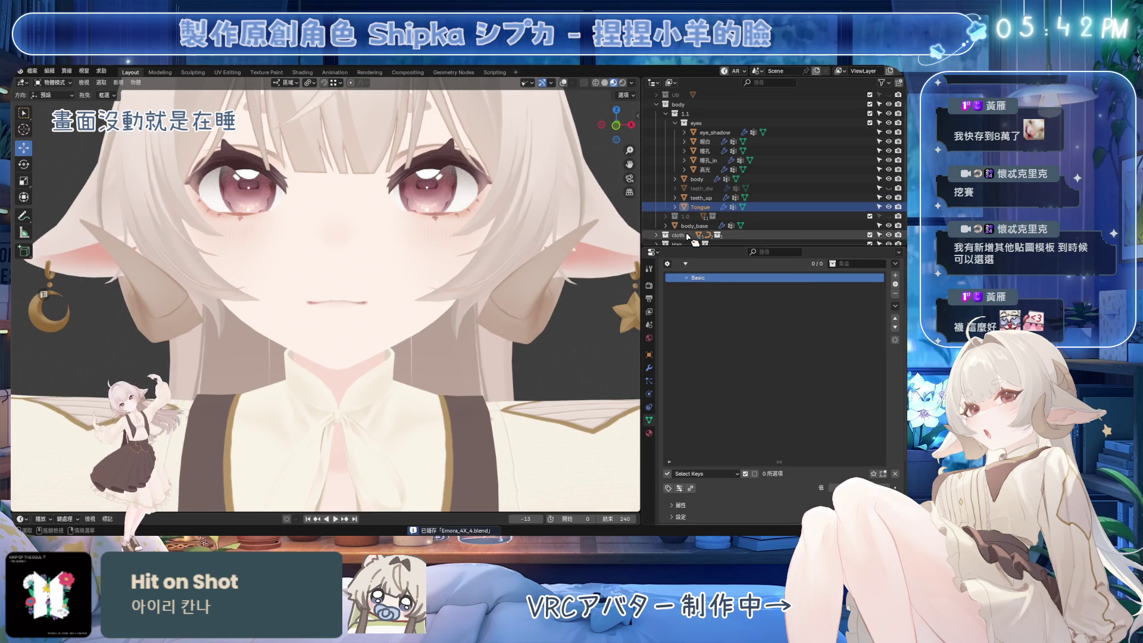
{"action": "left_click", "coordinate": [887, 189]}
{"action": "left_click", "coordinate": [884, 206]}
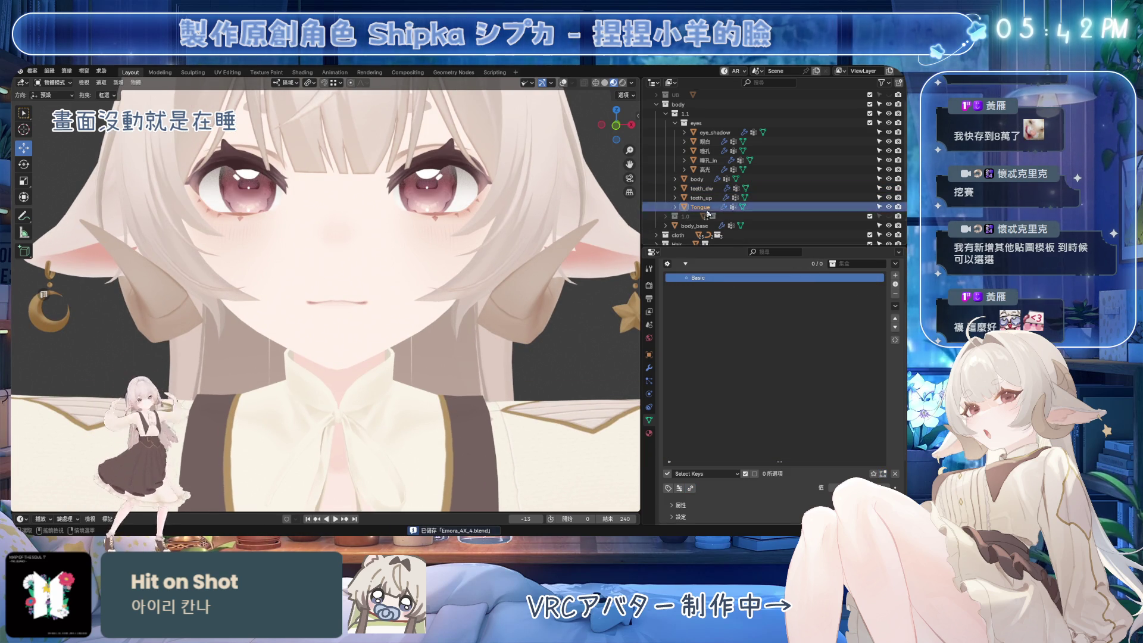
Add three Tongue shape keys, name the first tongueOut, move it to the bottom, and save.
{"action": "left_click", "coordinate": [897, 276]}
{"action": "double_click", "coordinate": [728, 287]}
{"action": "type", "text": "tongueOut"}
{"action": "key", "text": "Return"}
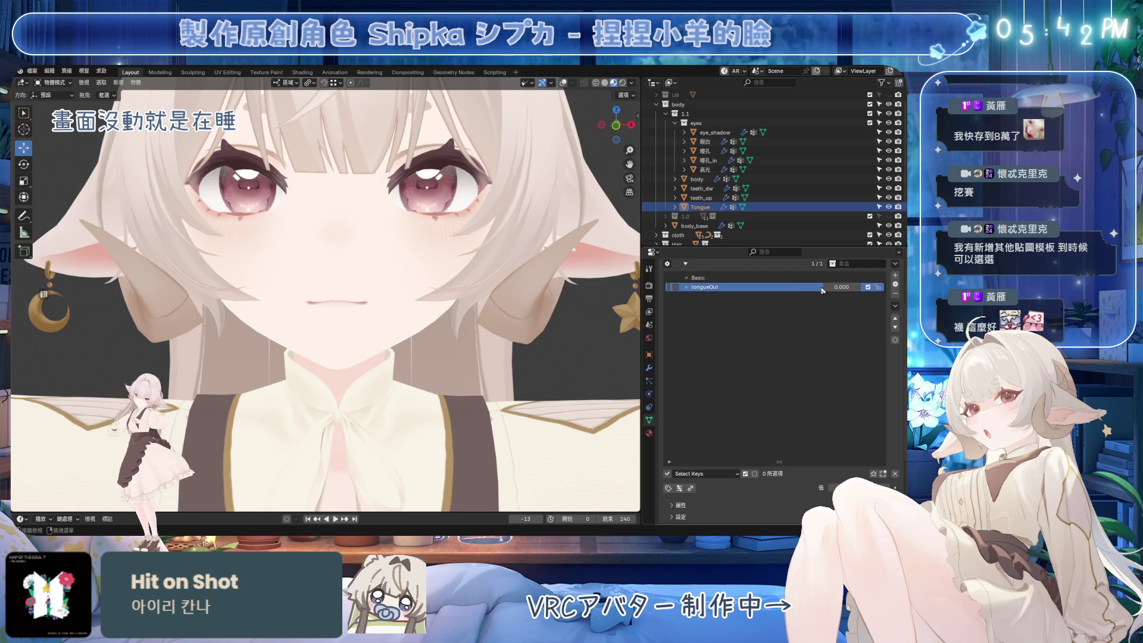
{"action": "left_click", "coordinate": [895, 275]}
{"action": "left_click", "coordinate": [895, 275]}
{"action": "key", "text": "Up"}
{"action": "key", "text": "Up"}
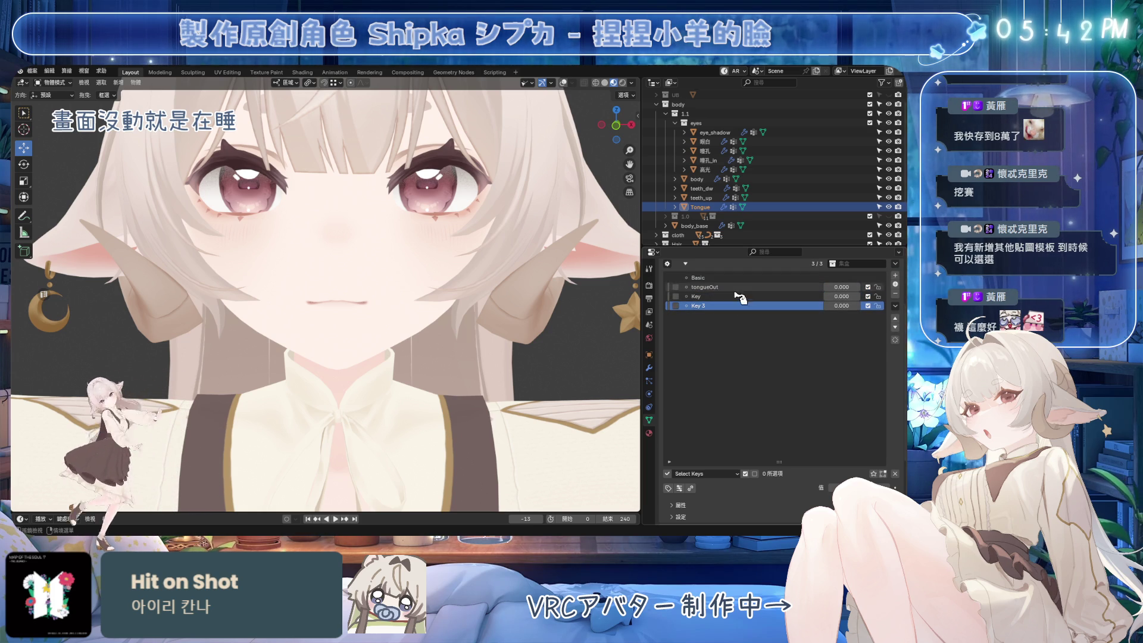
{"action": "left_click", "coordinate": [895, 328]}
{"action": "left_click", "coordinate": [895, 327]}
{"action": "key", "text": "ctrl+s"}
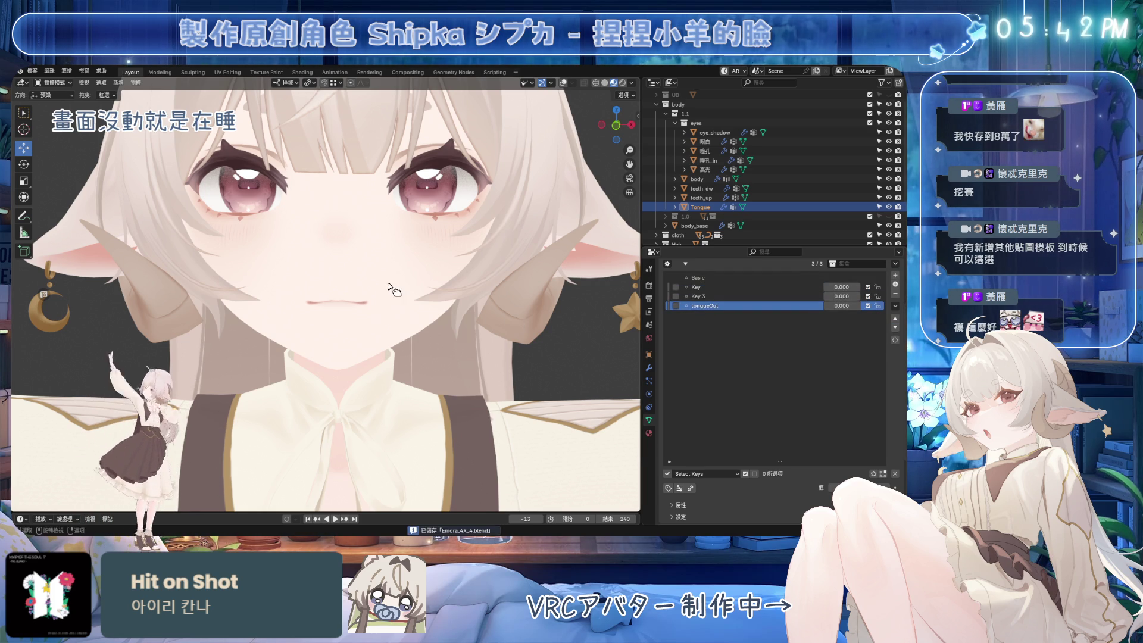
{"action": "middle_click_drag", "start_coordinate": [383, 288], "coordinate": [357, 286]}
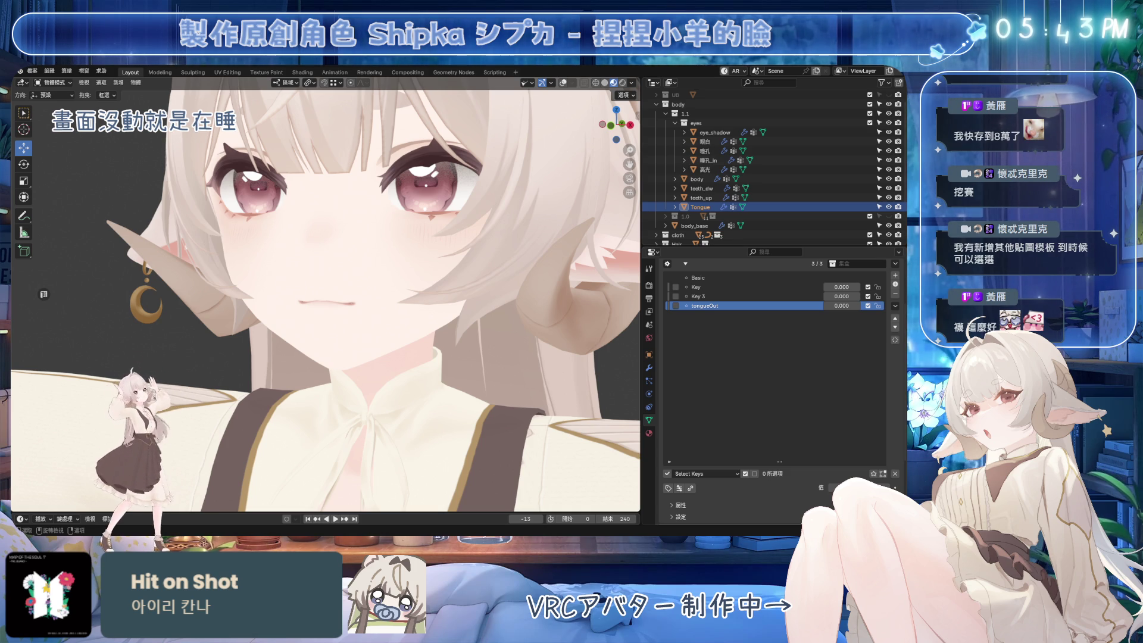
Rename the Tongue's Key to mouthLeft and Key 3 to mouthRight, then save.
{"action": "double_click", "coordinate": [700, 287]}
{"action": "type", "text": "mouthLeft"}
{"action": "key", "text": "Return"}
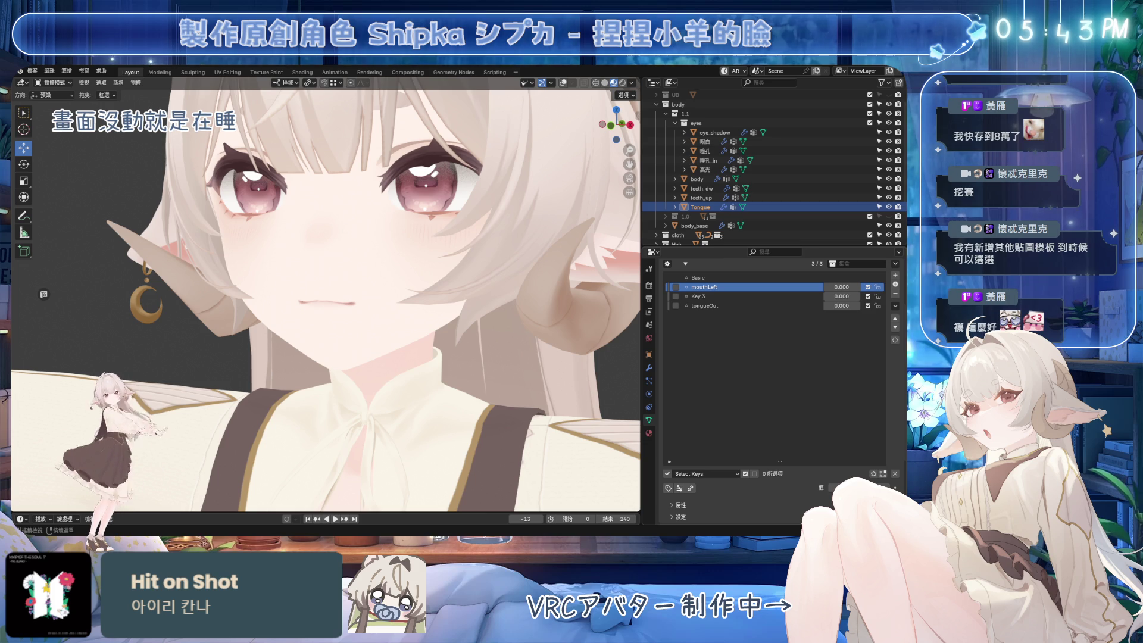
{"action": "double_click", "coordinate": [715, 296]}
{"action": "type", "text": "mouthRight"}
{"action": "key", "text": "Return"}
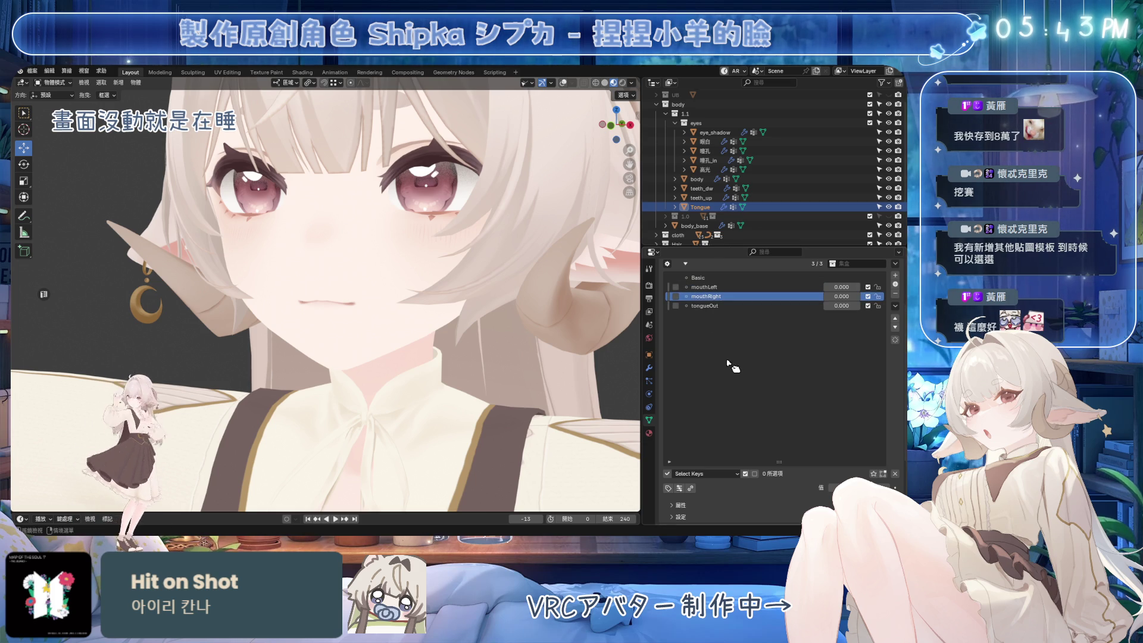
{"action": "key", "text": "ctrl+s"}
Compare the body mesh's shape keys, then reselect the Tongue mesh and save.
{"action": "left_click", "coordinate": [381, 330]}
{"action": "scroll", "coordinate": [734, 369], "scroll_direction": "up", "scroll_amount": 5}
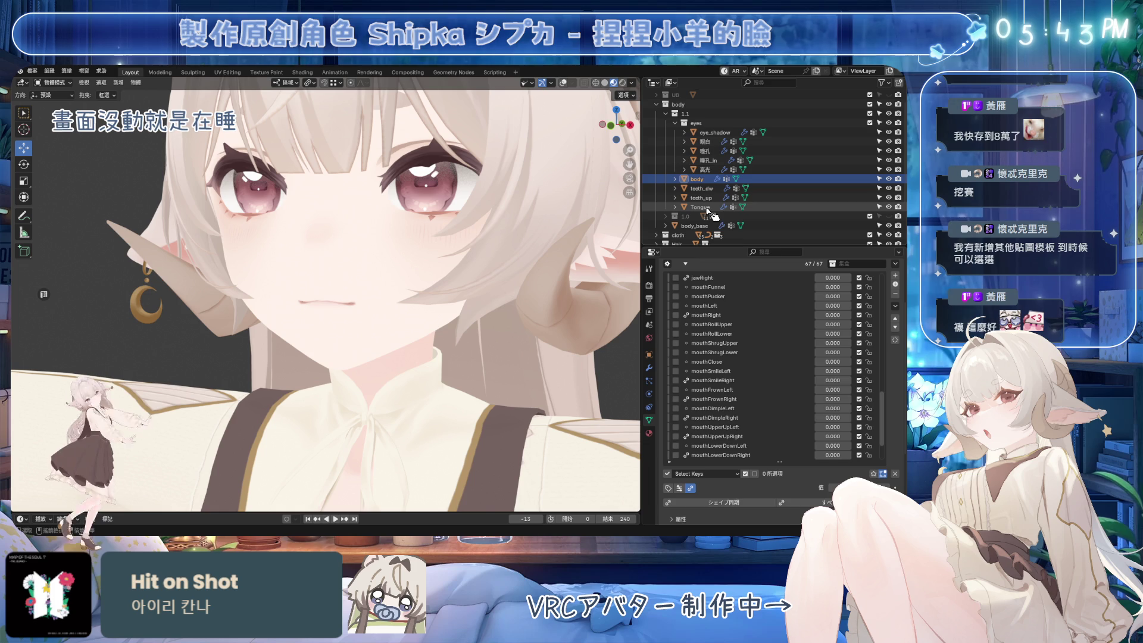
{"action": "left_click", "coordinate": [700, 207]}
{"action": "left_click", "coordinate": [633, 345]}
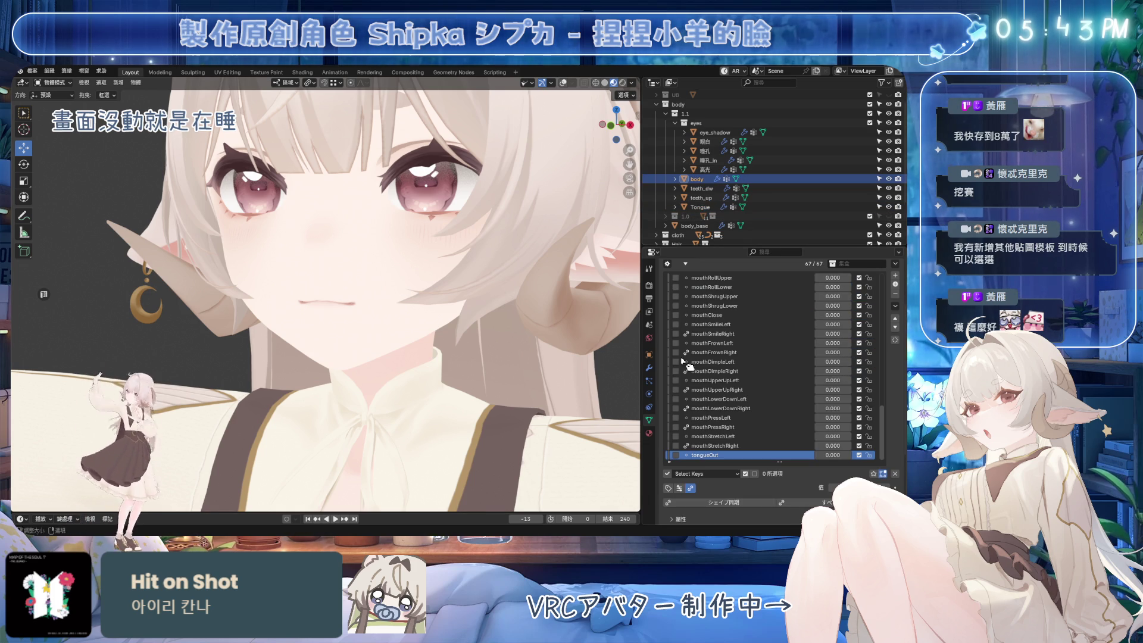
{"action": "left_click", "coordinate": [658, 207]}
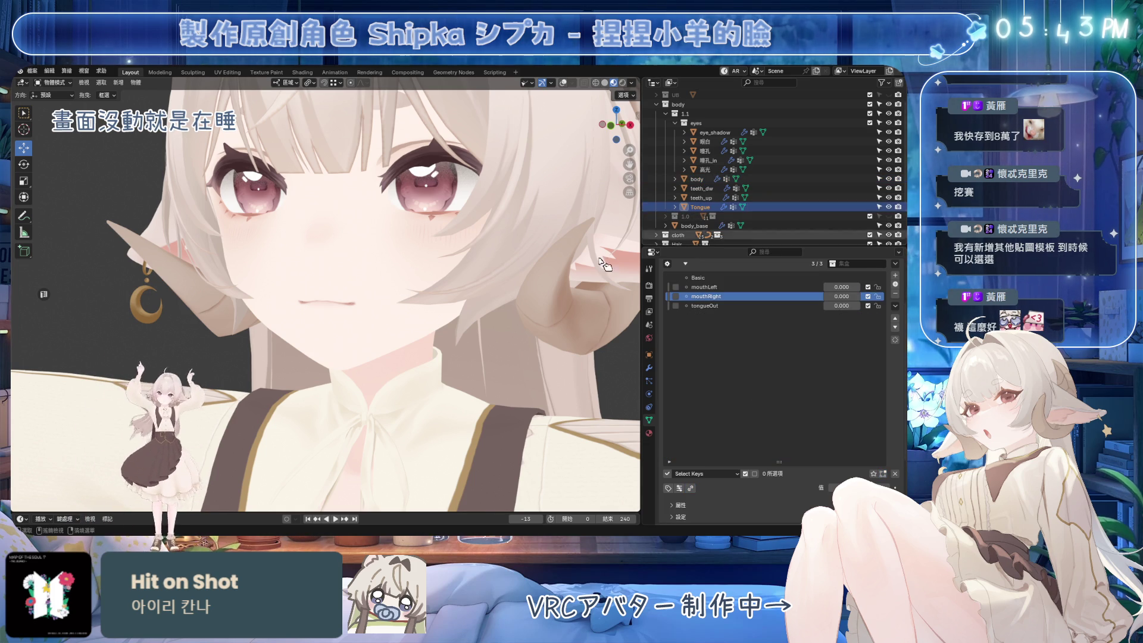
{"action": "key", "text": "ctrl+s"}
Make the Tongue's Basic key active and enter Edit Mode, viewing the face three-quarter.
{"action": "left_click", "coordinate": [774, 287]}
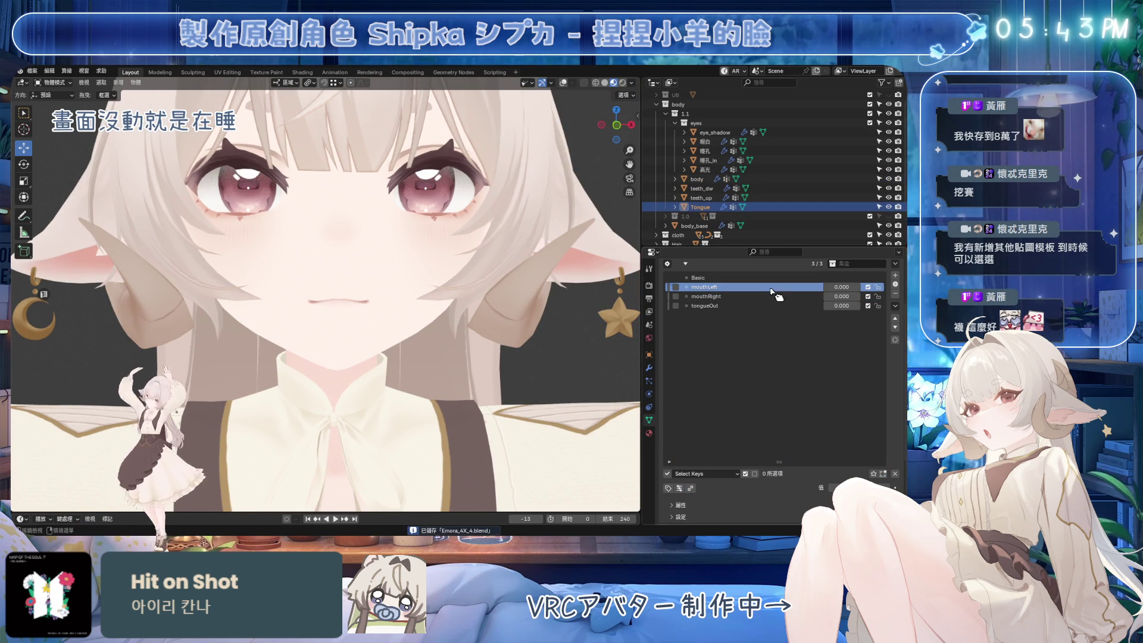
{"action": "left_click", "coordinate": [727, 280]}
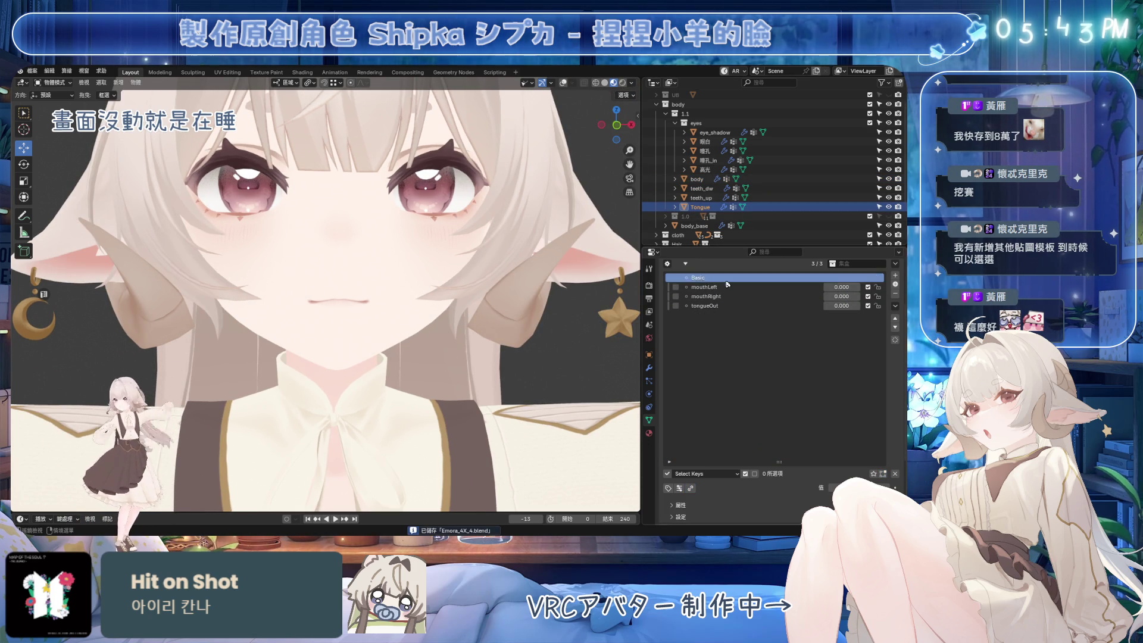
{"action": "key", "text": "Tab"}
{"action": "middle_click_drag", "start_coordinate": [321, 298], "coordinate": [361, 310]}
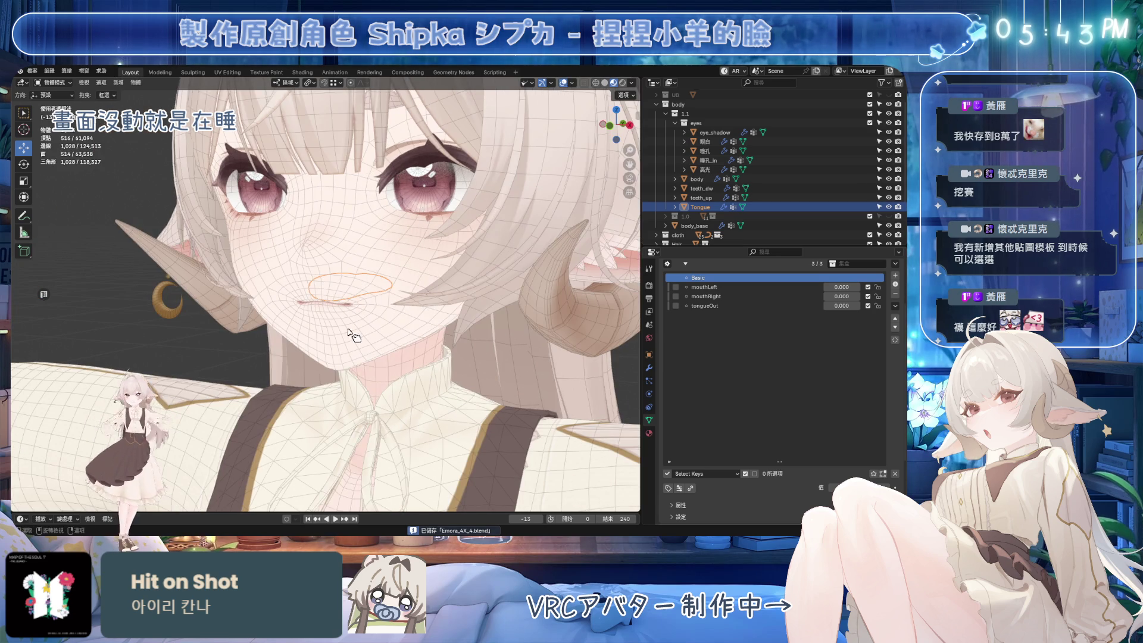
{"action": "scroll", "coordinate": [378, 324], "scroll_direction": "up", "scroll_amount": 5}
{"action": "left_click", "coordinate": [333, 320]}
{"action": "scroll", "coordinate": [388, 330], "scroll_direction": "down", "scroll_amount": 5}
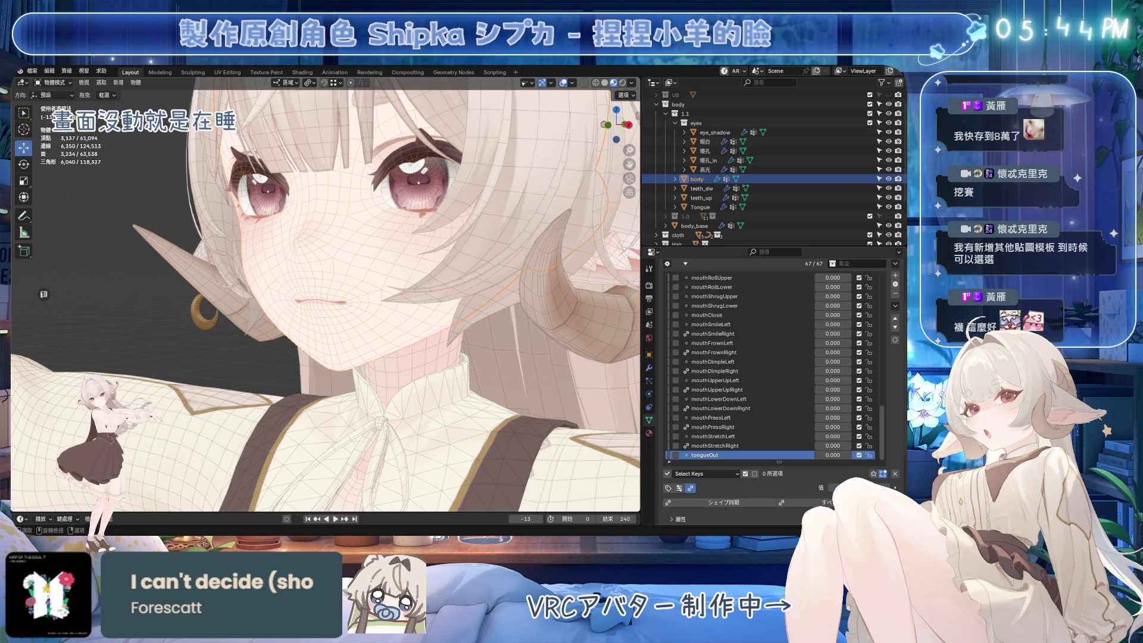
Set the body's jawOpen to 1.000, hide the teeth_dw mesh, and switch to front view.
{"action": "middle_click_drag", "start_coordinate": [381, 310], "coordinate": [408, 313]}
{"action": "left_click", "coordinate": [409, 312]}
{"action": "key", "text": "ctrl+s"}
{"action": "scroll", "coordinate": [739, 357], "scroll_direction": "up", "scroll_amount": 5}
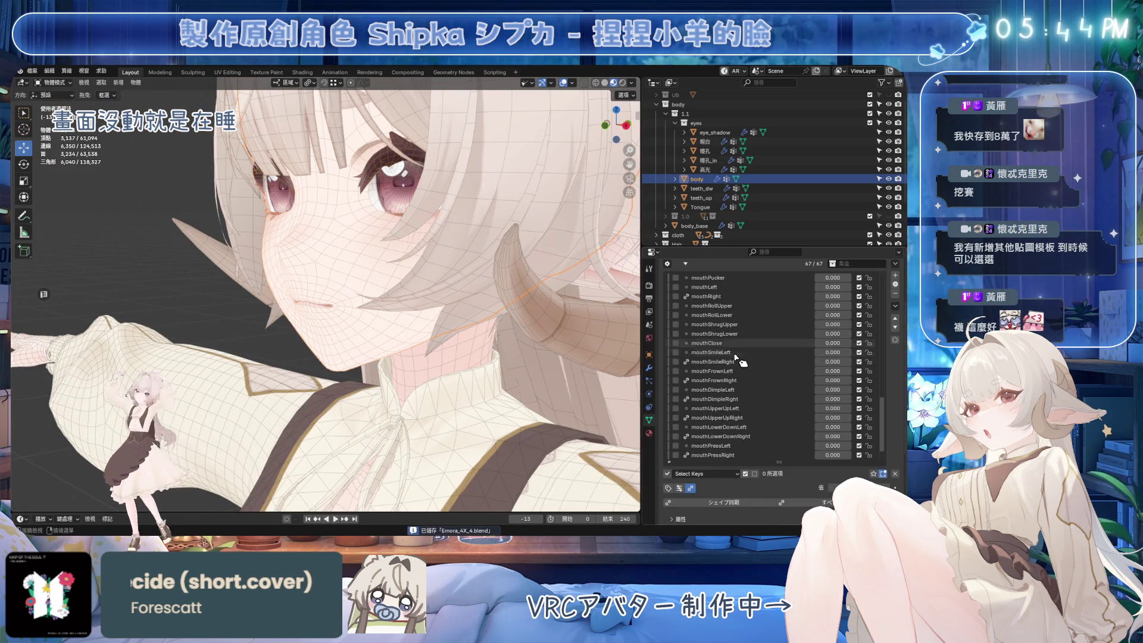
{"action": "scroll", "coordinate": [741, 359], "scroll_direction": "up", "scroll_amount": 3}
{"action": "left_click_drag", "start_coordinate": [833, 306], "coordinate": [869, 305]}
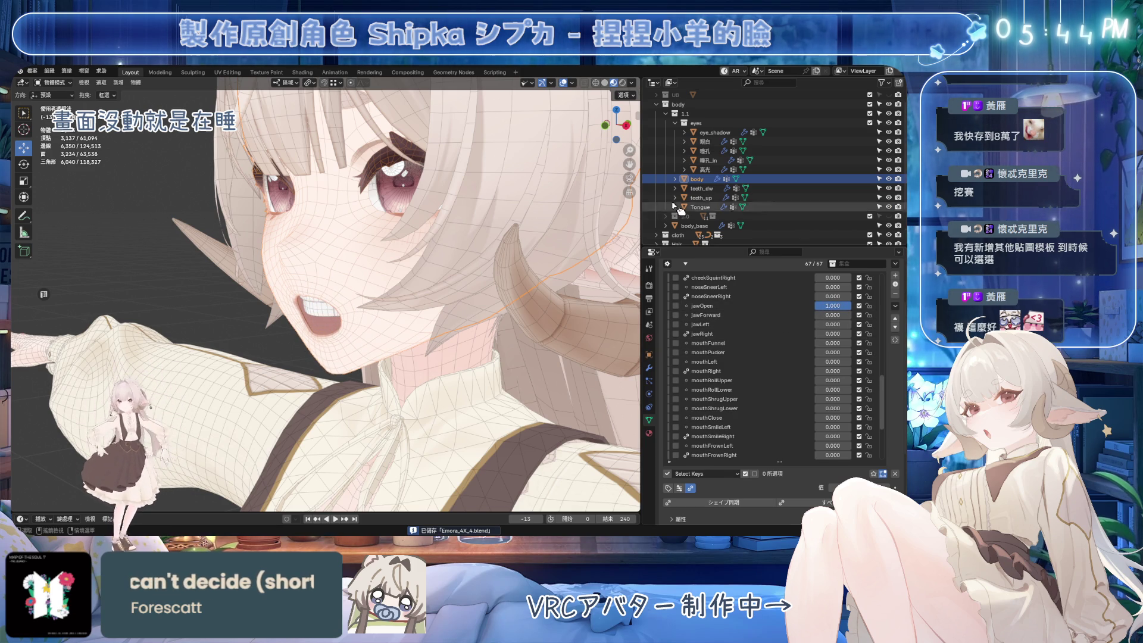
{"action": "left_click", "coordinate": [890, 188]}
{"action": "key", "text": "KP_1"}
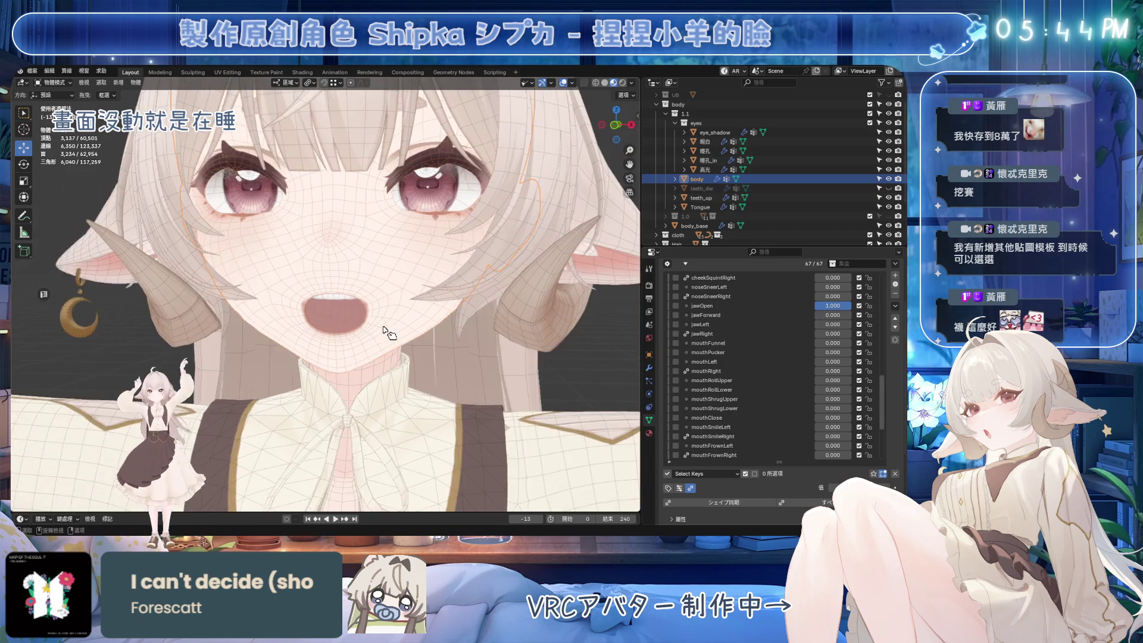
{"action": "scroll", "coordinate": [372, 310], "scroll_direction": "up", "scroll_amount": 3}
Set the Tongue's tongueOut key to 1.000 and slide the whole tongue forward out of the lips.
{"action": "left_click", "coordinate": [370, 302]}
{"action": "left_click", "coordinate": [737, 305]}
{"action": "left_click_drag", "start_coordinate": [829, 305], "coordinate": [857, 305]}
{"action": "mouse_move", "coordinate": [494, 353]}
{"action": "middle_mouse_down"}
{"action": "mouse_move", "coordinate": [433, 292]}
{"action": "mouse_move", "coordinate": [439, 237]}
{"action": "mouse_move", "coordinate": [345, 195]}
{"action": "middle_mouse_up"}
{"action": "key", "text": "Tab"}
{"action": "key", "text": "KP_Decimal"}
{"action": "key", "text": "ctrl+s"}
{"action": "left_click_drag", "start_coordinate": [345, 195], "coordinate": [346, 221]}
{"action": "middle_click_drag", "start_coordinate": [346, 222], "coordinate": [432, 274]}
{"action": "left_click_drag", "start_coordinate": [432, 275], "coordinate": [414, 272]}
Tilt the tongue slightly and push it along the Y axis.
{"action": "middle_click_drag", "start_coordinate": [414, 272], "coordinate": [450, 282]}
{"action": "key", "text": "r"}
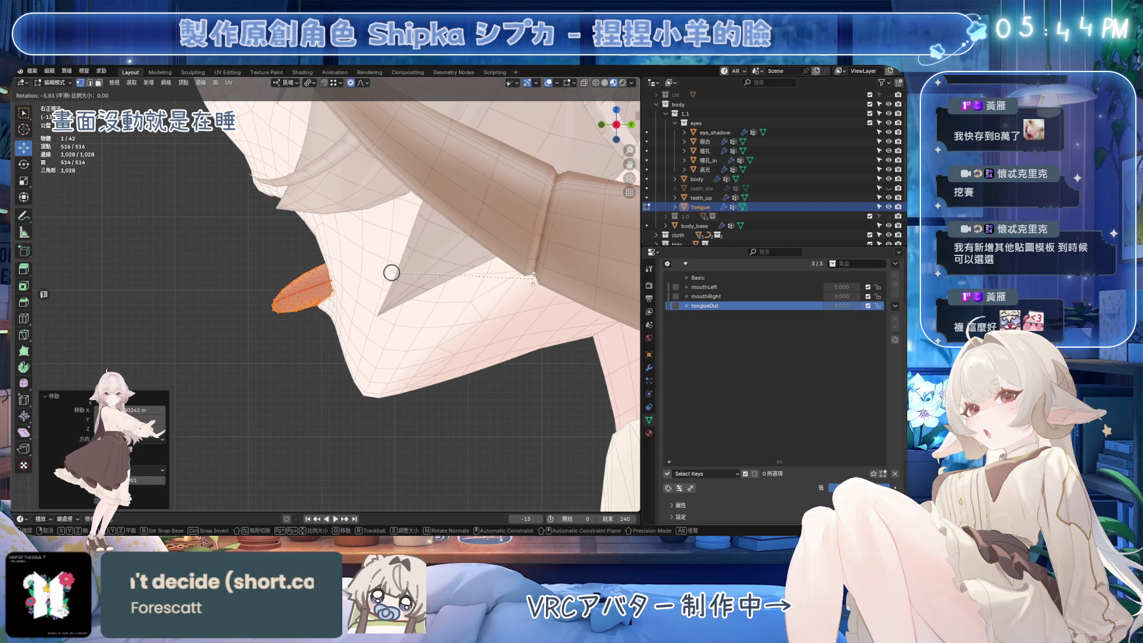
{"action": "left_click", "coordinate": [497, 308]}
{"action": "key", "text": "KP_1"}
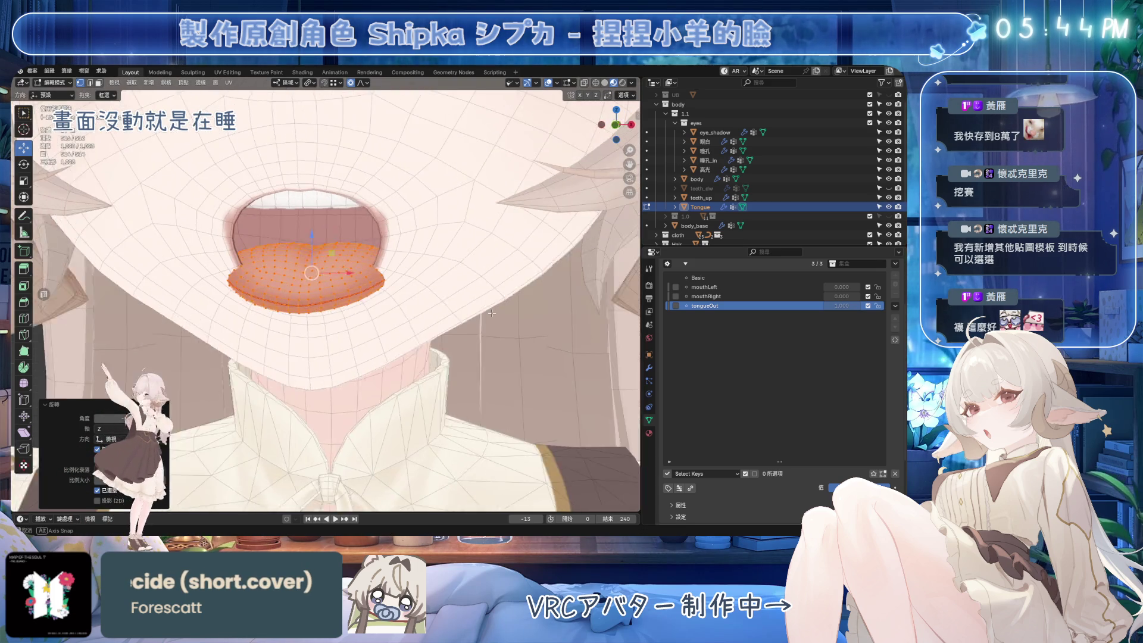
{"action": "middle_click_drag", "start_coordinate": [423, 315], "coordinate": [424, 264]}
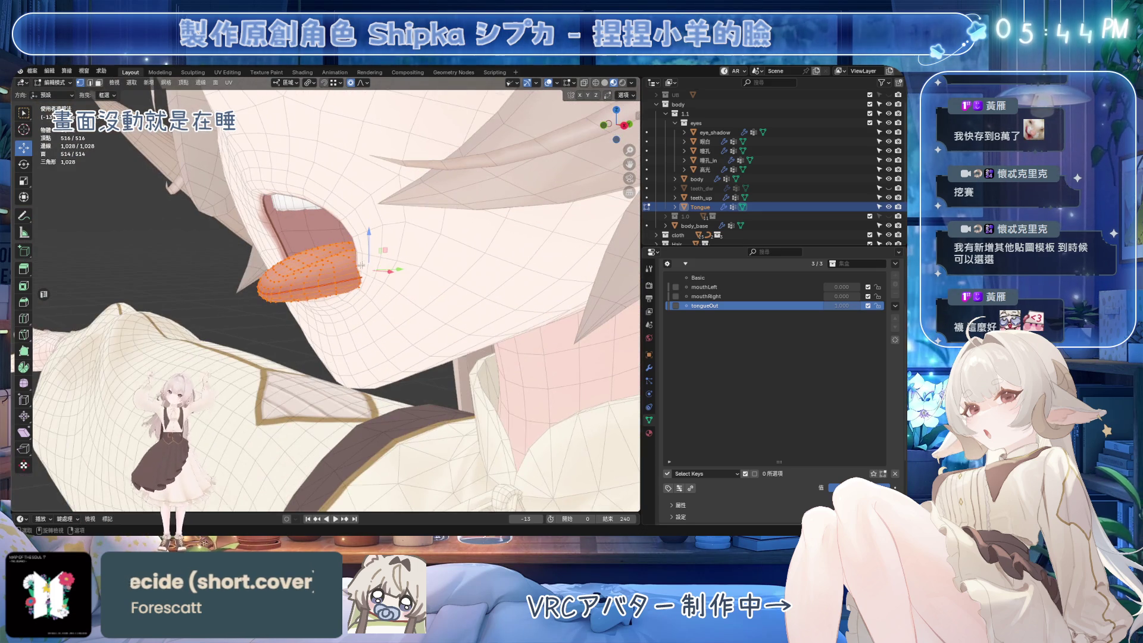
{"action": "key", "text": "g"}
{"action": "key", "text": "y"}
{"action": "left_click", "coordinate": [425, 264]}
Narrow the tongue along the X axis and return to Object Mode.
{"action": "key", "text": "KP_1"}
{"action": "mouse_move", "coordinate": [445, 300]}
{"action": "middle_mouse_down"}
{"action": "mouse_move", "coordinate": [458, 289]}
{"action": "mouse_move", "coordinate": [468, 313]}
{"action": "middle_mouse_up"}
{"action": "key", "text": "s"}
{"action": "key", "text": "x"}
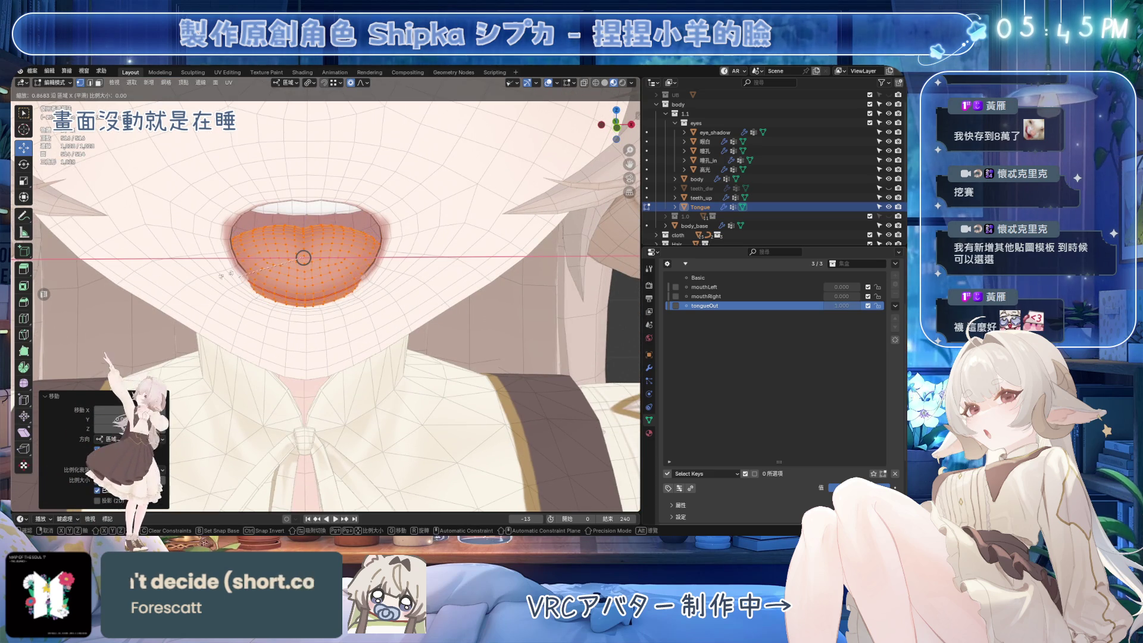
{"action": "left_click", "coordinate": [136, 265]}
{"action": "key", "text": "Tab"}
{"action": "scroll", "coordinate": [400, 339], "scroll_direction": "down", "scroll_amount": 5}
Turn off the viewport overlays and orbit around the shaded face to inspect the mouth.
{"action": "middle_click_drag", "start_coordinate": [401, 339], "coordinate": [500, 347]}
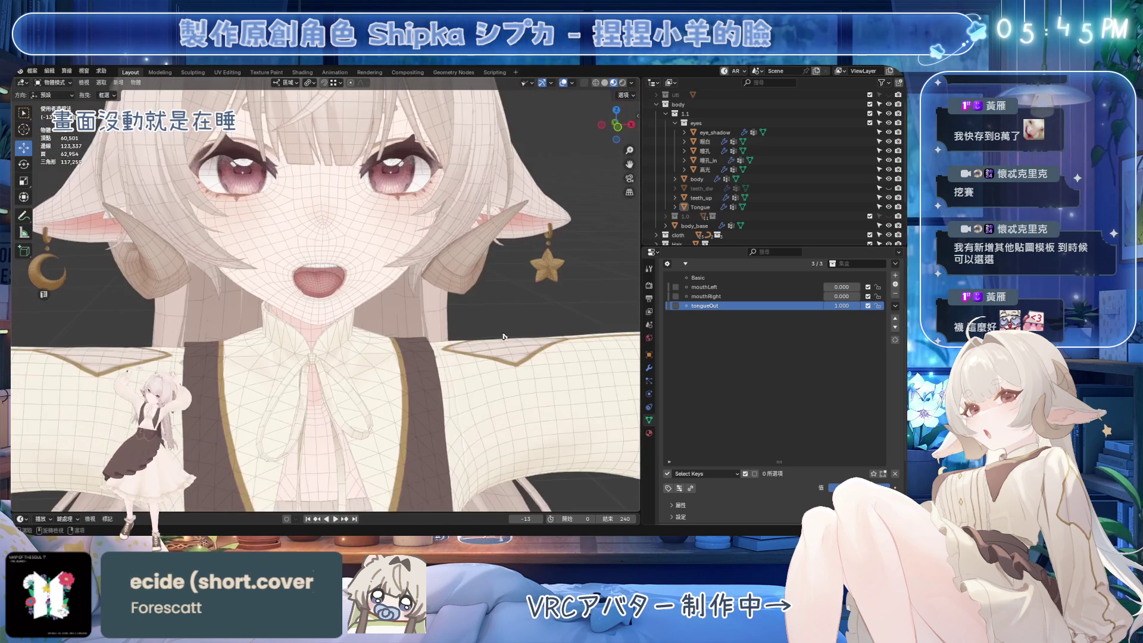
{"action": "left_click", "coordinate": [563, 83]}
{"action": "mouse_move", "coordinate": [411, 286]}
{"action": "middle_mouse_down"}
{"action": "mouse_move", "coordinate": [429, 287]}
{"action": "mouse_move", "coordinate": [406, 284]}
{"action": "mouse_move", "coordinate": [444, 309]}
{"action": "middle_mouse_up"}
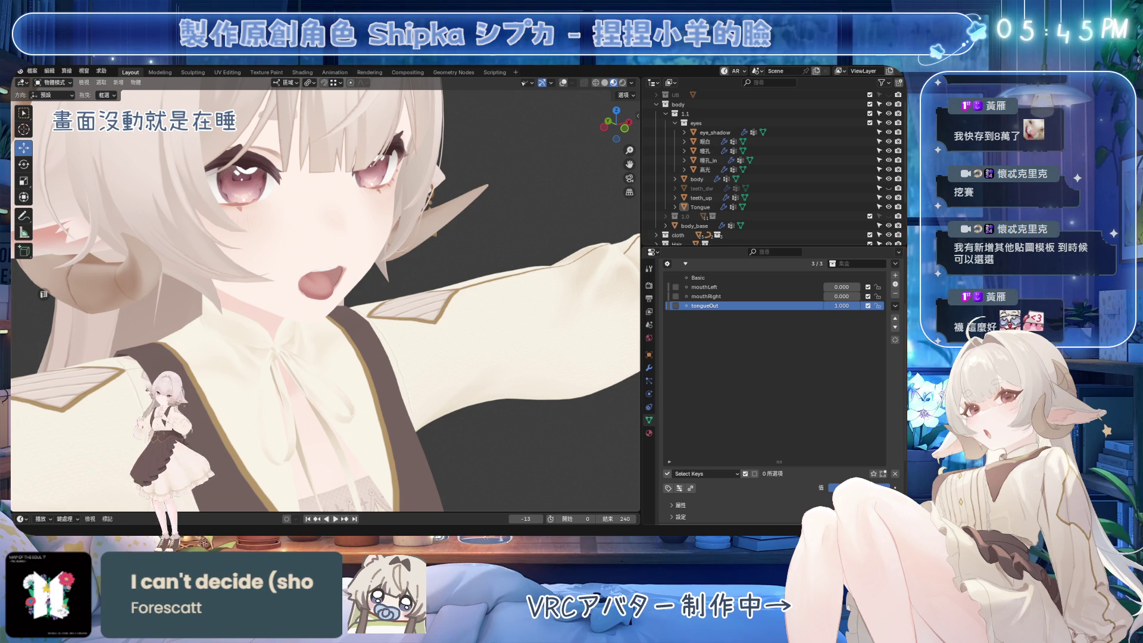
{"action": "scroll", "coordinate": [322, 286], "scroll_direction": "up", "scroll_amount": 8}
{"action": "middle_click_drag", "start_coordinate": [365, 321], "coordinate": [319, 306]}
Select the tongue and compare tongueOut at 0 against 1.000 before entering Edit Mode.
{"action": "left_click", "coordinate": [341, 287]}
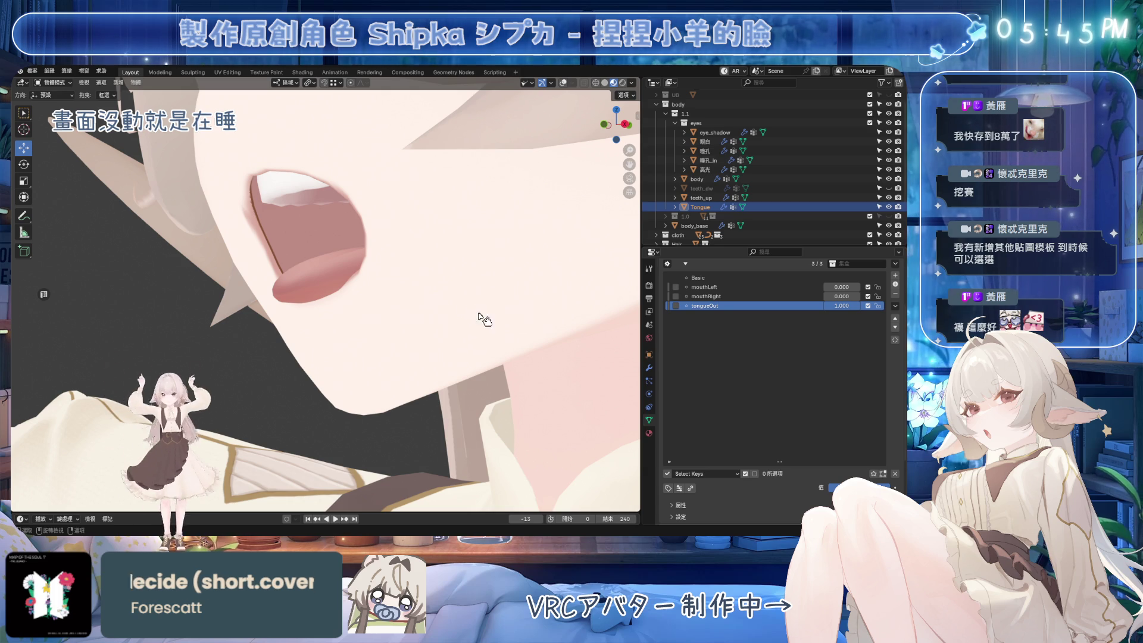
{"action": "mouse_move", "coordinate": [842, 306]}
{"action": "left_mouse_down"}
{"action": "mouse_move", "coordinate": [804, 305]}
{"action": "mouse_move", "coordinate": [845, 305]}
{"action": "left_mouse_up"}
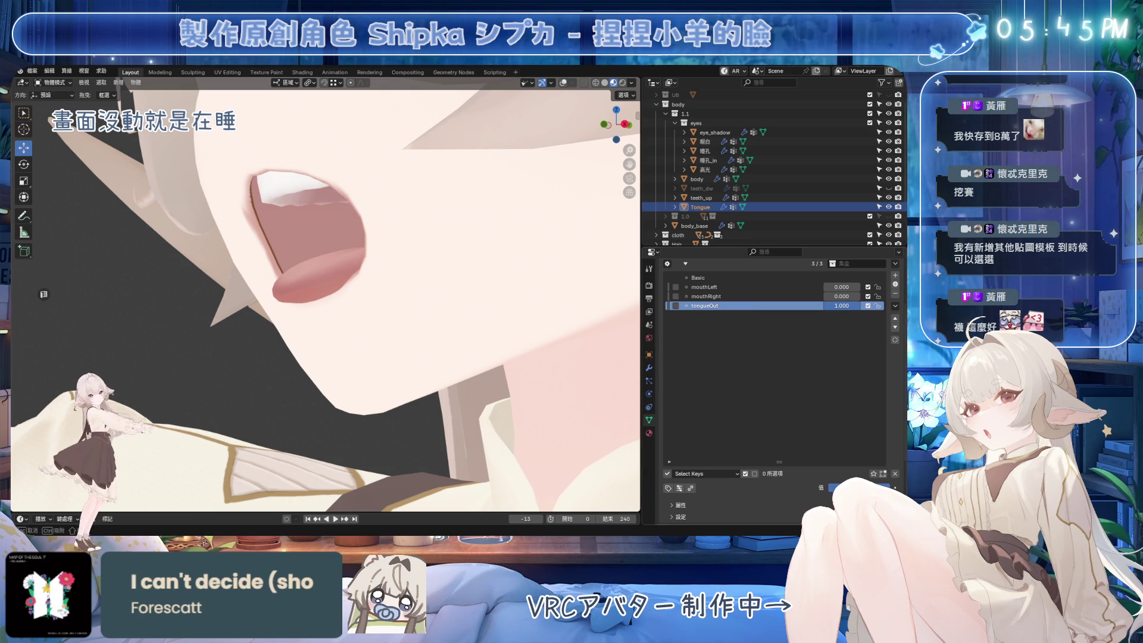
{"action": "scroll", "coordinate": [476, 316], "scroll_direction": "down", "scroll_amount": 5}
{"action": "middle_click_drag", "start_coordinate": [452, 310], "coordinate": [488, 314]}
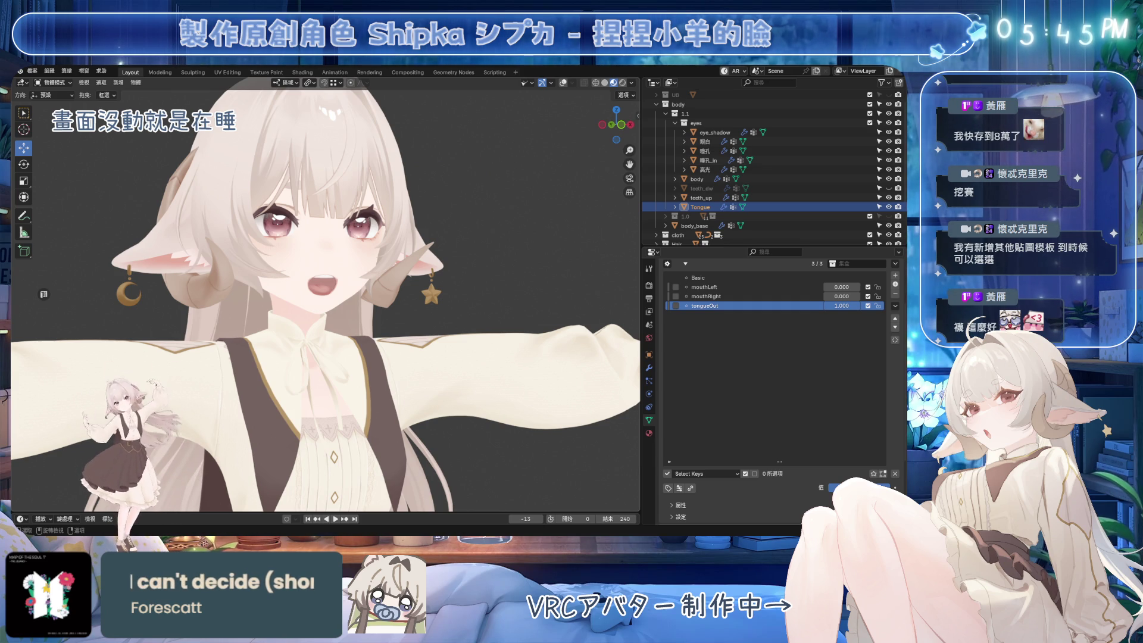
{"action": "scroll", "coordinate": [390, 307], "scroll_direction": "up", "scroll_amount": 4}
{"action": "scroll", "coordinate": [390, 306], "scroll_direction": "up", "scroll_amount": 2}
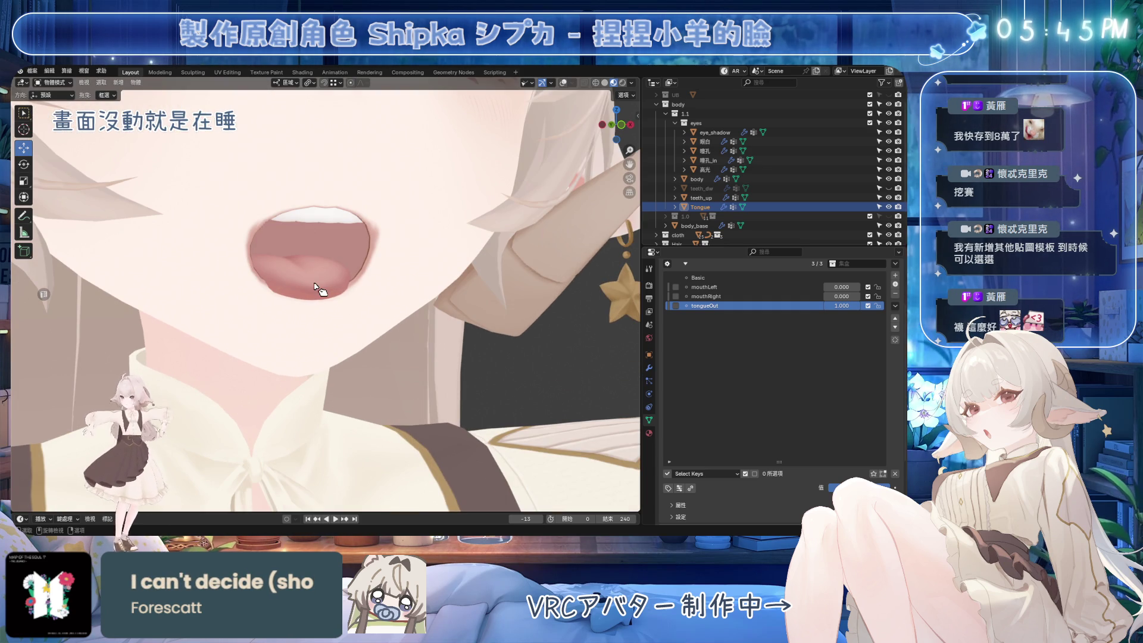
{"action": "left_click_drag", "start_coordinate": [842, 305], "coordinate": [810, 305]}
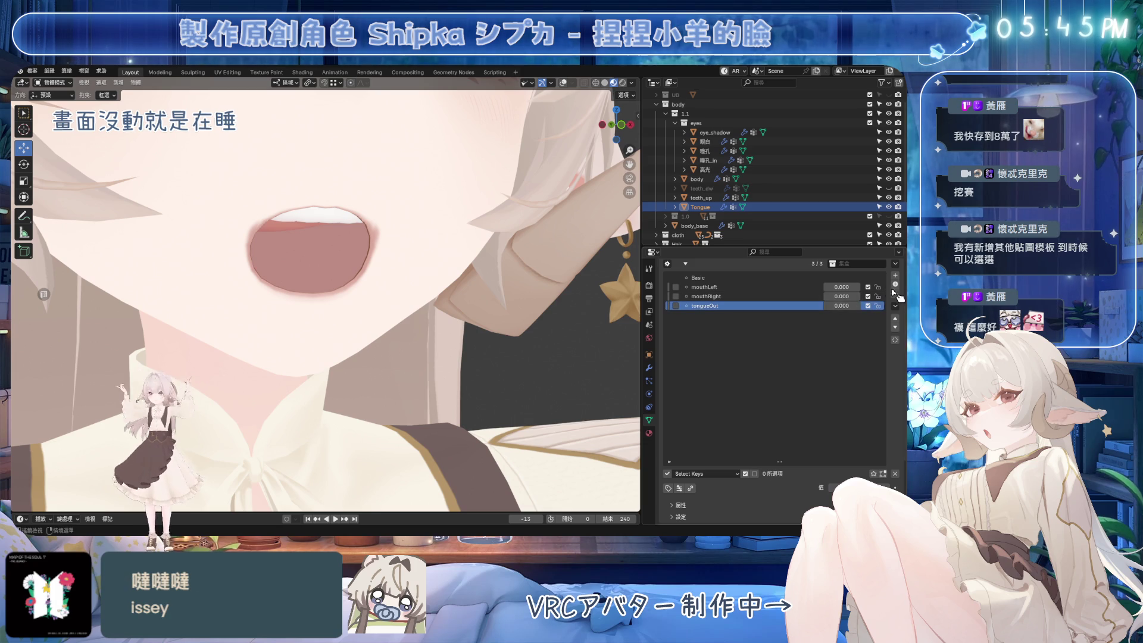
{"action": "key", "text": "ctrl+z"}
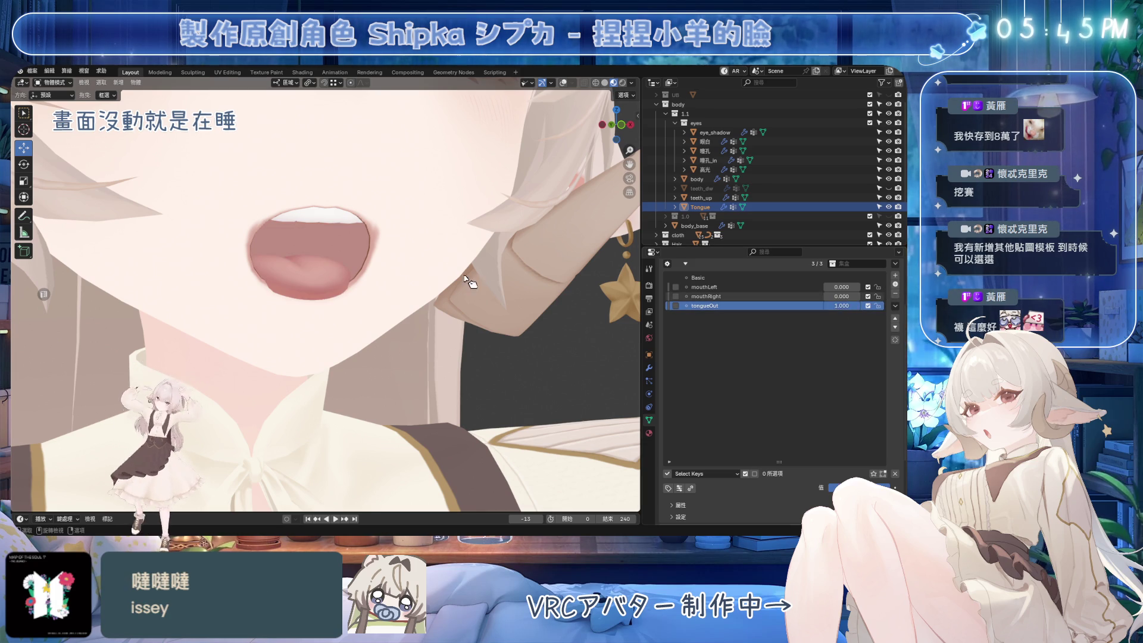
{"action": "key", "text": "Tab"}
Apply Blend from Shape to the tongue, return to Object Mode and save.
{"action": "left_click", "coordinate": [183, 83]}
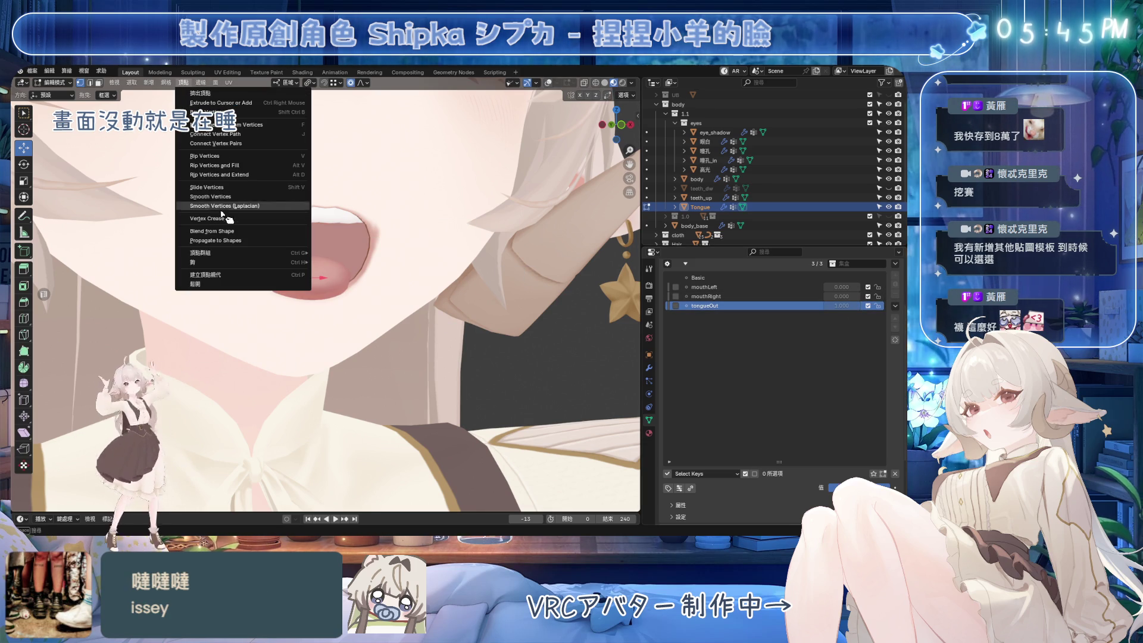
{"action": "left_click", "coordinate": [229, 237]}
{"action": "middle_click_drag", "start_coordinate": [381, 268], "coordinate": [411, 286]}
{"action": "key", "text": "ctrl+Tab"}
{"action": "left_click", "coordinate": [415, 288]}
{"action": "key", "text": "ctrl+s"}
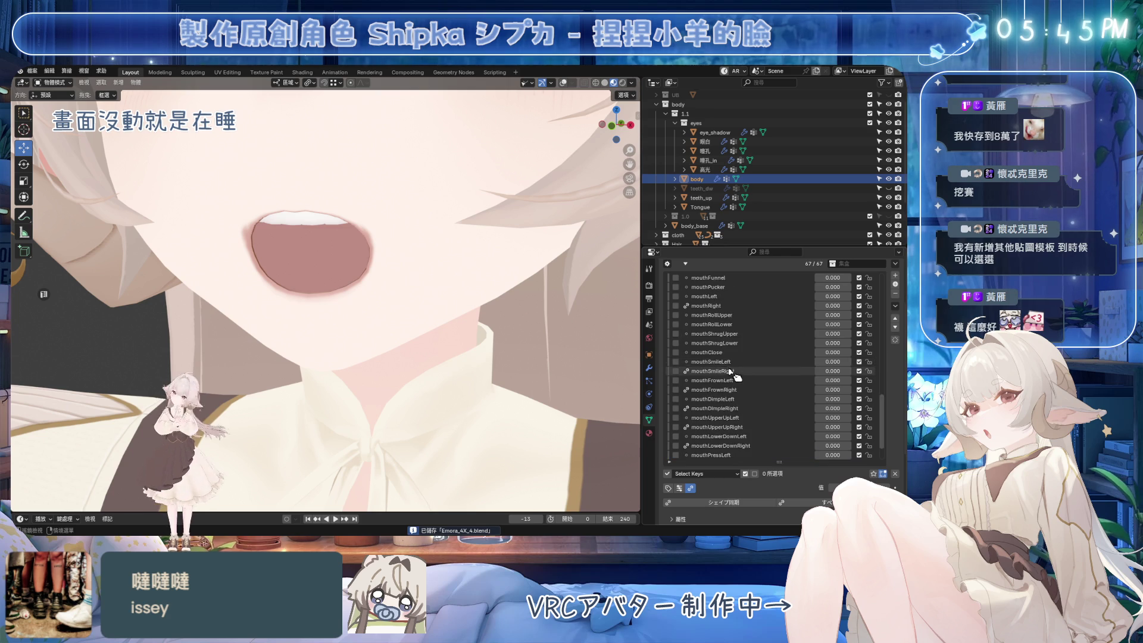
Check the body's jawOpen key, then add a new tongue shape key above tongueOut and save.
{"action": "scroll", "coordinate": [722, 295], "scroll_direction": "up", "scroll_amount": 2}
{"action": "left_click", "coordinate": [722, 295]}
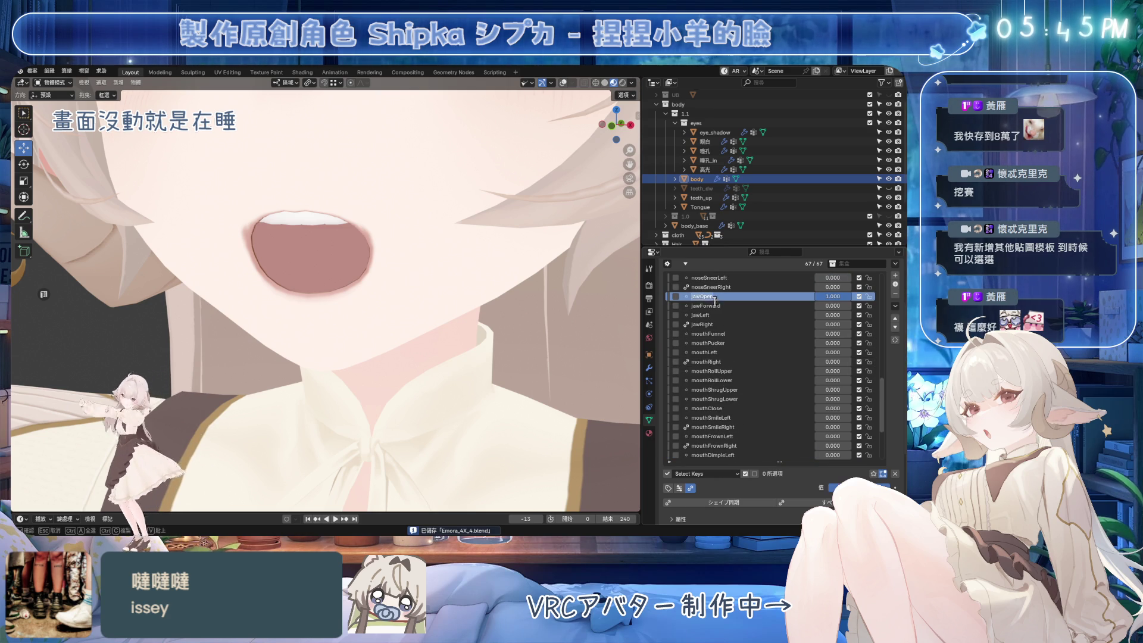
{"action": "middle_click_drag", "start_coordinate": [346, 268], "coordinate": [357, 286]}
{"action": "left_click", "coordinate": [700, 207]}
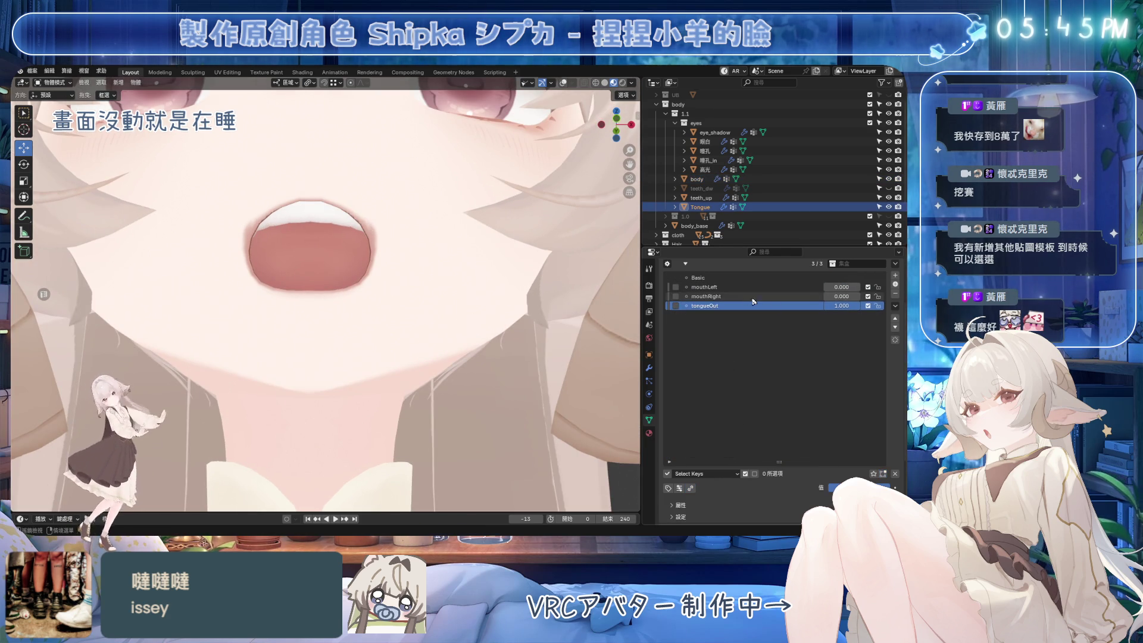
{"action": "left_click", "coordinate": [895, 275]}
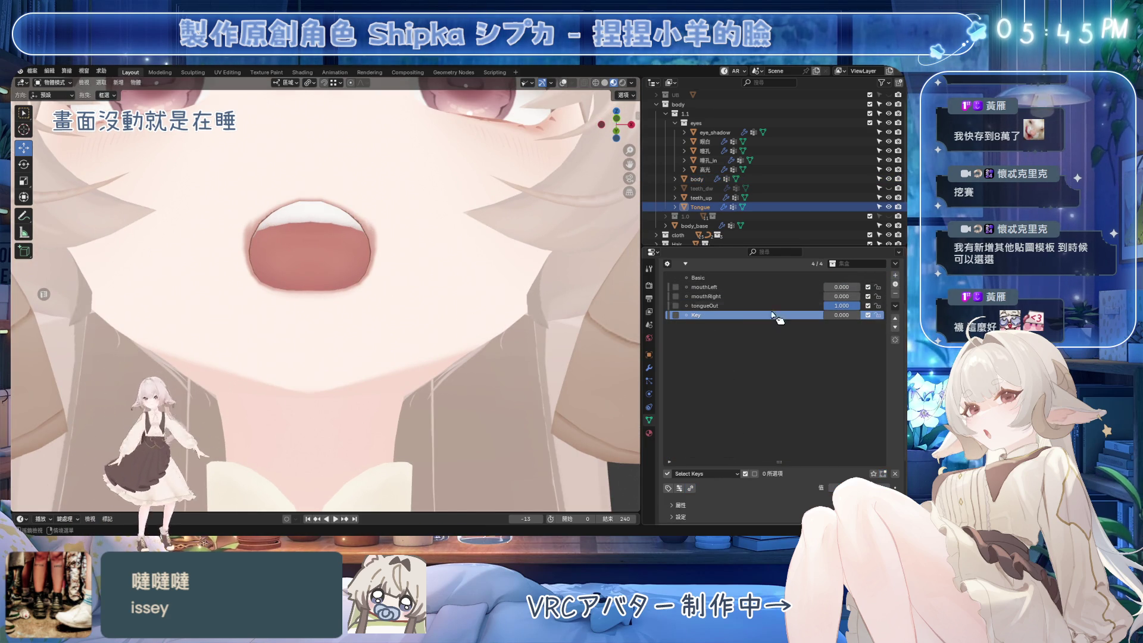
{"action": "left_click", "coordinate": [895, 320]}
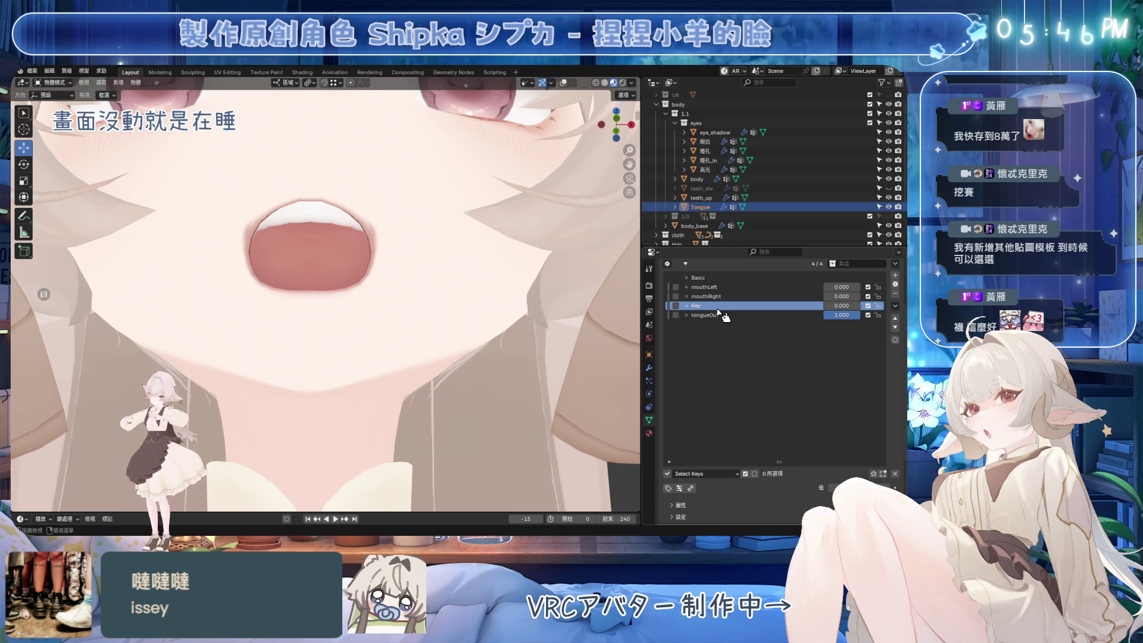
{"action": "key", "text": "ctrl+s"}
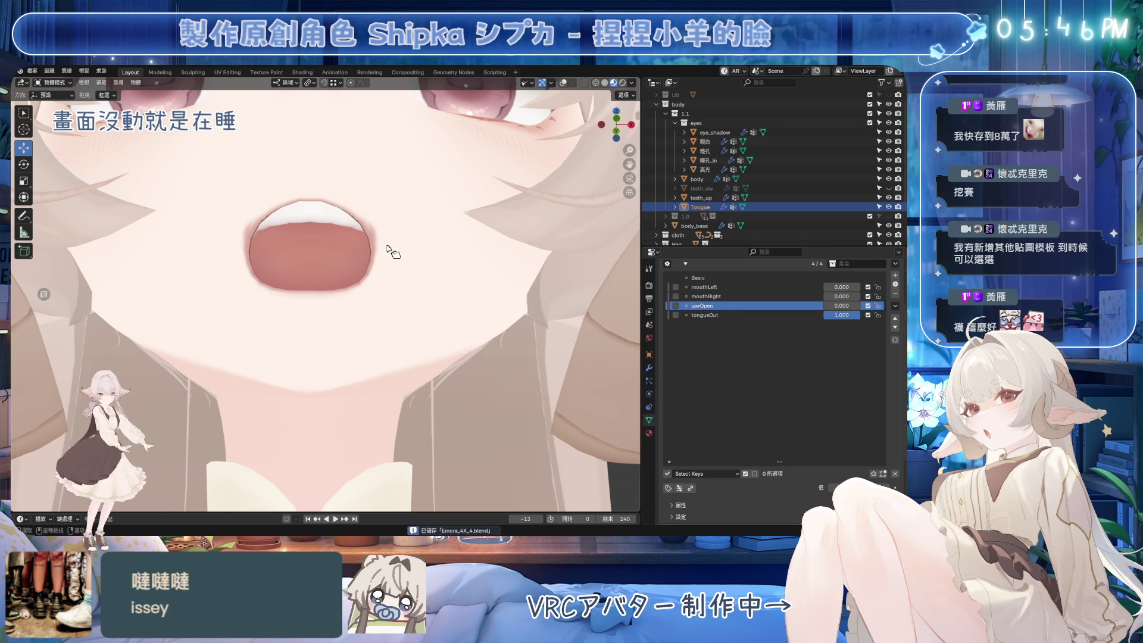
Compare with the body's key list and move the tongue's jawOpen key to the top.
{"action": "left_click", "coordinate": [445, 268]}
{"action": "scroll", "coordinate": [739, 357], "scroll_direction": "down", "scroll_amount": 4}
{"action": "scroll", "coordinate": [739, 357], "scroll_direction": "down", "scroll_amount": 7}
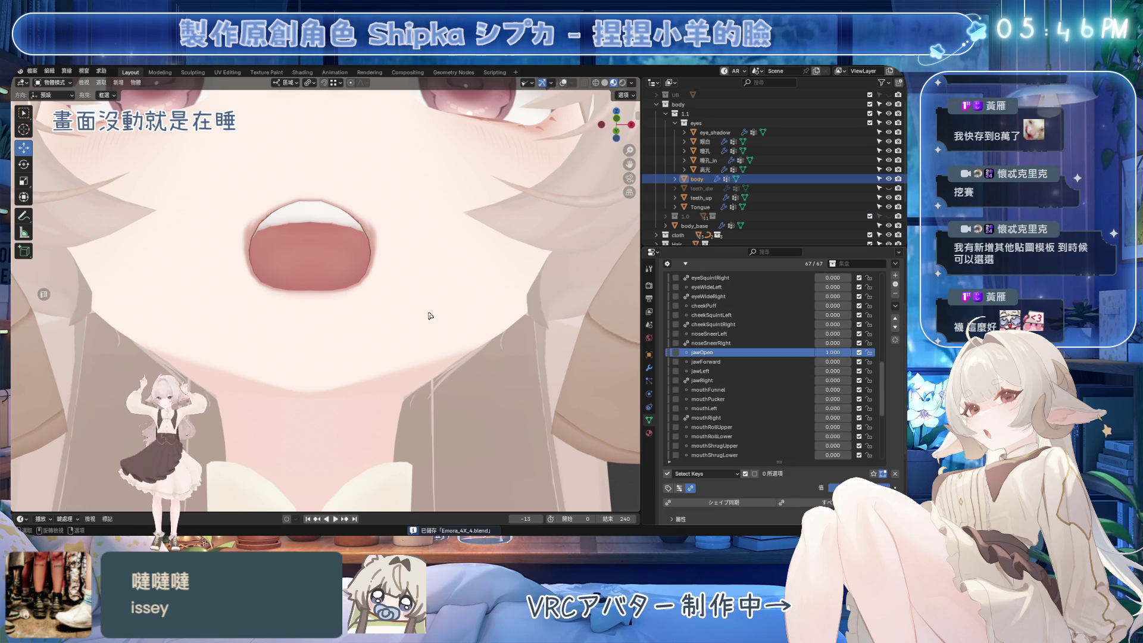
{"action": "left_click", "coordinate": [321, 249]}
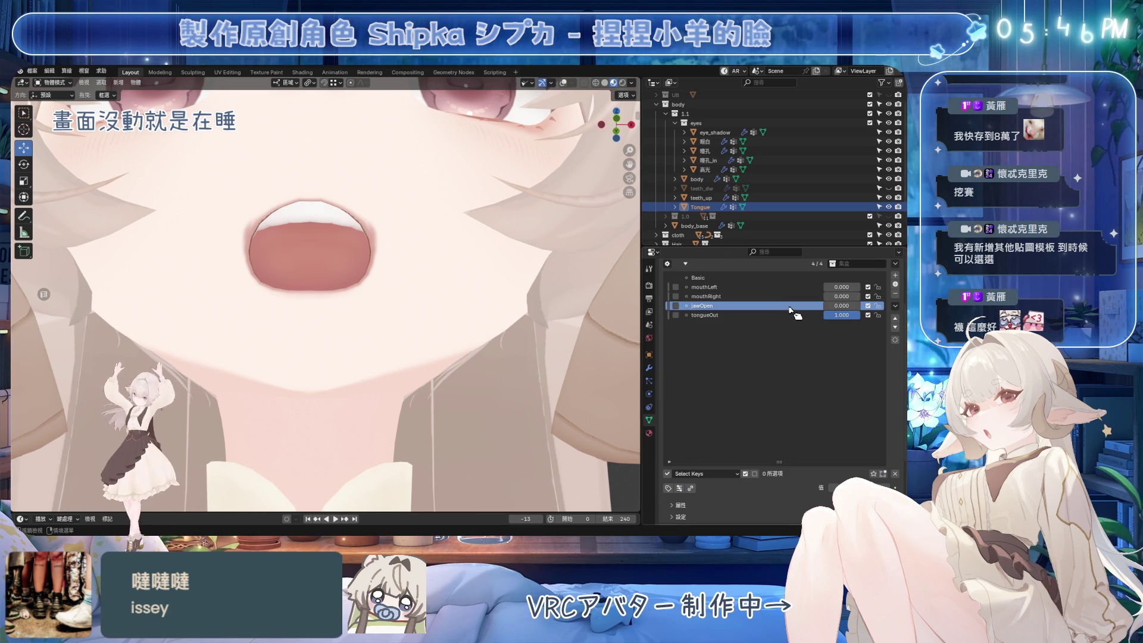
{"action": "left_click", "coordinate": [895, 319]}
{"action": "left_click", "coordinate": [895, 318]}
Set tongueOut to 0 and jawOpen to 1.000.
{"action": "left_click_drag", "start_coordinate": [842, 315], "coordinate": [774, 315]}
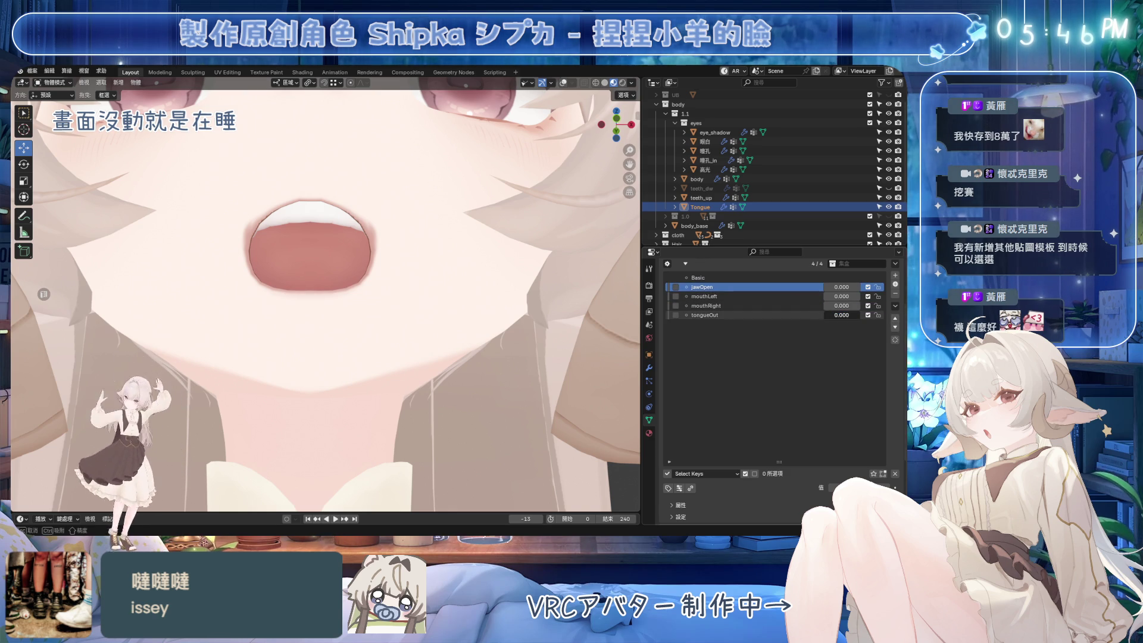
{"action": "left_click", "coordinate": [710, 289]}
{"action": "left_click_drag", "start_coordinate": [842, 287], "coordinate": [894, 287]}
{"action": "mouse_move", "coordinate": [358, 280]}
{"action": "middle_mouse_down"}
{"action": "mouse_move", "coordinate": [409, 294]}
{"action": "mouse_move", "coordinate": [408, 276]}
{"action": "middle_mouse_up"}
Lower the whole tongue along Z, then with X-ray on move it up and back.
{"action": "key", "text": "Tab"}
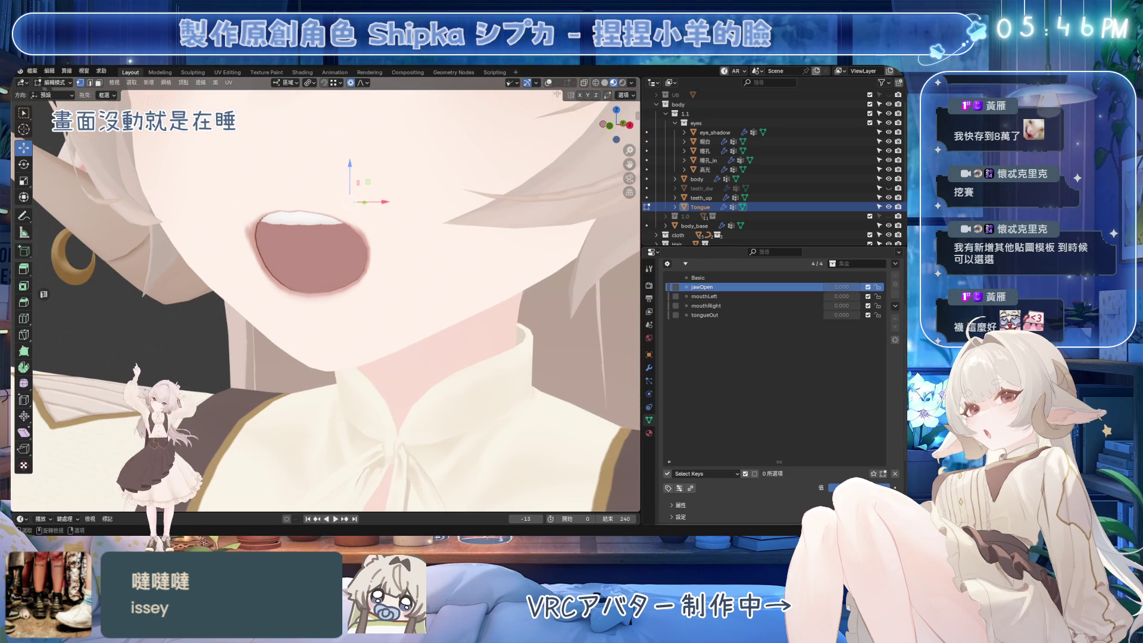
{"action": "scroll", "coordinate": [357, 238], "scroll_direction": "up", "scroll_amount": 3}
{"action": "key", "text": "a"}
{"action": "key", "text": "g"}
{"action": "key", "text": "z"}
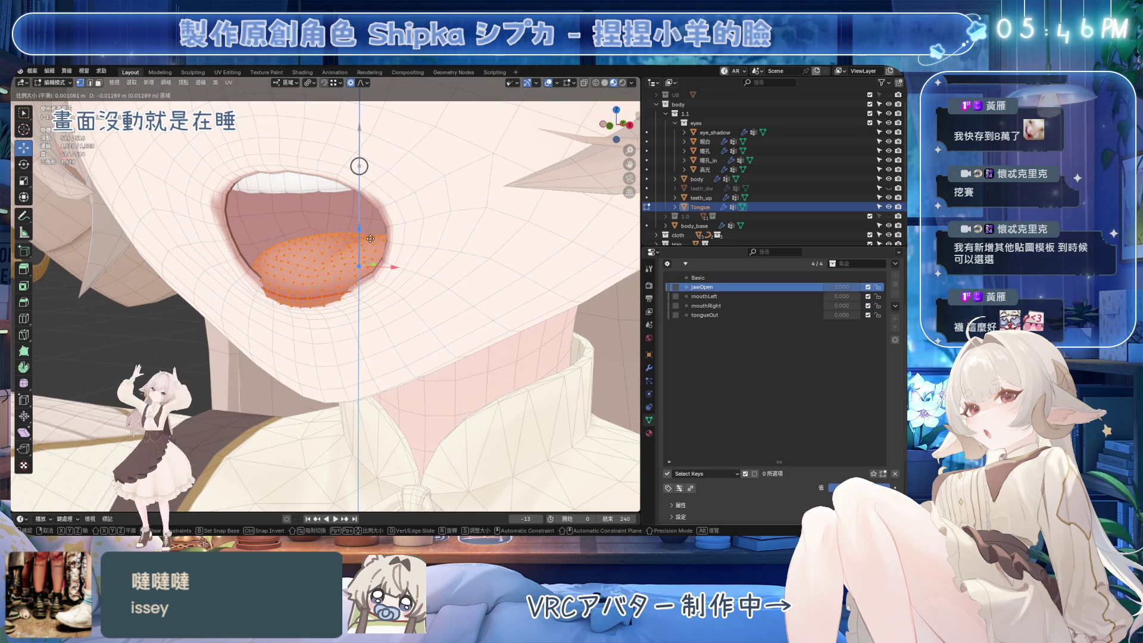
{"action": "left_click", "coordinate": [369, 256]}
{"action": "mouse_move", "coordinate": [369, 256]}
{"action": "middle_mouse_down"}
{"action": "mouse_move", "coordinate": [417, 264]}
{"action": "mouse_move", "coordinate": [362, 269]}
{"action": "middle_mouse_up"}
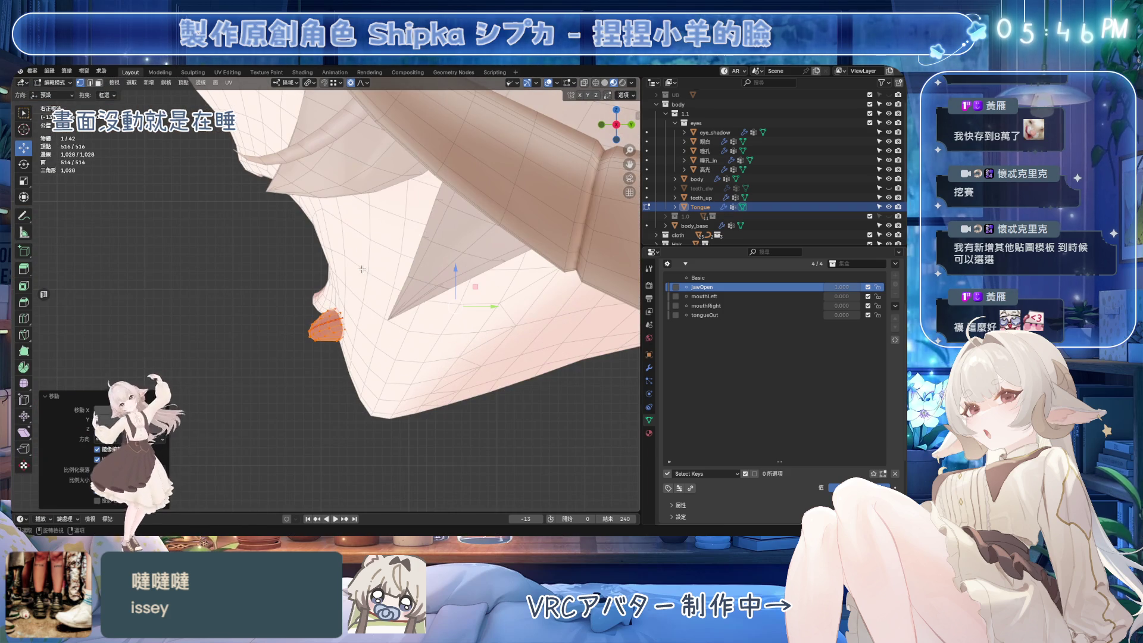
{"action": "left_click", "coordinate": [585, 82]}
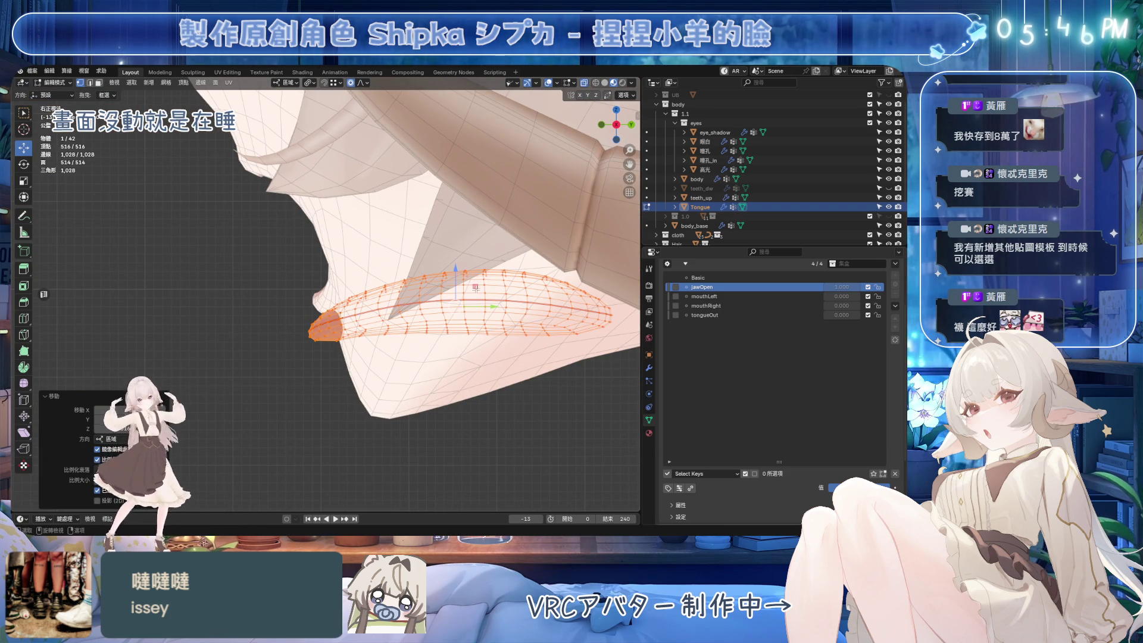
{"action": "key", "text": "g"}
{"action": "left_click", "coordinate": [514, 248]}
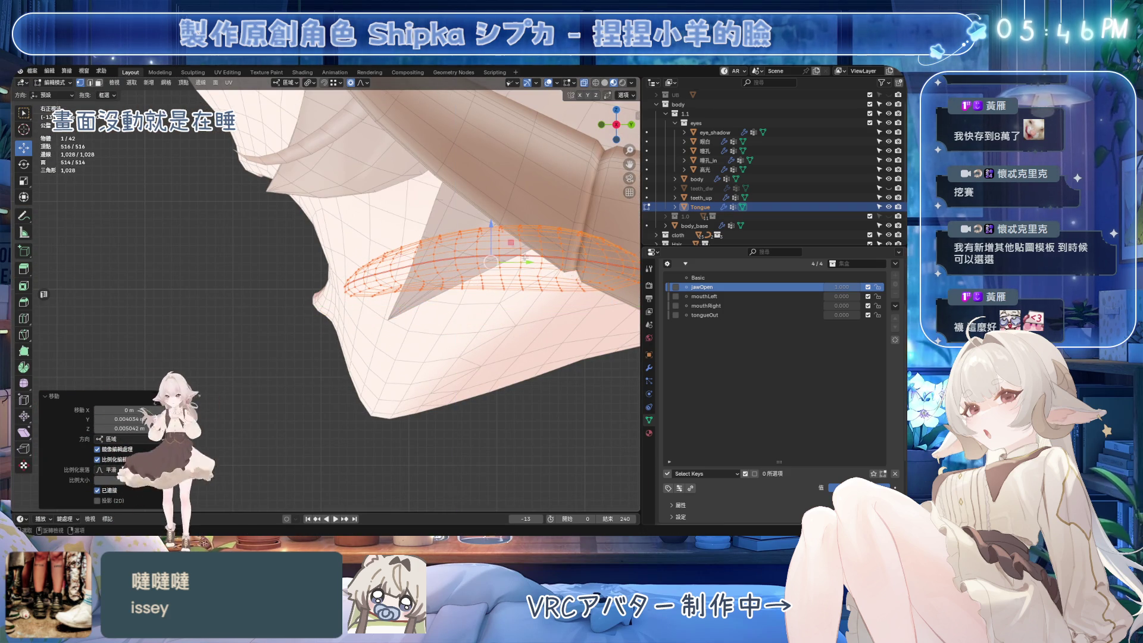
Return to Object Mode, save, and preview jawOpen at 0.300 and back at 1.000.
{"action": "key", "text": "Tab"}
{"action": "key", "text": "ctrl+s"}
{"action": "mouse_move", "coordinate": [846, 287]}
{"action": "left_mouse_down"}
{"action": "mouse_move", "coordinate": [824, 287]}
{"action": "mouse_move", "coordinate": [875, 287]}
{"action": "left_mouse_up"}
{"action": "mouse_move", "coordinate": [540, 273]}
{"action": "middle_mouse_down", "text": "shift"}
{"action": "mouse_move", "coordinate": [436, 287]}
{"action": "mouse_move", "coordinate": [435, 265]}
{"action": "mouse_move", "coordinate": [424, 332]}
{"action": "mouse_move", "coordinate": [454, 314]}
{"action": "mouse_move", "coordinate": [357, 309]}
{"action": "mouse_move", "coordinate": [429, 303]}
{"action": "middle_mouse_up", "text": "shift"}
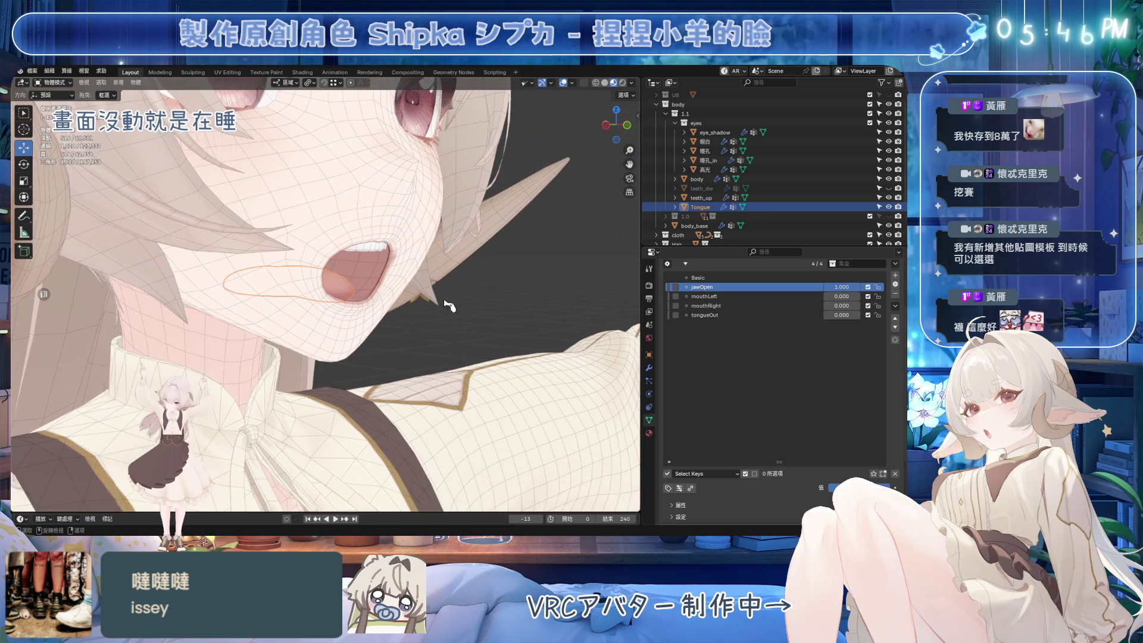
{"action": "mouse_move", "coordinate": [501, 325]}
{"action": "middle_mouse_down"}
{"action": "mouse_move", "coordinate": [328, 292]}
{"action": "mouse_move", "coordinate": [416, 299]}
{"action": "mouse_move", "coordinate": [439, 288]}
{"action": "middle_mouse_up"}
{"action": "key", "text": "ctrl+s"}
{"action": "key", "text": "Tab"}
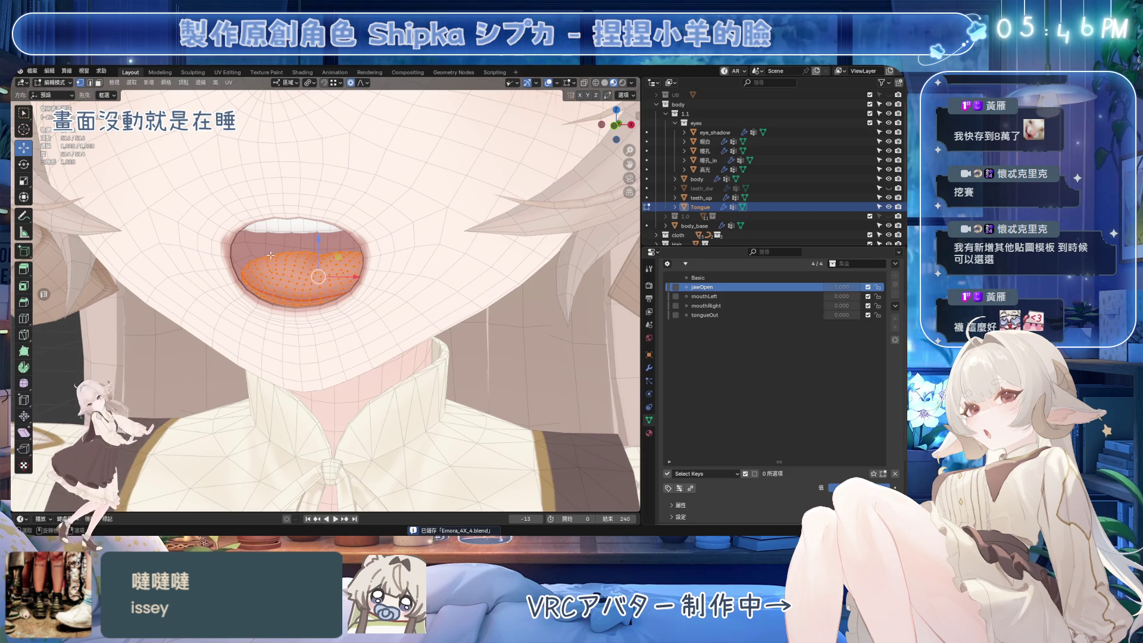
{"action": "key", "text": "Tab"}
{"action": "mouse_move", "coordinate": [320, 320]}
{"action": "middle_mouse_down"}
{"action": "mouse_move", "coordinate": [362, 330]}
{"action": "mouse_move", "coordinate": [439, 298]}
{"action": "mouse_move", "coordinate": [381, 280]}
{"action": "mouse_move", "coordinate": [369, 292]}
{"action": "middle_mouse_up"}
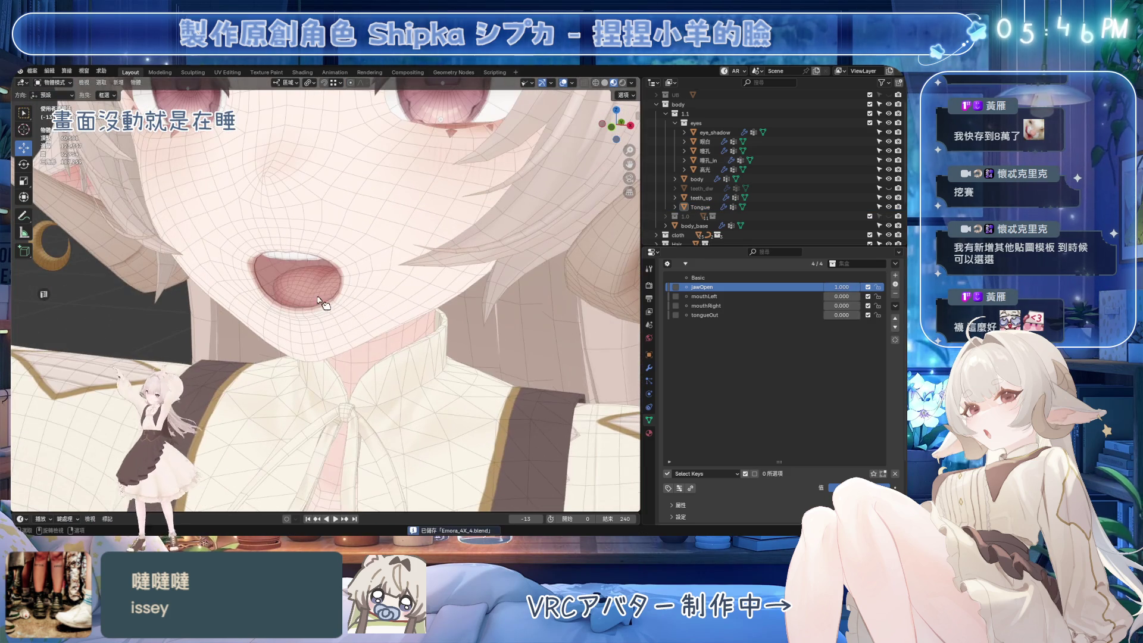
Save, set tongueOut to full strength, and edit the tongue with the shape key shown.
{"action": "key", "text": "ctrl+s"}
{"action": "left_click", "coordinate": [705, 315]}
{"action": "left_click_drag", "start_coordinate": [836, 315], "coordinate": [857, 316]}
{"action": "key", "text": "ctrl+Tab"}
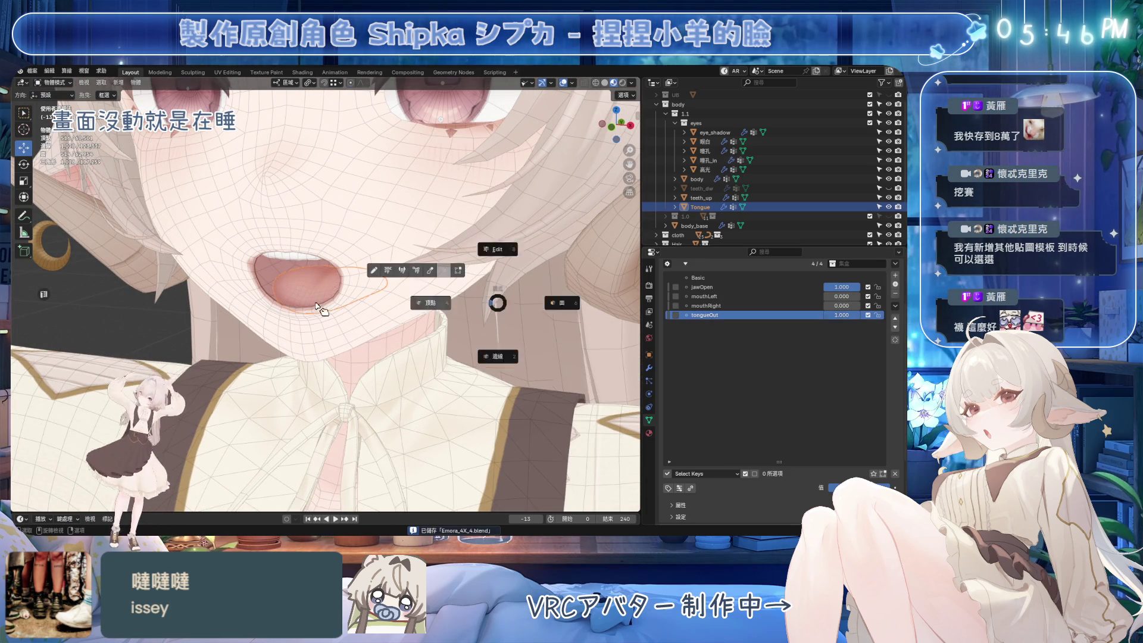
{"action": "left_click", "coordinate": [362, 287]}
{"action": "left_click", "coordinate": [883, 473]}
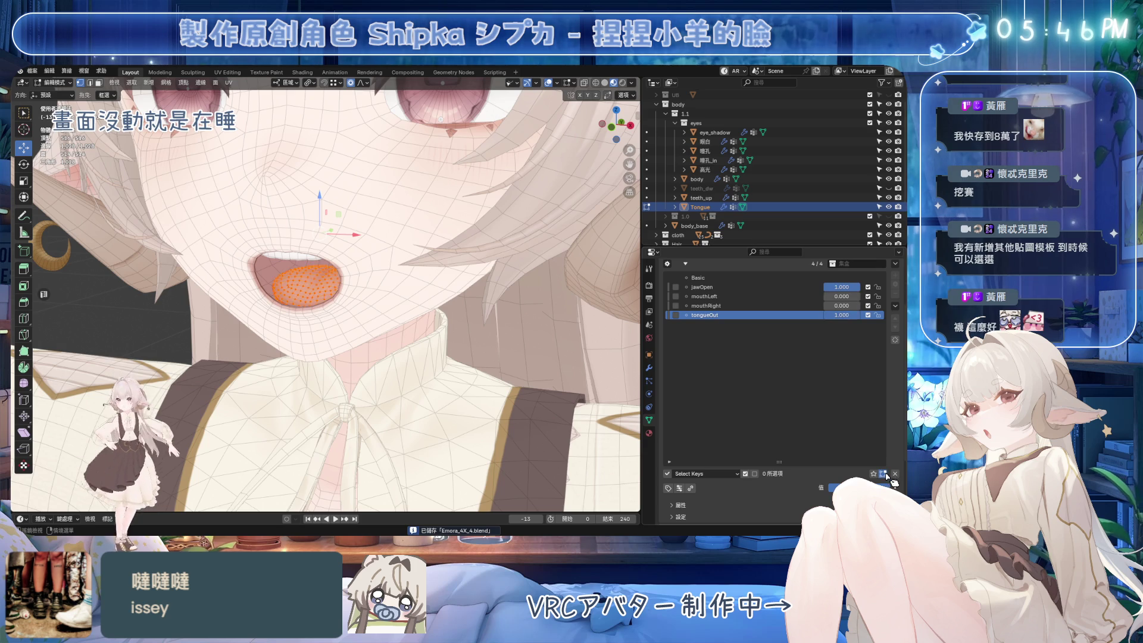
{"action": "middle_click_drag", "start_coordinate": [381, 286], "coordinate": [352, 289]}
Push the tongue forward along Y and narrow it along X.
{"action": "key", "text": "g"}
{"action": "key", "text": "y"}
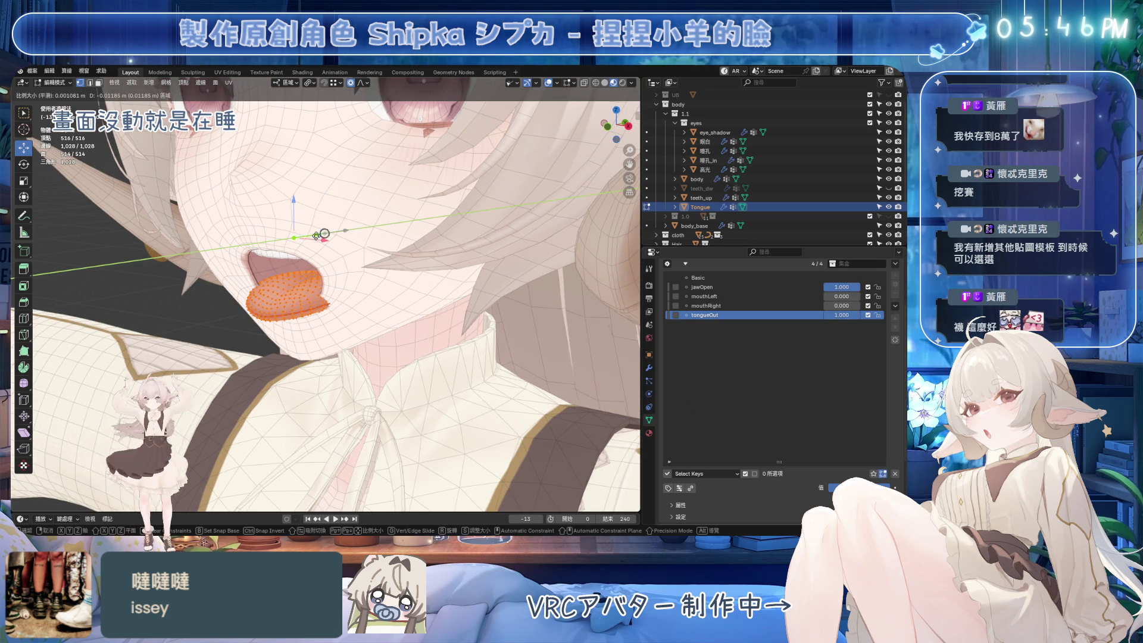
{"action": "left_click", "coordinate": [324, 234]}
{"action": "middle_click_drag", "start_coordinate": [324, 233], "coordinate": [356, 335]}
{"action": "scroll", "coordinate": [356, 335], "scroll_direction": "up", "scroll_amount": 4}
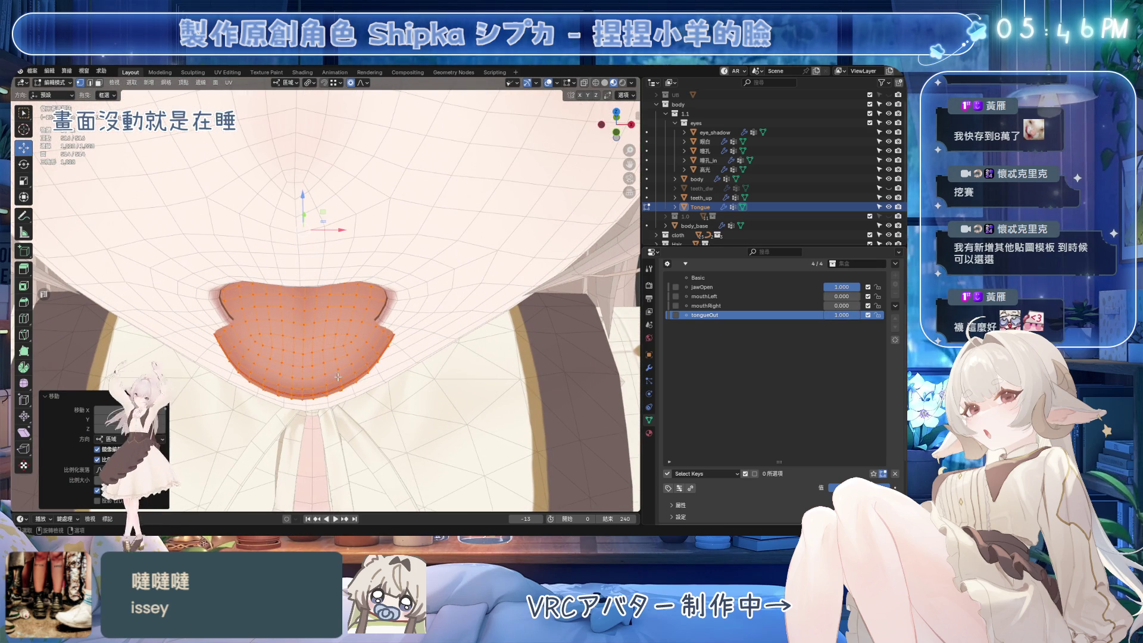
{"action": "key", "text": "s"}
{"action": "key", "text": "x"}
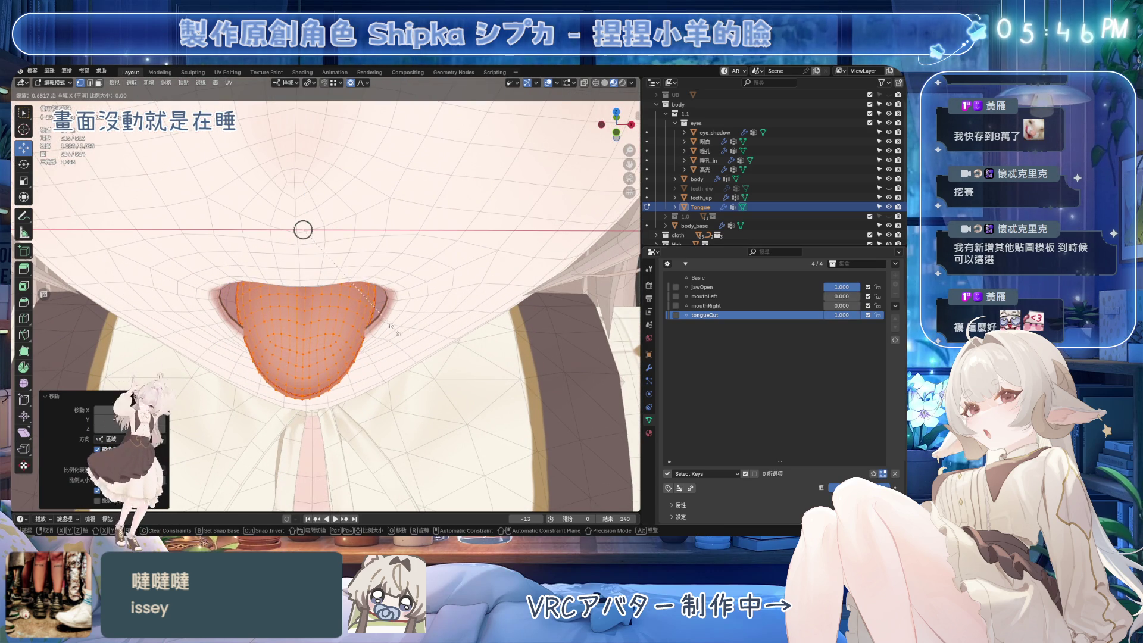
{"action": "left_click", "coordinate": [393, 329]}
{"action": "mouse_move", "coordinate": [393, 328]}
{"action": "middle_mouse_down"}
{"action": "mouse_move", "coordinate": [323, 254]}
{"action": "mouse_move", "coordinate": [381, 339]}
{"action": "middle_mouse_up"}
{"action": "scroll", "coordinate": [383, 342], "scroll_direction": "down", "scroll_amount": 4}
Return to Object Mode, hide the wireframe overlay to judge the shape, and cancel a trial move.
{"action": "key", "text": "ctrl+Tab"}
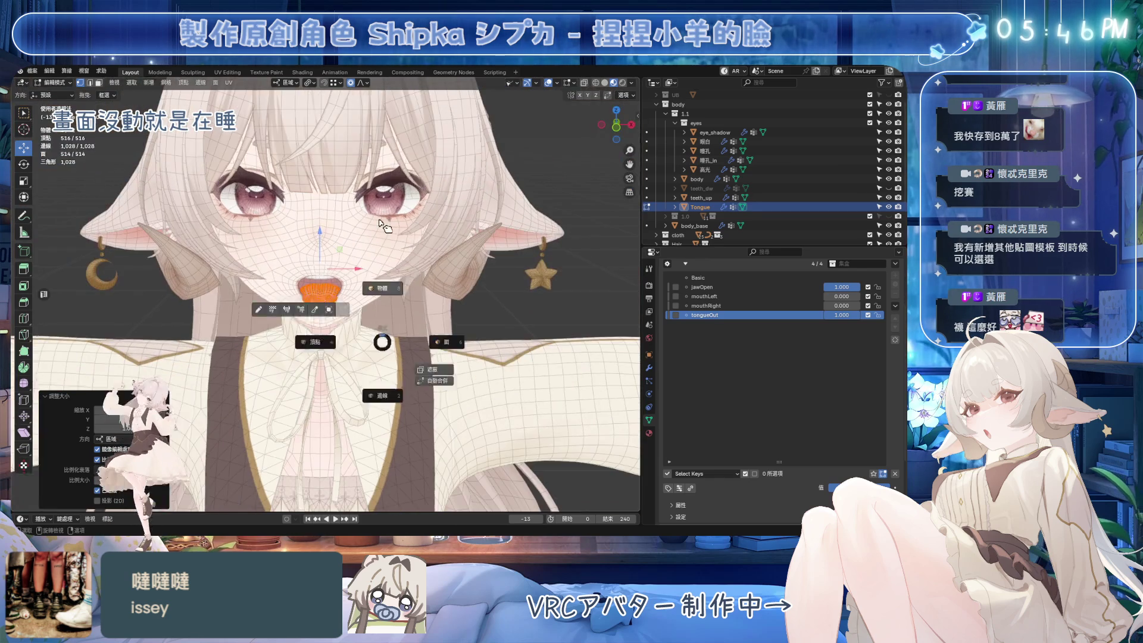
{"action": "left_click", "coordinate": [384, 246]}
{"action": "scroll", "coordinate": [536, 131], "scroll_direction": "up", "scroll_amount": 4}
{"action": "left_click", "coordinate": [564, 84]}
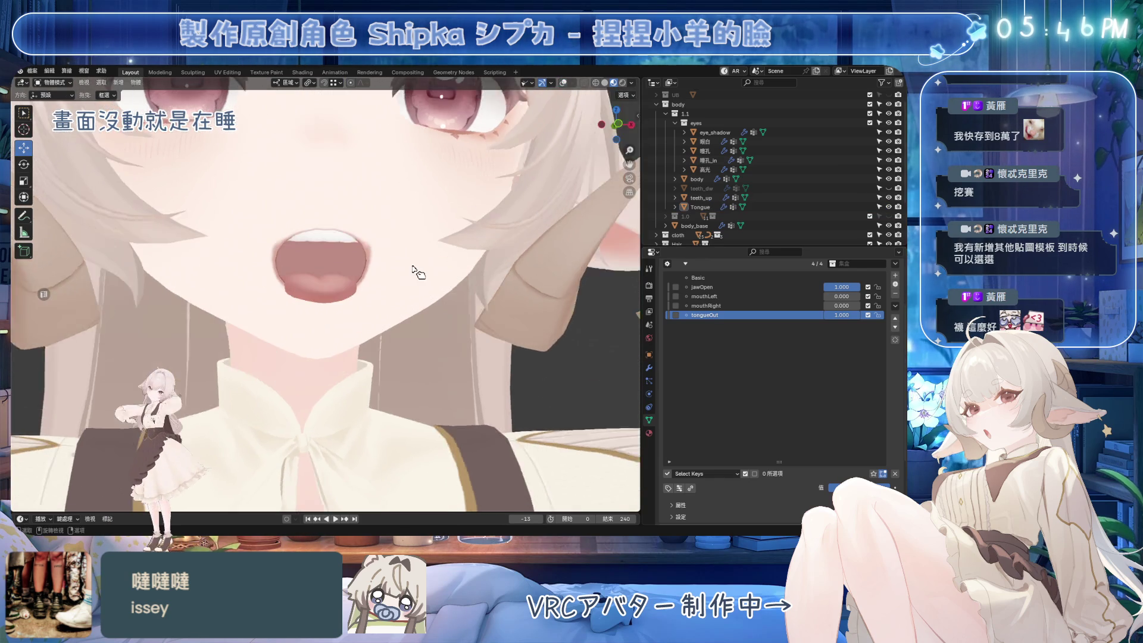
{"action": "scroll", "coordinate": [322, 280], "scroll_direction": "up", "scroll_amount": 3}
{"action": "left_click", "coordinate": [332, 289]}
{"action": "key", "text": "Tab"}
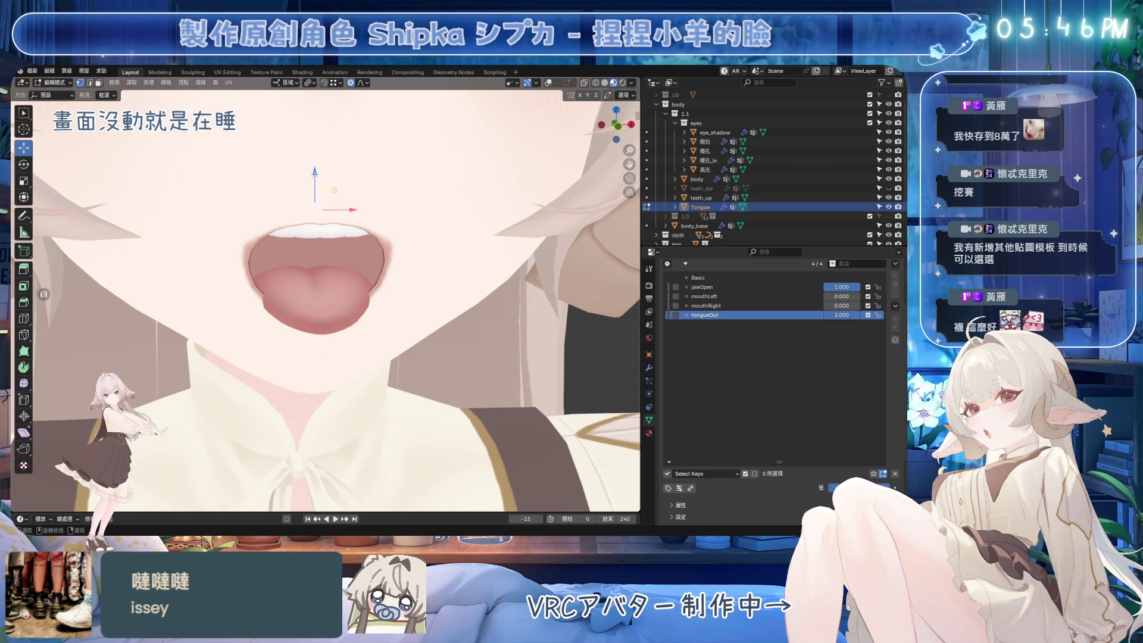
{"action": "left_click_drag", "start_coordinate": [315, 172], "coordinate": [315, 196]}
{"action": "key", "text": "Escape"}
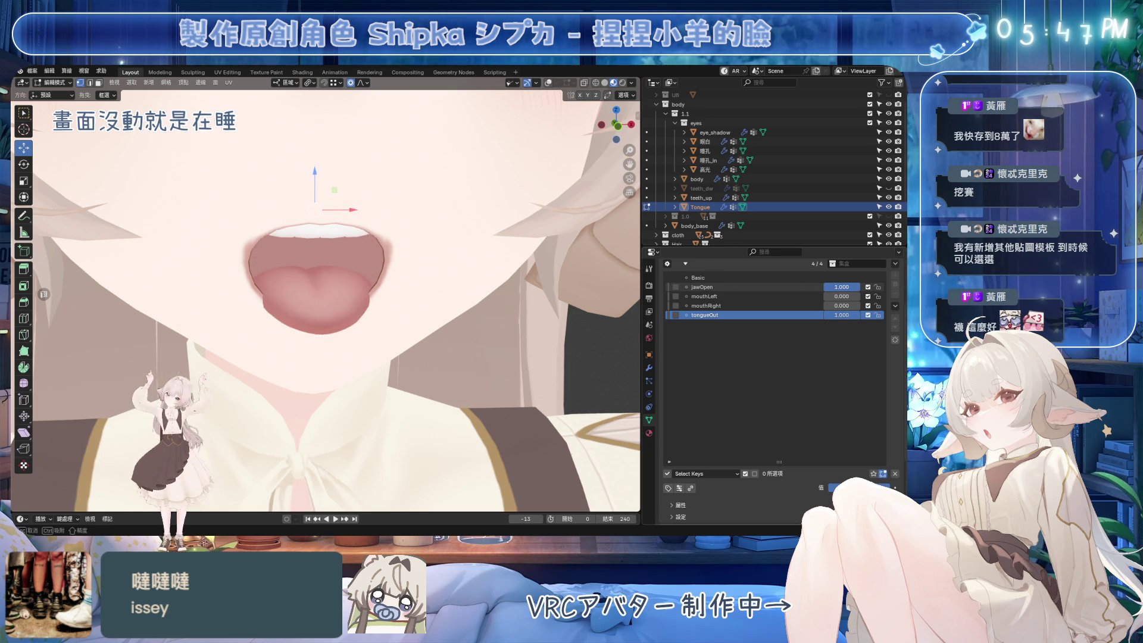
Raise the tongue slightly in the jawOpen shape key.
{"action": "left_click", "coordinate": [773, 287]}
{"action": "left_click_drag", "start_coordinate": [303, 253], "coordinate": [304, 225]}
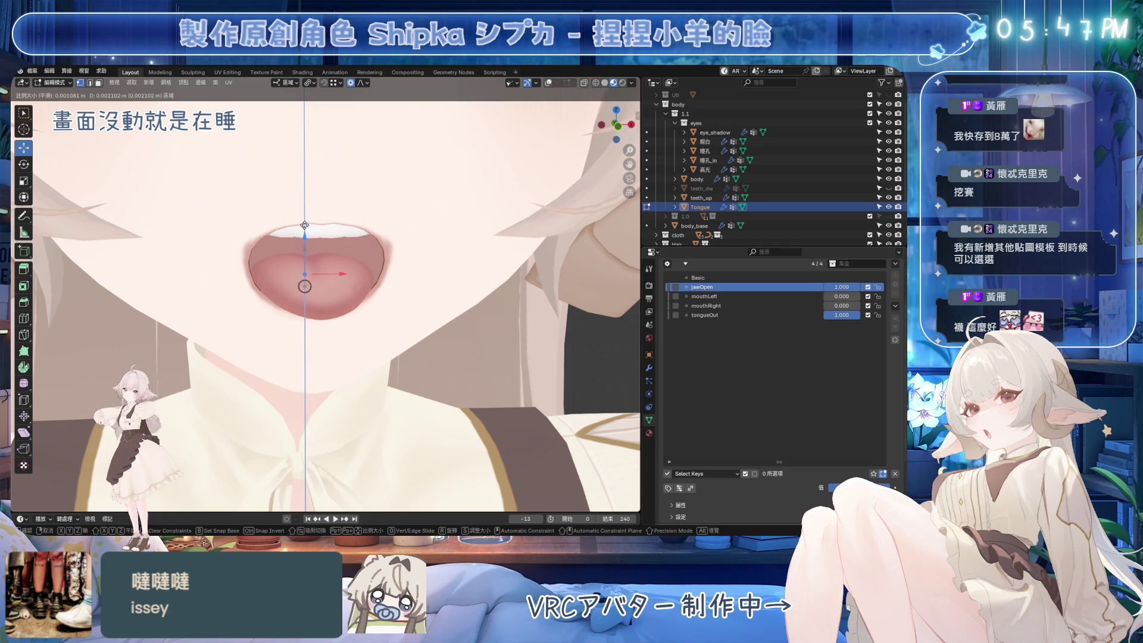
{"action": "left_click", "coordinate": [304, 228]}
{"action": "mouse_move", "coordinate": [305, 228]}
{"action": "middle_mouse_down"}
{"action": "mouse_move", "coordinate": [365, 272]}
{"action": "mouse_move", "coordinate": [345, 268]}
{"action": "mouse_move", "coordinate": [512, 292]}
{"action": "middle_mouse_up"}
In tongueOut, lower the tongue slightly along Z using proportional editing.
{"action": "left_click", "coordinate": [705, 315]}
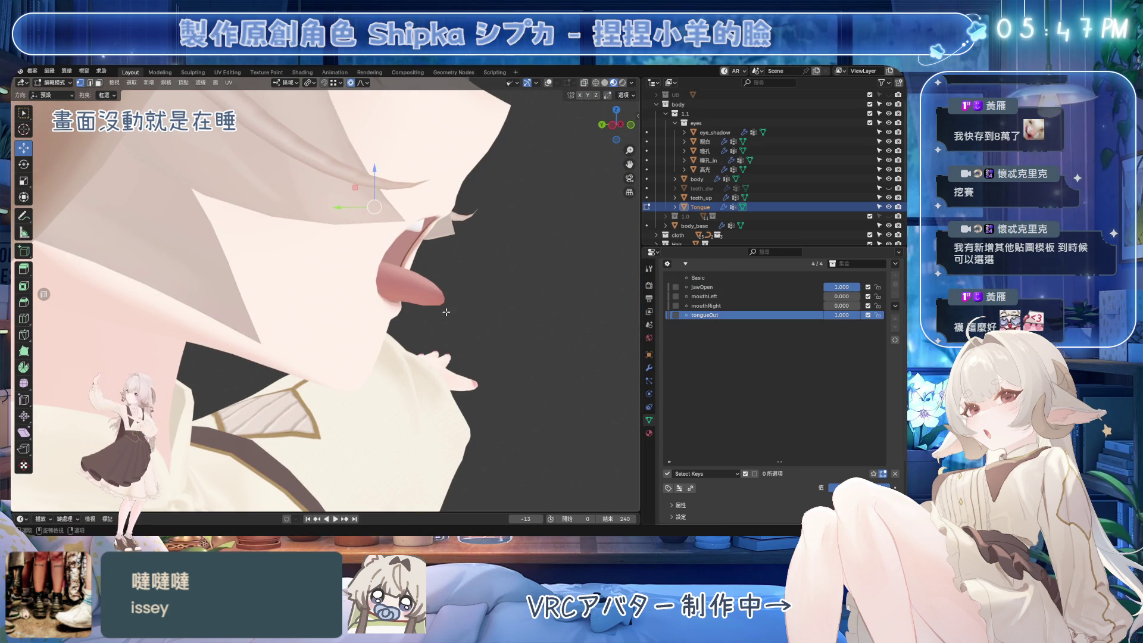
{"action": "key", "text": "o"}
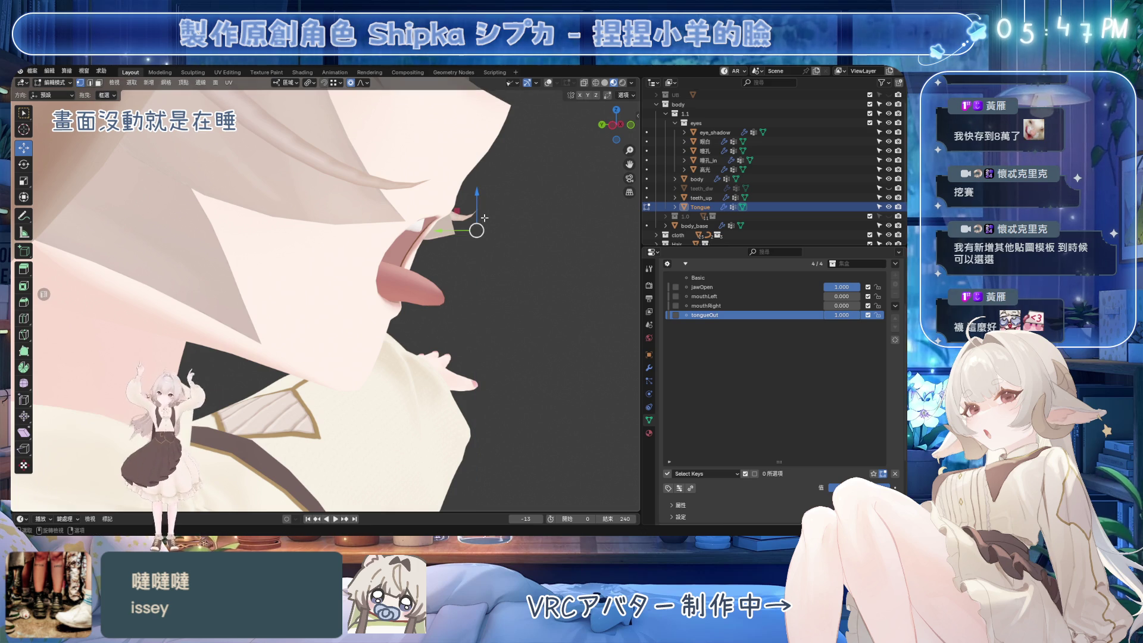
{"action": "key", "text": "g"}
{"action": "key", "text": "z"}
{"action": "key", "text": "Escape"}
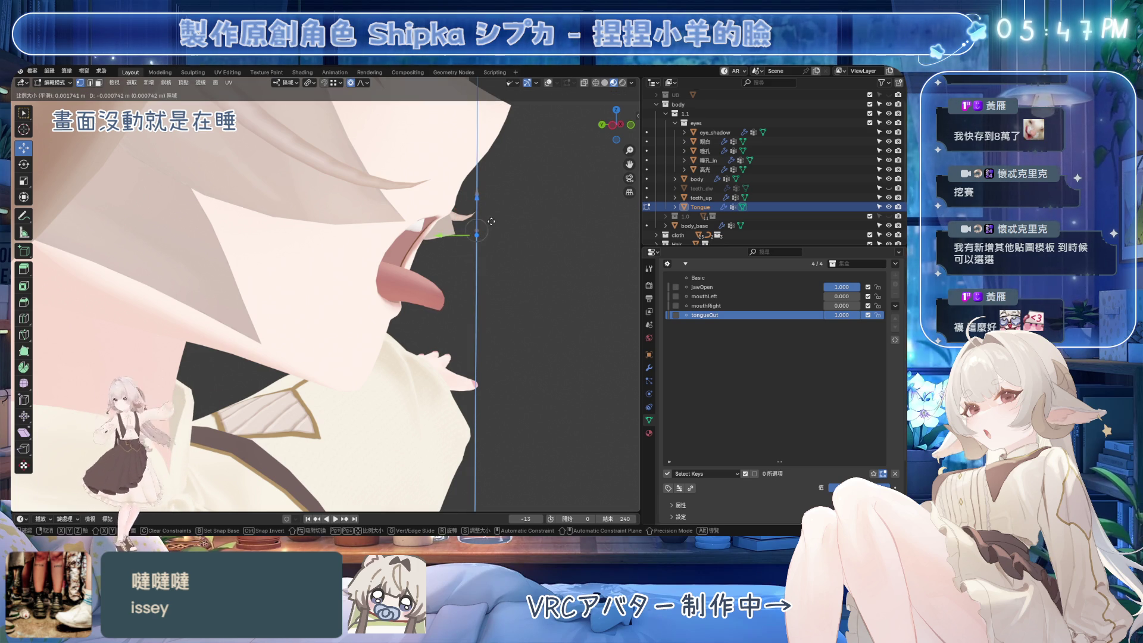
{"action": "scroll", "coordinate": [491, 220], "scroll_direction": "down", "scroll_amount": 7}
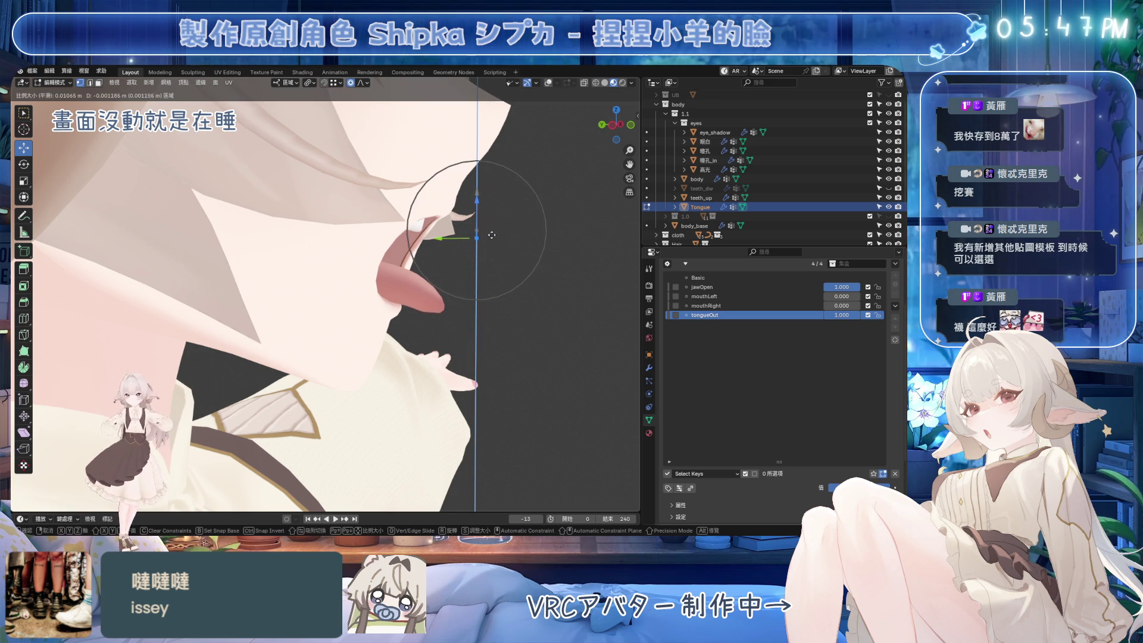
{"action": "left_click", "coordinate": [482, 294]}
{"action": "middle_click_drag", "start_coordinate": [482, 294], "coordinate": [418, 320]}
Return to Object Mode and inspect the reshaped tongue around the face.
{"action": "scroll", "coordinate": [419, 320], "scroll_direction": "down", "scroll_amount": 3}
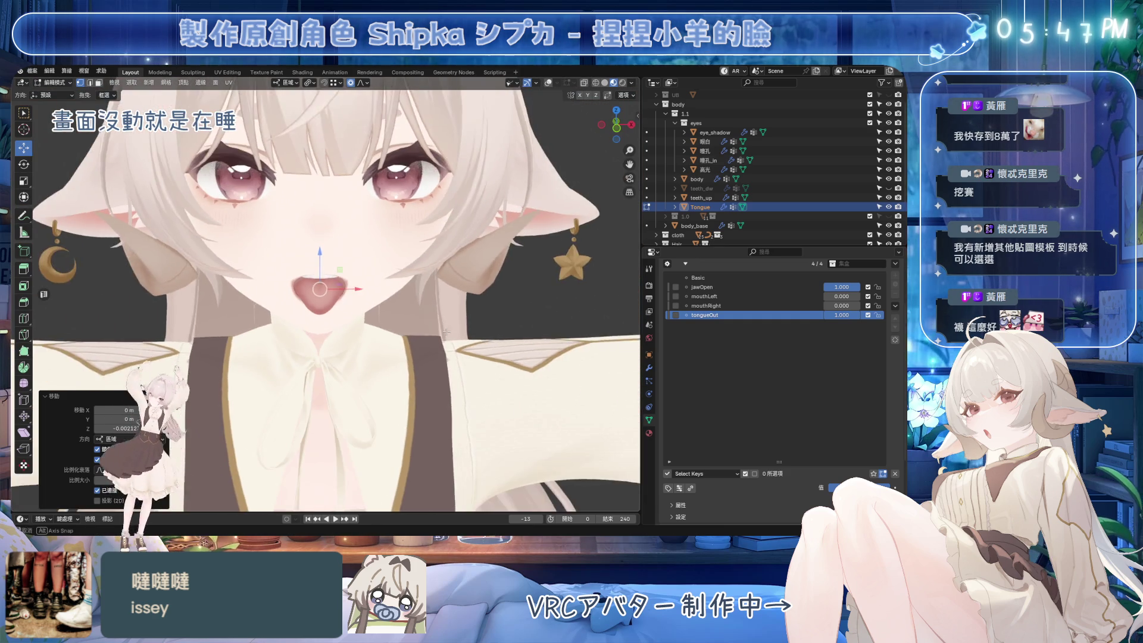
{"action": "scroll", "coordinate": [418, 320], "scroll_direction": "up", "scroll_amount": 3}
{"action": "key", "text": "Tab"}
{"action": "scroll", "coordinate": [527, 296], "scroll_direction": "down", "scroll_amount": 3}
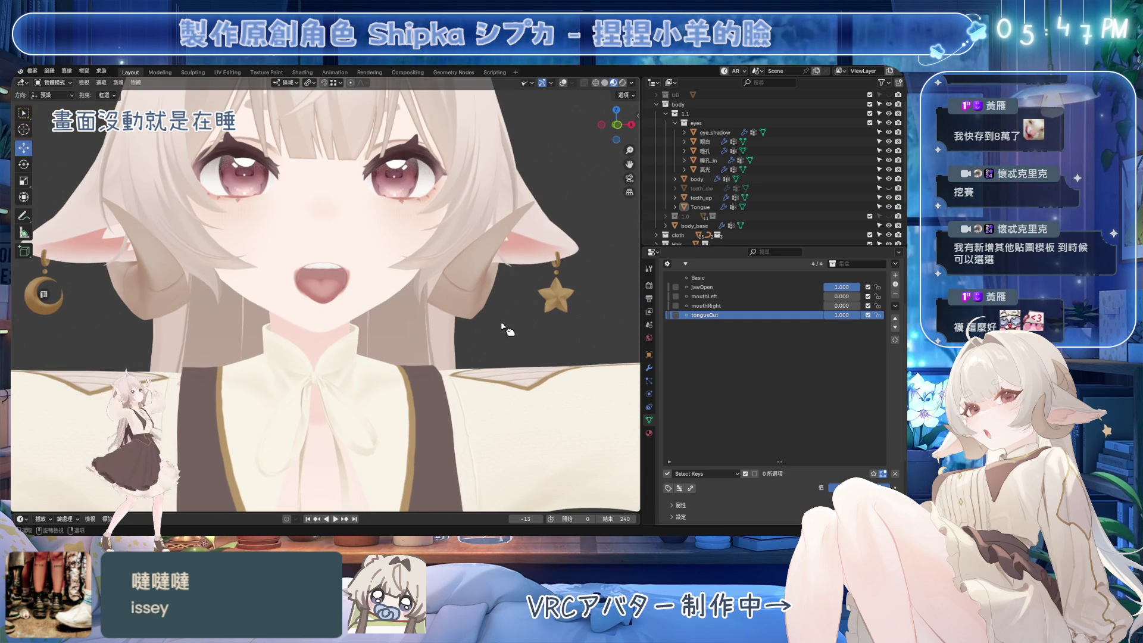
{"action": "scroll", "coordinate": [485, 327], "scroll_direction": "up", "scroll_amount": 3}
{"action": "mouse_move", "coordinate": [484, 327]}
{"action": "middle_mouse_down"}
{"action": "mouse_move", "coordinate": [449, 331]}
{"action": "mouse_move", "coordinate": [438, 315]}
{"action": "mouse_move", "coordinate": [518, 324]}
{"action": "mouse_move", "coordinate": [438, 316]}
{"action": "middle_mouse_up"}
{"action": "scroll", "coordinate": [451, 328], "scroll_direction": "down", "scroll_amount": 3}
{"action": "scroll", "coordinate": [405, 318], "scroll_direction": "up", "scroll_amount": 3}
Compare tongueOut off and on, open jawOpen fully, save, and select mouthLeft.
{"action": "mouse_move", "coordinate": [842, 315]}
{"action": "left_mouse_down"}
{"action": "mouse_move", "coordinate": [810, 315]}
{"action": "mouse_move", "coordinate": [831, 322]}
{"action": "left_mouse_up"}
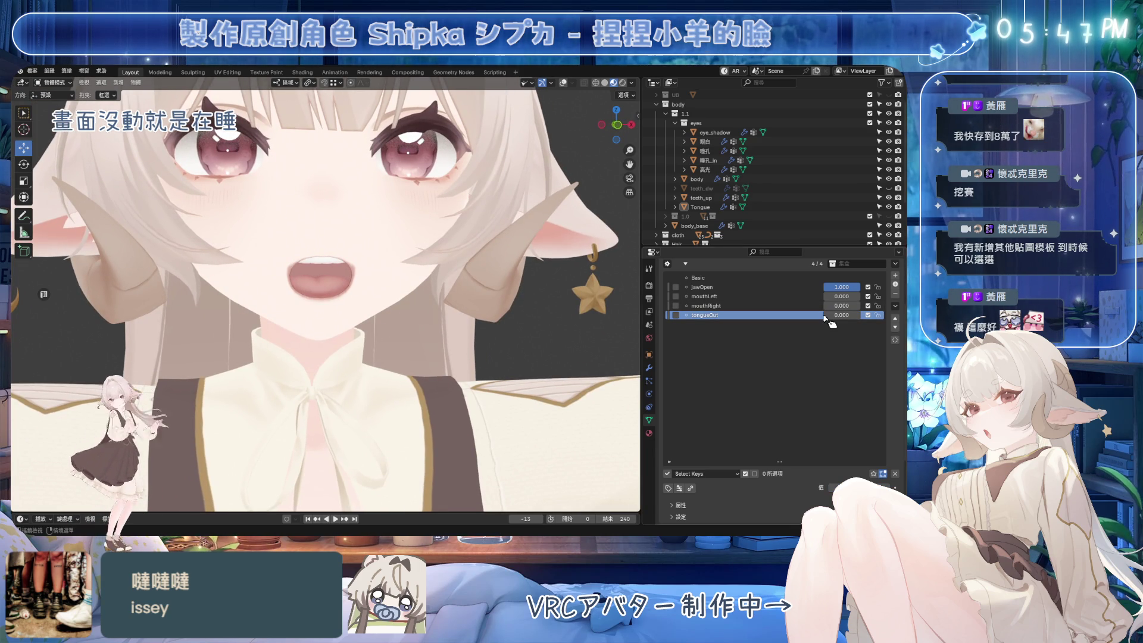
{"action": "key", "text": "ctrl+z"}
{"action": "middle_click_drag", "start_coordinate": [477, 310], "coordinate": [488, 306]}
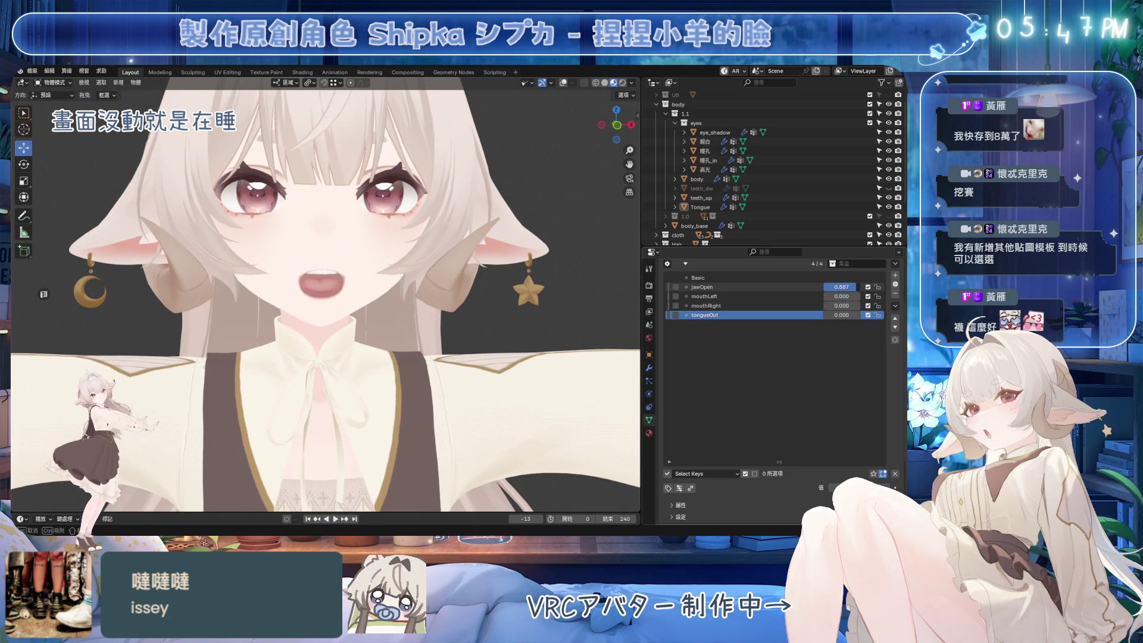
{"action": "left_click_drag", "start_coordinate": [842, 287], "coordinate": [860, 287]}
{"action": "middle_click_drag", "start_coordinate": [452, 286], "coordinate": [443, 294]}
{"action": "scroll", "coordinate": [447, 296], "scroll_direction": "up", "scroll_amount": 5}
{"action": "key", "text": "ctrl+s"}
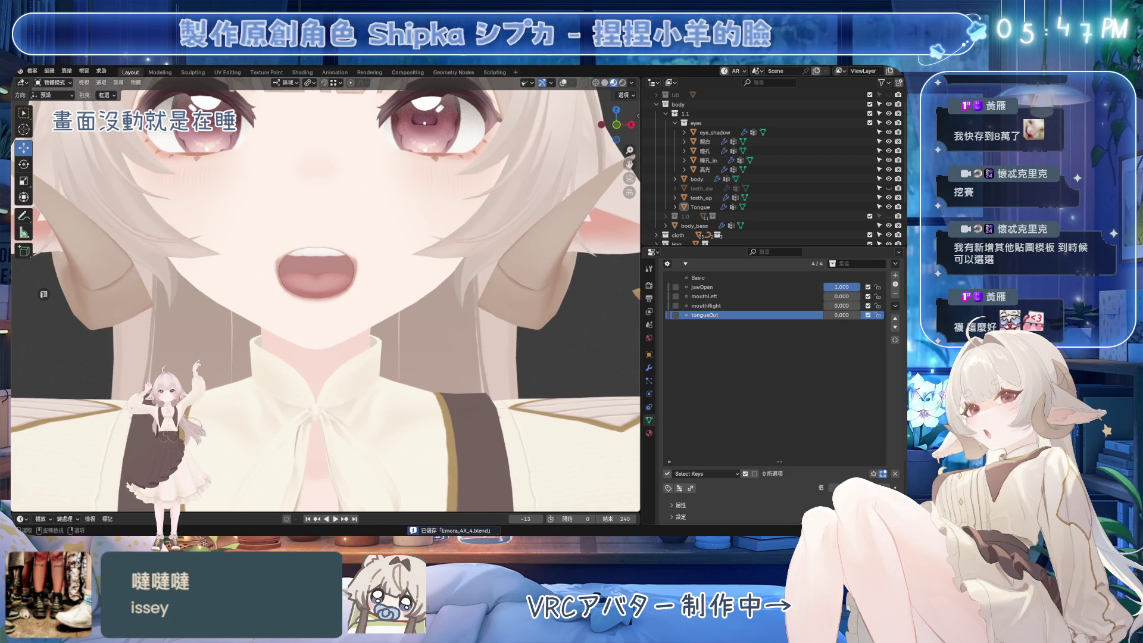
{"action": "left_click", "coordinate": [715, 296]}
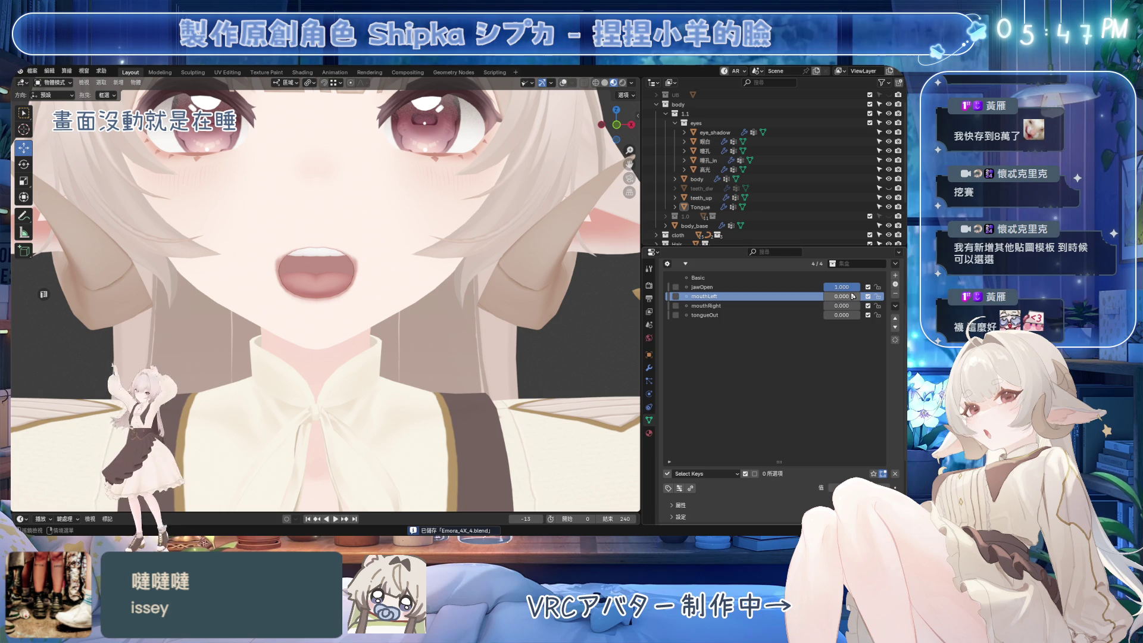
Set the body's mouthLeft to 1.0, then reselect the Tongue and save Einora_4X_4.blend.
{"action": "middle_click_drag", "start_coordinate": [373, 294], "coordinate": [375, 324]}
{"action": "left_click", "coordinate": [382, 307]}
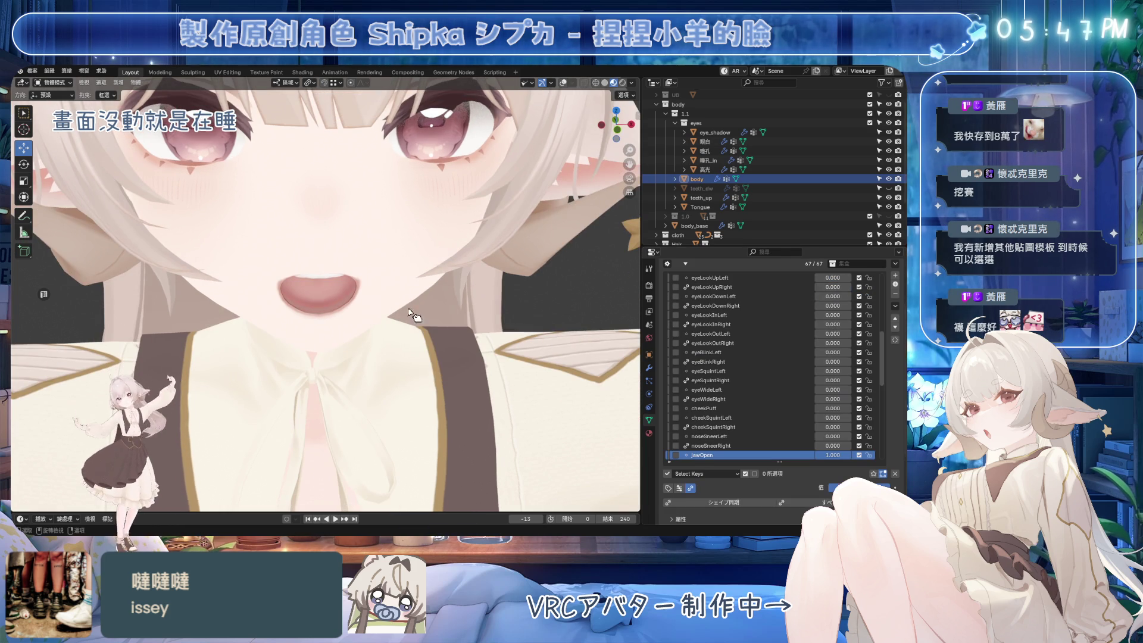
{"action": "mouse_move", "coordinate": [836, 455]}
{"action": "left_mouse_down"}
{"action": "mouse_move", "coordinate": [817, 455]}
{"action": "mouse_move", "coordinate": [846, 455]}
{"action": "left_mouse_up"}
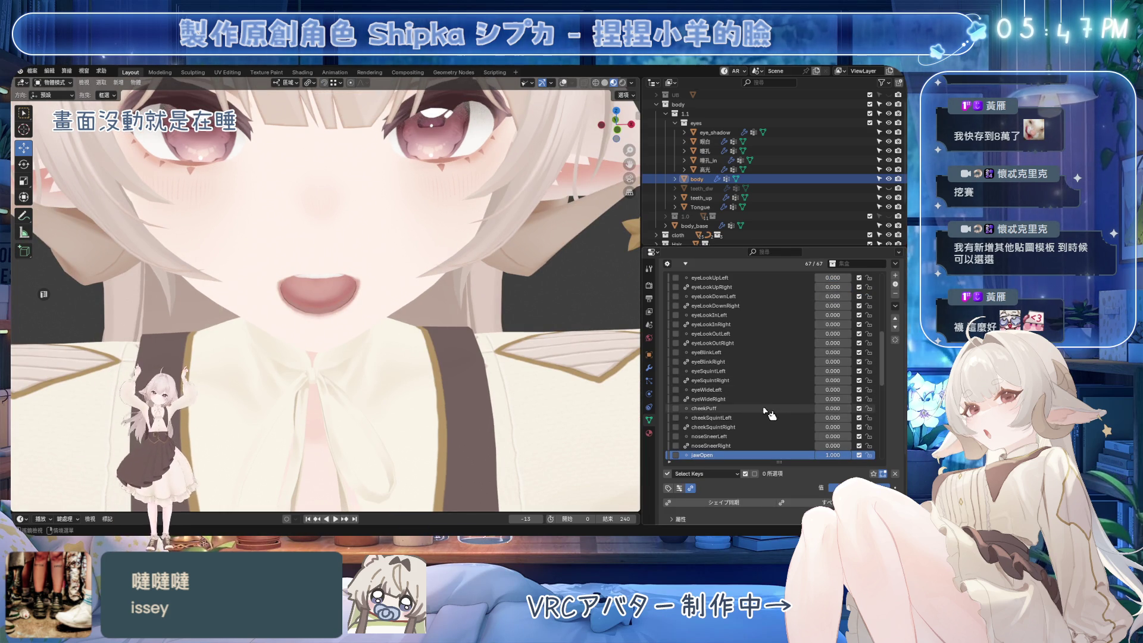
{"action": "scroll", "coordinate": [745, 405], "scroll_direction": "down", "scroll_amount": 5}
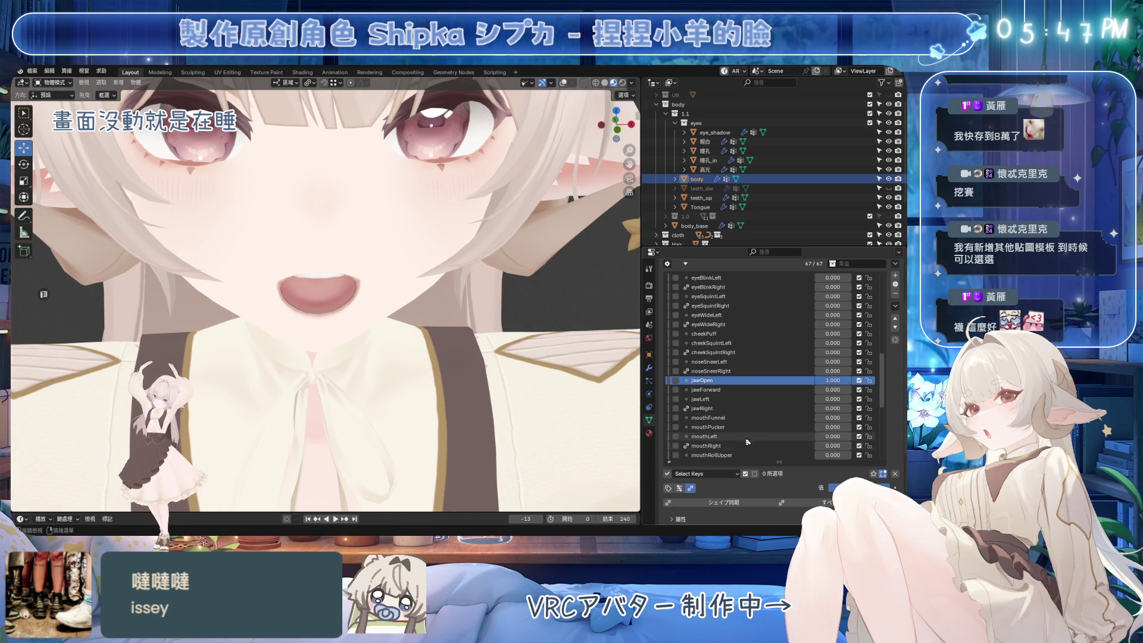
{"action": "scroll", "coordinate": [762, 424], "scroll_direction": "down", "scroll_amount": 2}
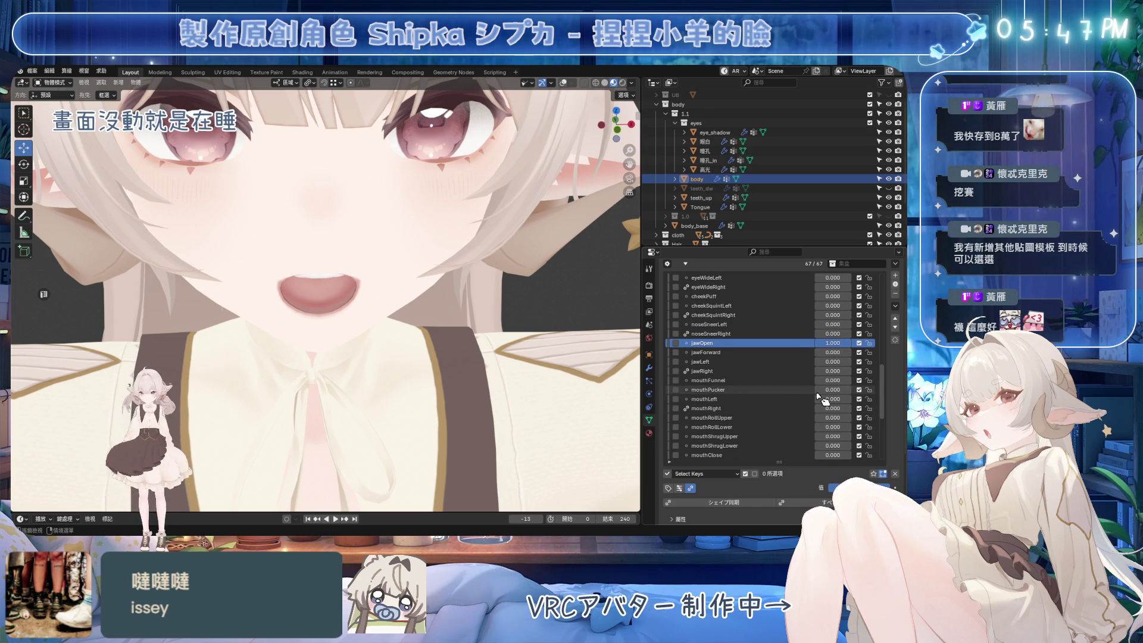
{"action": "left_click_drag", "start_coordinate": [833, 399], "coordinate": [839, 399]}
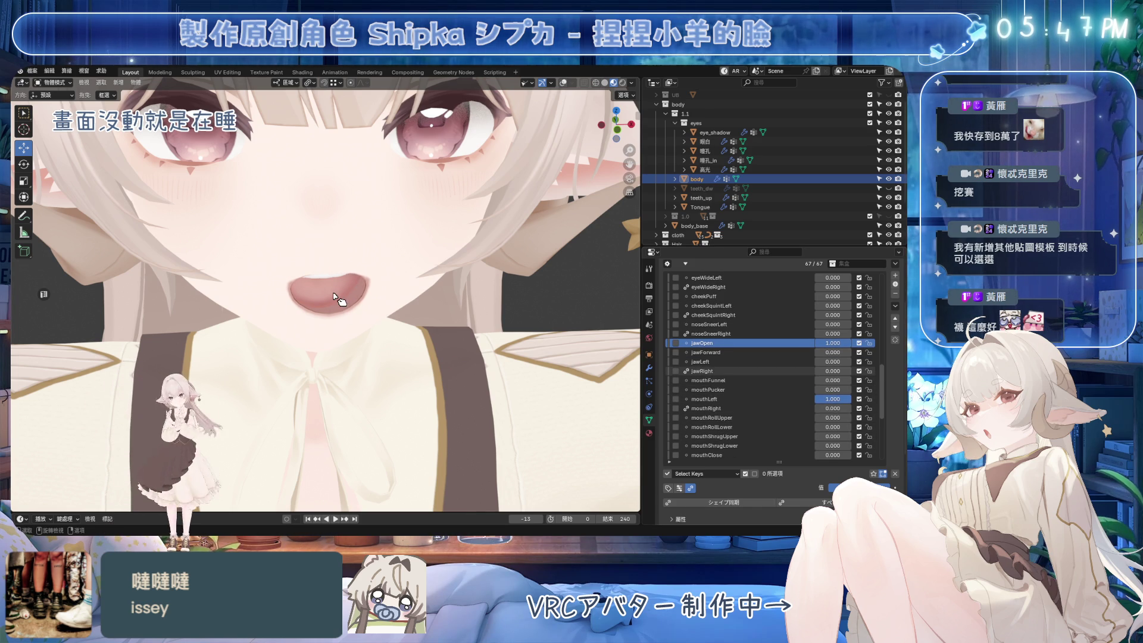
{"action": "left_click", "coordinate": [337, 299]}
{"action": "key", "text": "ctrl+s"}
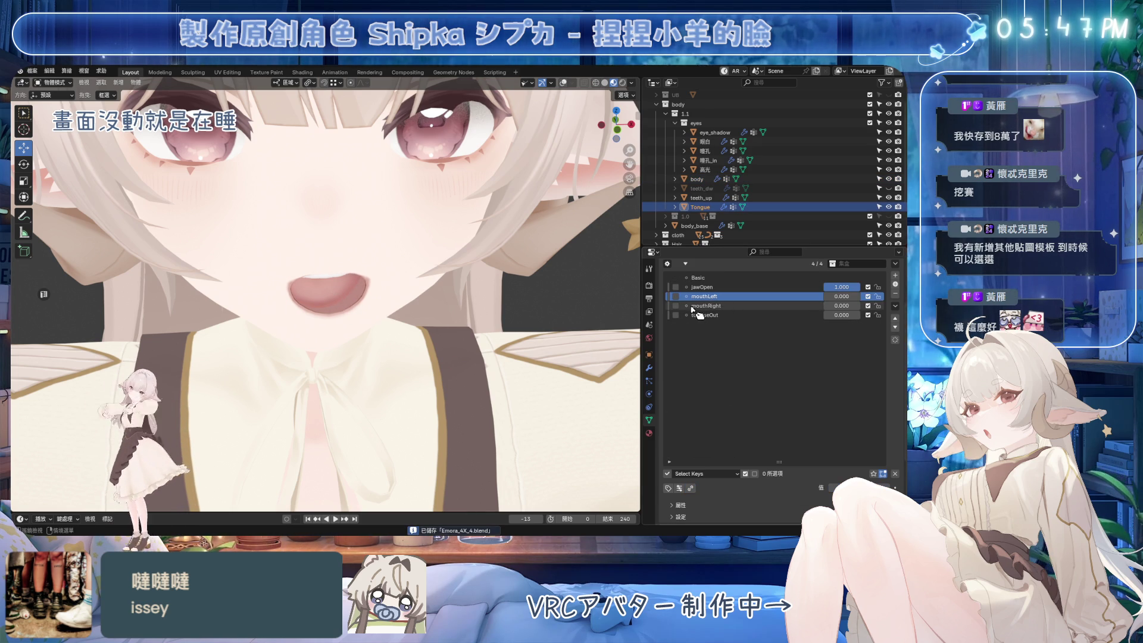
{"action": "scroll", "coordinate": [691, 465], "scroll_direction": "down", "scroll_amount": 2}
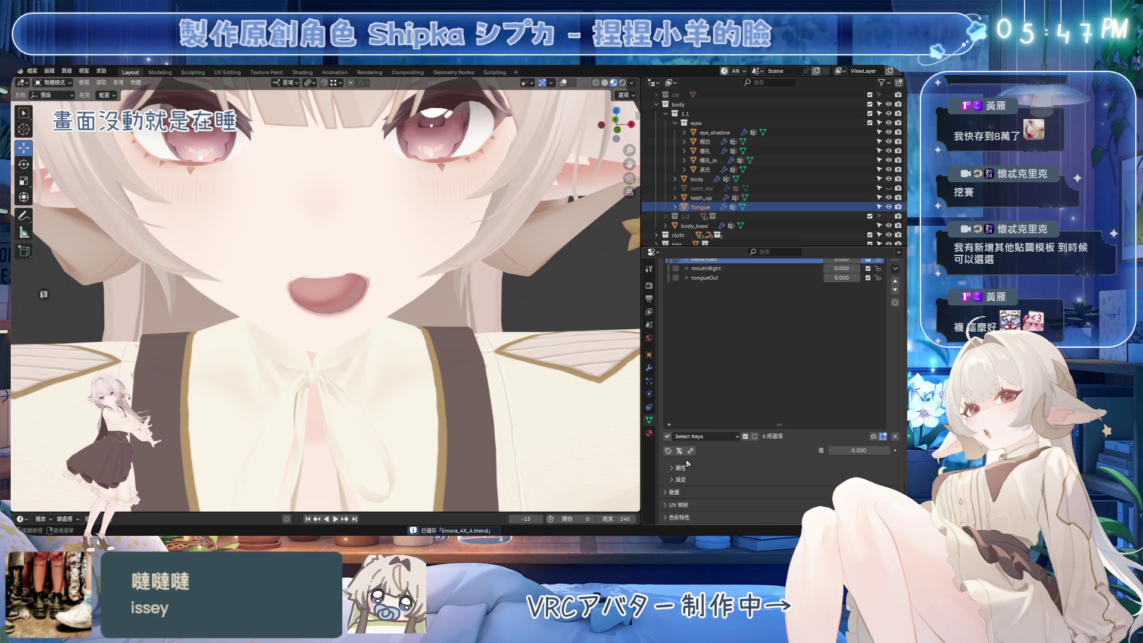
Select the Tongue's mouthRight shape key and enable Mio3 composer rules with type Mirror Copy.
{"action": "left_click", "coordinate": [681, 468]}
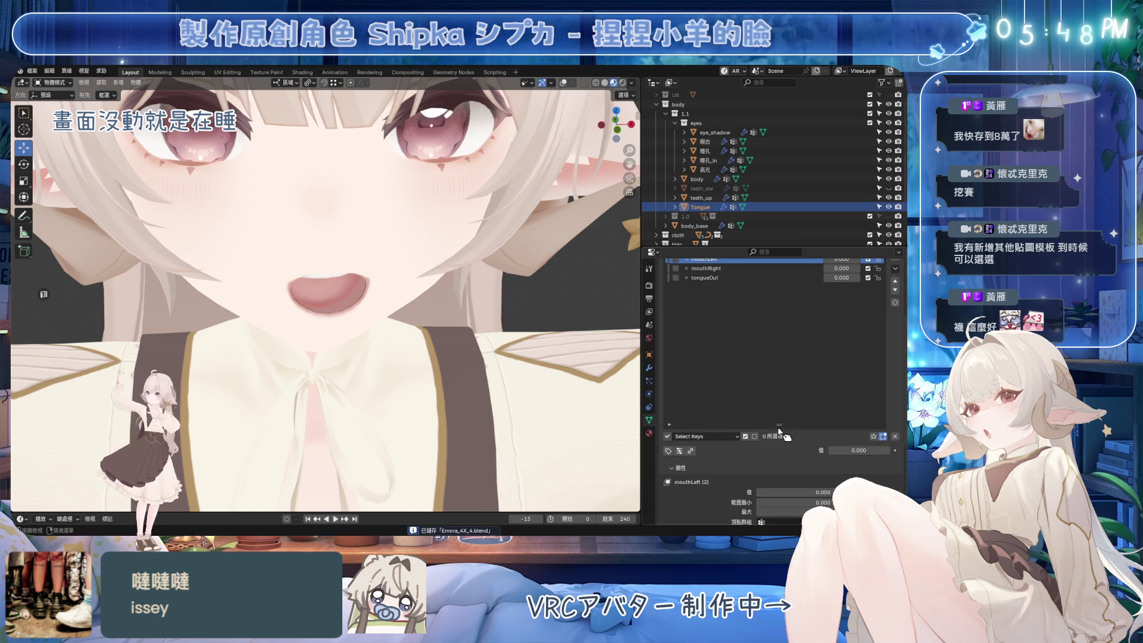
{"action": "left_click_drag", "start_coordinate": [780, 426], "coordinate": [779, 369]}
{"action": "left_click", "coordinate": [715, 325]}
{"action": "left_click", "coordinate": [692, 396]}
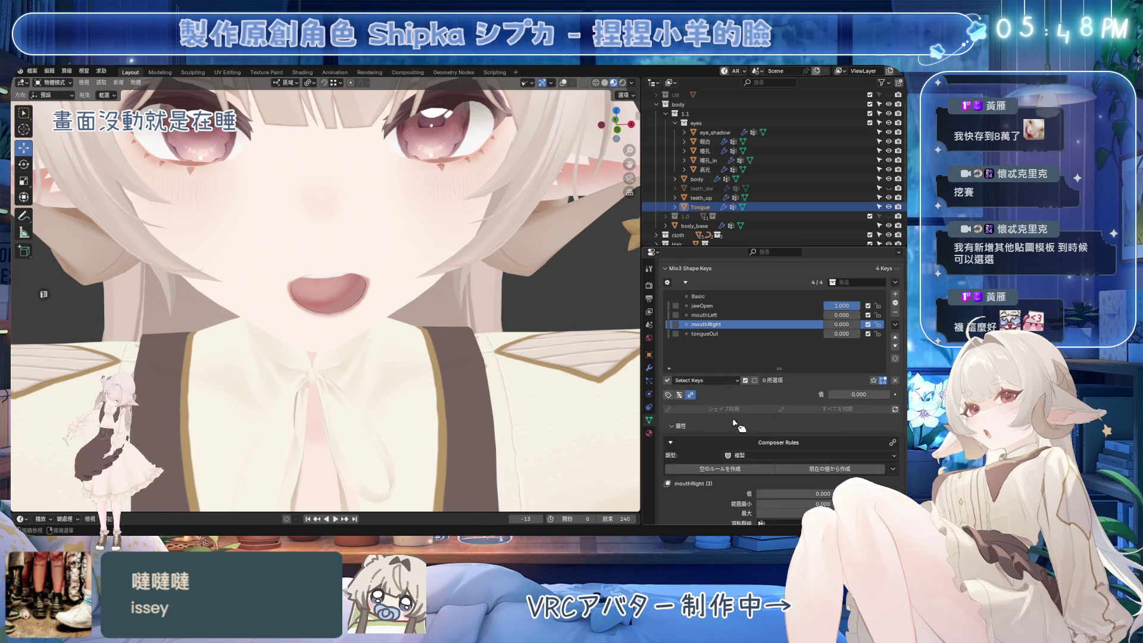
{"action": "left_click", "coordinate": [741, 456]}
{"action": "left_click", "coordinate": [776, 479]}
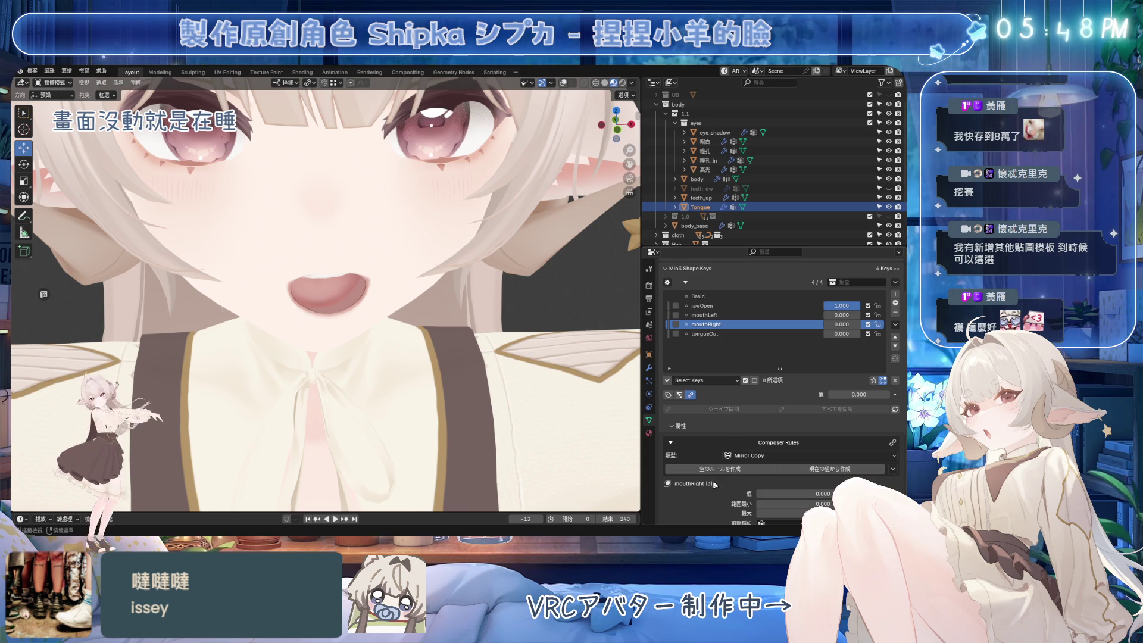
{"action": "scroll", "coordinate": [744, 454], "scroll_direction": "down", "scroll_amount": 1}
Add an empty composer rule with mouthLeft as its mirror source, then save the file.
{"action": "left_click", "coordinate": [743, 453]}
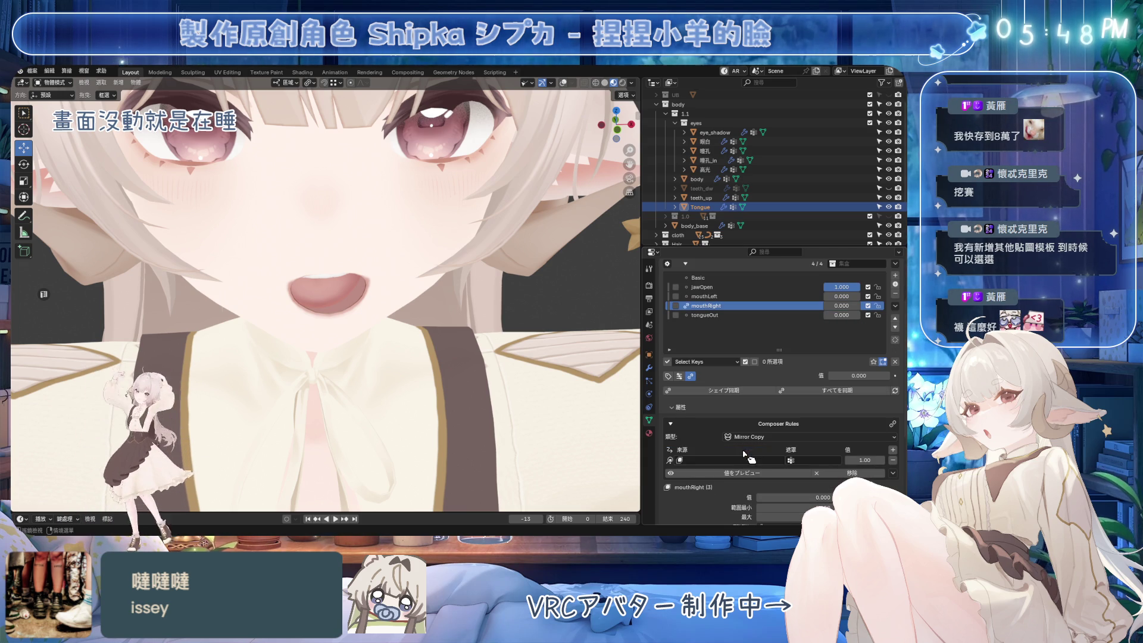
{"action": "double_click", "coordinate": [714, 296]}
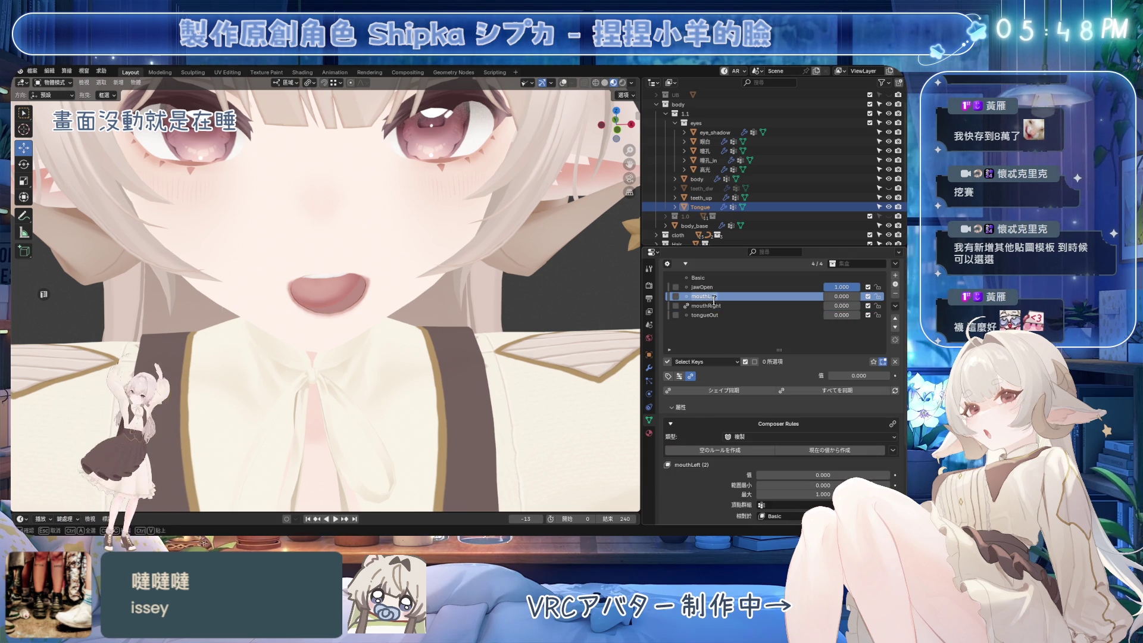
{"action": "key", "text": "ctrl+z"}
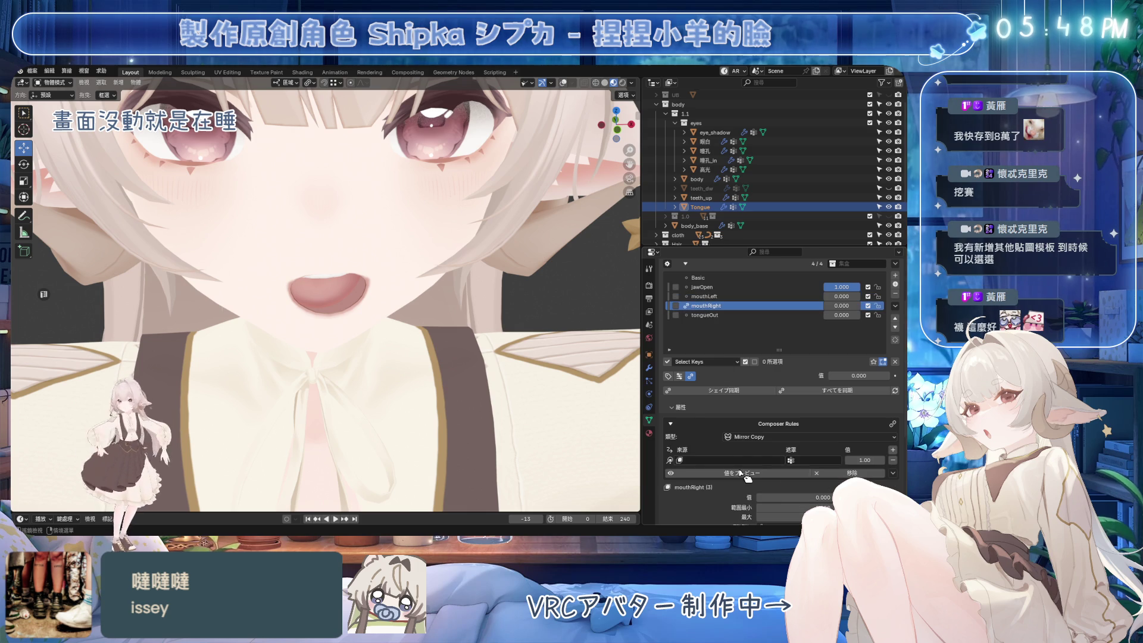
{"action": "left_click", "coordinate": [740, 461]}
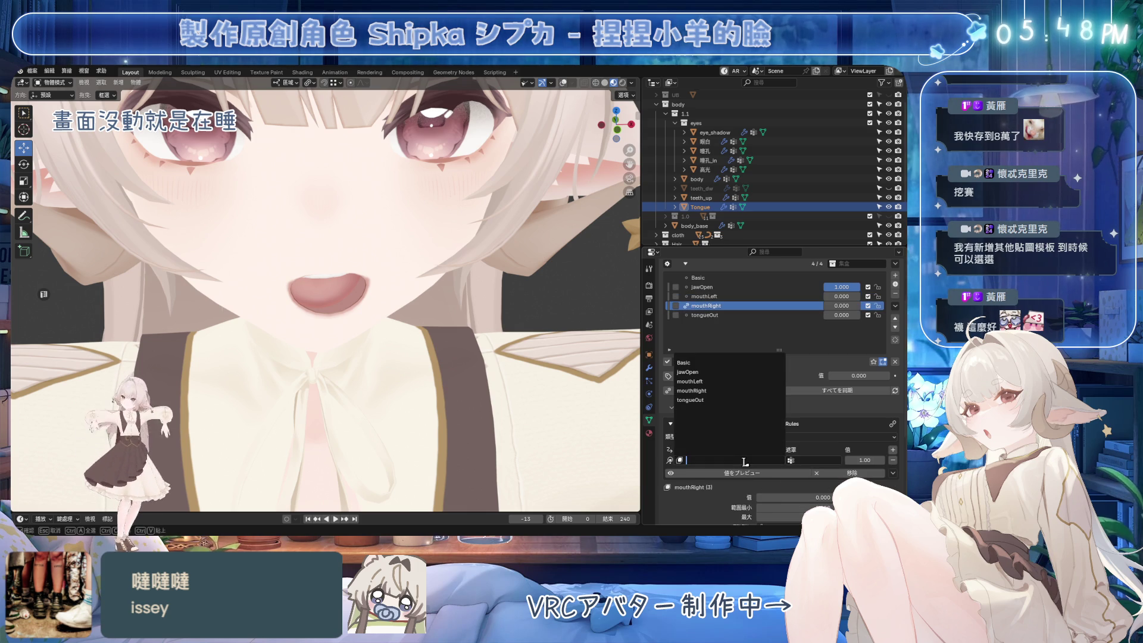
{"action": "left_click", "coordinate": [717, 382]}
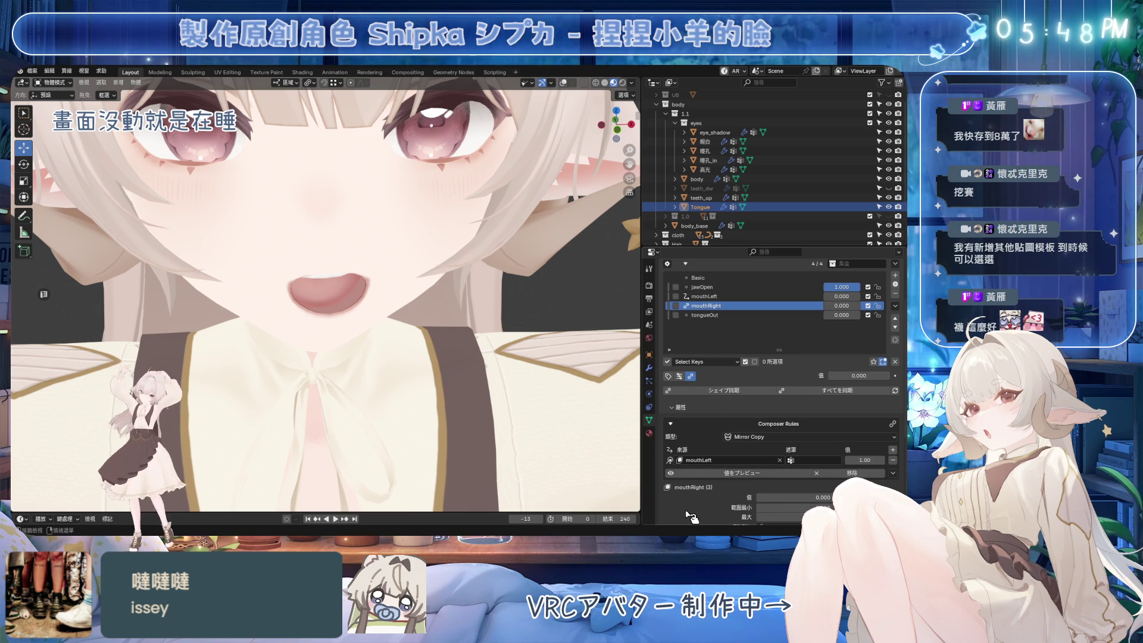
{"action": "key", "text": "ctrl+s"}
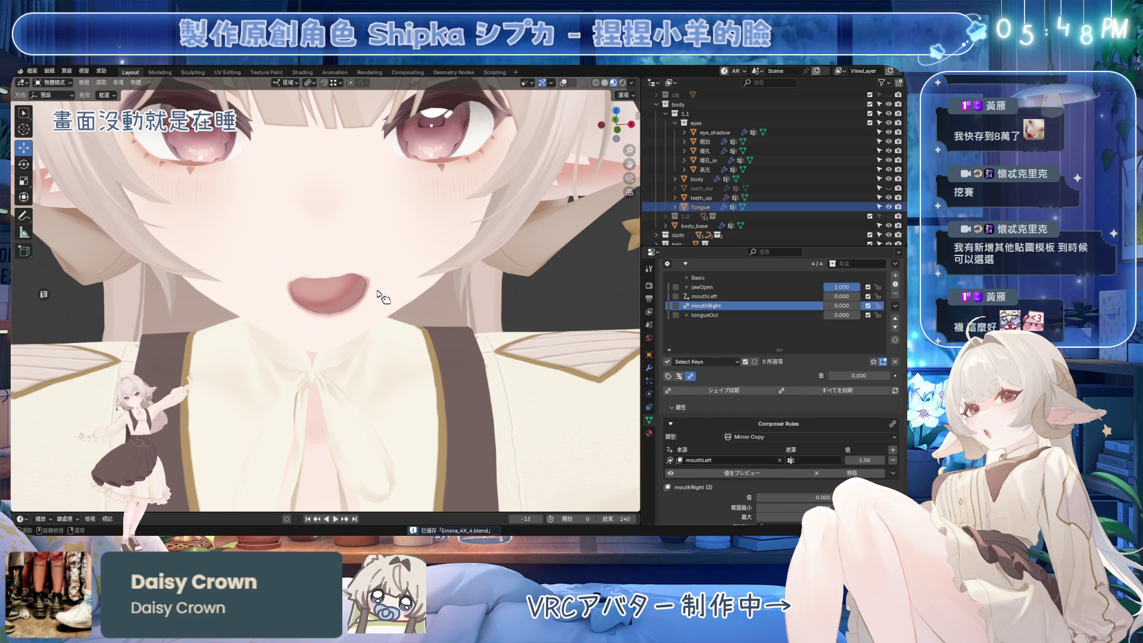
{"action": "left_click", "coordinate": [363, 285]}
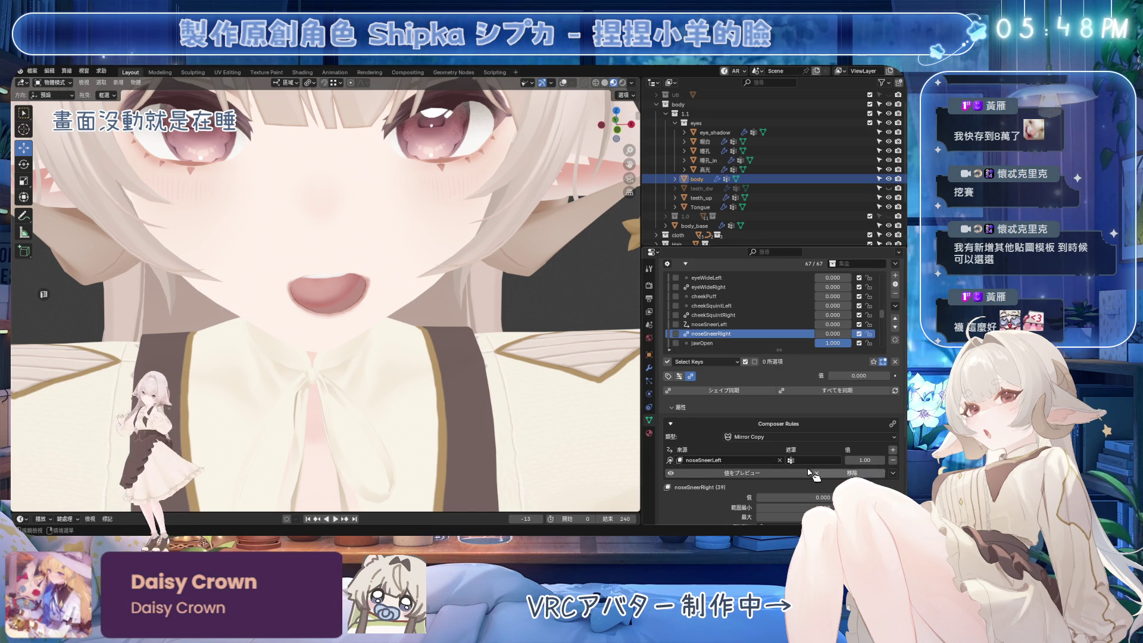
Reselect the Tongue object, set its mouthLeft shape key to 1.000, and orbit onto the mouth.
{"action": "left_click", "coordinate": [332, 304]}
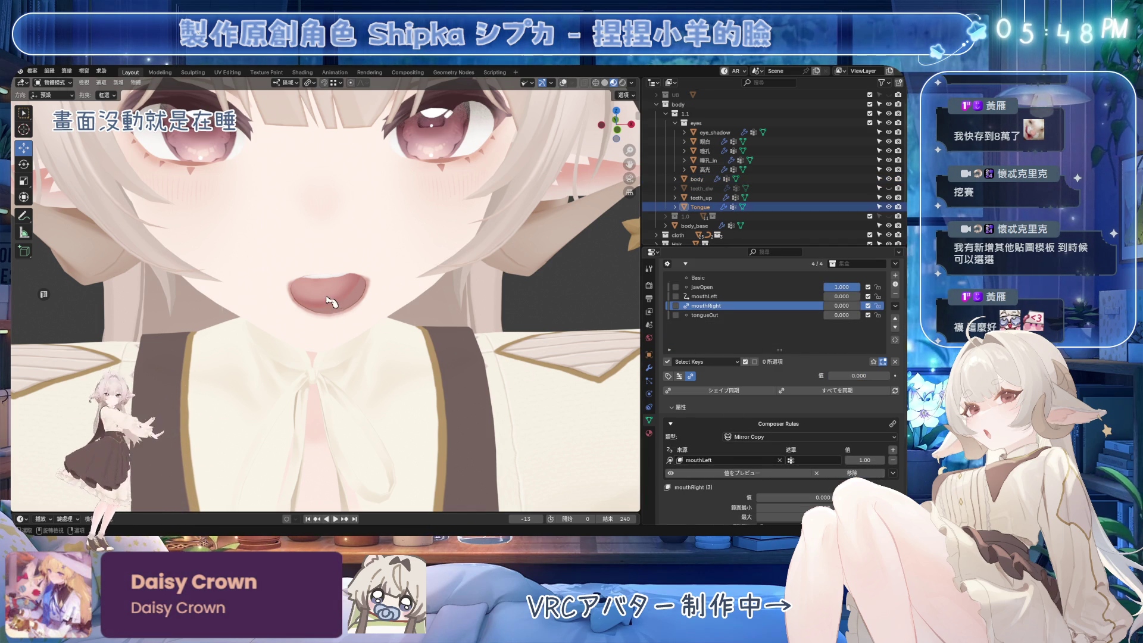
{"action": "left_click", "coordinate": [382, 248]}
{"action": "left_click", "coordinate": [326, 298]}
{"action": "left_click", "coordinate": [327, 298]}
{"action": "left_click", "coordinate": [326, 297]}
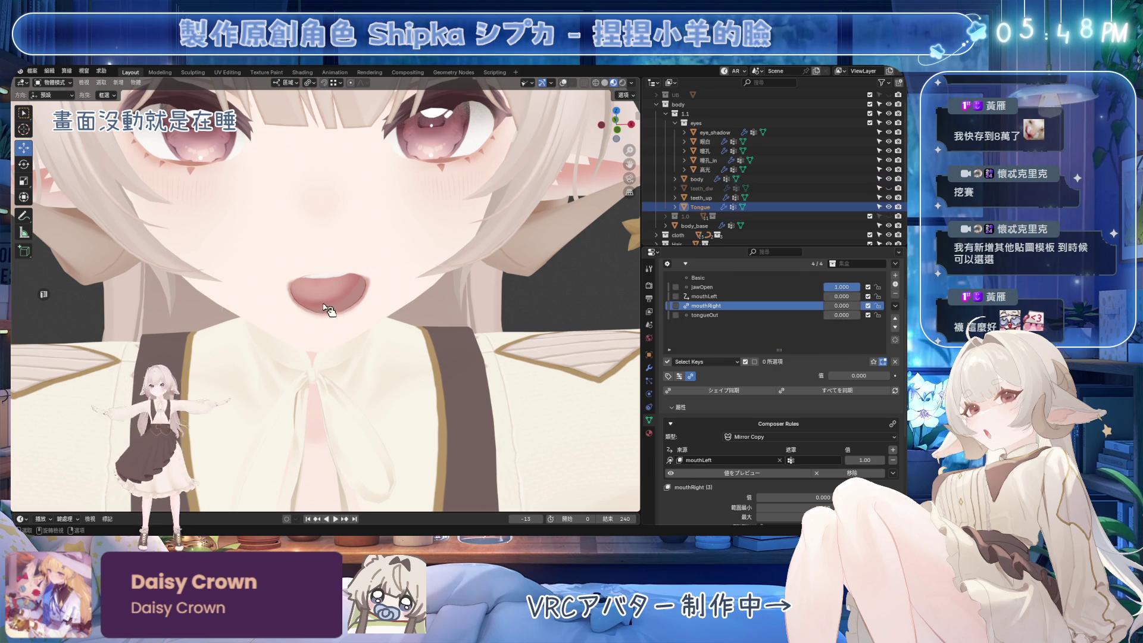
{"action": "left_click", "coordinate": [708, 296]}
{"action": "mouse_move", "coordinate": [842, 296]}
{"action": "left_mouse_down"}
{"action": "mouse_move", "coordinate": [857, 296]}
{"action": "mouse_move", "coordinate": [783, 287]}
{"action": "left_mouse_up"}
{"action": "scroll", "coordinate": [396, 293], "scroll_direction": "up", "scroll_amount": 4}
{"action": "key", "text": "Escape"}
{"action": "mouse_move", "coordinate": [390, 351]}
{"action": "middle_mouse_down"}
{"action": "mouse_move", "coordinate": [398, 264]}
{"action": "mouse_move", "coordinate": [408, 269]}
{"action": "middle_mouse_up"}
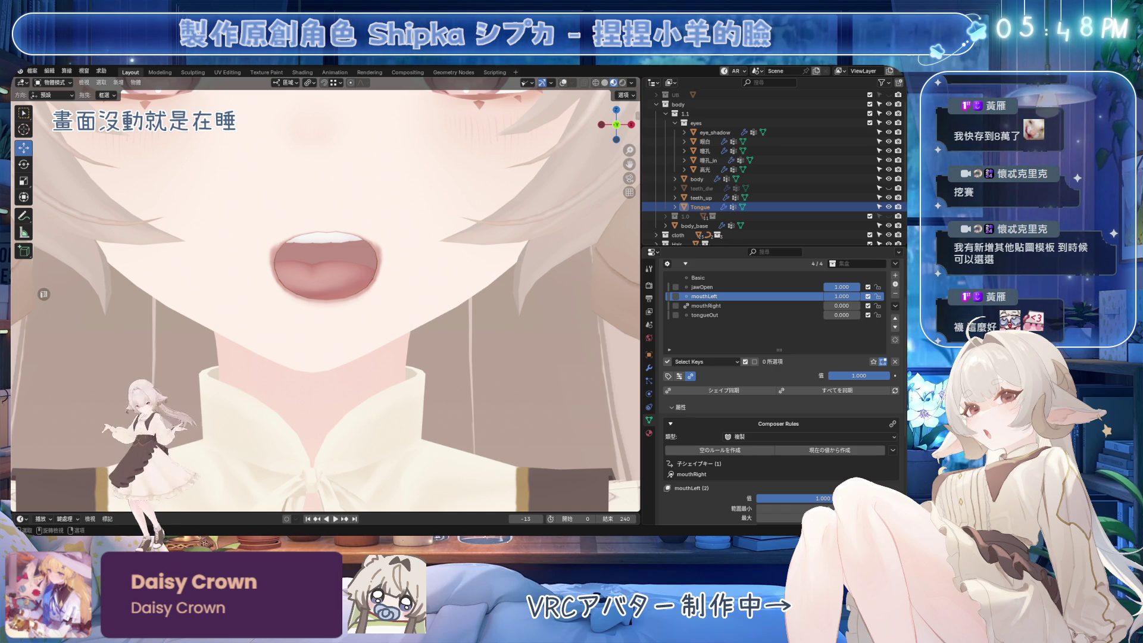
{"action": "middle_click_drag", "start_coordinate": [458, 274], "coordinate": [460, 296]}
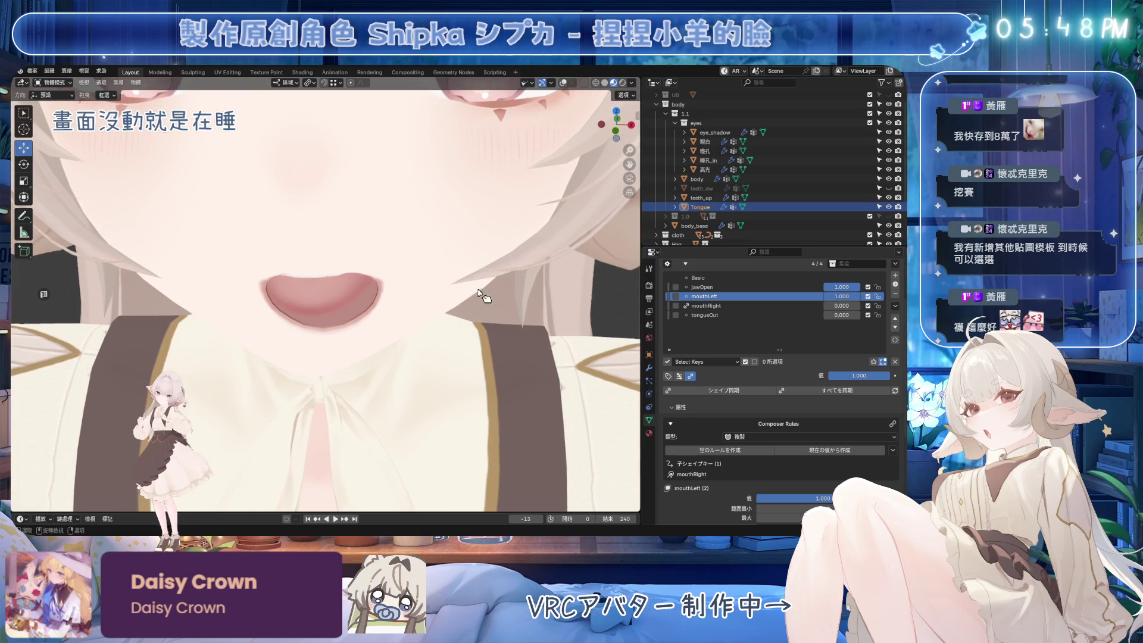
Set tongueOut to 1, enter Edit Mode with wireframe overlays and X-ray on, and save.
{"action": "left_click_drag", "start_coordinate": [837, 315], "coordinate": [858, 315]}
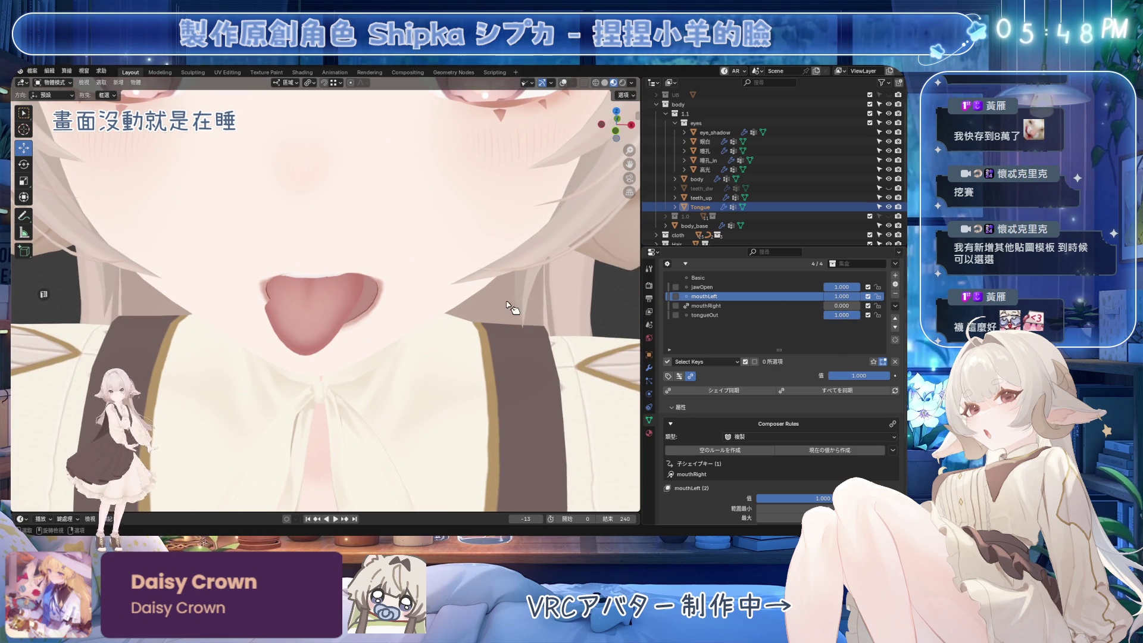
{"action": "key", "text": "Tab"}
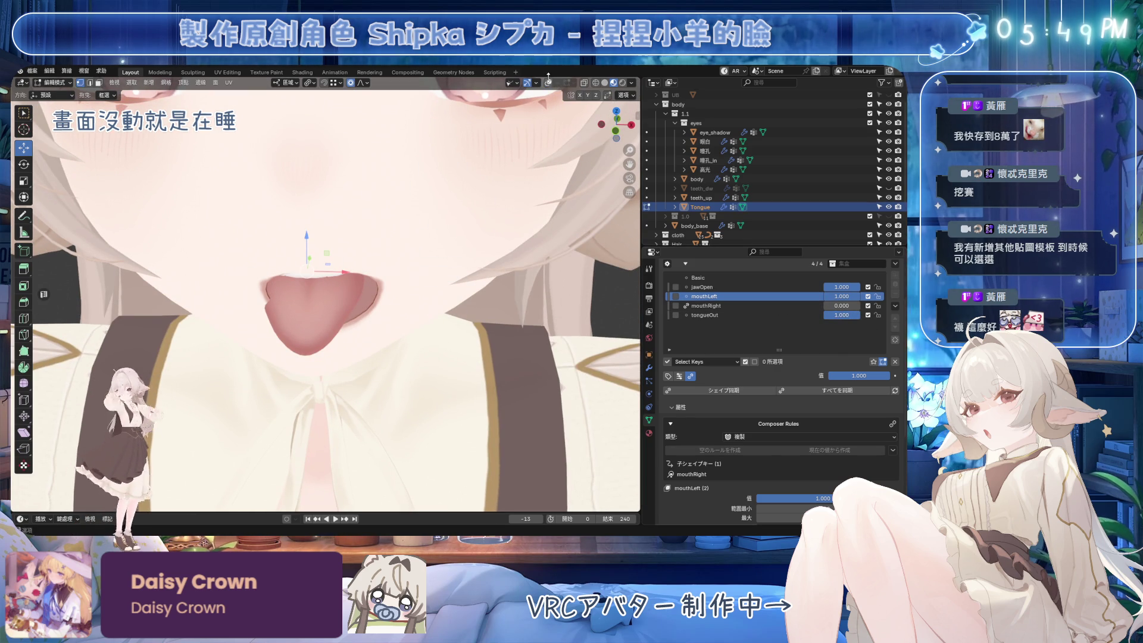
{"action": "left_click", "coordinate": [549, 83]}
{"action": "scroll", "coordinate": [394, 231], "scroll_direction": "up", "scroll_amount": 5}
{"action": "mouse_move", "coordinate": [394, 231]}
{"action": "middle_mouse_down"}
{"action": "mouse_move", "coordinate": [356, 253]}
{"action": "mouse_move", "coordinate": [429, 280]}
{"action": "mouse_move", "coordinate": [450, 334]}
{"action": "mouse_move", "coordinate": [367, 303]}
{"action": "mouse_move", "coordinate": [416, 309]}
{"action": "middle_mouse_up"}
{"action": "left_click", "coordinate": [584, 83]}
{"action": "key", "text": "ctrl+s"}
{"action": "key", "text": "shift+s"}
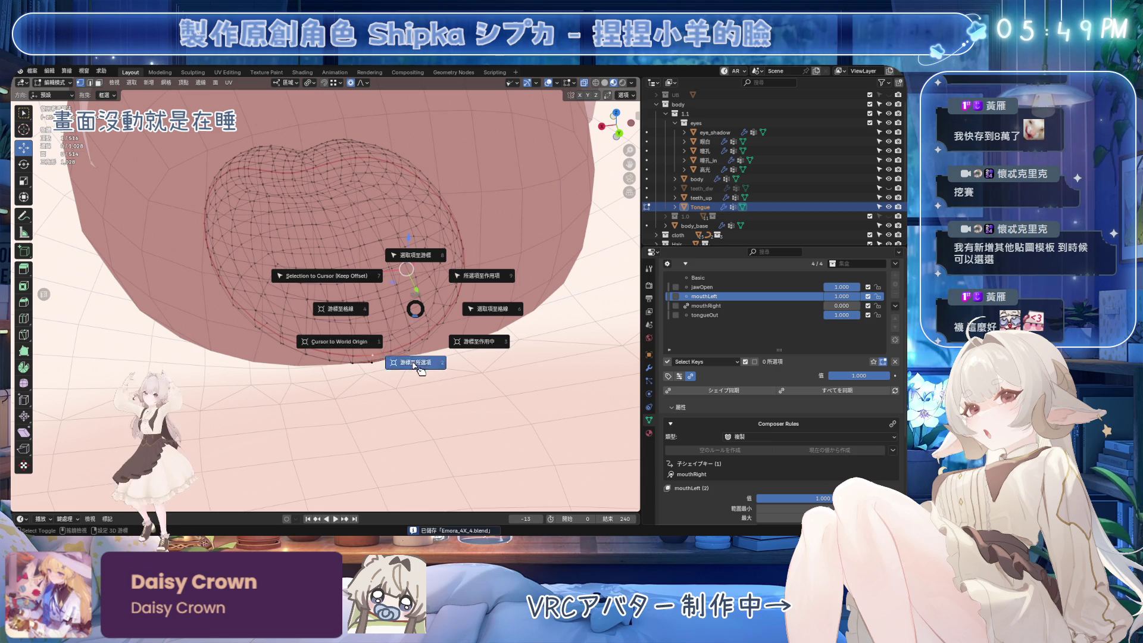
Snap the 3D cursor to the selected tongue vertices and review transform orientation and proportional falloff.
{"action": "left_click", "coordinate": [419, 367]}
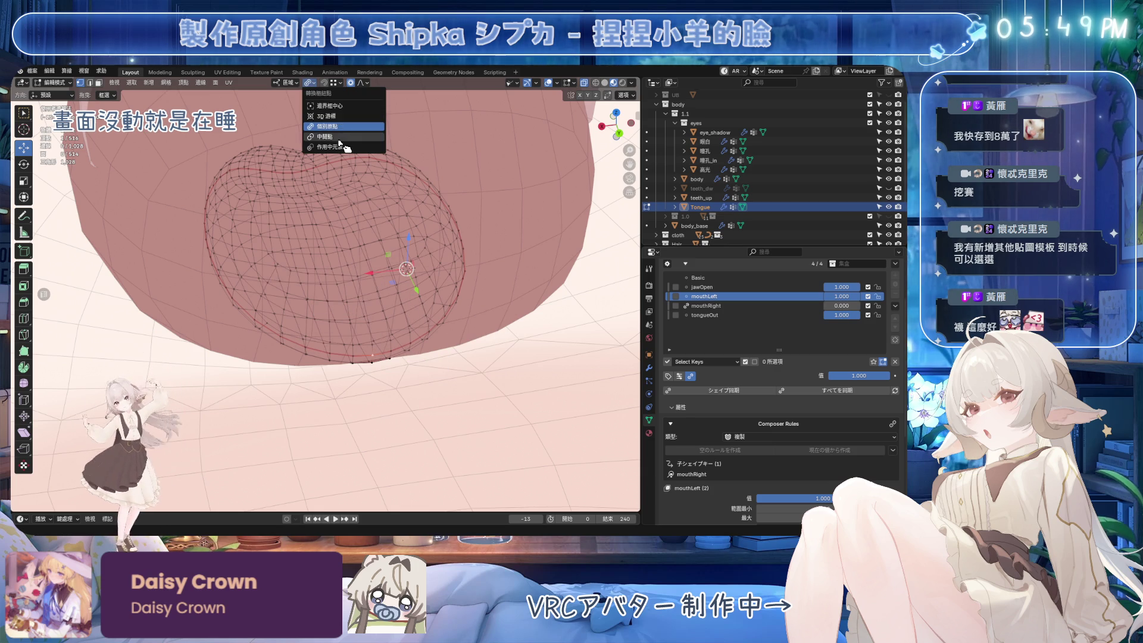
{"action": "left_click", "coordinate": [288, 84]}
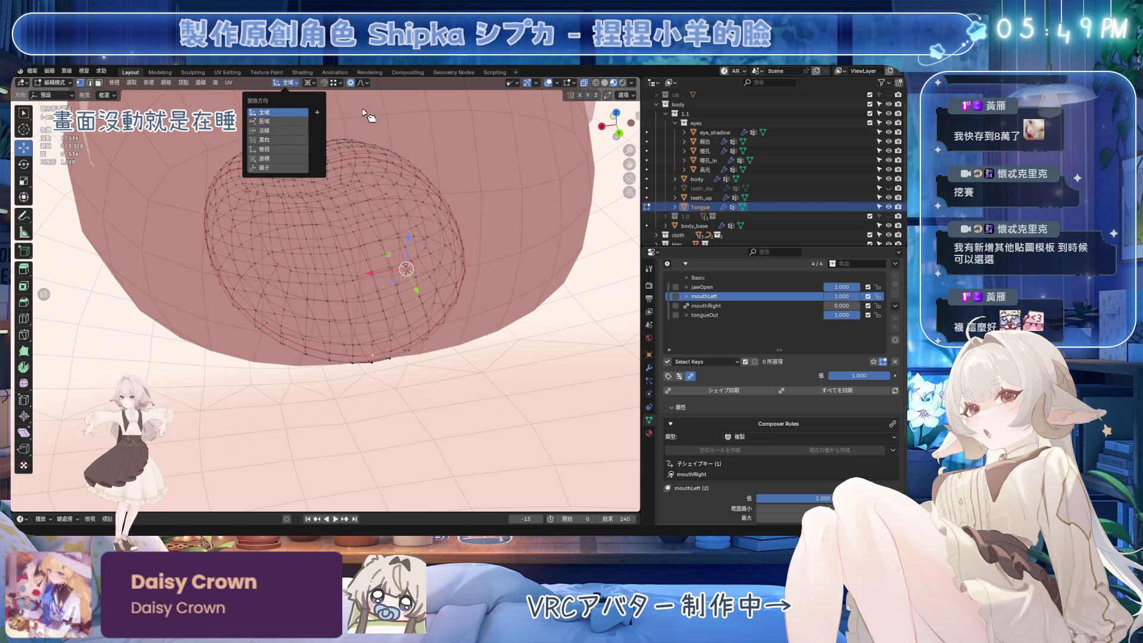
{"action": "left_click", "coordinate": [360, 84]}
{"action": "mouse_move", "coordinate": [357, 179]}
{"action": "middle_mouse_down"}
{"action": "mouse_move", "coordinate": [358, 298]}
{"action": "mouse_move", "coordinate": [422, 325]}
{"action": "middle_mouse_up"}
{"action": "key", "text": "ctrl+s"}
Select the linked tongue mesh and rotate it about Z in several passes to angle it sideways.
{"action": "key", "text": "l"}
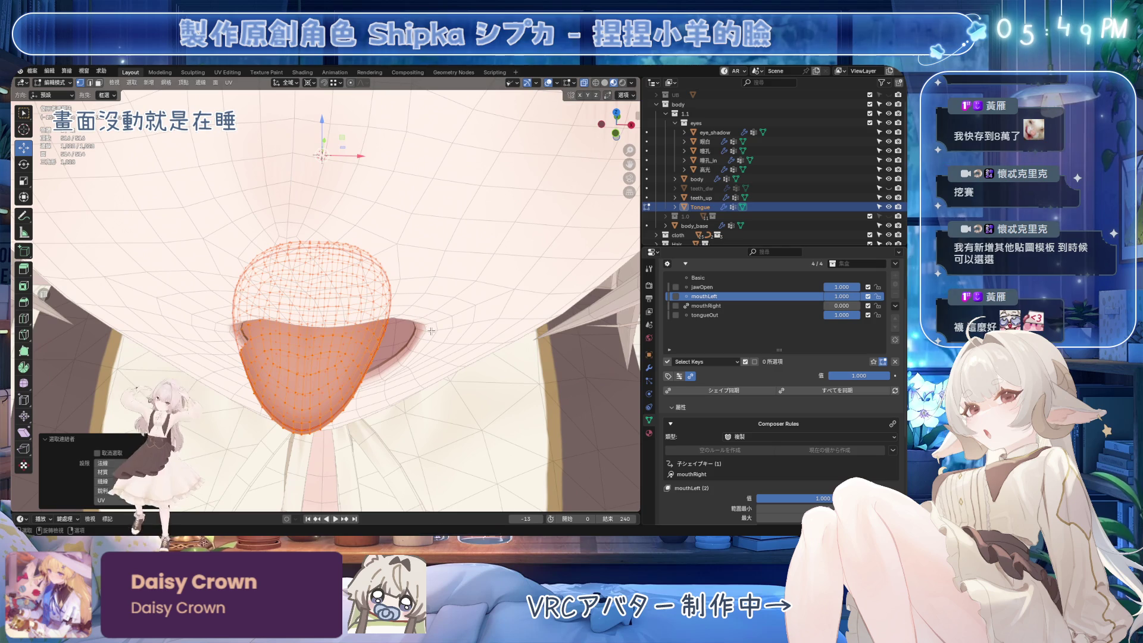
{"action": "key", "text": "r"}
{"action": "key", "text": "z"}
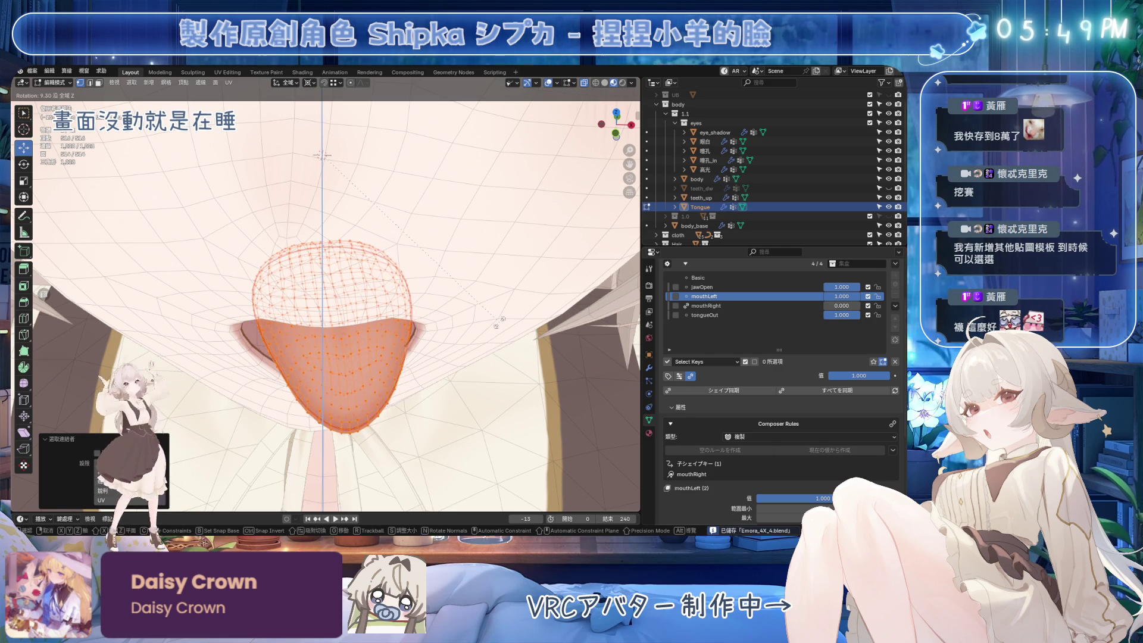
{"action": "left_click", "coordinate": [501, 325]}
{"action": "mouse_move", "coordinate": [500, 325]}
{"action": "middle_mouse_down"}
{"action": "mouse_move", "coordinate": [437, 219]}
{"action": "mouse_move", "coordinate": [491, 233]}
{"action": "mouse_move", "coordinate": [473, 277]}
{"action": "middle_mouse_up"}
{"action": "key", "text": "r"}
{"action": "left_click", "coordinate": [493, 238]}
{"action": "scroll", "coordinate": [473, 277], "scroll_direction": "up", "scroll_amount": 3}
{"action": "key", "text": "r"}
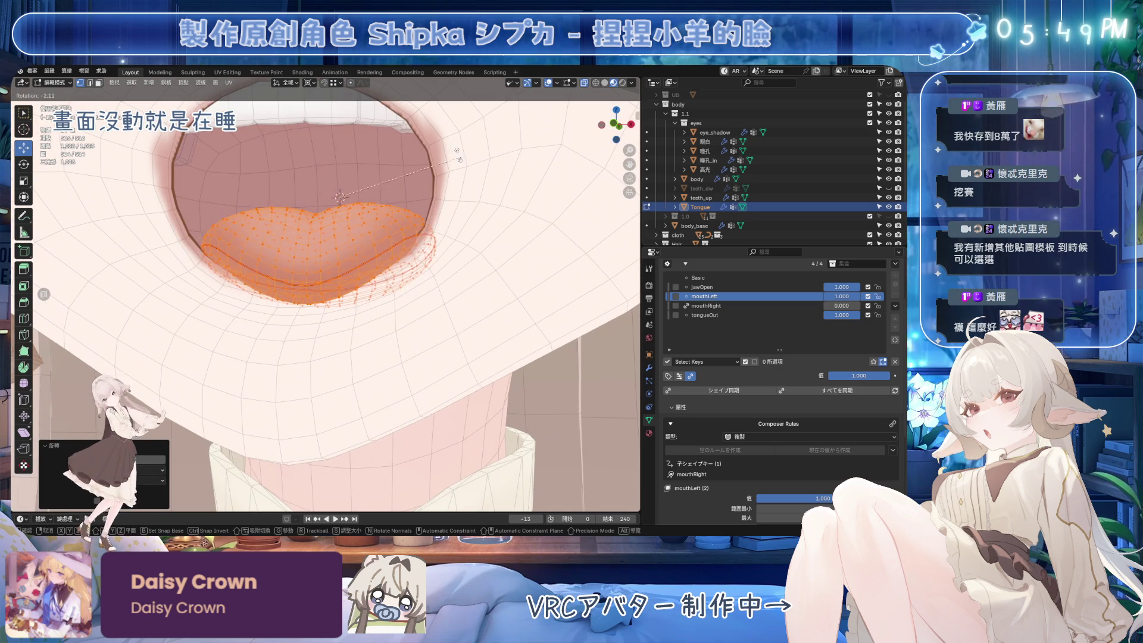
{"action": "left_click", "coordinate": [380, 117]}
{"action": "scroll", "coordinate": [424, 273], "scroll_direction": "down", "scroll_amount": 5}
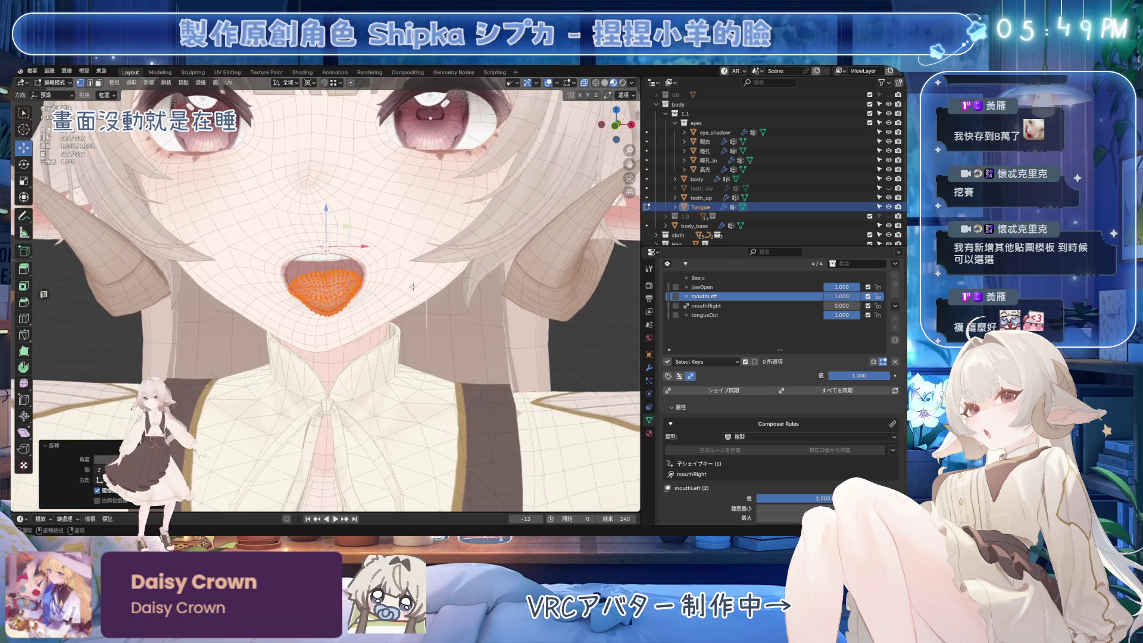
Return to Object Mode, save the file, and select the mouthRight shape key.
{"action": "key", "text": "Tab"}
{"action": "key", "text": "ctrl+s"}
{"action": "left_click", "coordinate": [706, 305]}
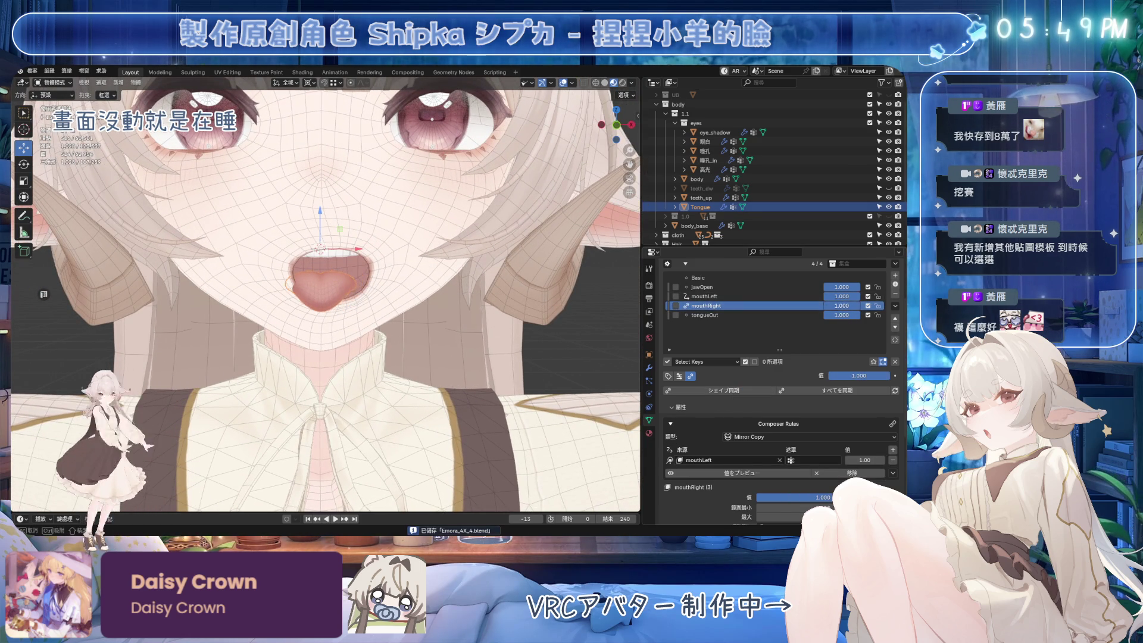
Test the tongue shape key values on the face, undo the change, zoom out, and save.
{"action": "mouse_move", "coordinate": [841, 296]}
{"action": "left_mouse_down"}
{"action": "mouse_move", "coordinate": [825, 296]}
{"action": "mouse_move", "coordinate": [860, 315]}
{"action": "mouse_move", "coordinate": [825, 315]}
{"action": "mouse_move", "coordinate": [854, 296]}
{"action": "left_mouse_up"}
{"action": "middle_click_drag", "start_coordinate": [584, 304], "coordinate": [573, 307]}
{"action": "key", "text": "ctrl+z"}
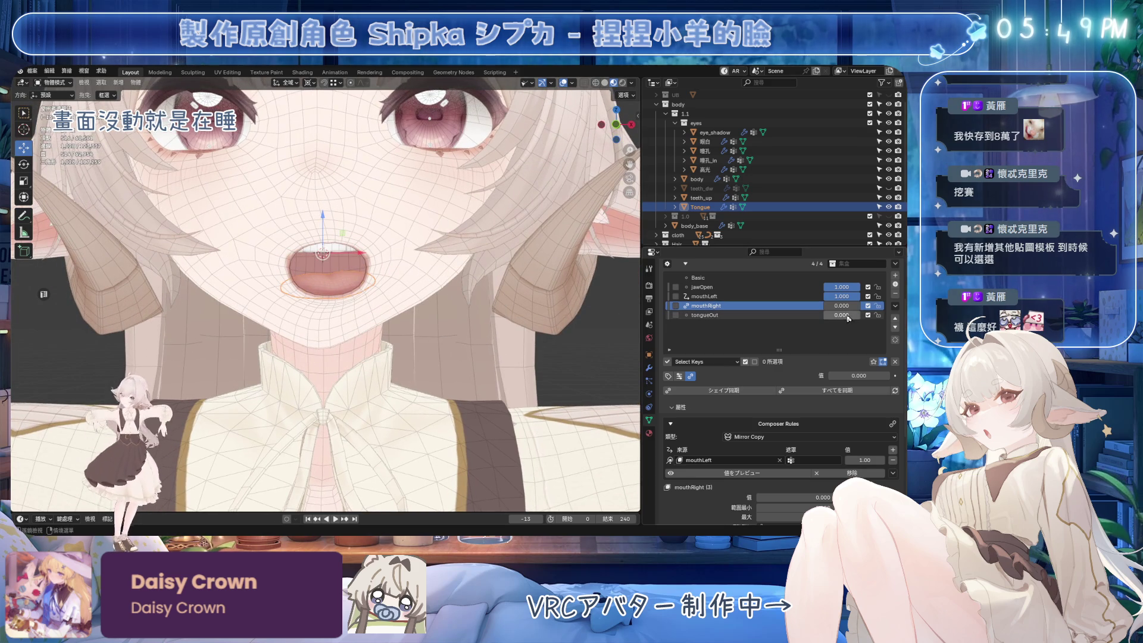
{"action": "scroll", "coordinate": [476, 190], "scroll_direction": "down", "scroll_amount": 4}
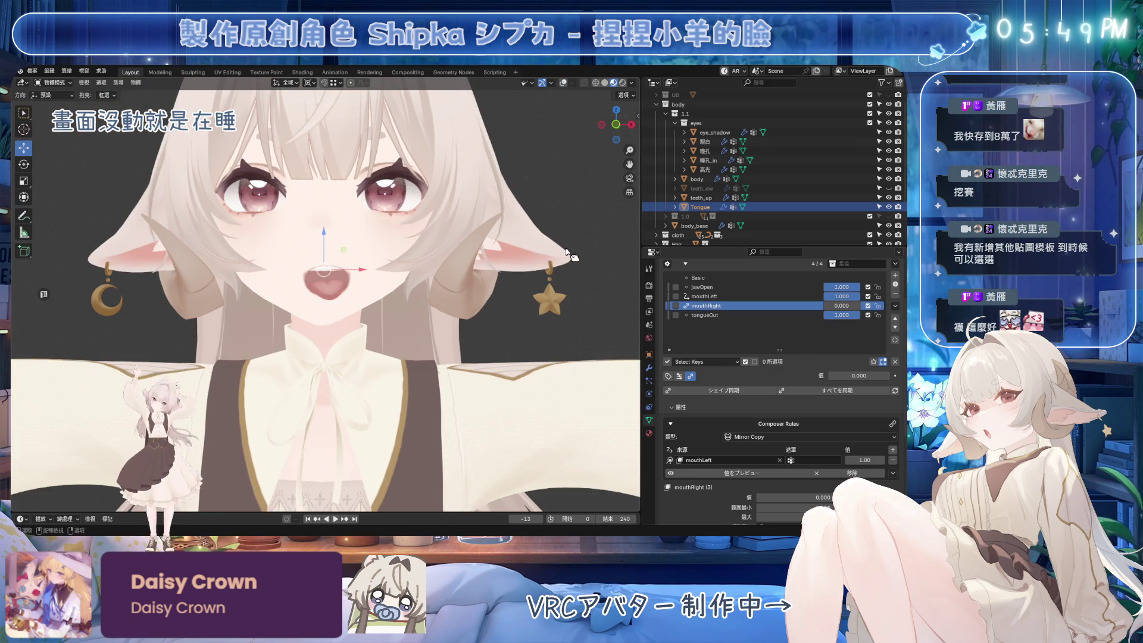
{"action": "key", "text": "ctrl+s"}
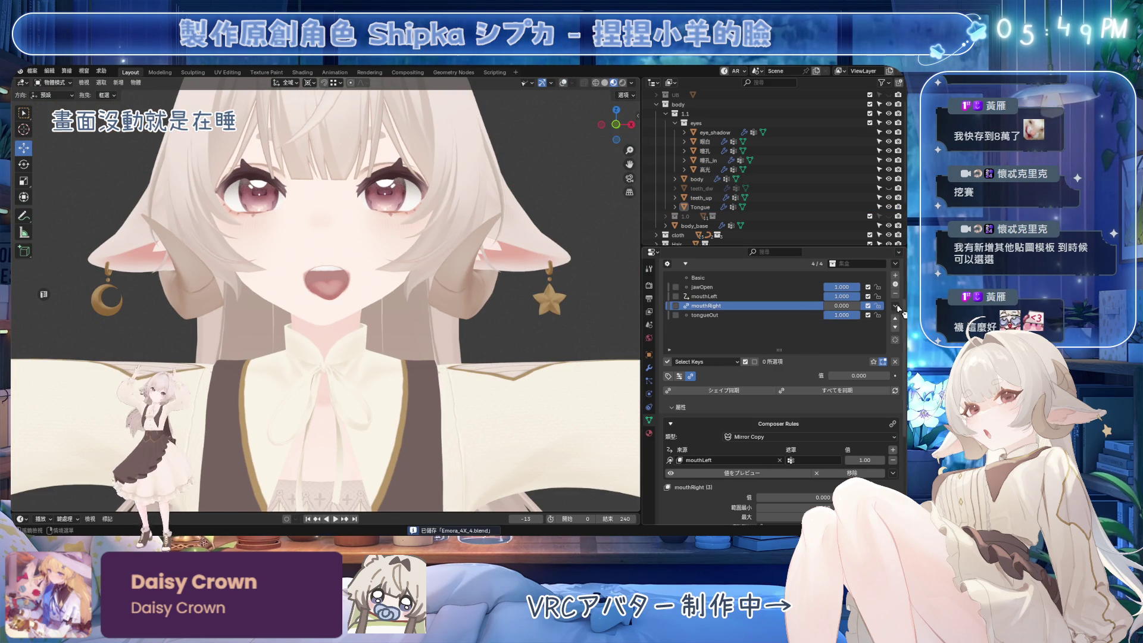